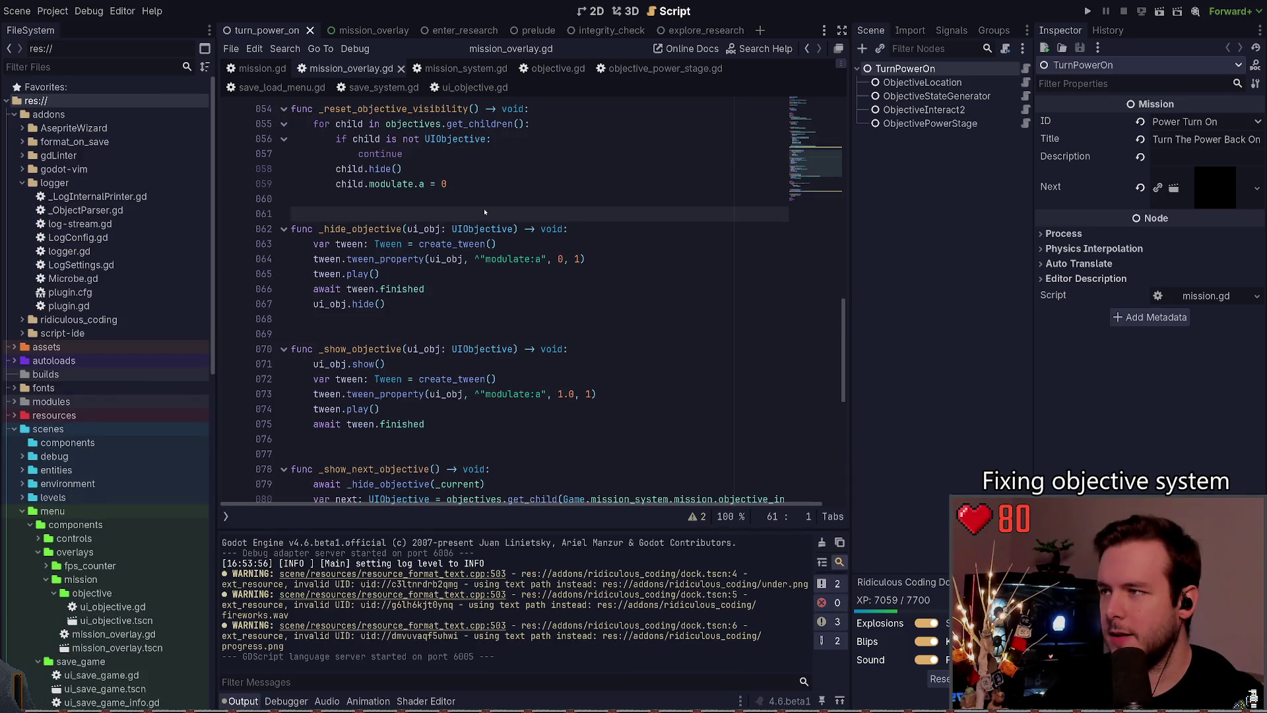
Step: Bring up the PowerShell terminal and run git status
key(super+grave)
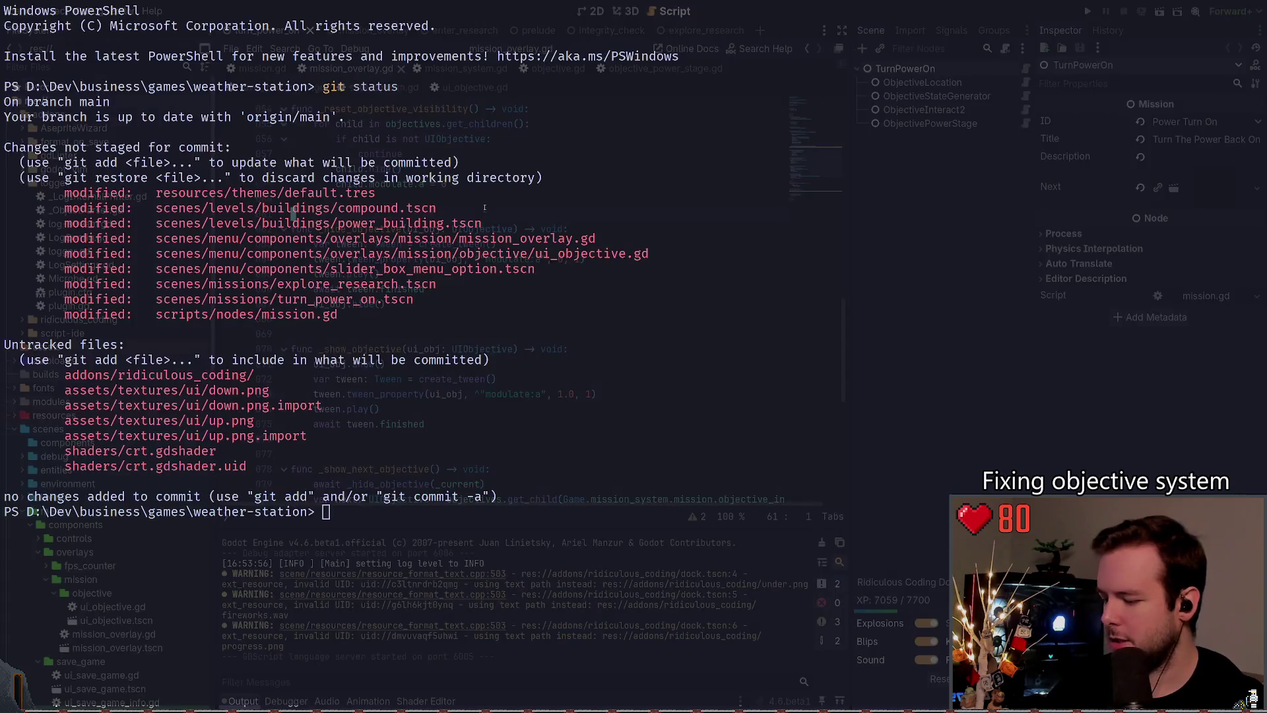
text(git status)
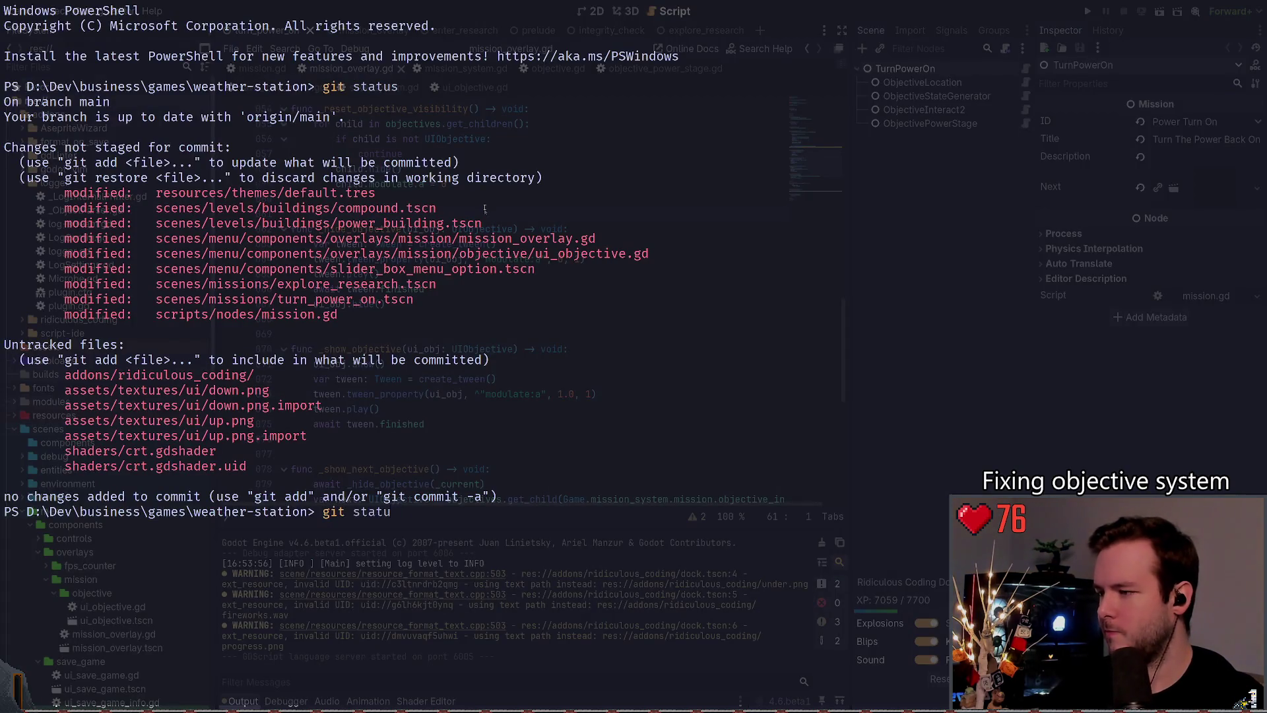
key(Return)
Step: Show the git diff of scenes\menu\components\overlays\mission\mission_overlay.gd, completing the path with Tab
text(git diff )
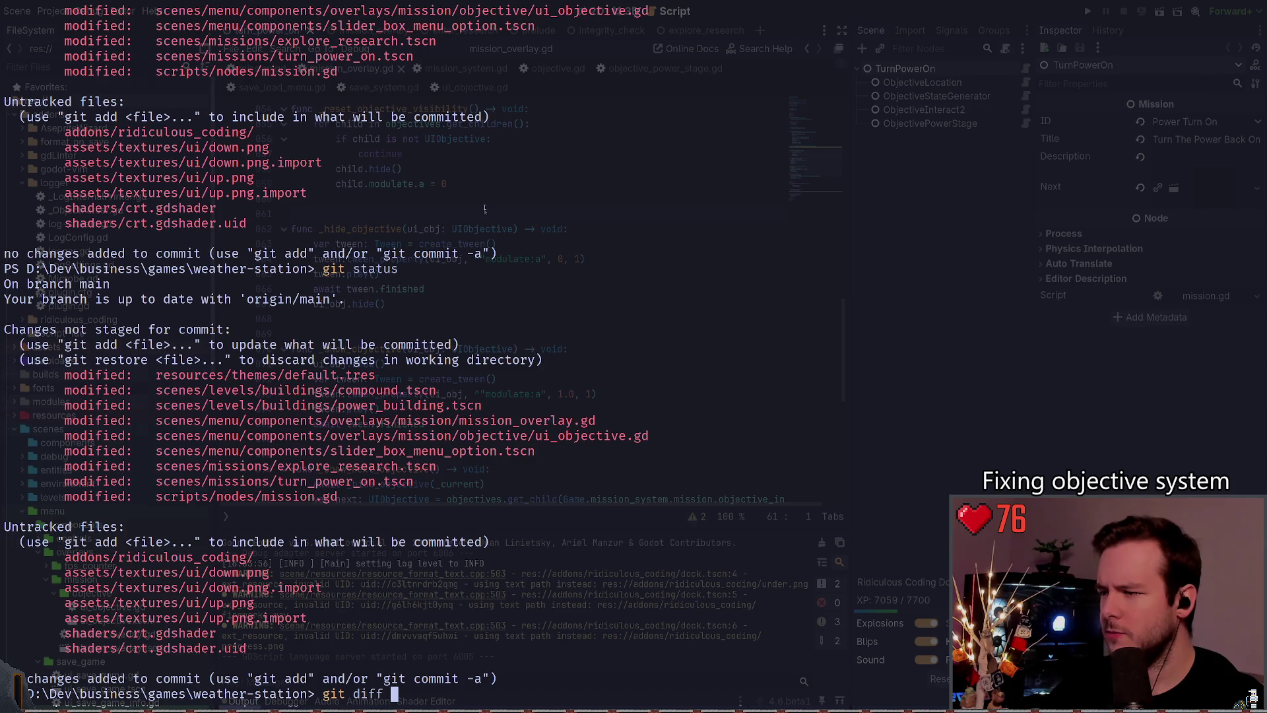
text(.\scenes\main.gd)
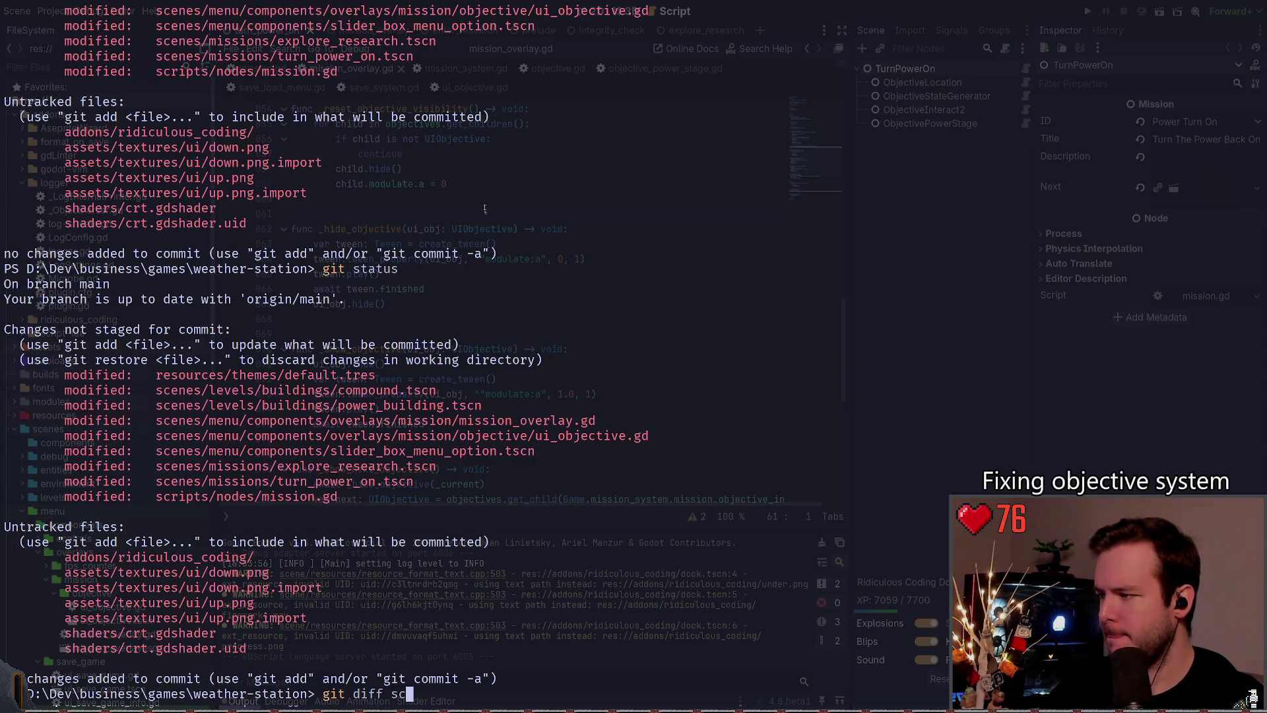
key(BackSpace)
key(BackSpace)
key(BackSpace)
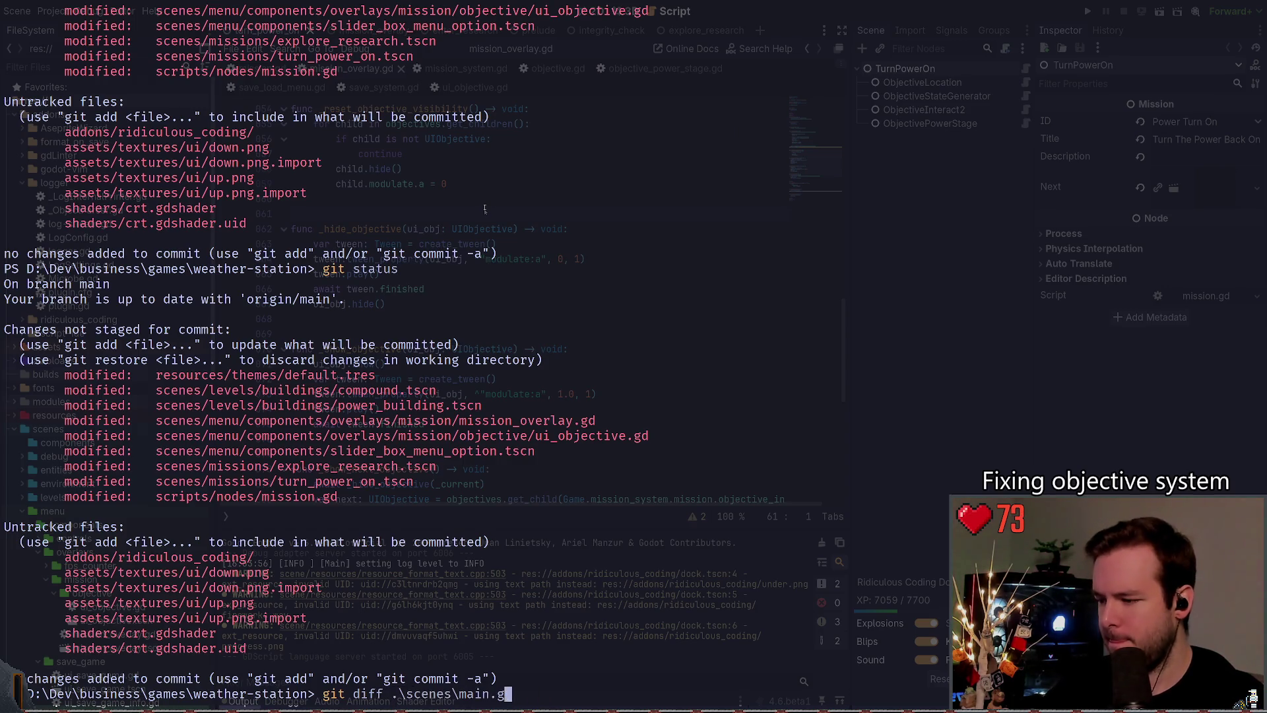
text(m)
key(Tab)
text(c)
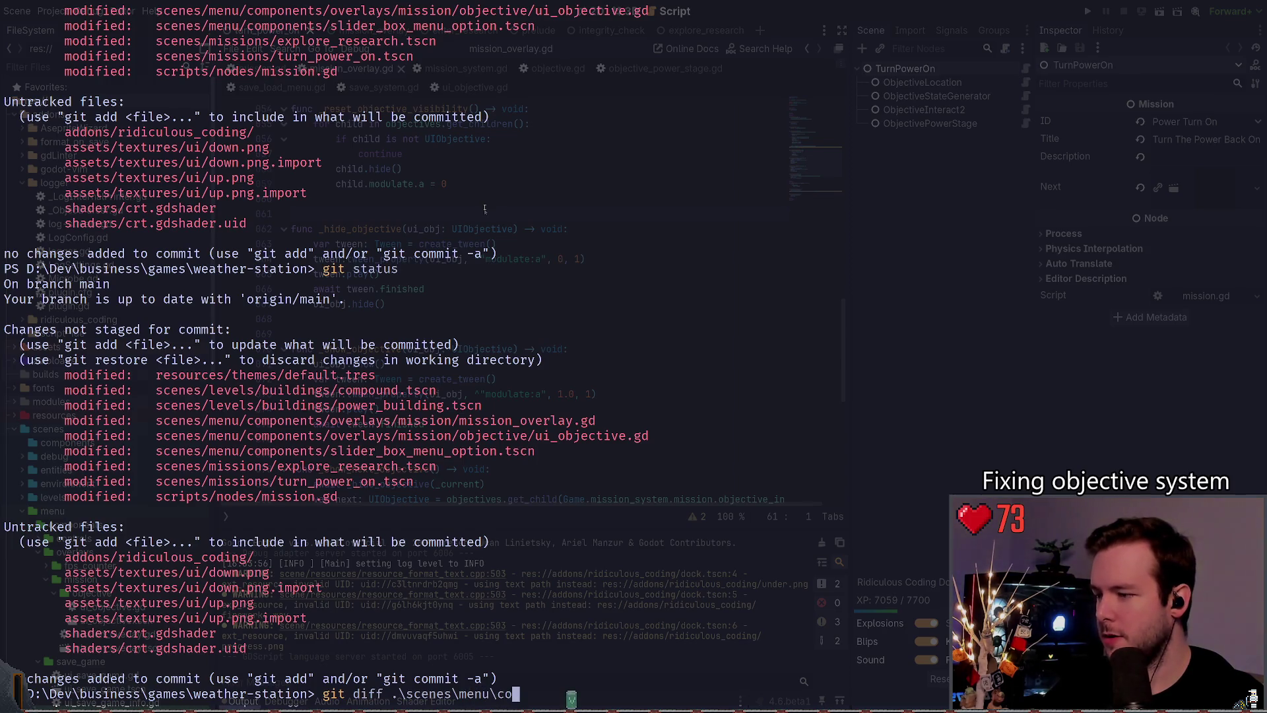
key(Tab)
text(o)
key(Tab)
text(m)
key(Tab)
text(m)
key(Tab)
key(Return)
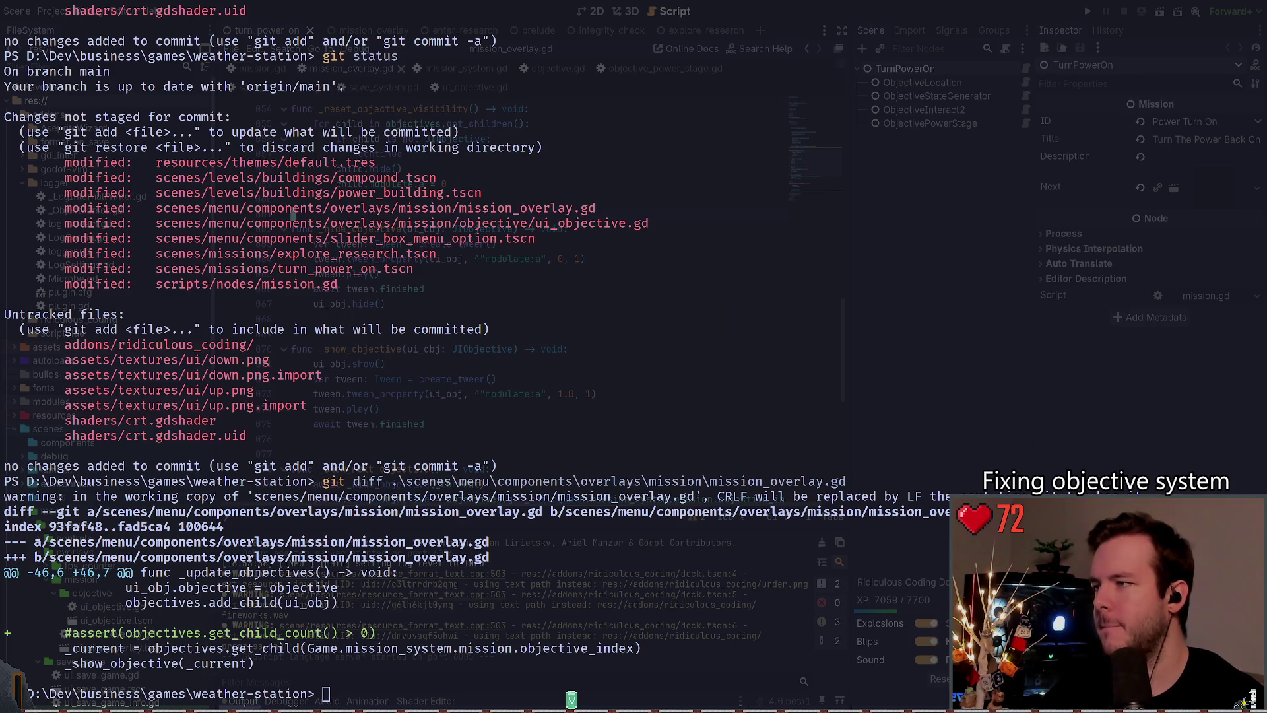
Step: Uncomment the assert line, move it into _on_mission_changed, and save the script
scroll(562, 354, up, 7)
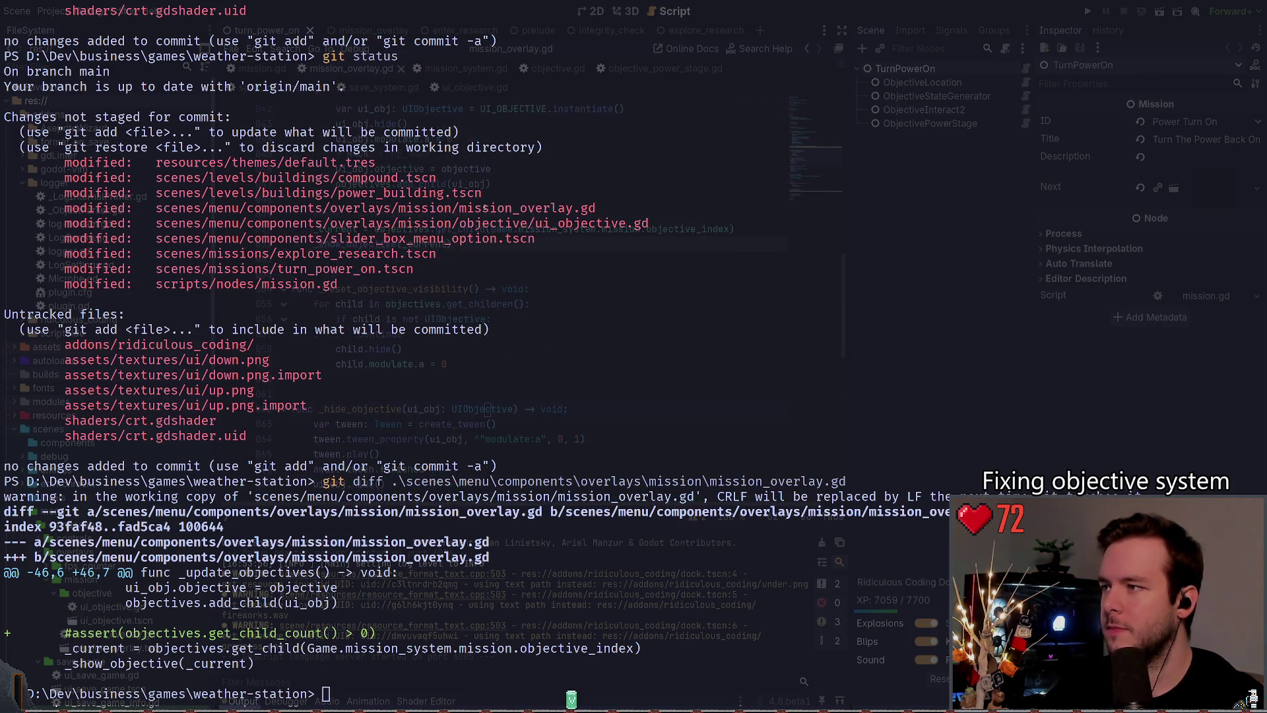
click(562, 355)
scroll(561, 354, up, 1)
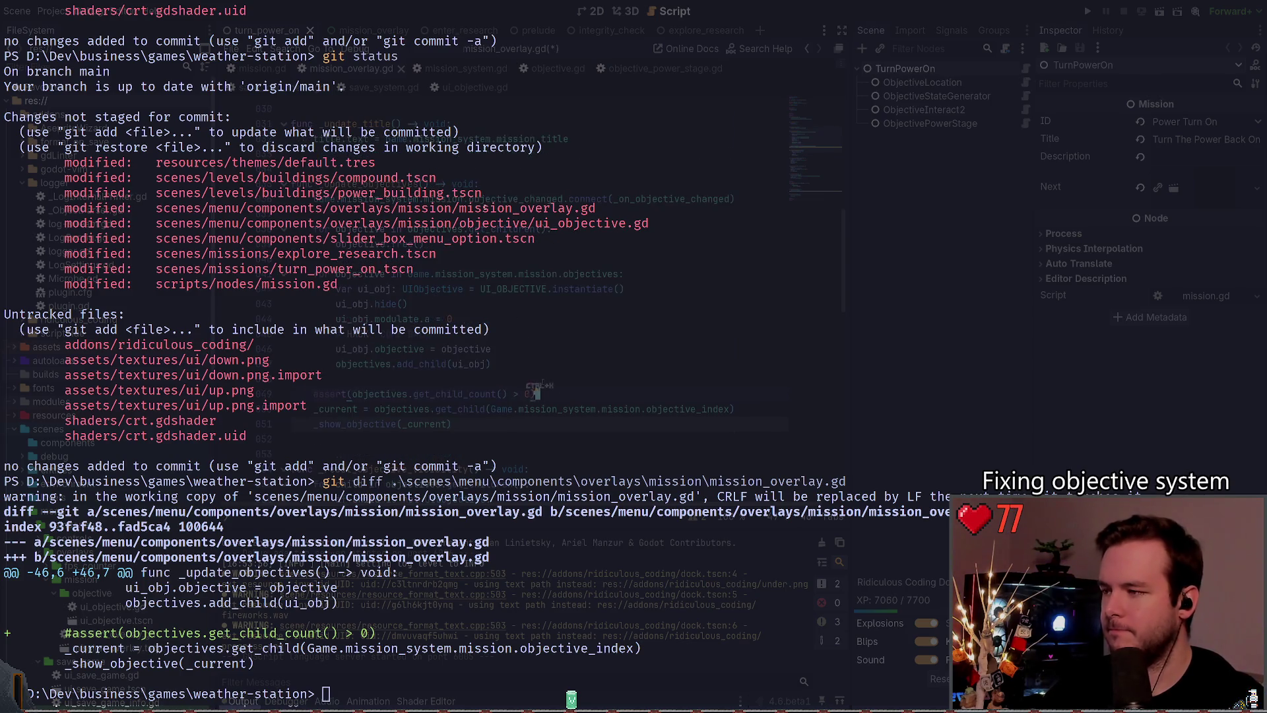
key(ctrl+k)
key(Down)
key(Down)
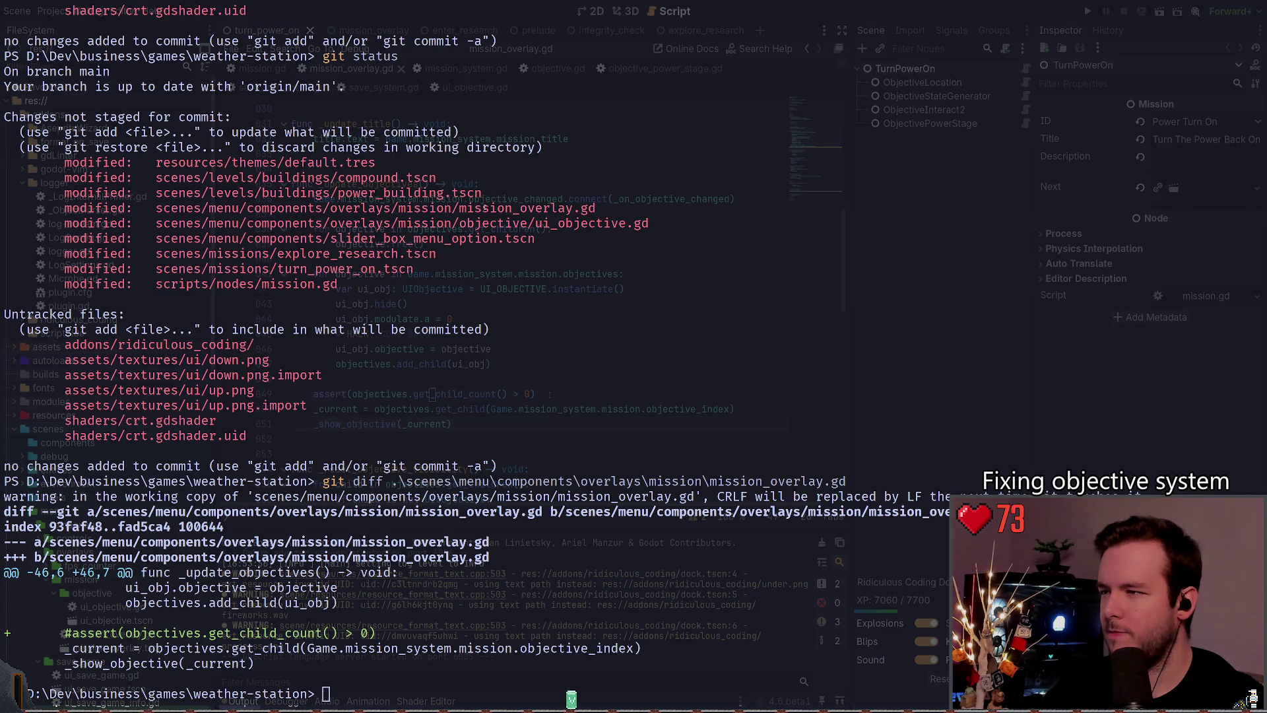
double_click(593, 273)
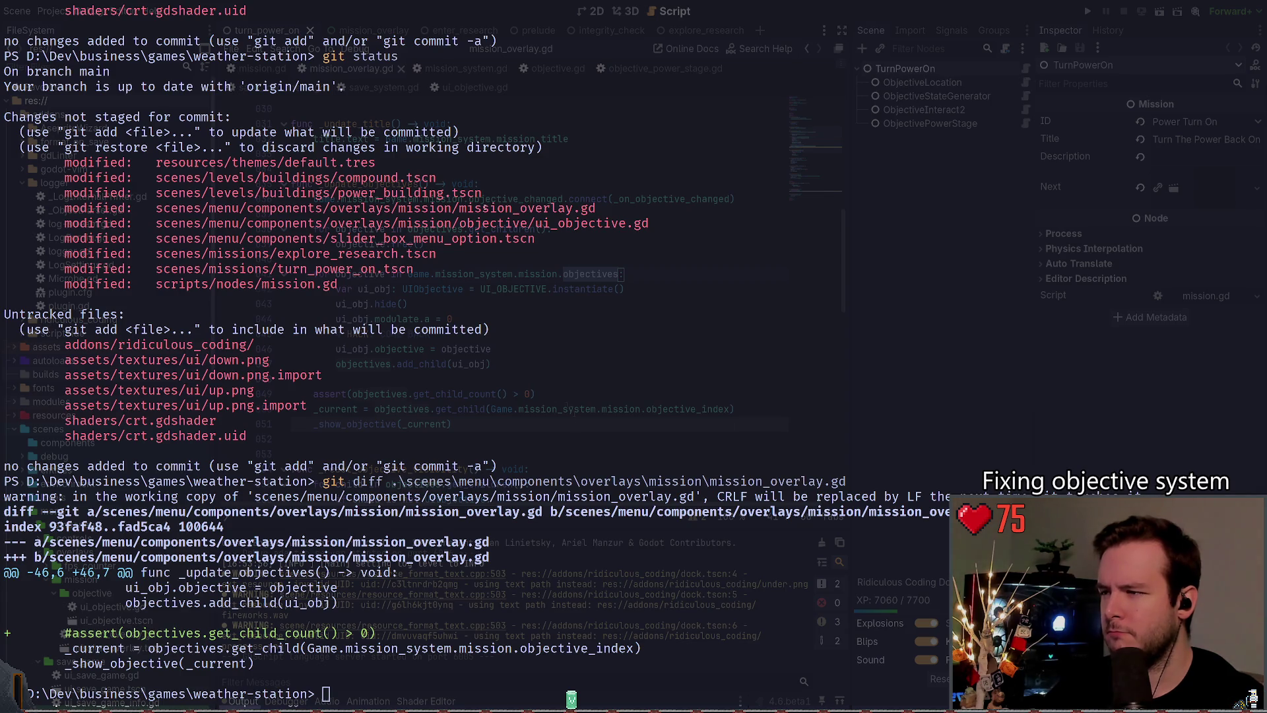
click(488, 393)
key(End)
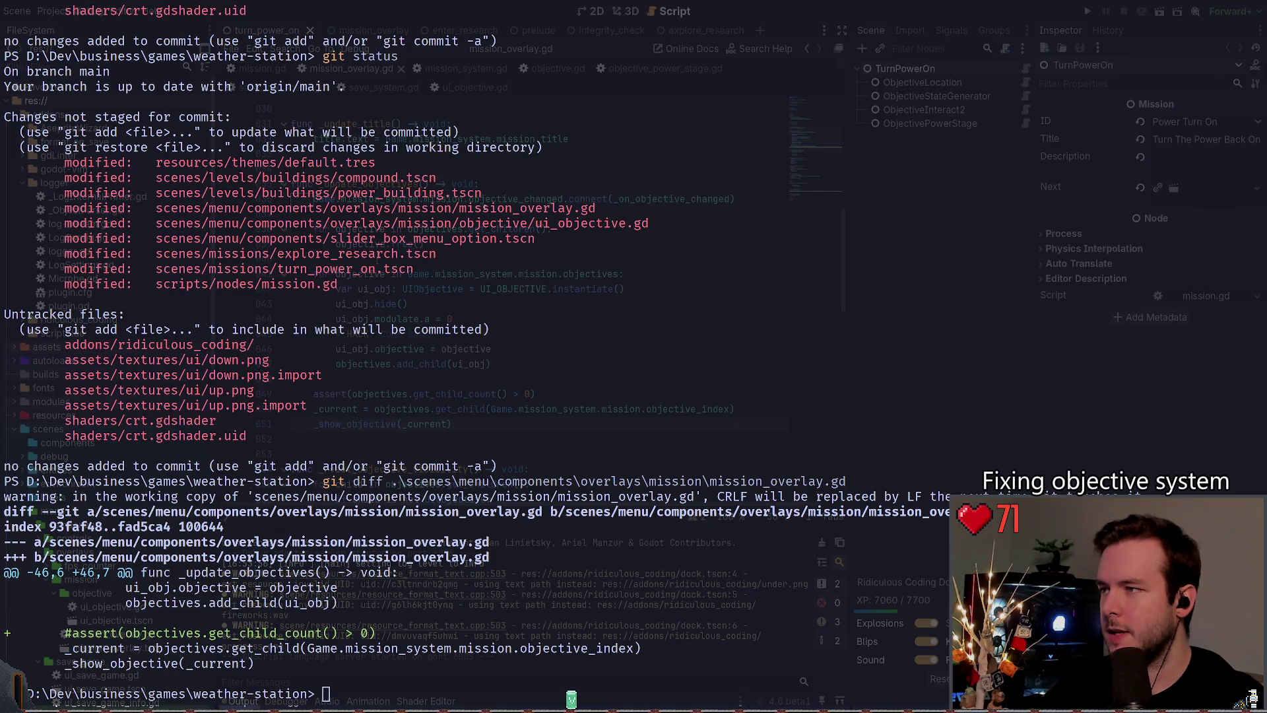
scroll(502, 264, down, 10)
key(Return)
scroll(485, 208, down, 5)
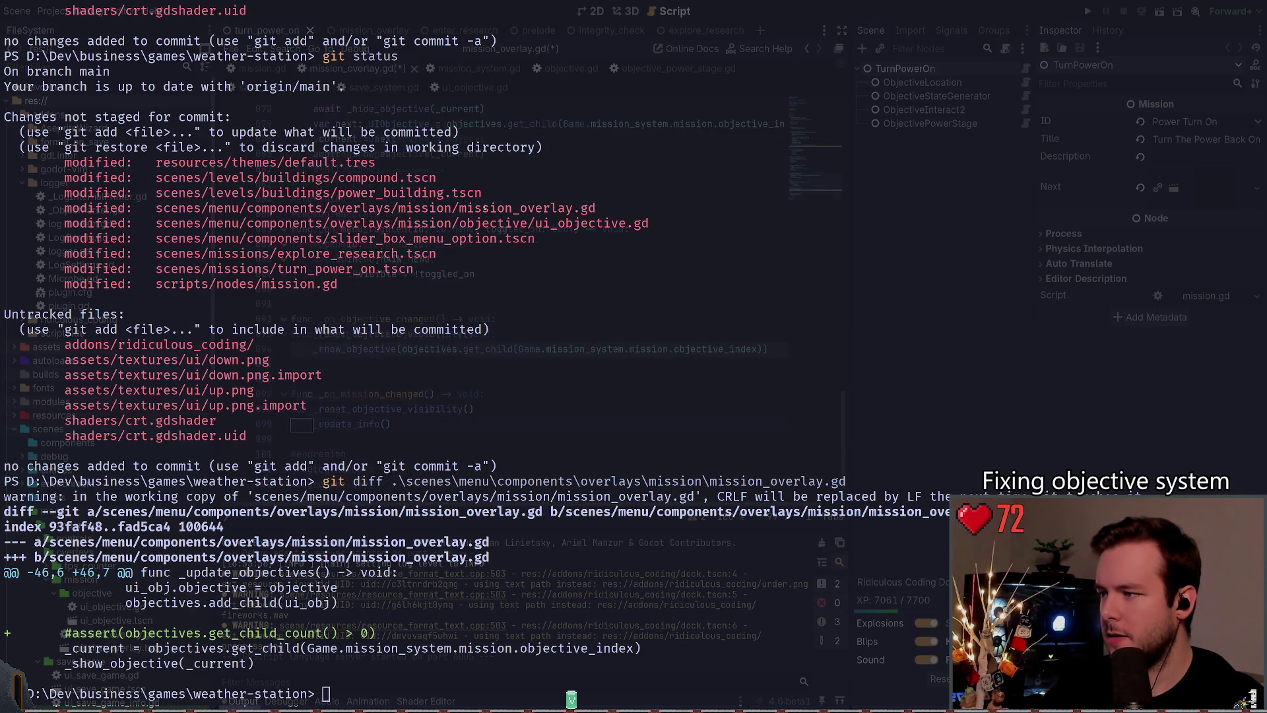
text(assert(objectives.get_child_count() > 0))
key(ctrl+s)
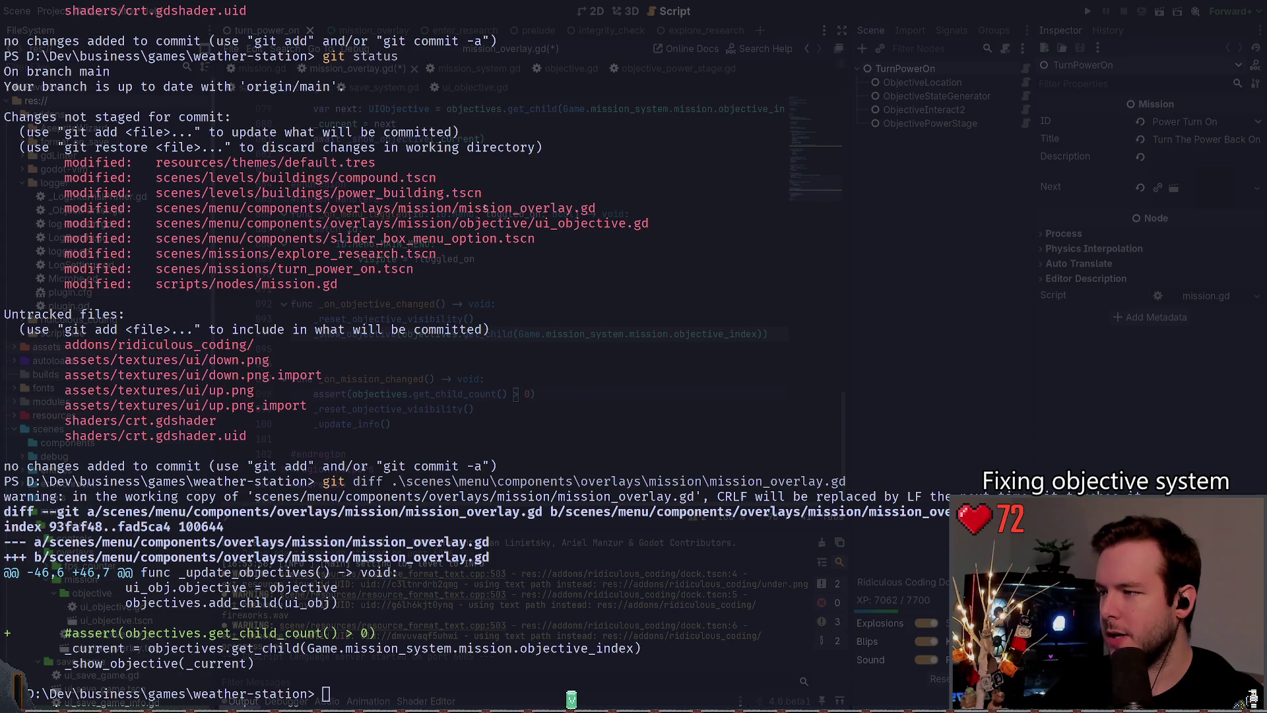
Step: Rewrite the assert to reference Game.mission_system.mission.objectives and save
text(Ga)
text(me.)
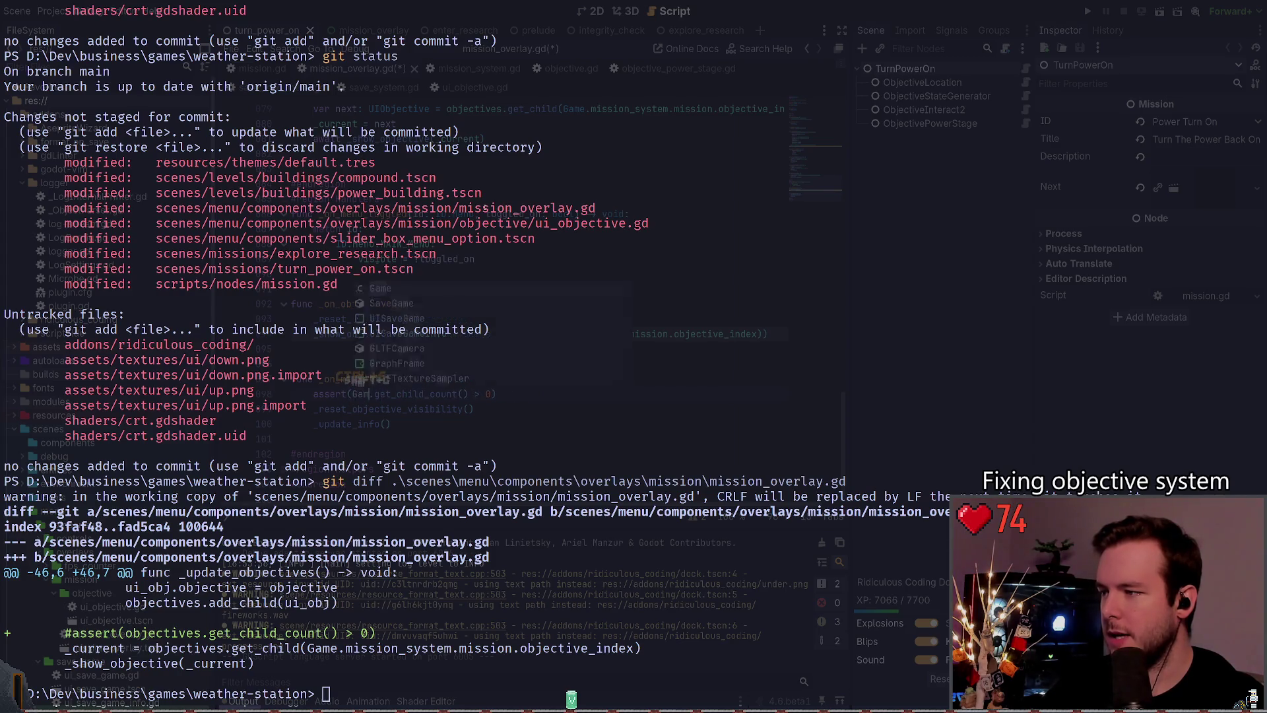
text(mission_system.obje)
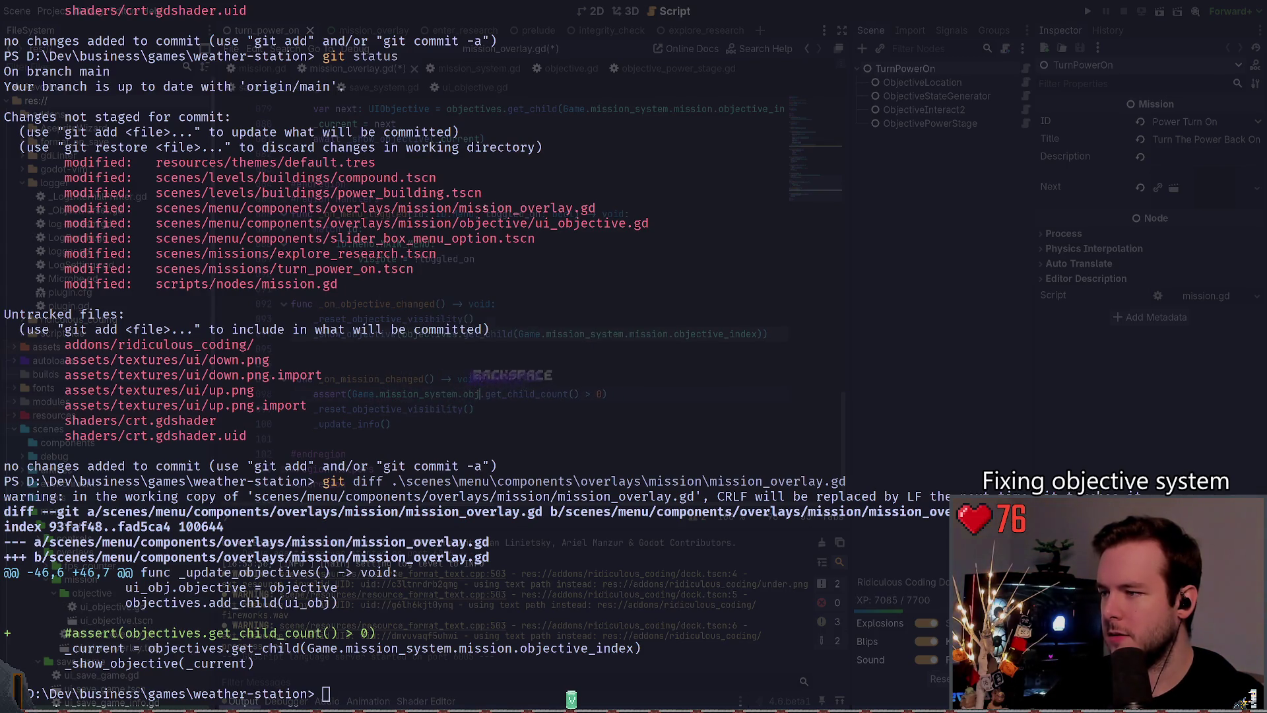
key(BackSpace)
key(BackSpace)
key(BackSpace)
key(BackSpace)
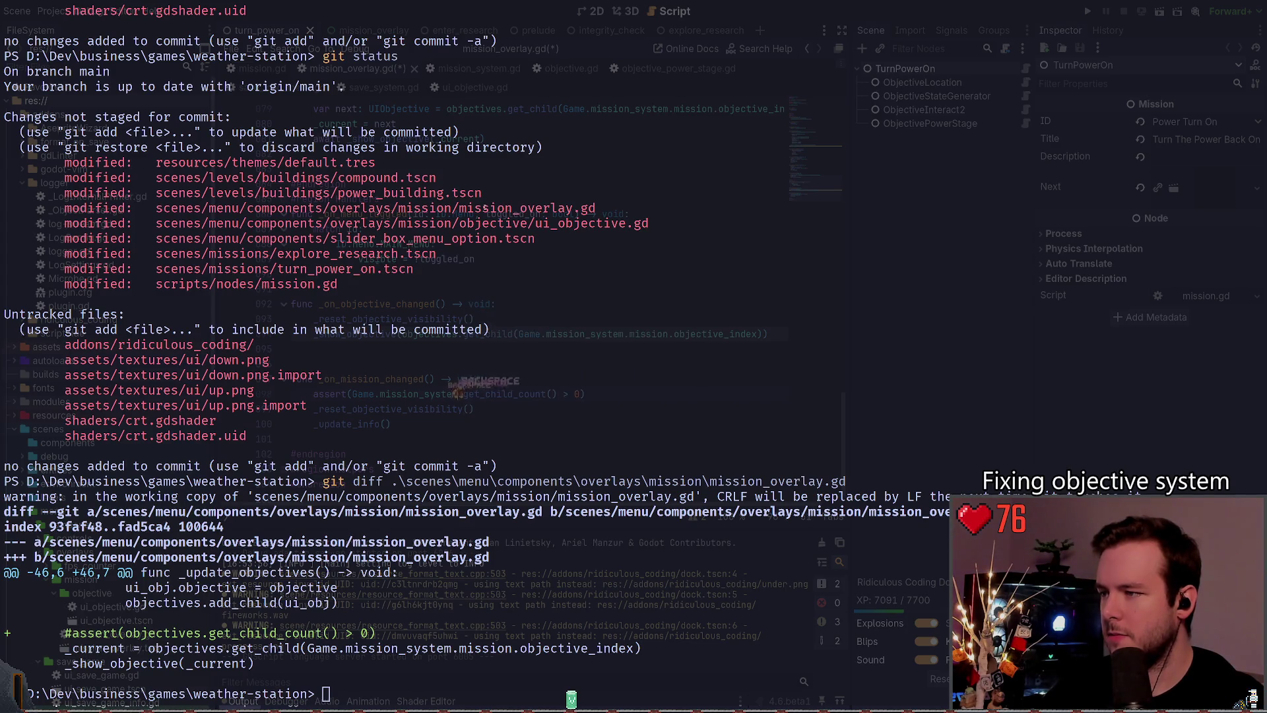
text(.mis)
text(sion.objectives)
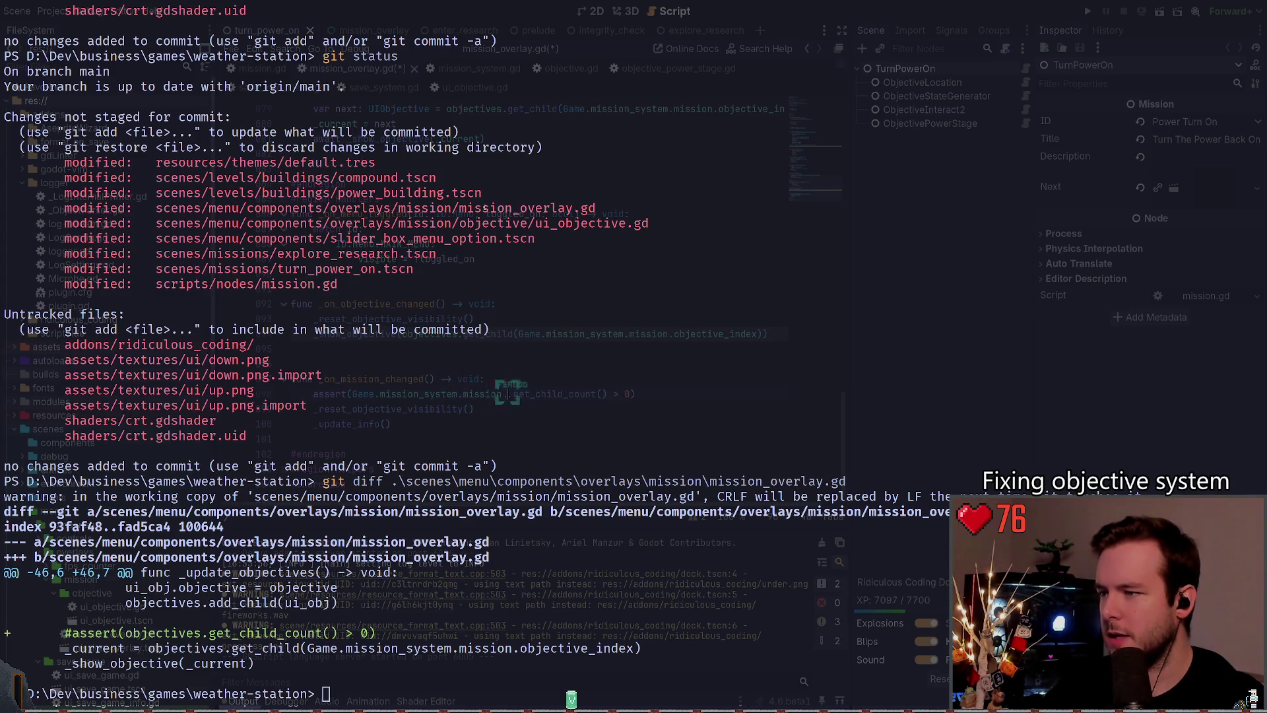
key(ctrl+s)
Step: Replace get_child_count() with objectives.size() in the assert and save the script
scroll(293, 333, down, 1)
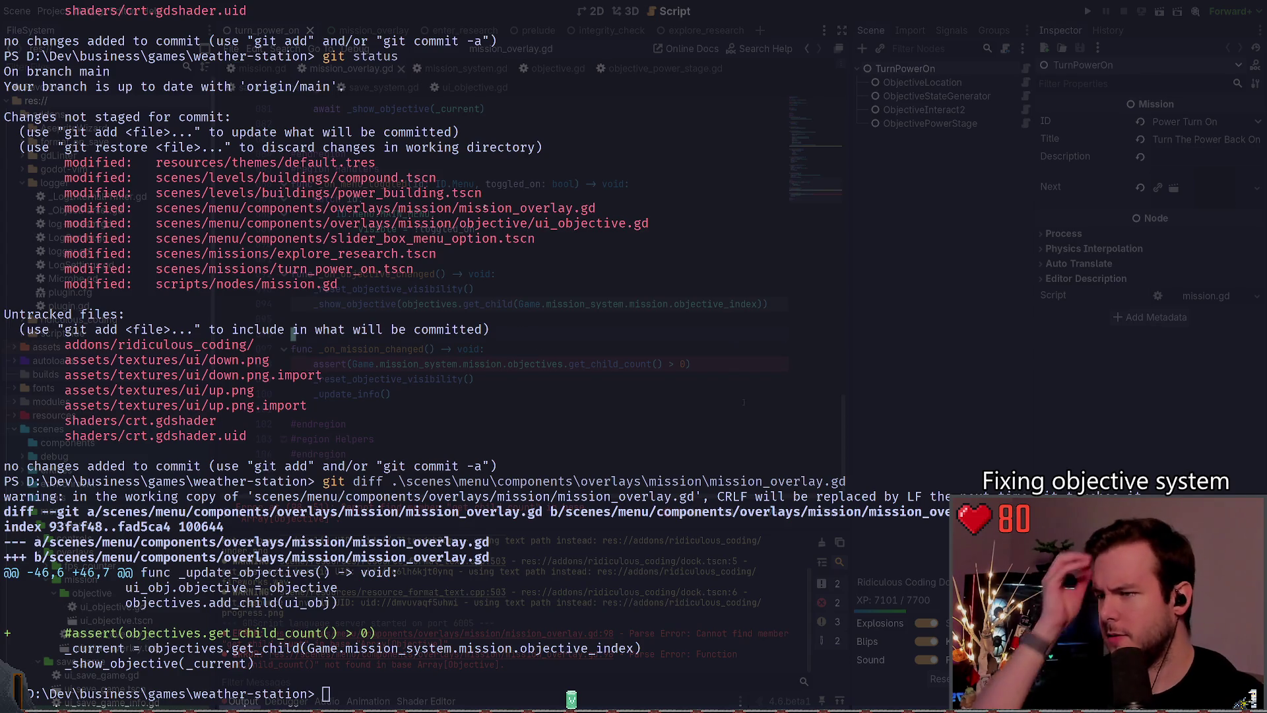
click(312, 365)
click(462, 364)
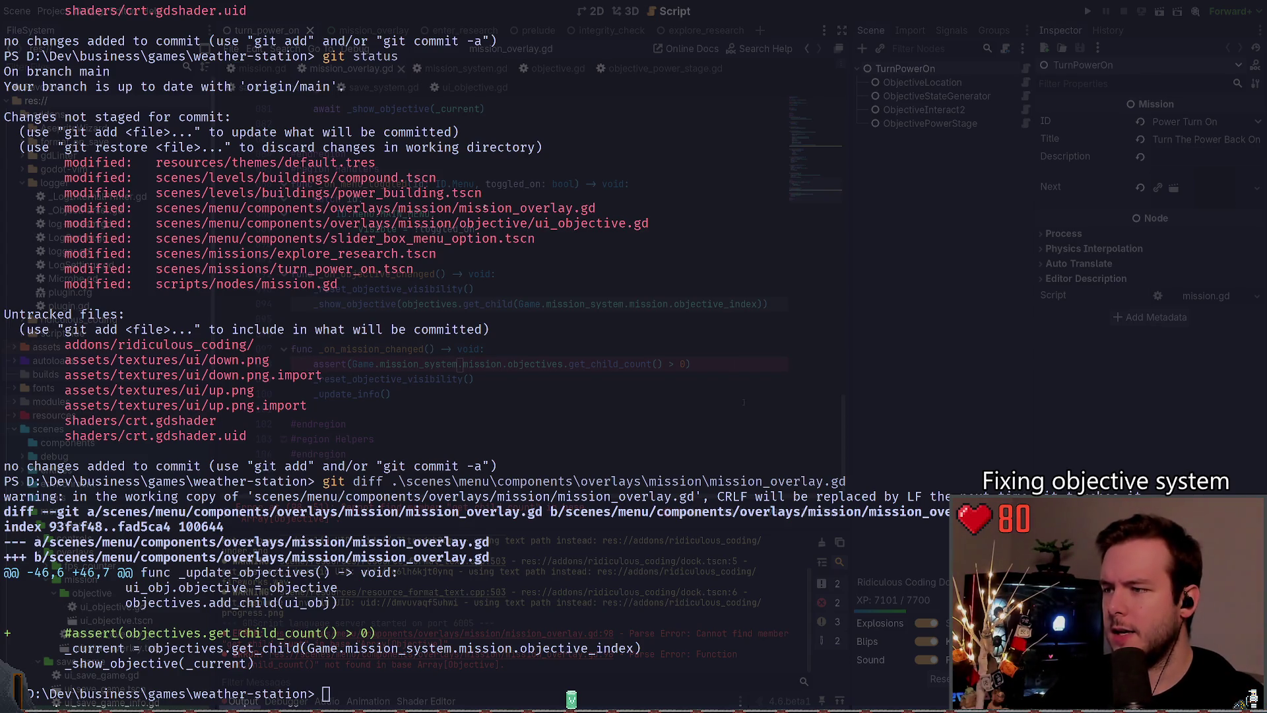
key(ctrl+shift+Right)
key(BackSpace)
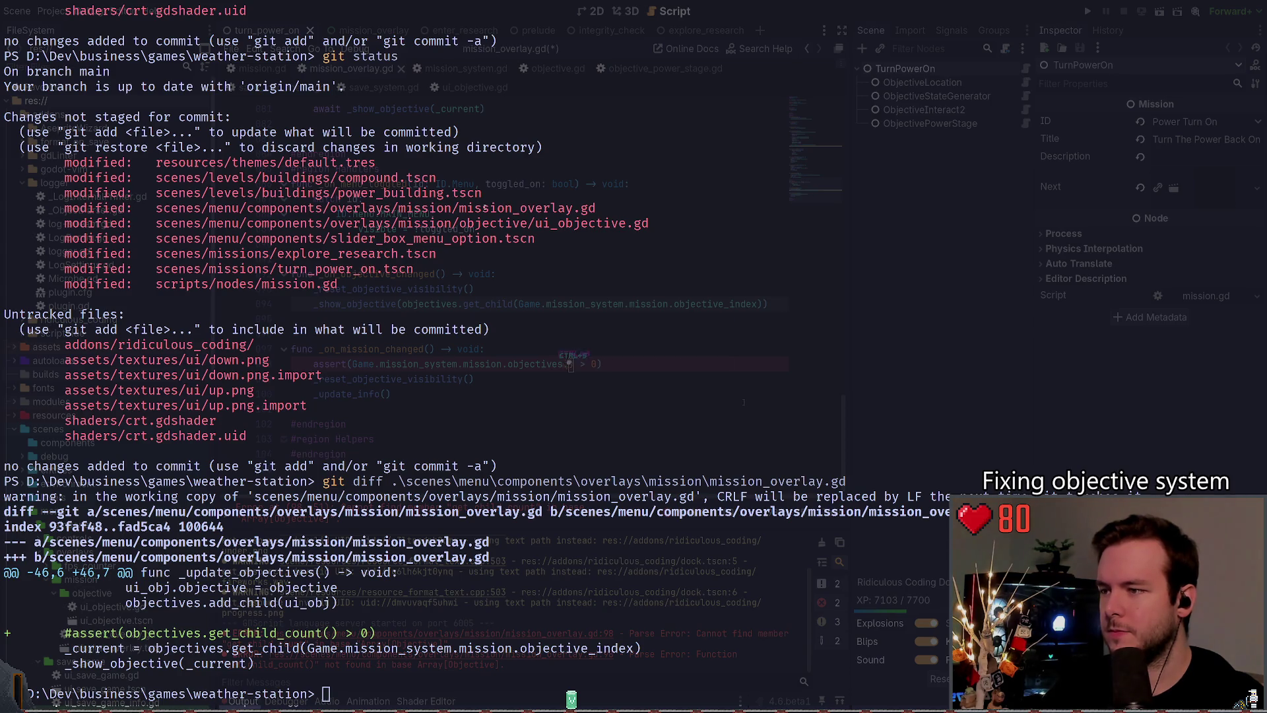
text(s.size)
key(Return)
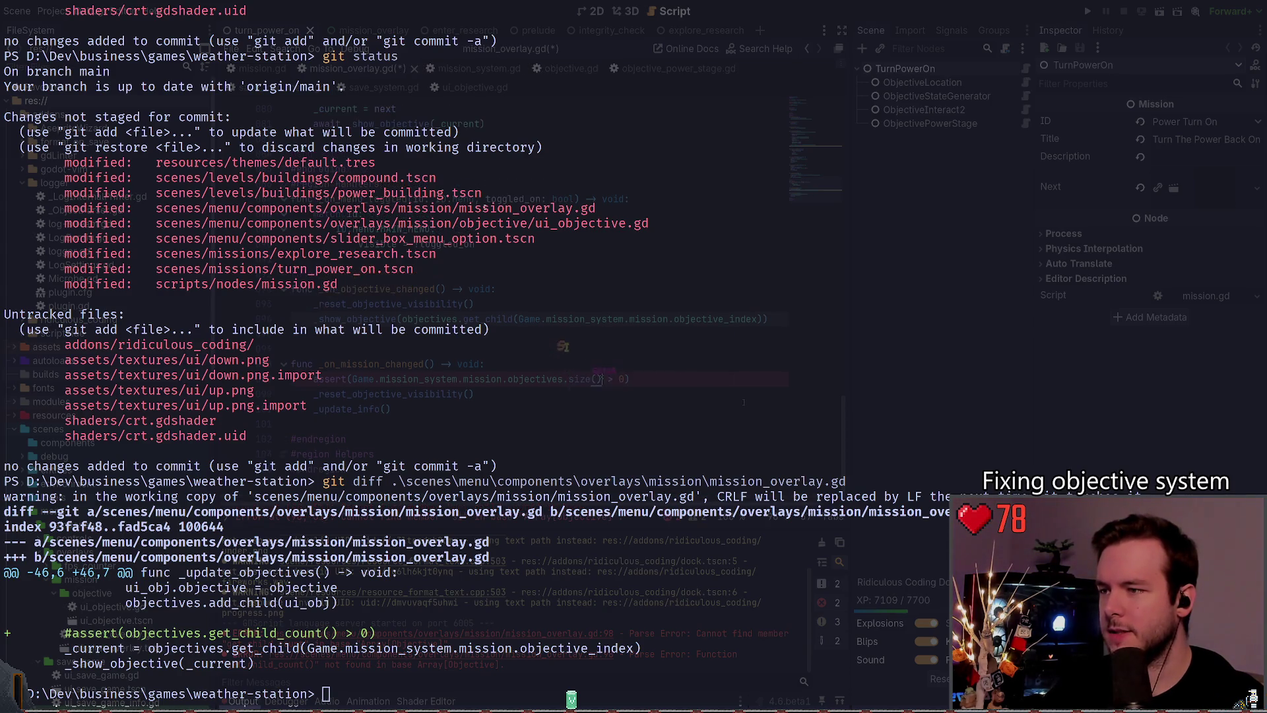
key(ctrl+s)
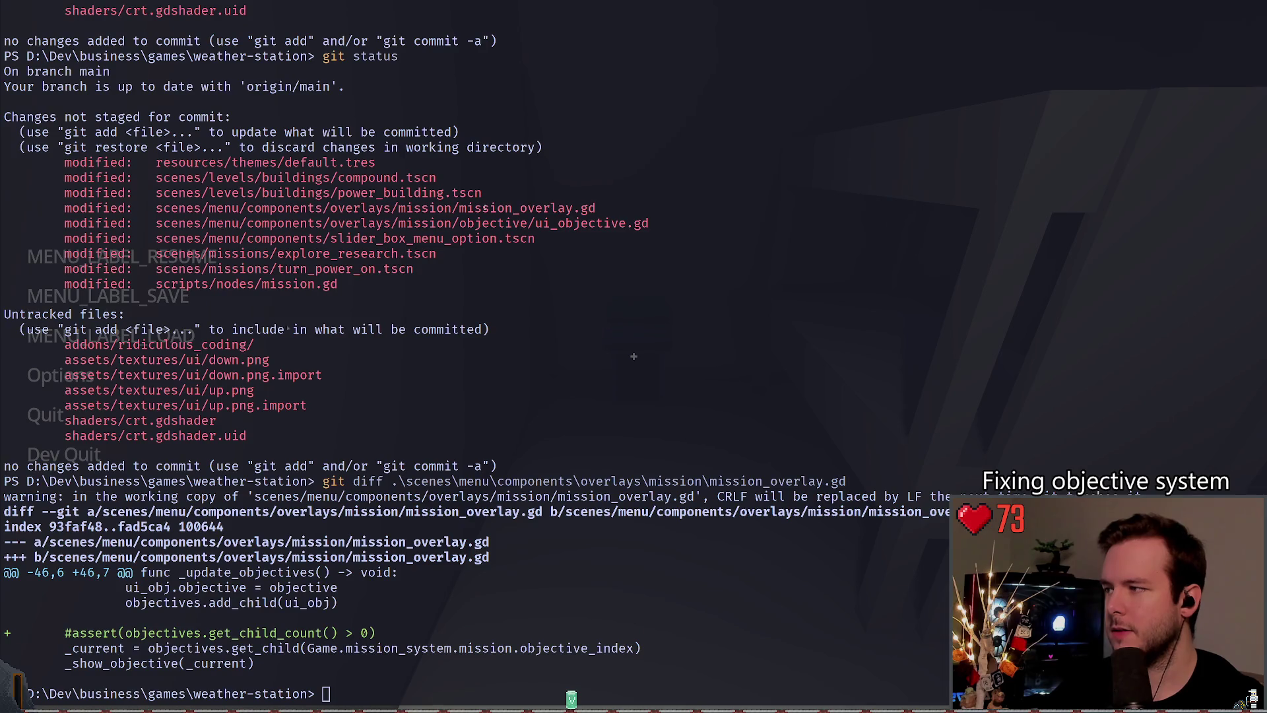
Step: From the running game's pause menu, choose Save, create a new save, then close the game
key(Down)
key(Return)
key(Return)
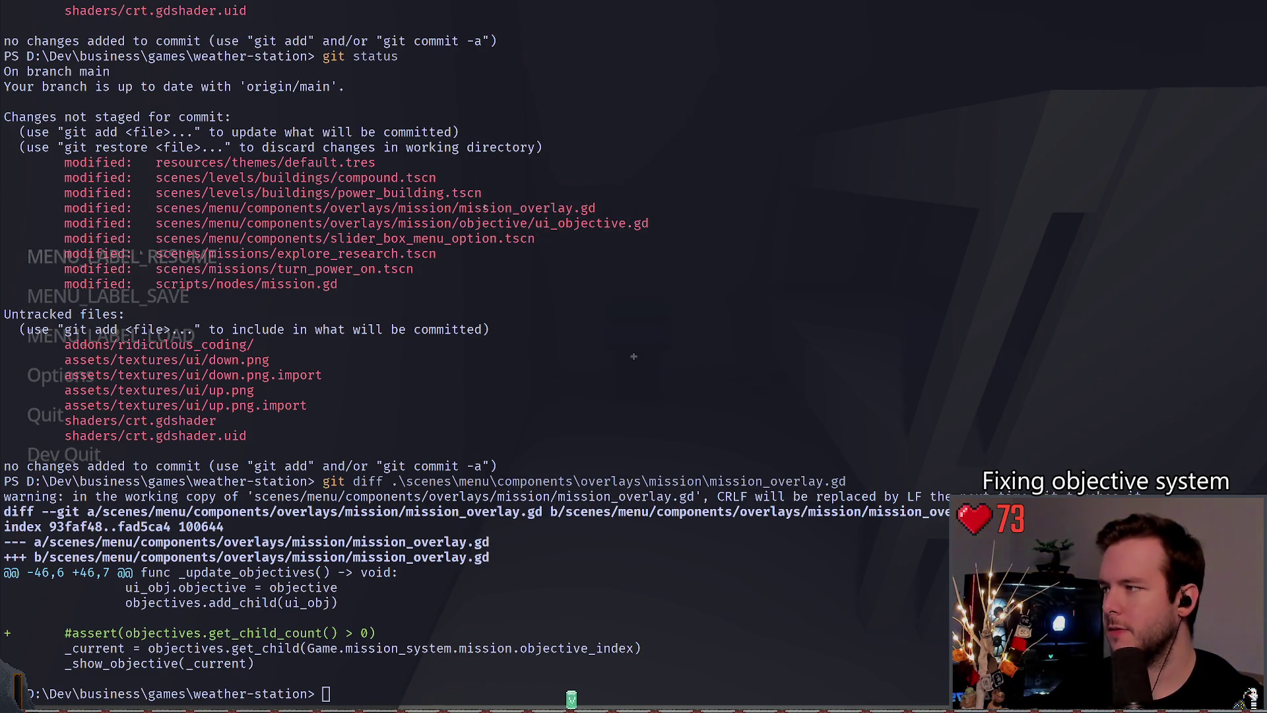
key(Down)
key(Return)
key(Return)
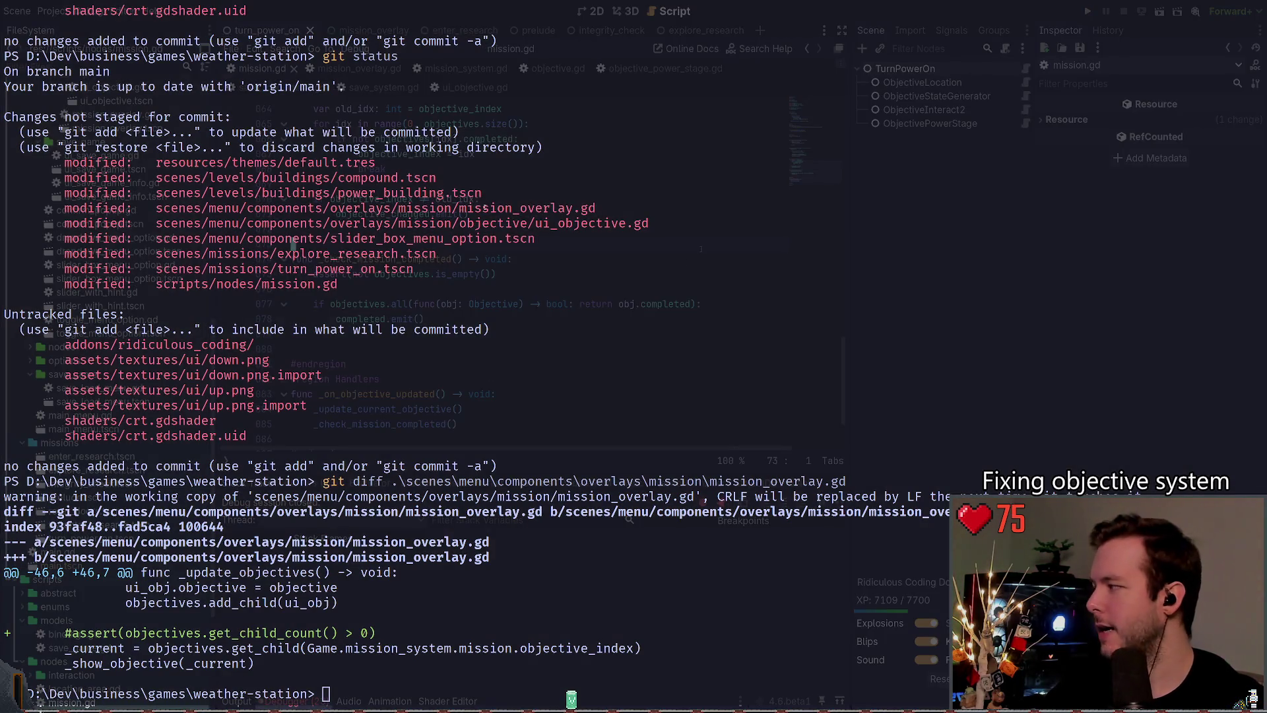
Step: Comment out line 875 of the script
key(shift+Home)
key(shift+Home)
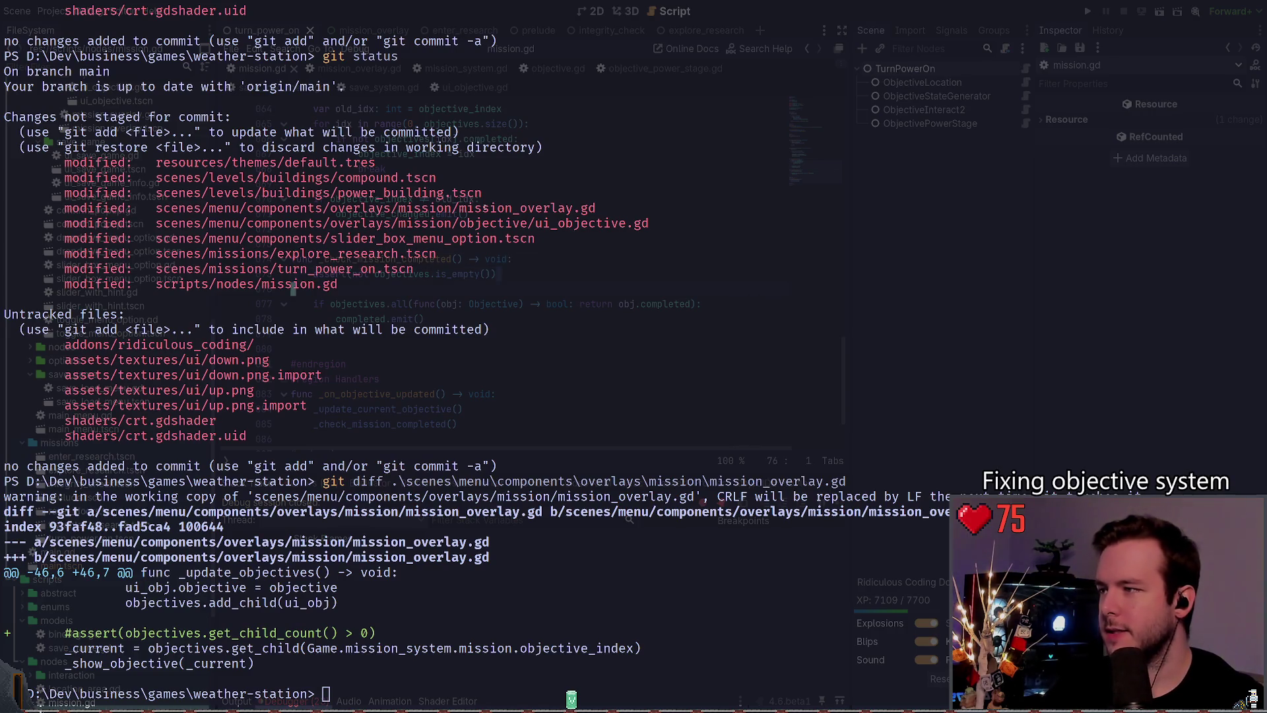
key(ctrl+k)
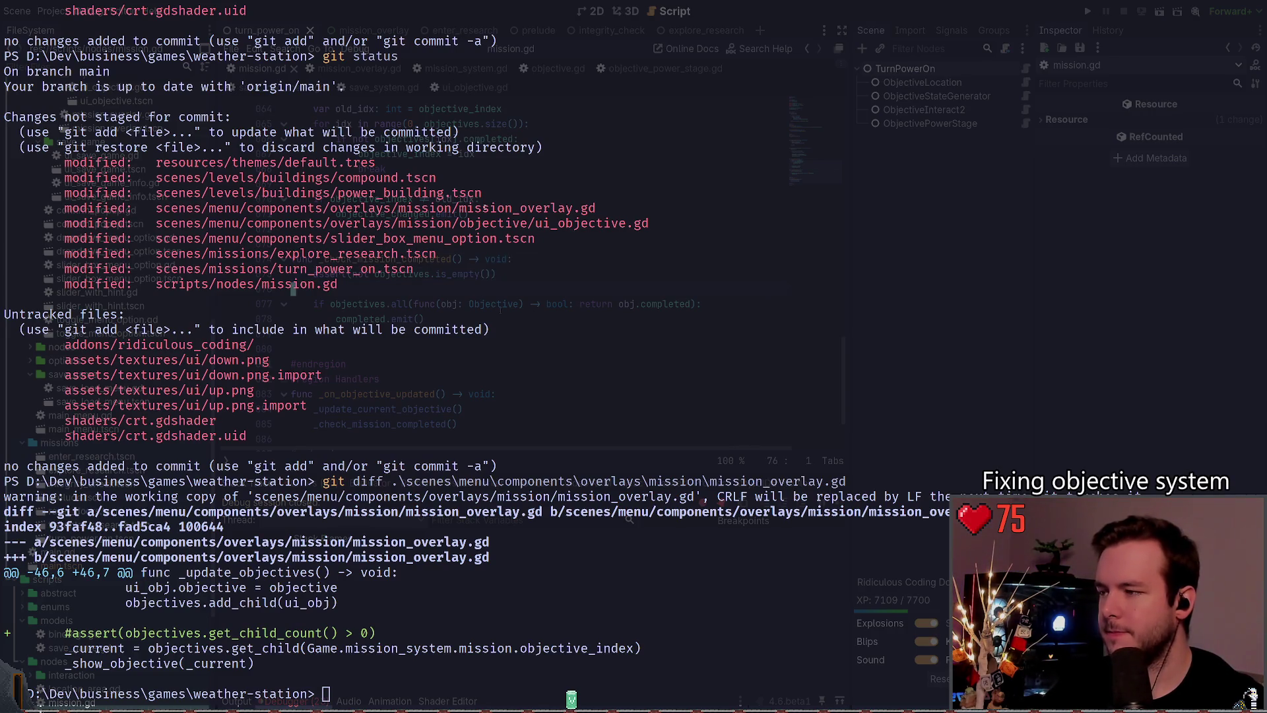
scroll(459, 315, down, 2)
scroll(459, 314, up, 2)
key(Down)
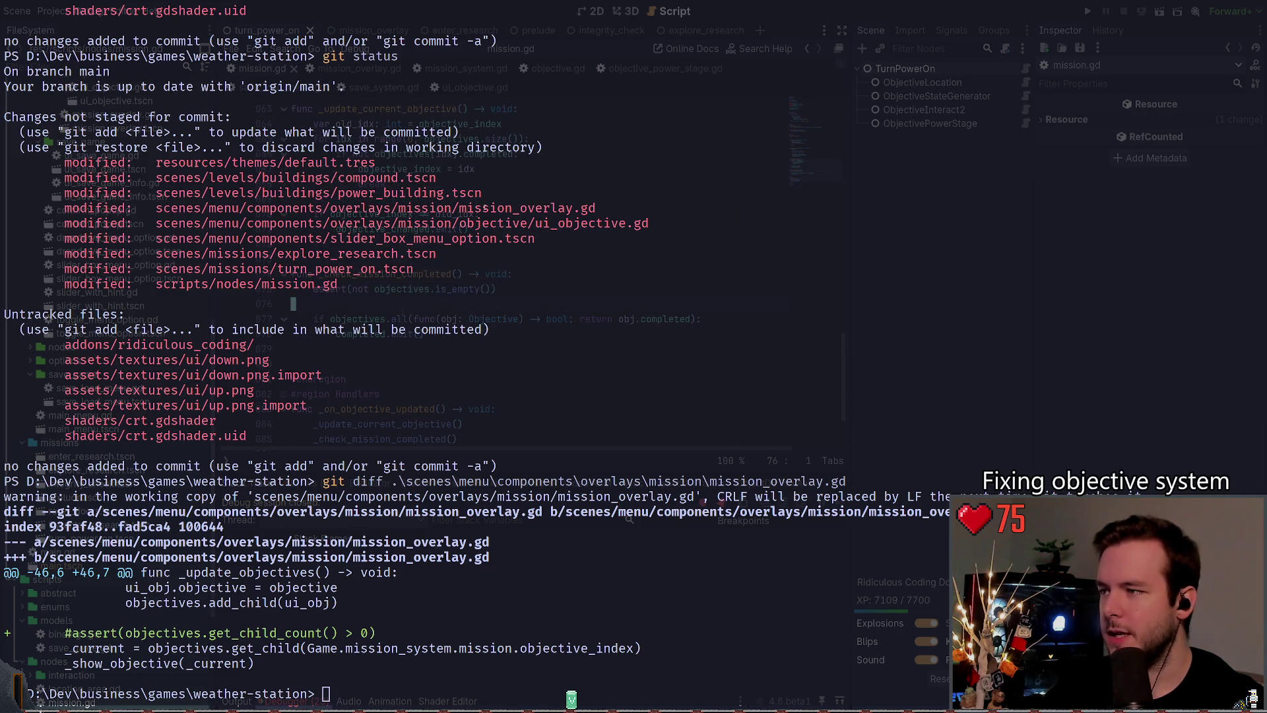
scroll(469, 348, up, 6)
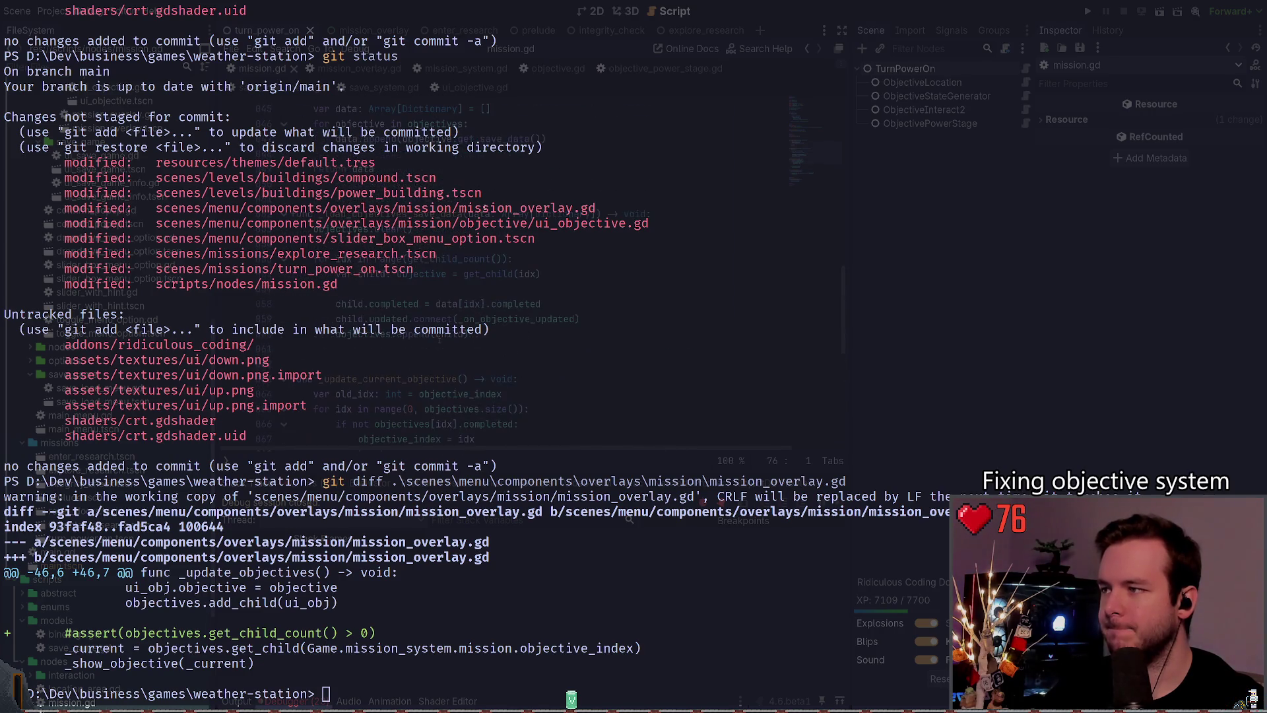
scroll(485, 209, up, 8)
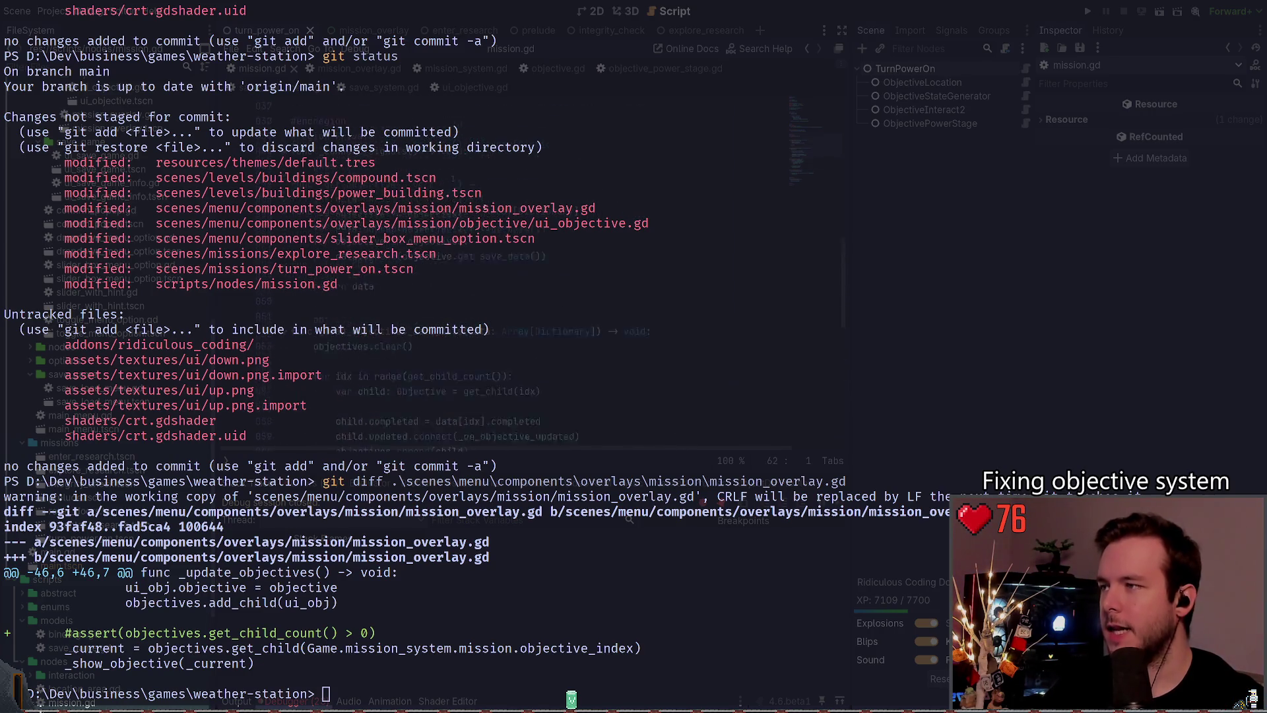
scroll(463, 268, up, 5)
Step: Add blank lines inside the _ready function near the for child loop
click(483, 281)
scroll(476, 286, down, 2)
click(480, 279)
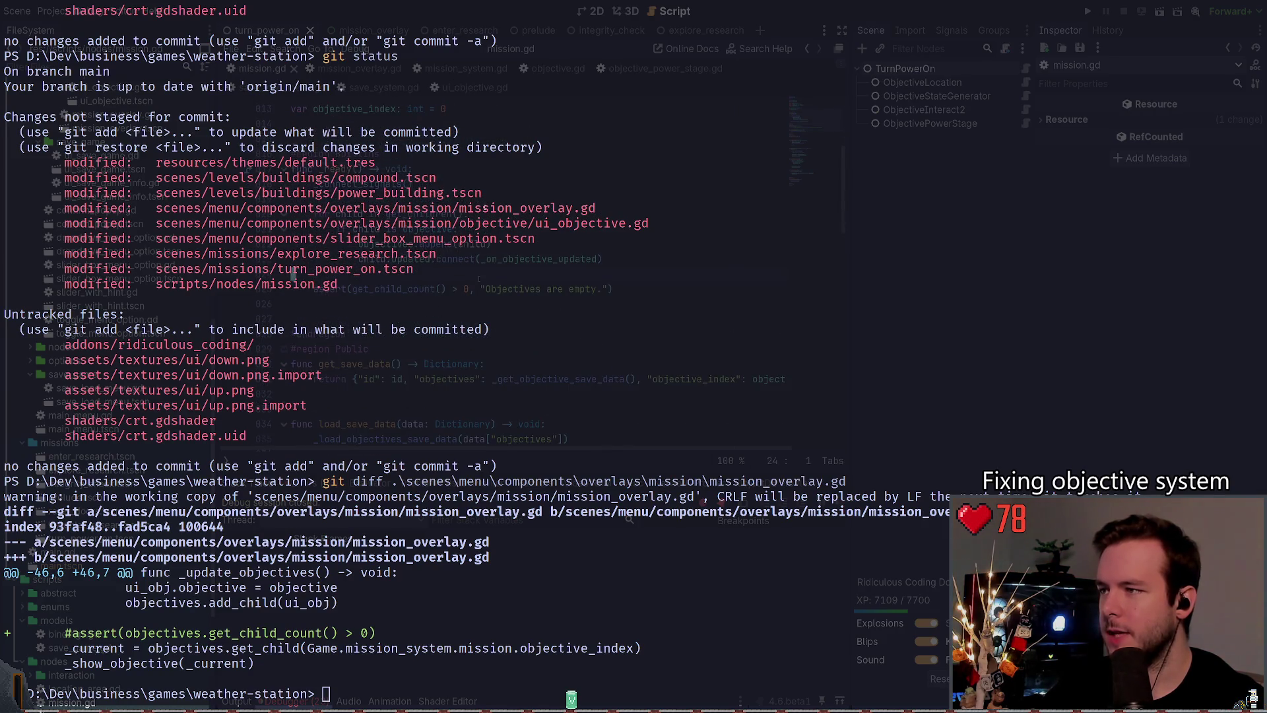
click(486, 213)
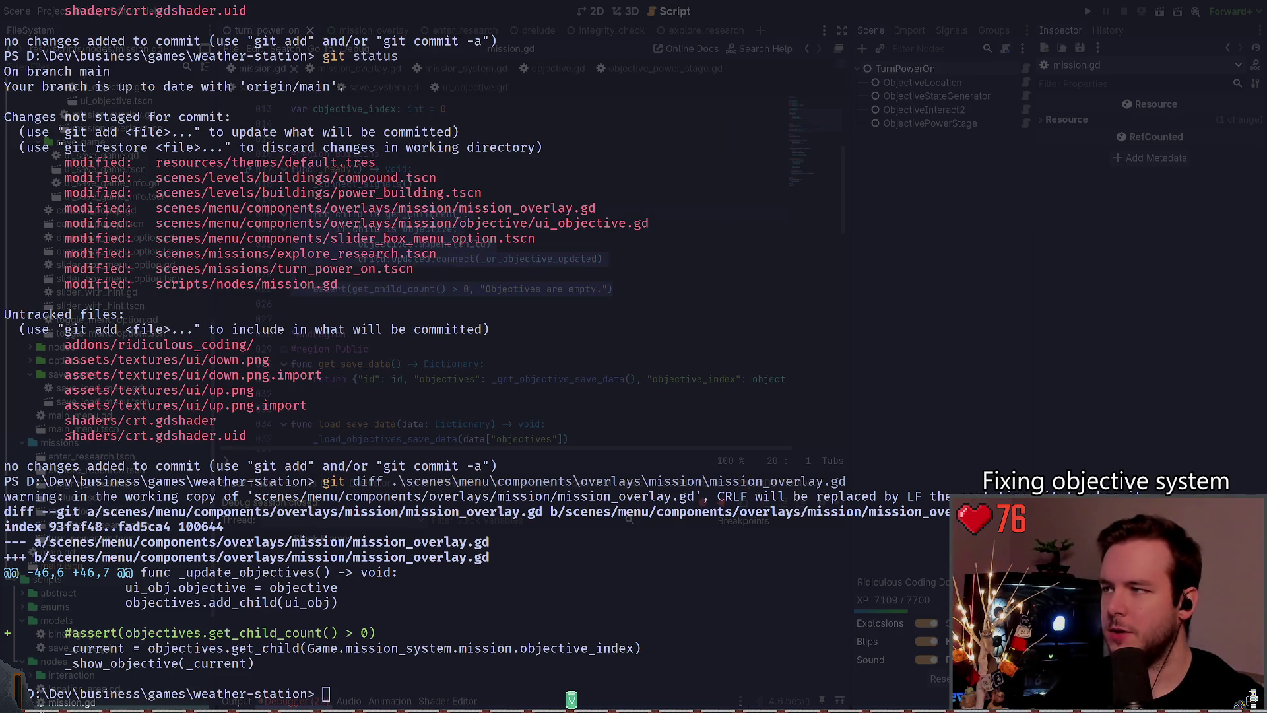
key(Down)
key(Up)
key(Up)
key(Up)
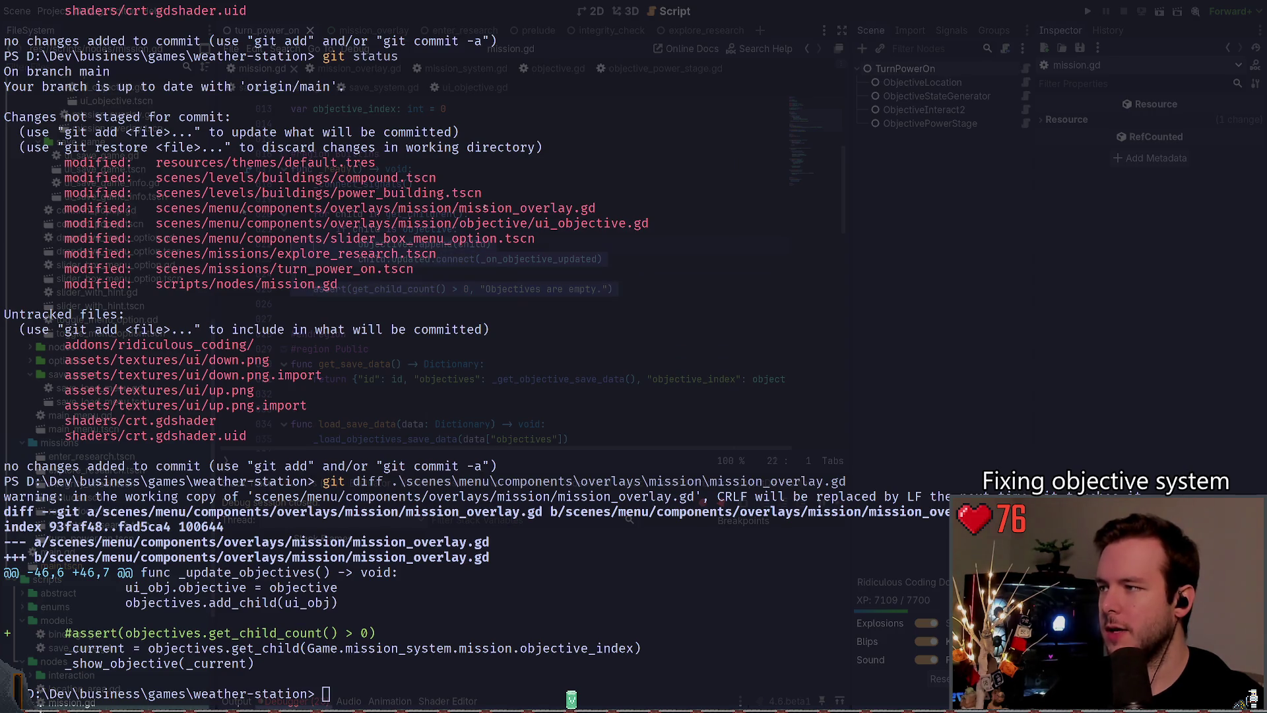
key(ctrl+v)
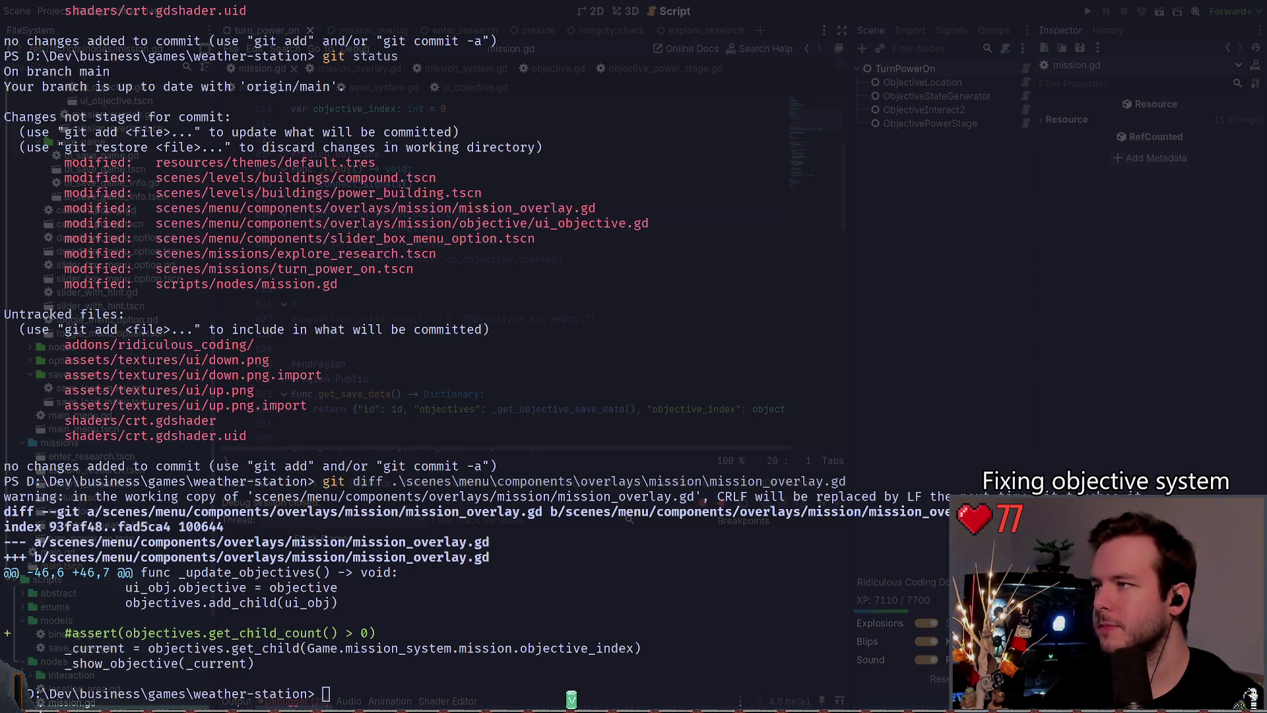
Step: Start a new line after _connect_signals() in _ready and begin typing a '_' call
scroll(485, 208, down, 1)
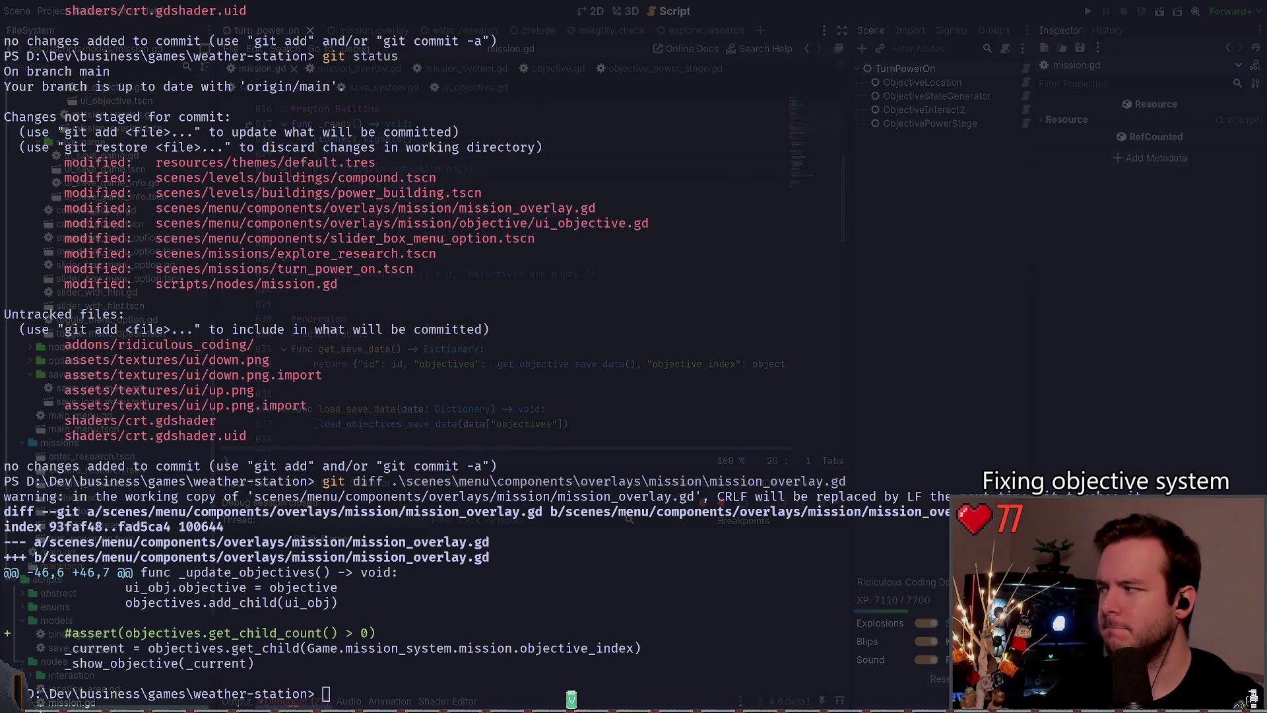
scroll(450, 282, down, 8)
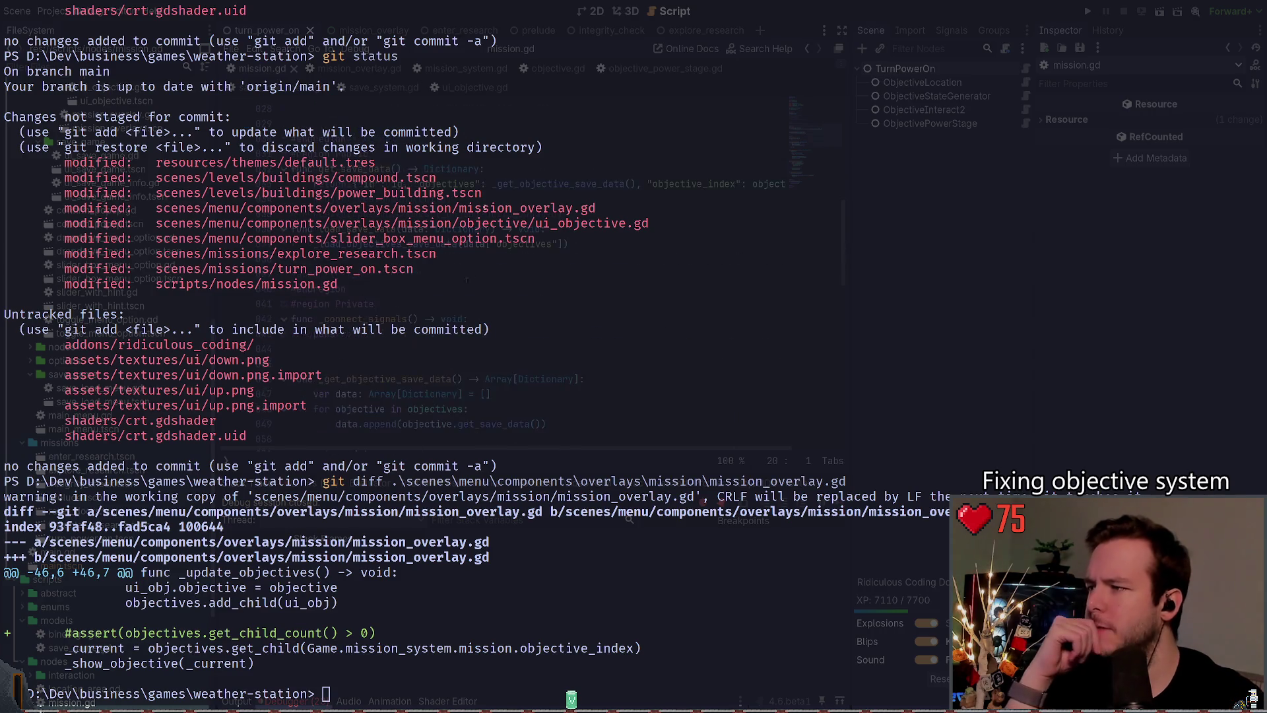
scroll(448, 290, up, 13)
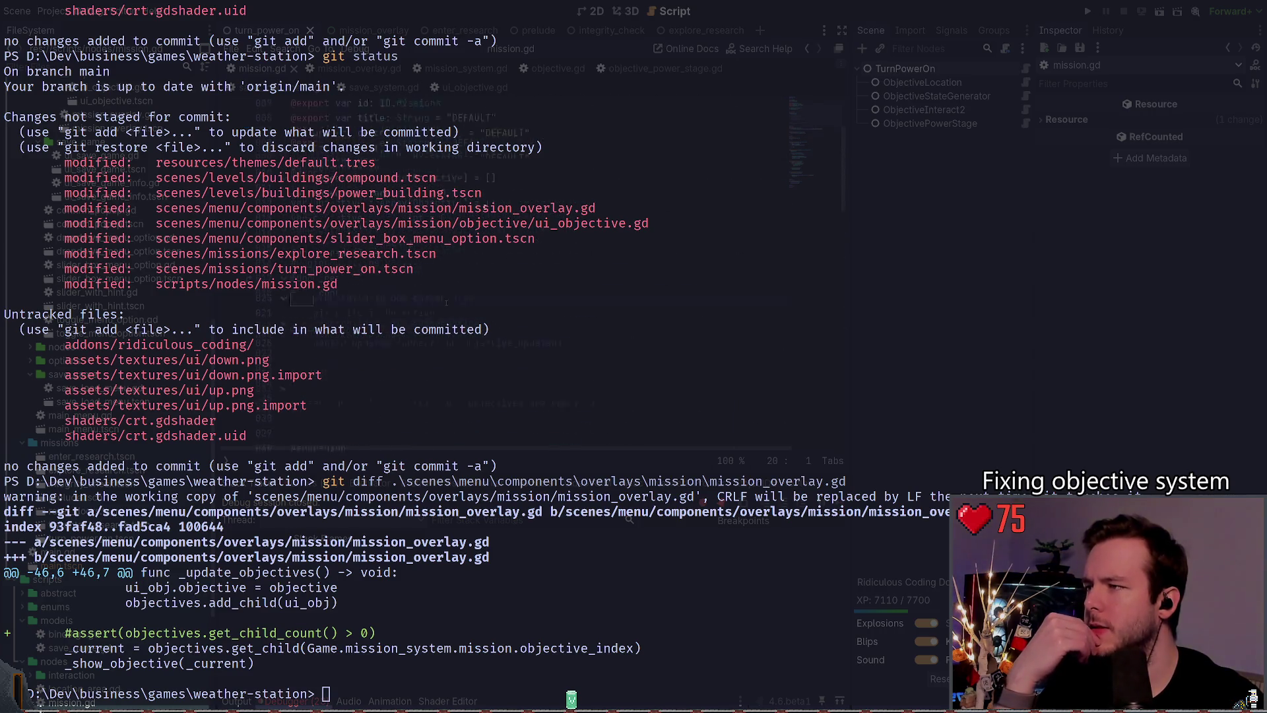
scroll(446, 297, down, 5)
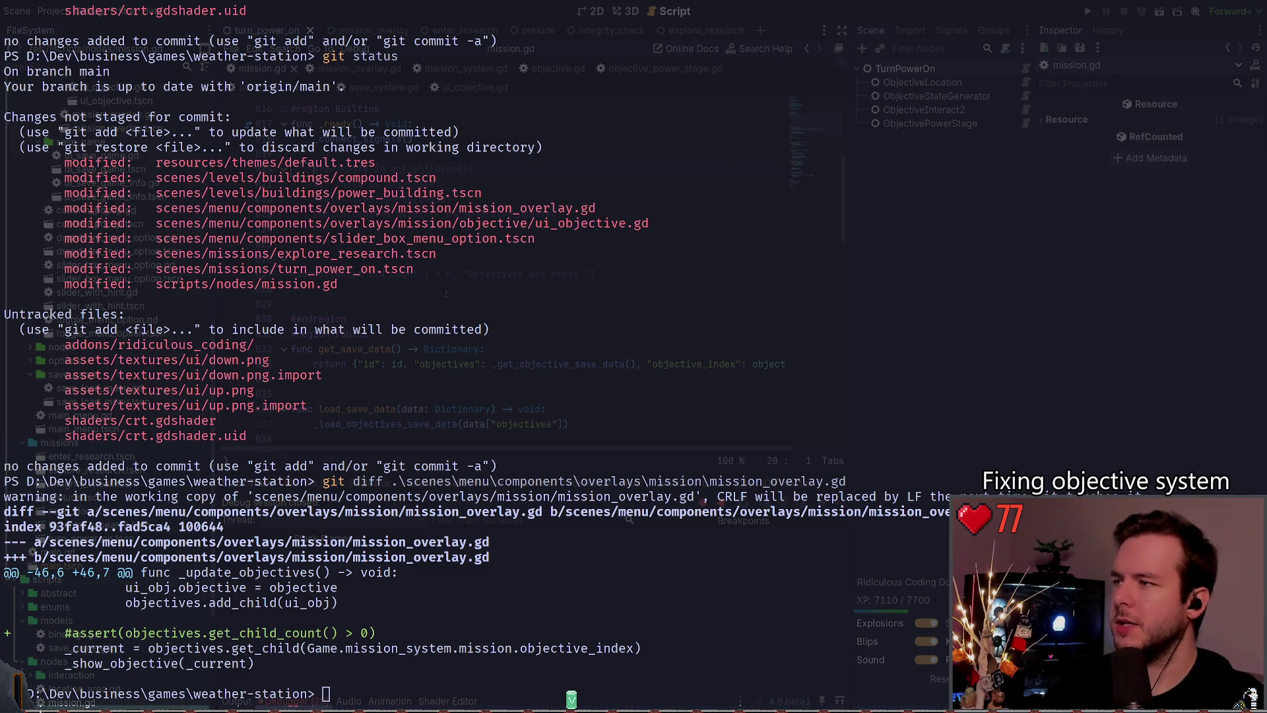
scroll(446, 294, up, 1)
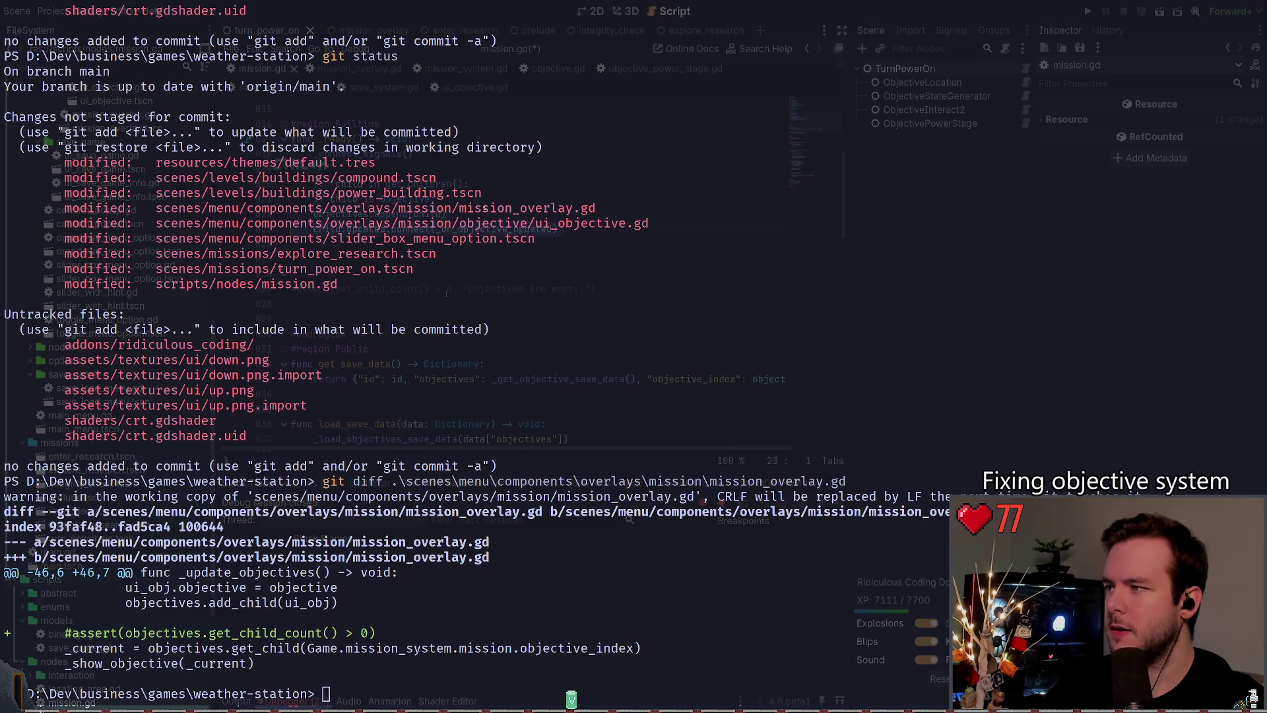
scroll(447, 293, up, 1)
key(Return)
text(_)
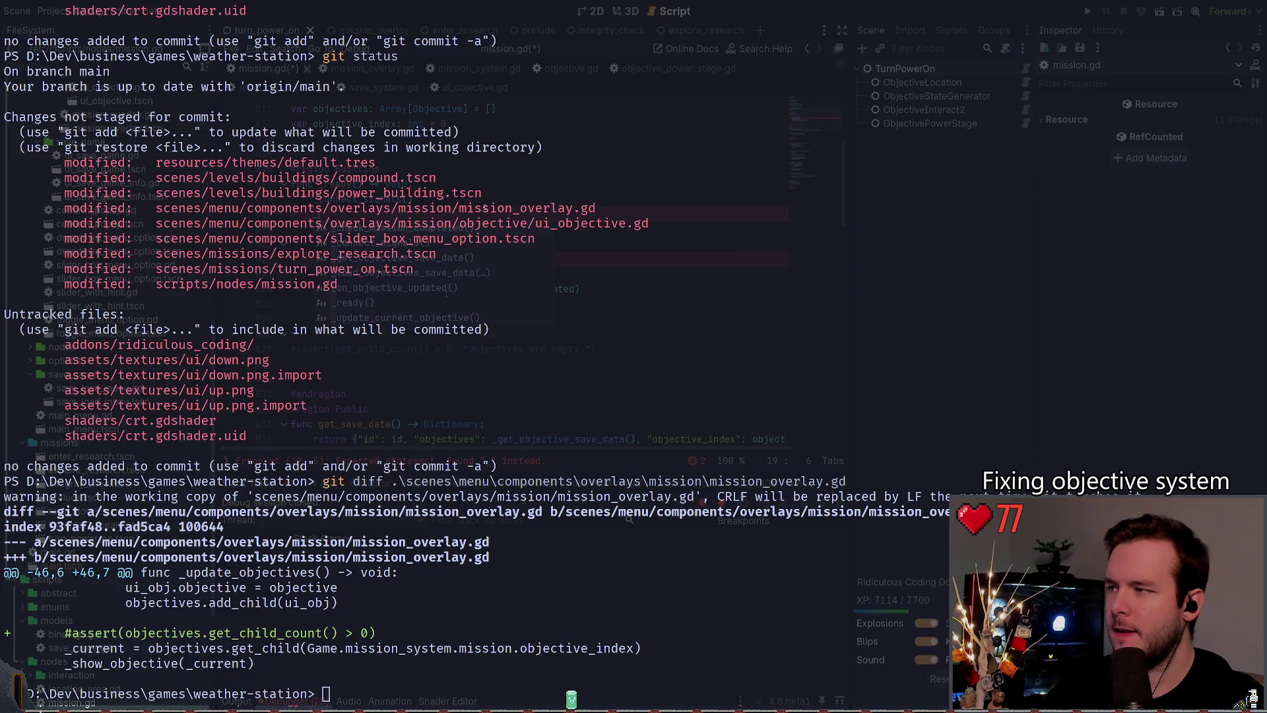
key(Escape)
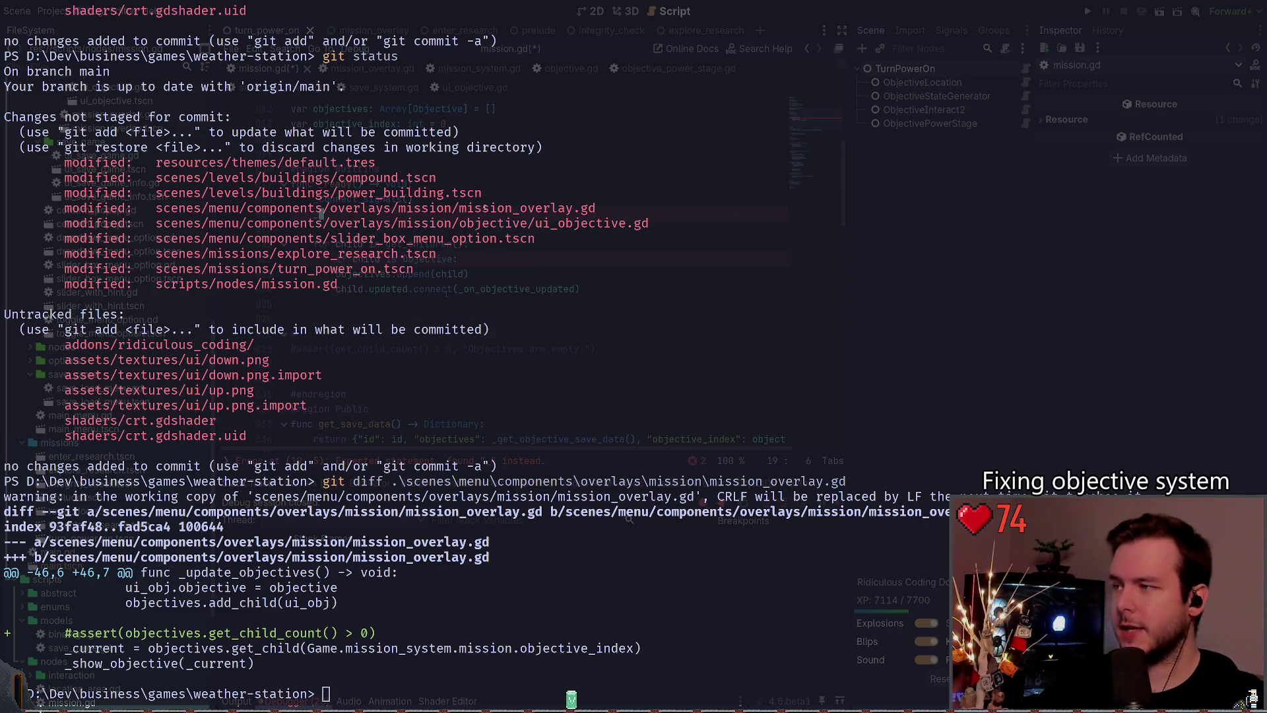
Step: Undo the stray new line and hide the PowerShell terminal overlay
key(ctrl+z)
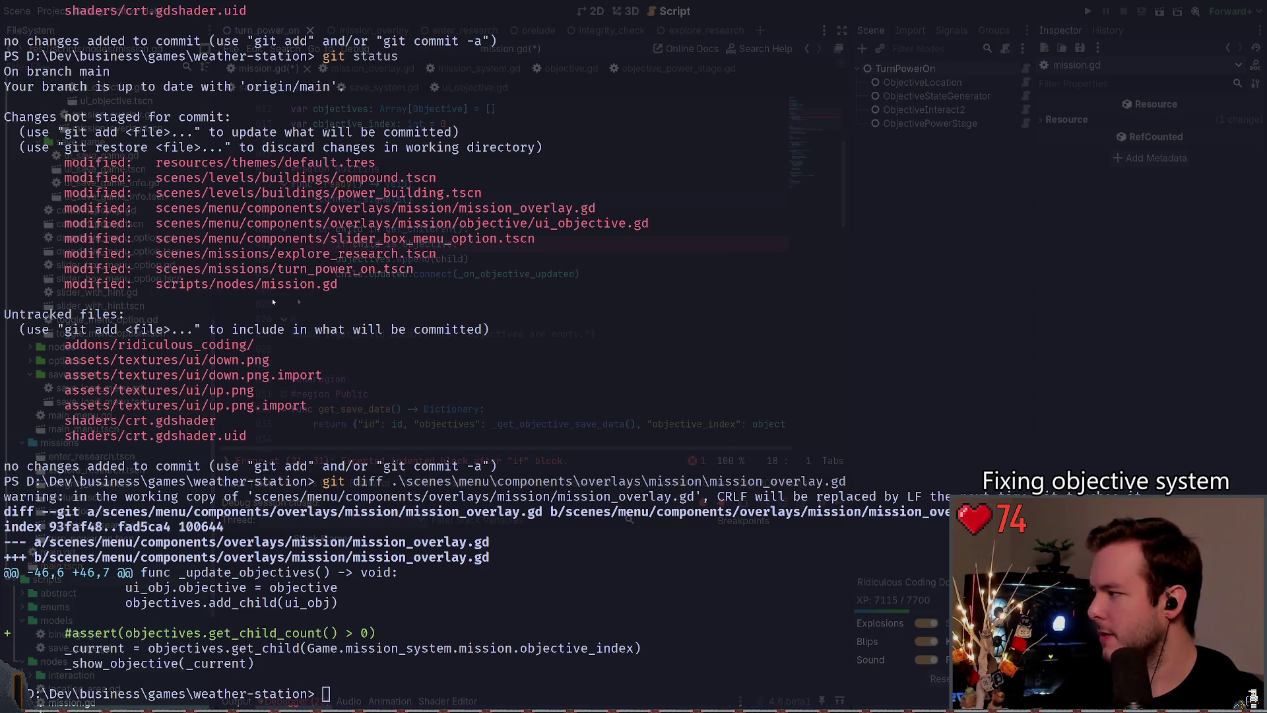
key(super+grave)
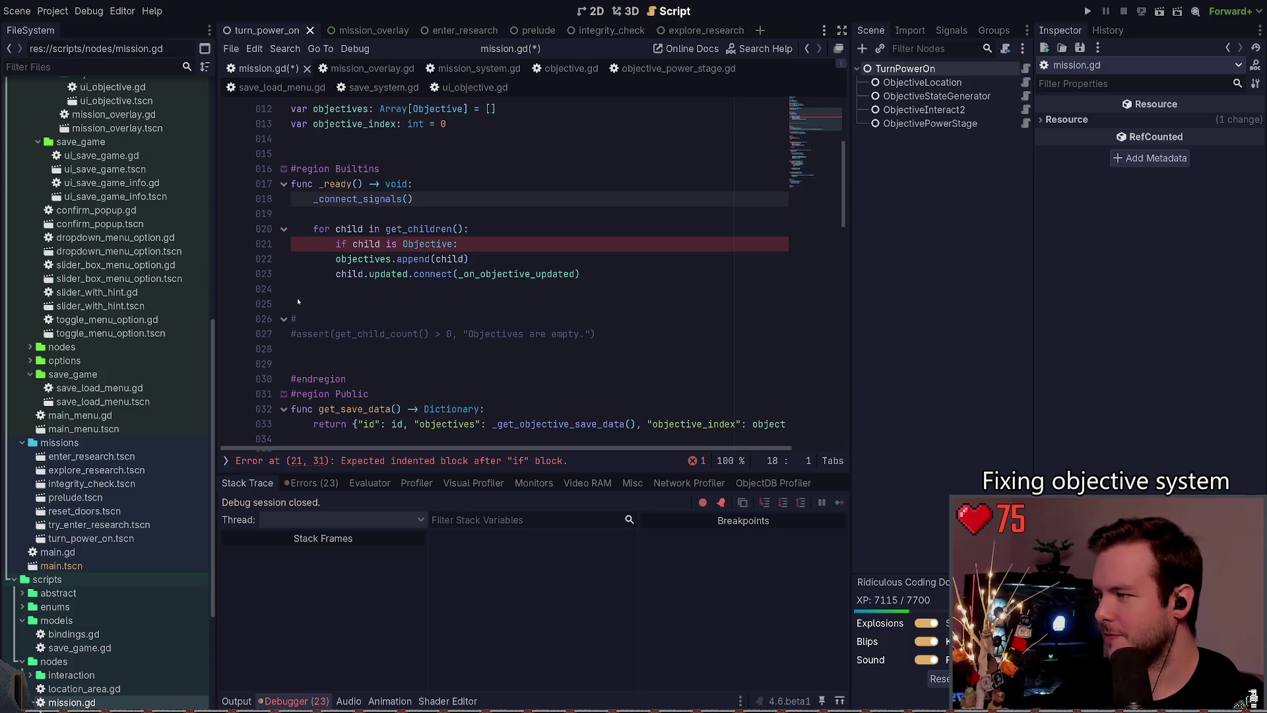
key(alt+Tab)
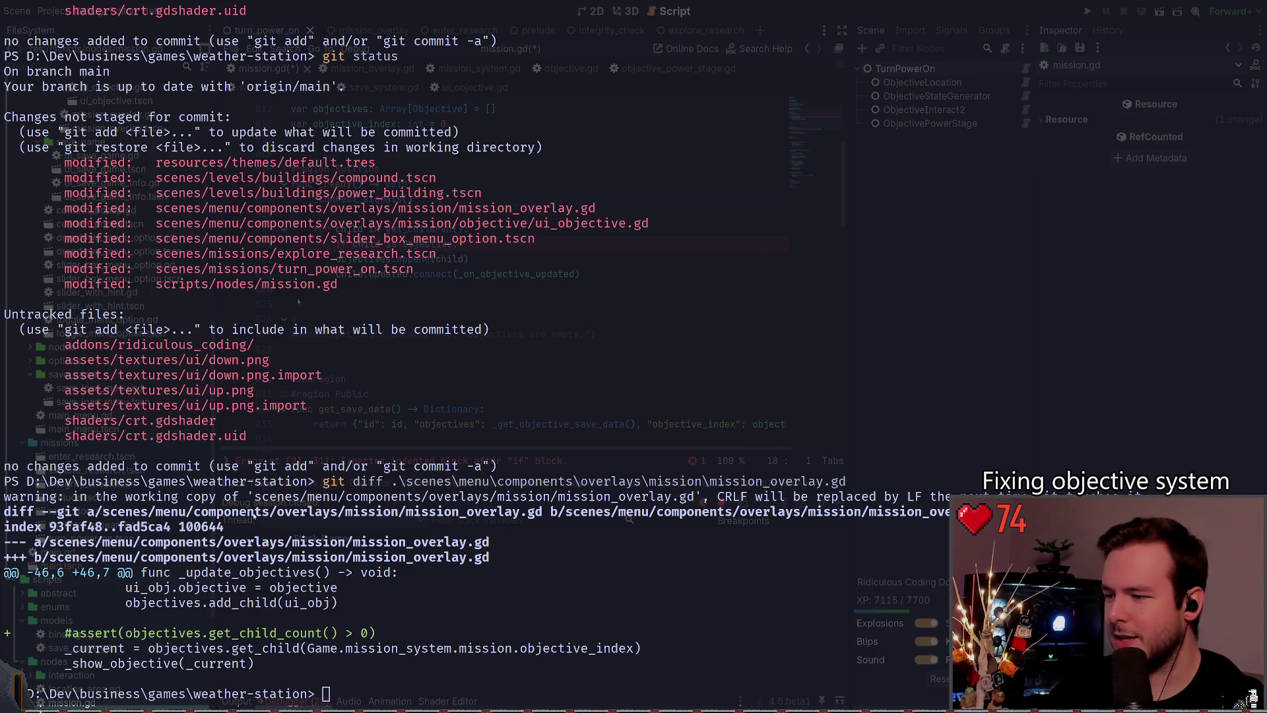
key(super+grave)
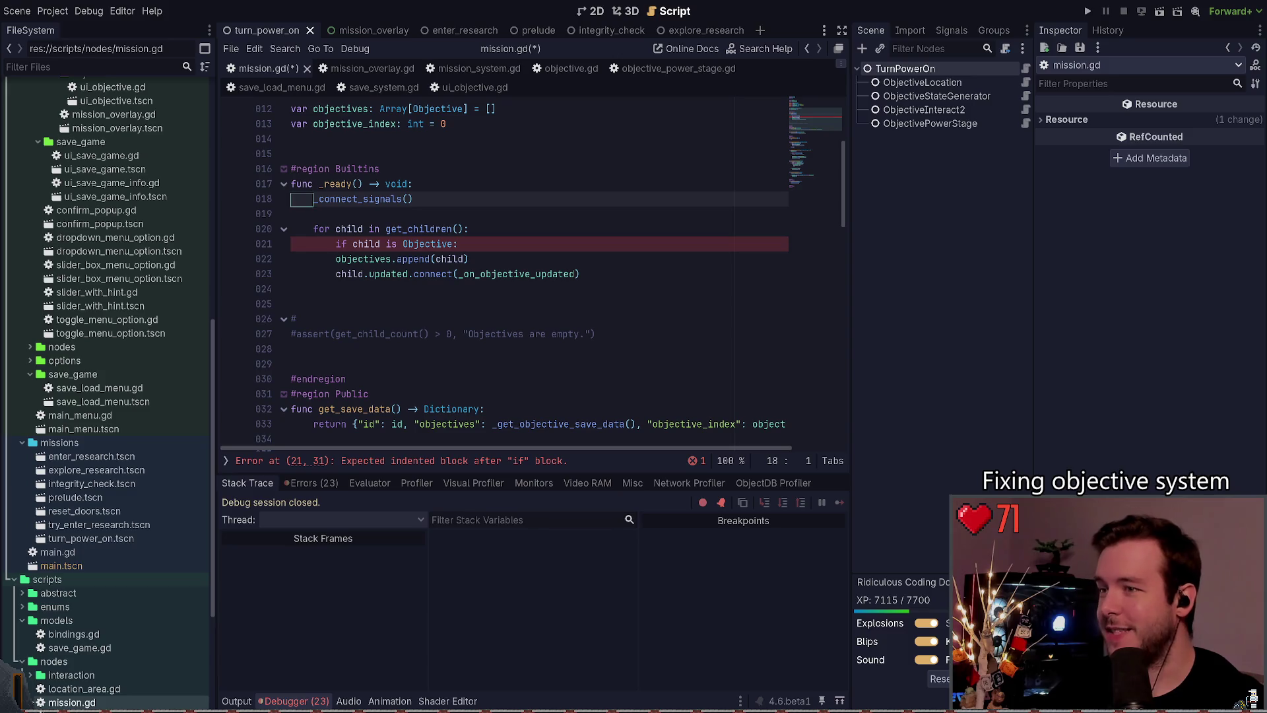
click(435, 295)
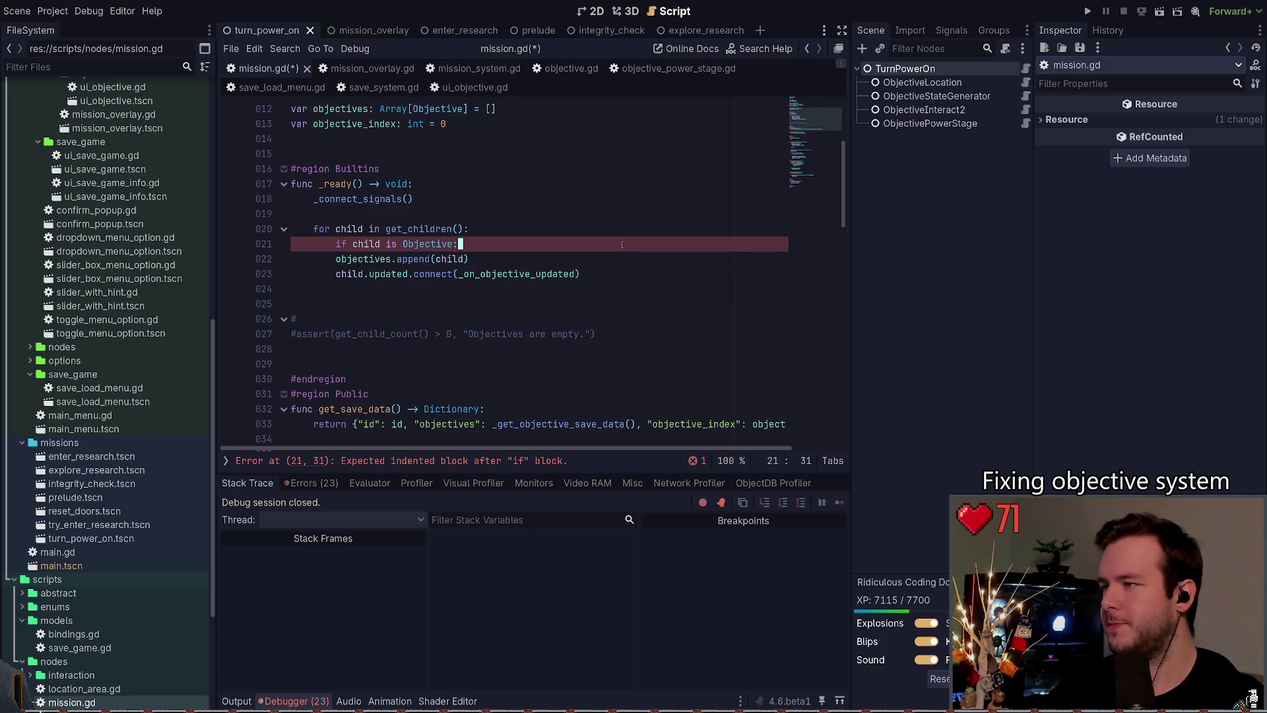
key(Up)
key(Up)
key(Up)
Step: Paste a new _find_objective_children() function after _load_objectives_save_data and save mission.gd
key(Down)
key(Down)
key(Down)
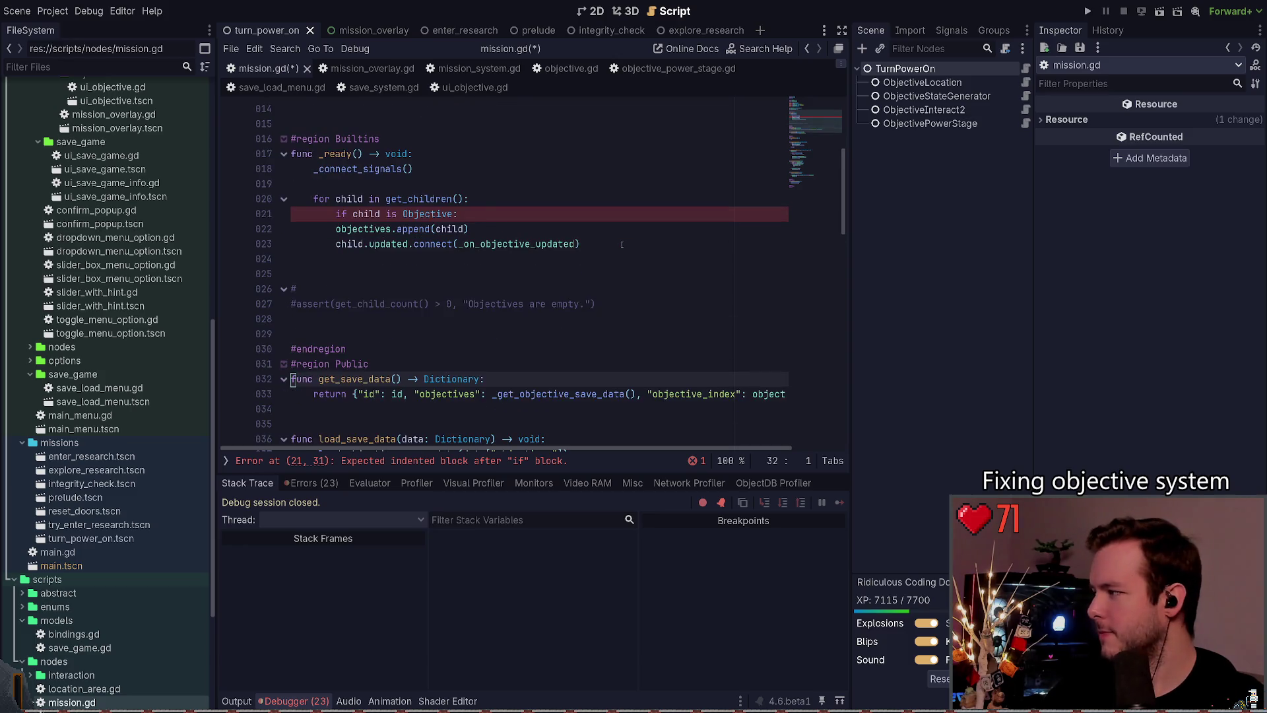
key(Down)
key(Down)
key(Down)
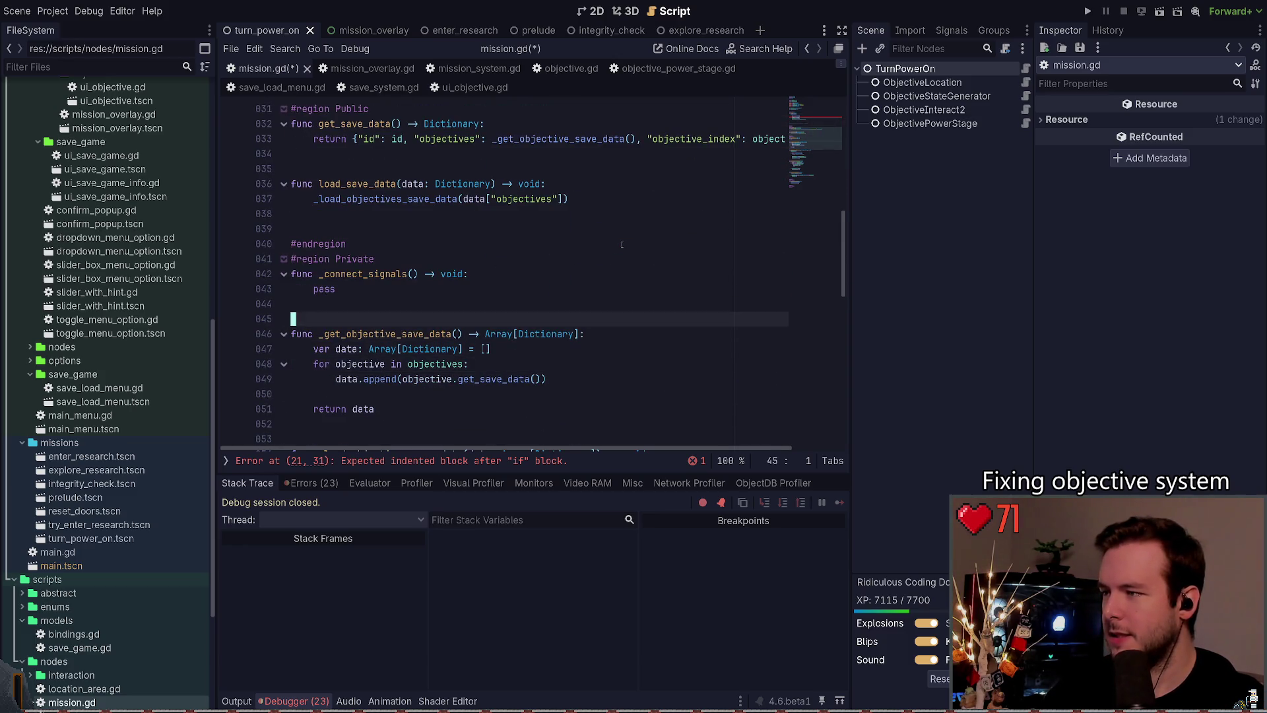
key(Down)
key(Down)
key(Down)
key(Down)
key(Down)
key(Down)
key(Up)
key(Up)
key(Up)
key(Down)
key(Down)
key(Down)
key(Return)
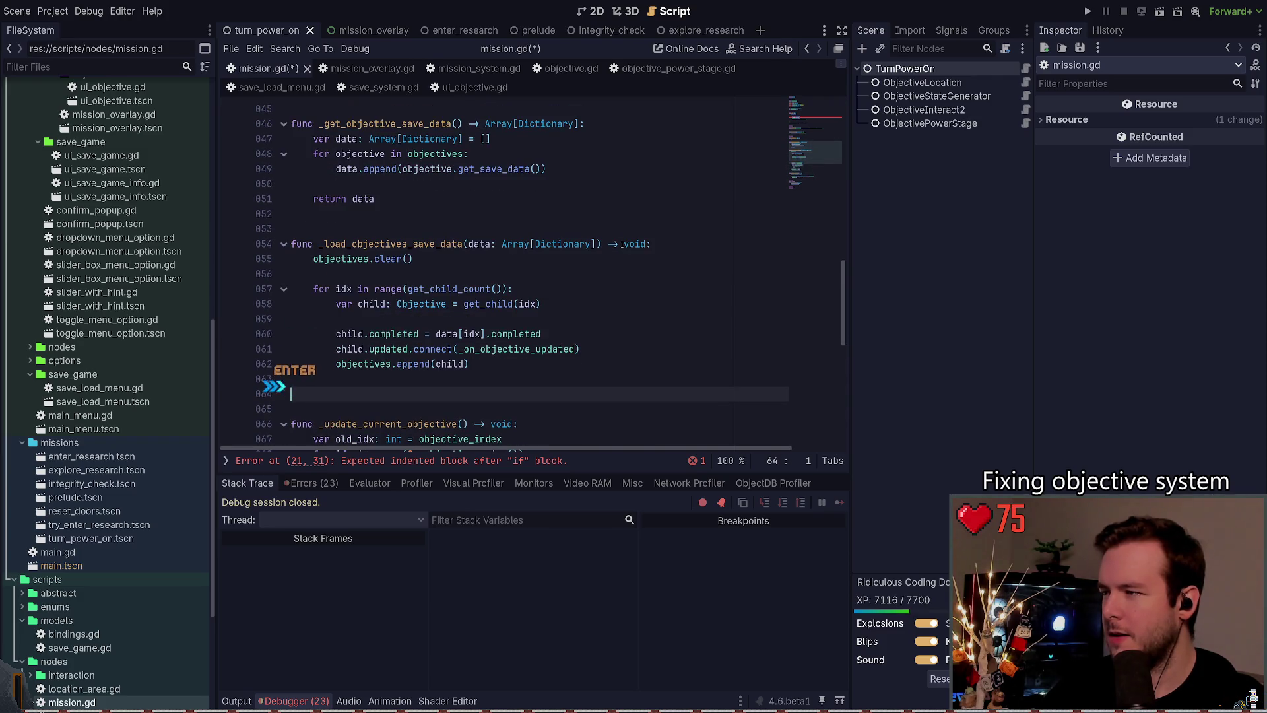
key(Up)
key(Up)
key(Up)
key(Down)
key(Down)
key(Down)
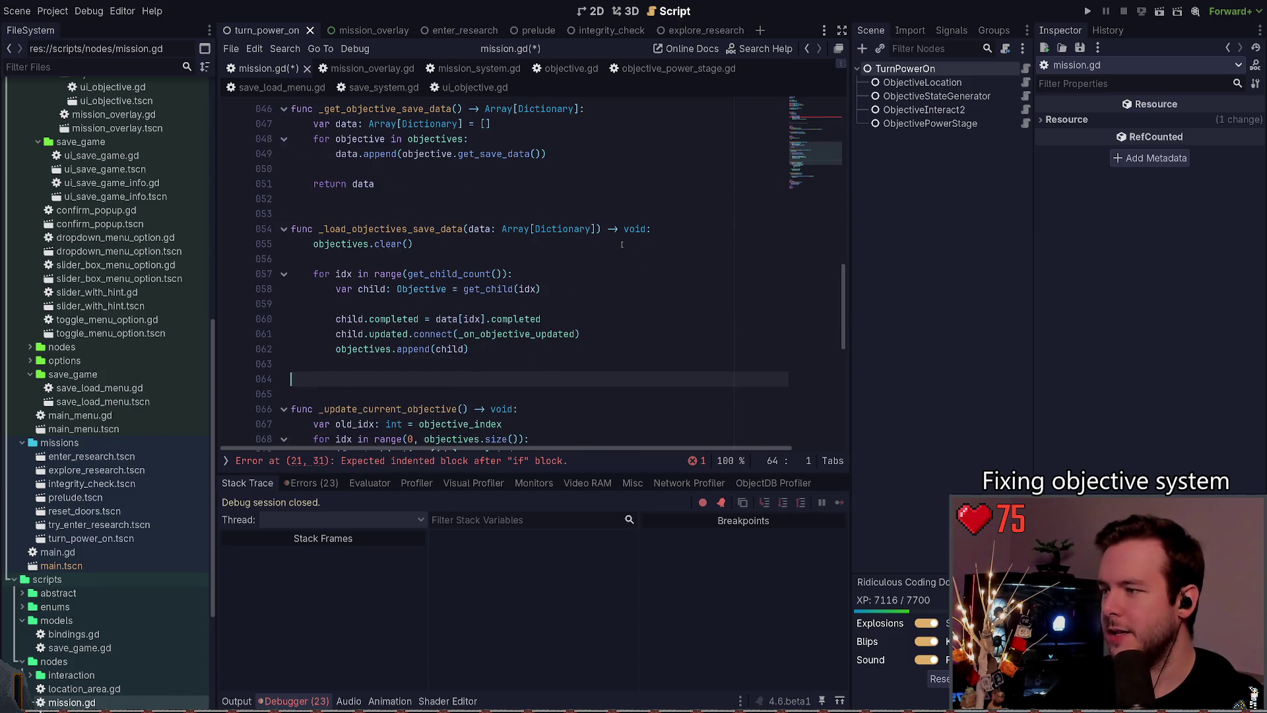
text(func _find_objective_children() -> void: 	for child in get_children(): 		if child is not Objective: 			continue 		objectives.append(child) 		child.updated.connect(_on_objective_updated))
key(ctrl+s)
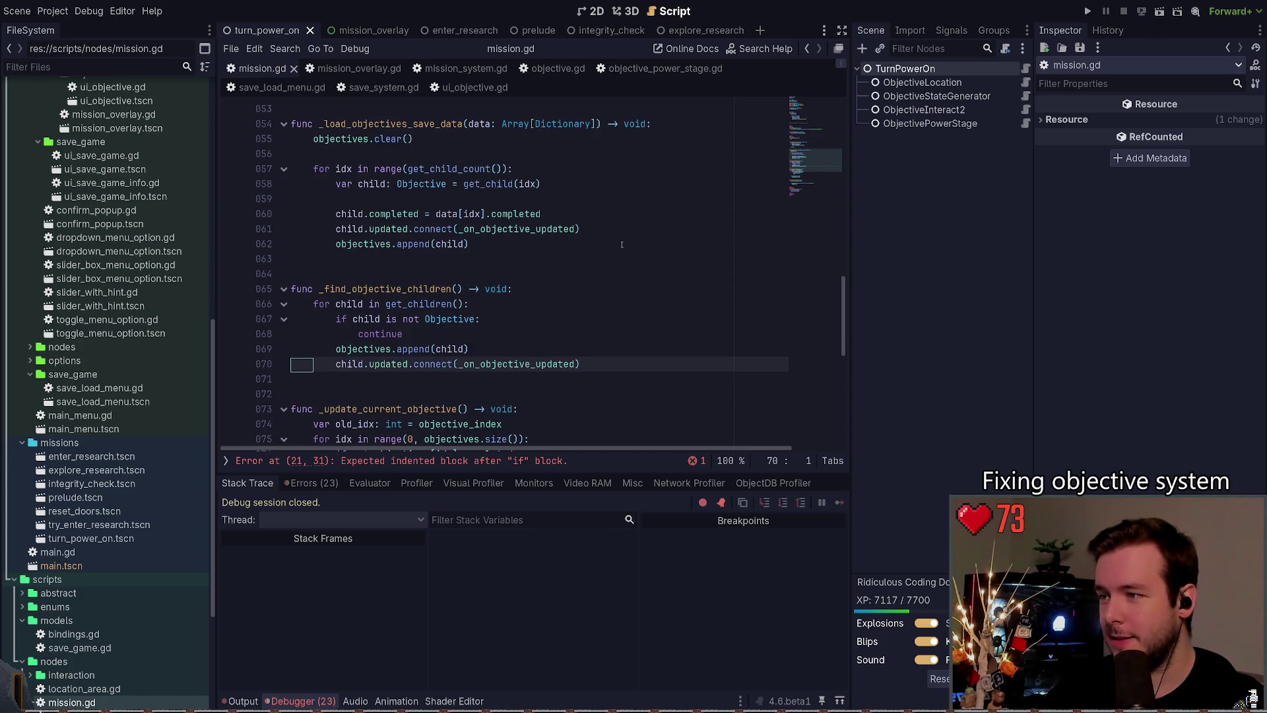
Step: Delete the old child-collecting for-loop from _ready()
scroll(569, 317, down, 1)
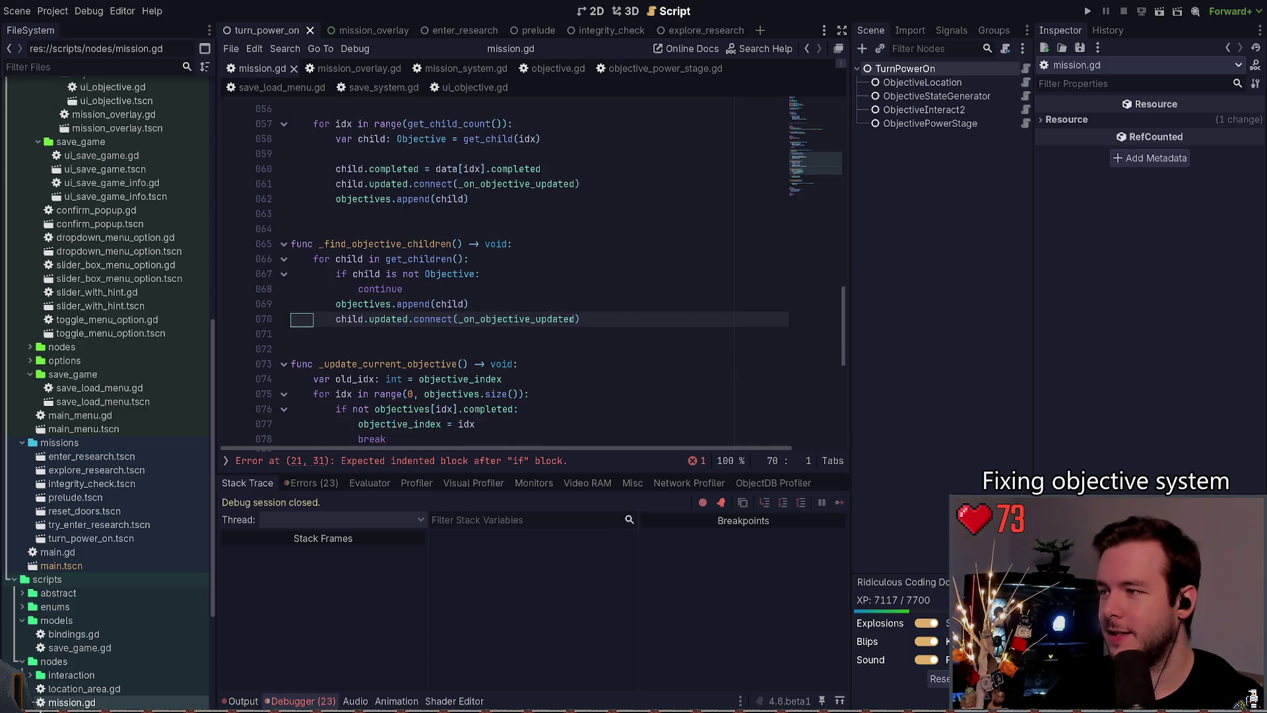
drag(579, 320, 336, 320)
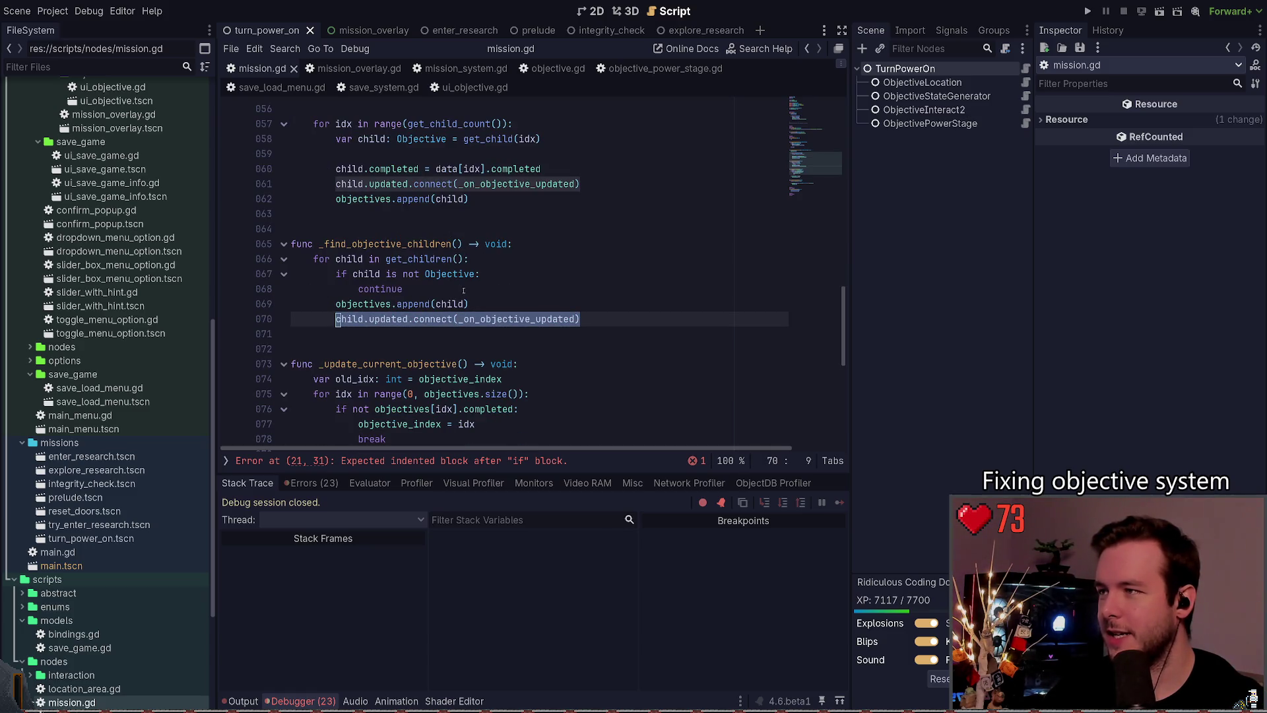
scroll(464, 290, up, 1)
click(430, 260)
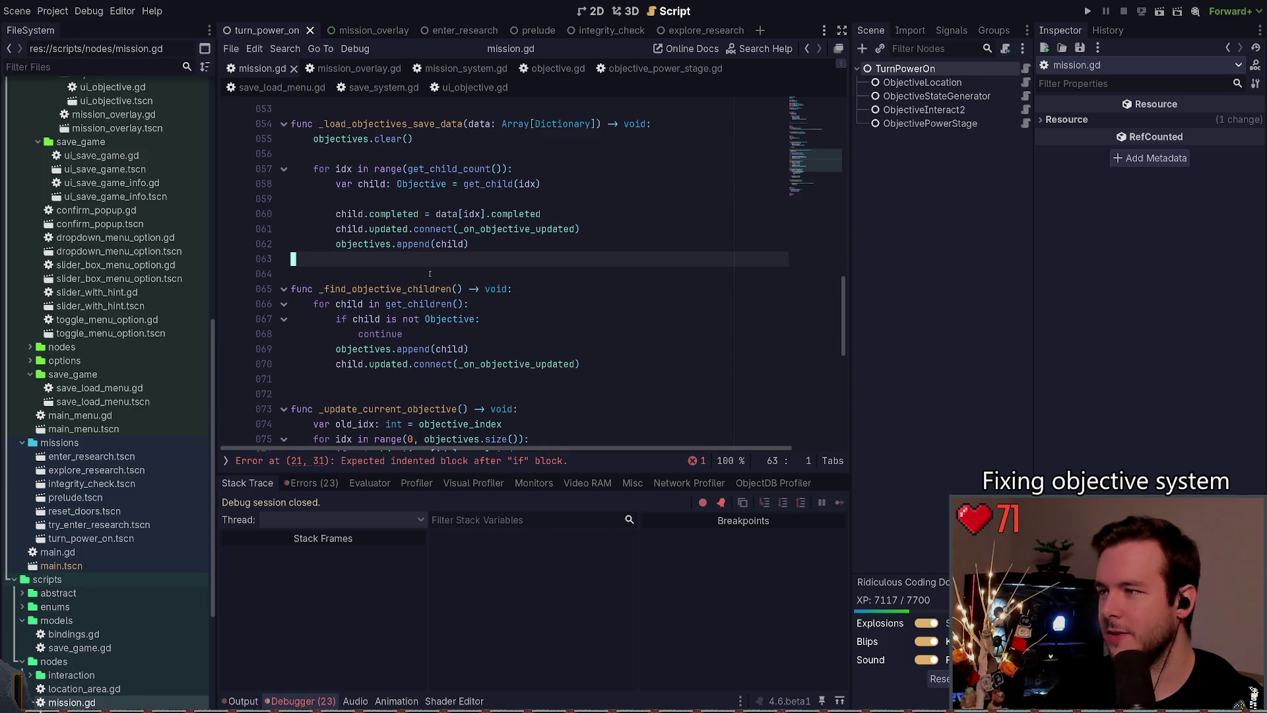
scroll(429, 273, up, 1)
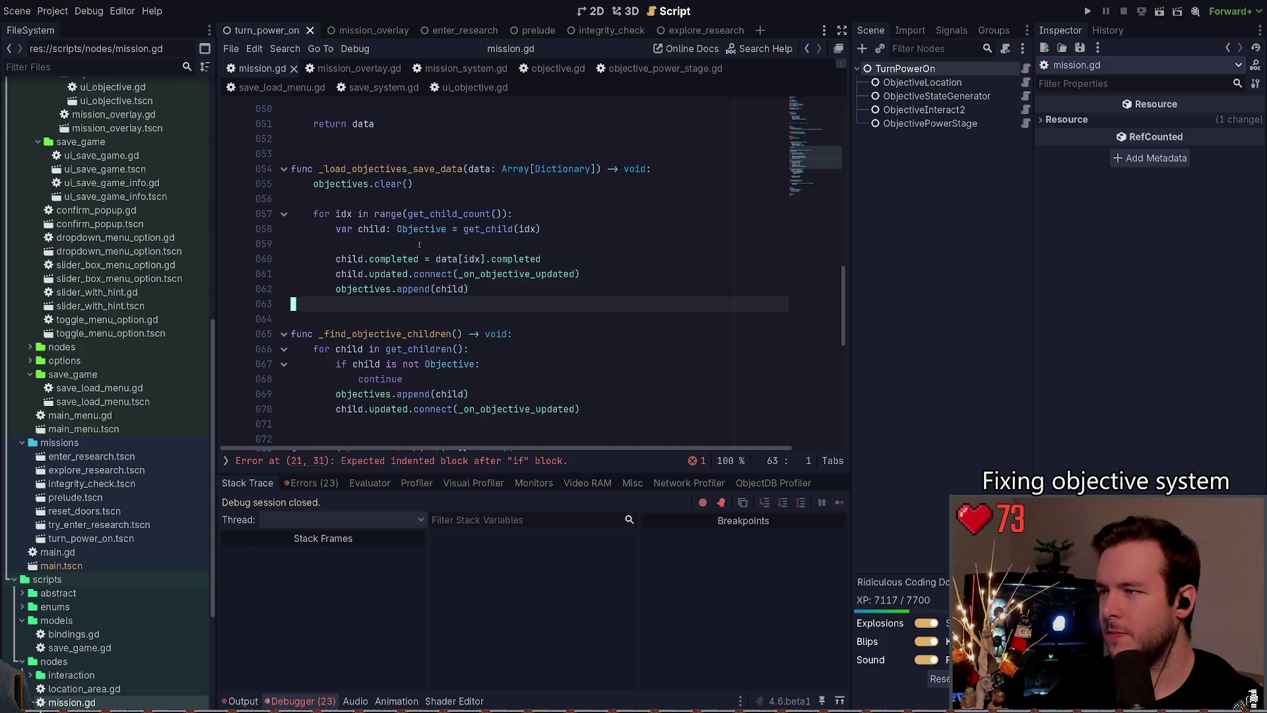
scroll(434, 249, up, 12)
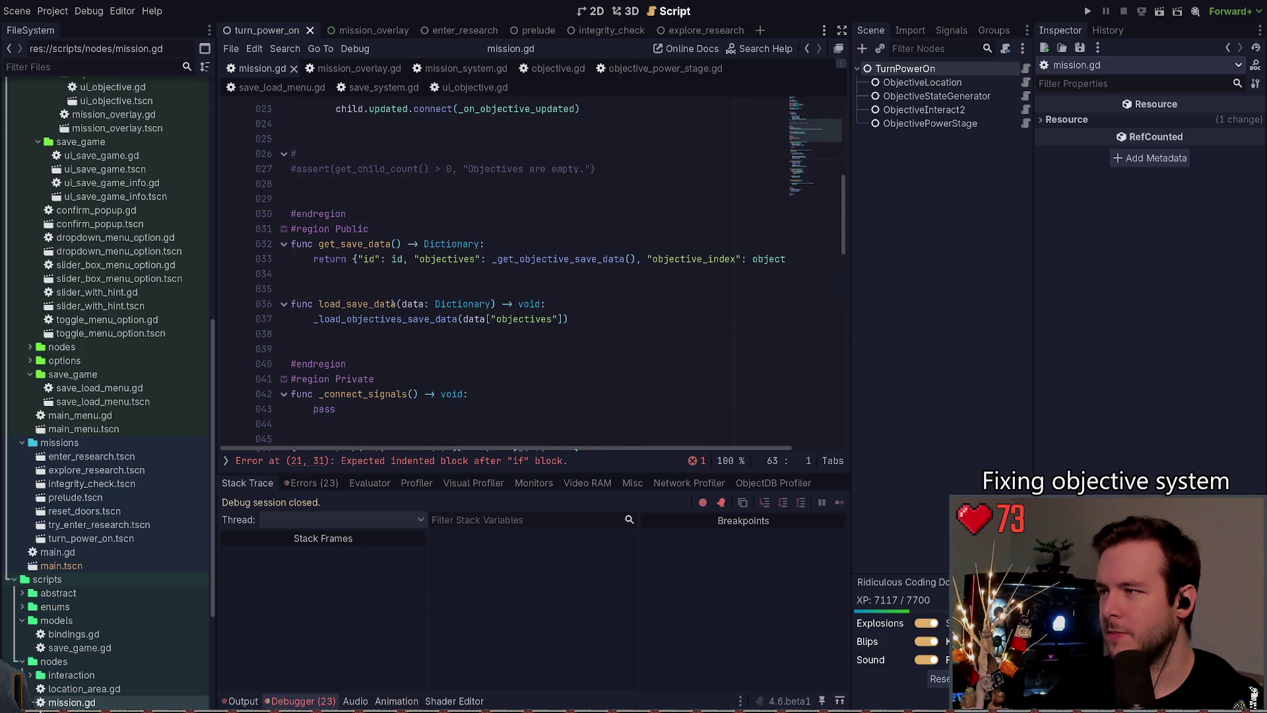
click(489, 234)
key(shift+Down)
key(shift+Up)
key(shift+Up)
key(ctrl+shift+k)
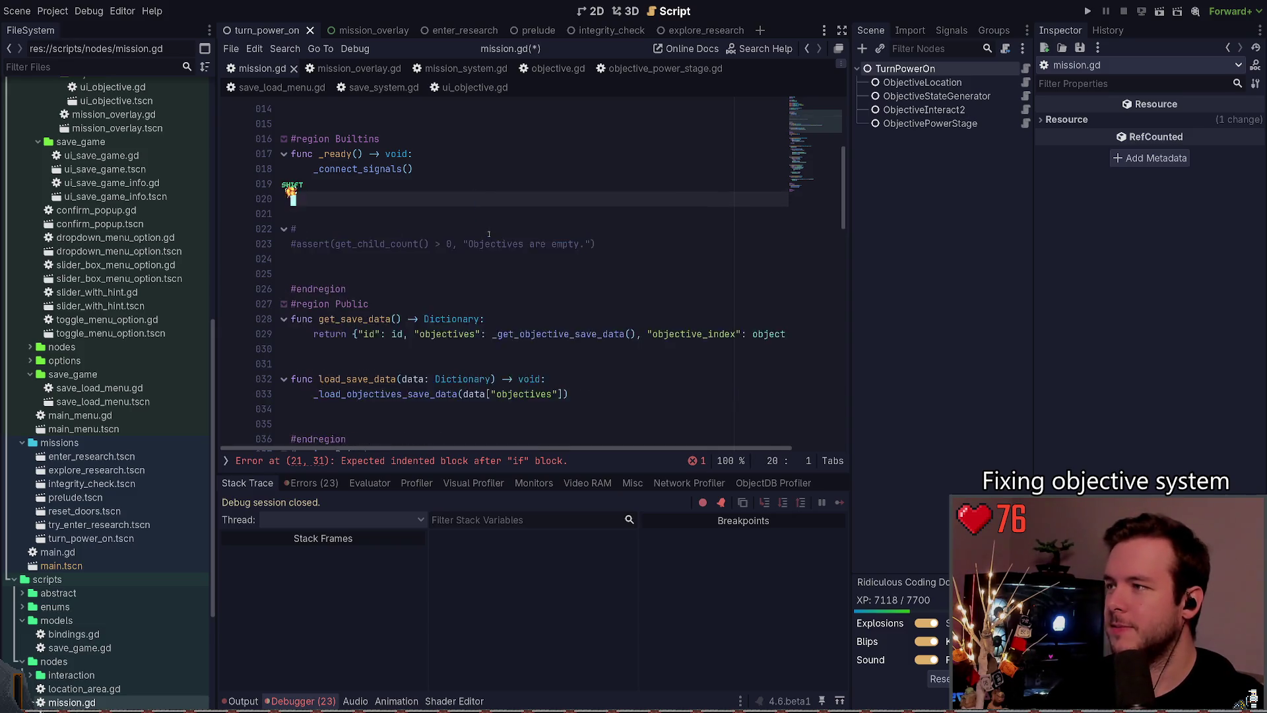
Step: Call _find_objective_children() in _ready and remove the commented assert lines there
text(_find)
key(Return)
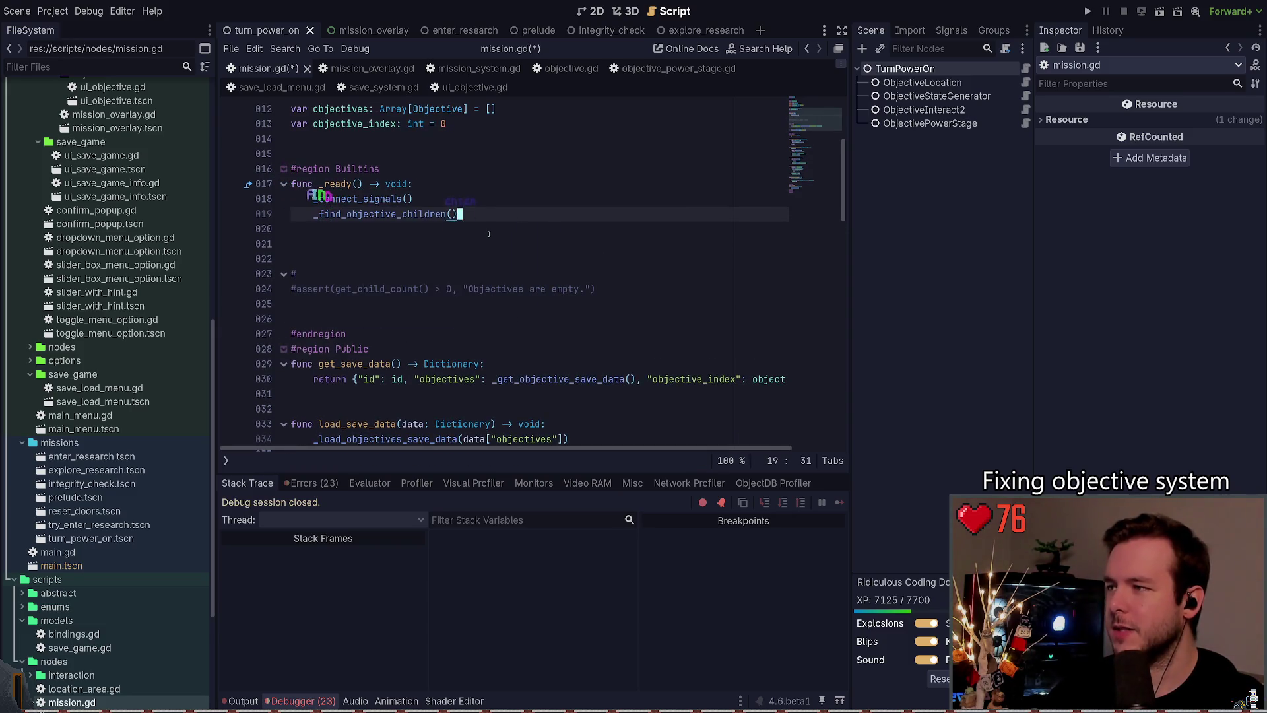
key(Down)
key(Down)
key(Down)
key(Escape)
key(shift+Up)
key(ctrl+shift+k)
key(ctrl+shift+k)
Step: Paste the assert into _find_objective_children, uncomment it, and save mission.gd
ctrl+click(388, 215)
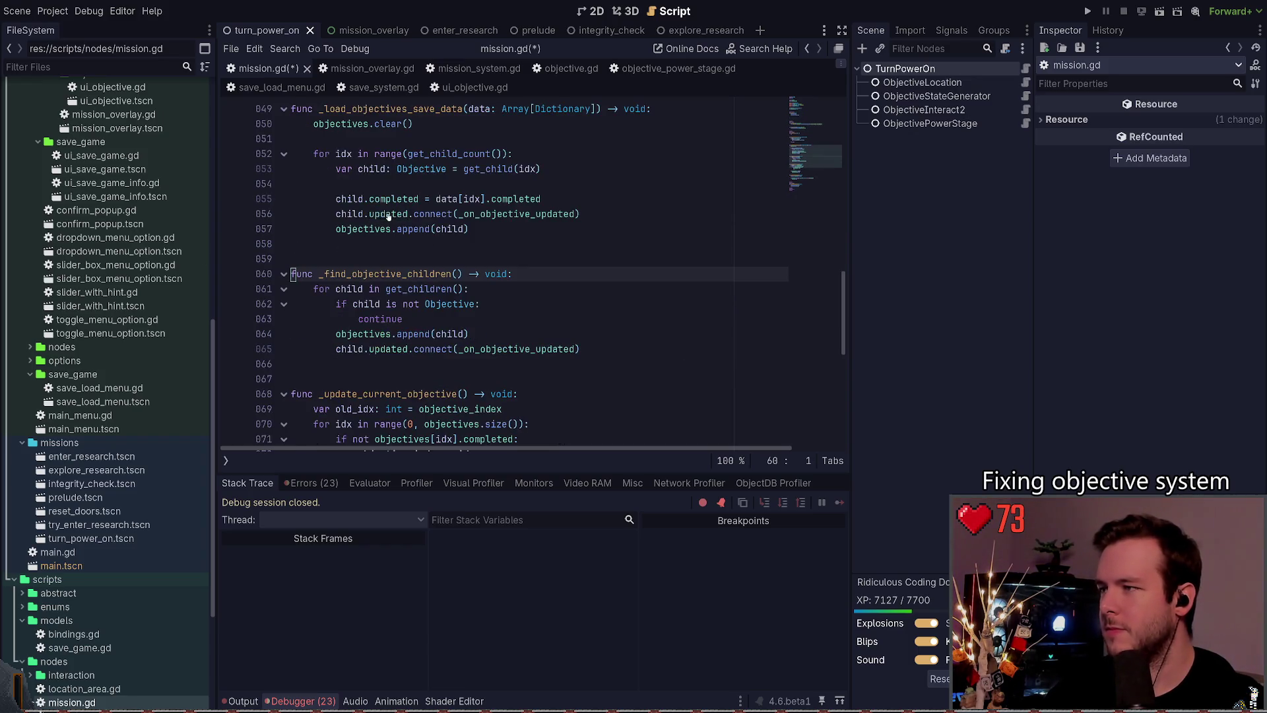
key(End)
key(Return)
text(#assert(get_child_count() > 0, "Objectives are empty."))
key(Escape)
key(ctrl+shift+k)
key(ctrl+k)
key(End)
key(ctrl+s)
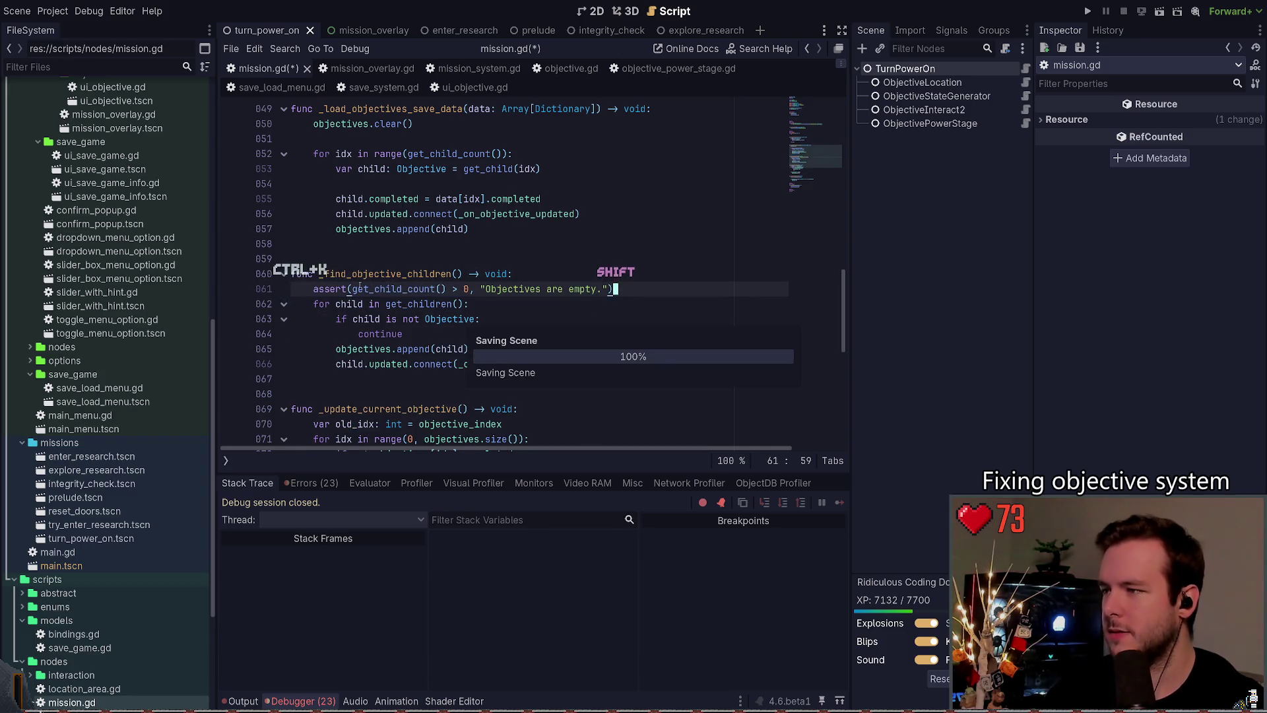
Step: Remove the stray blank lines and '#' near line 23, then run the game with F5
click(391, 288)
scroll(551, 323, up, 5)
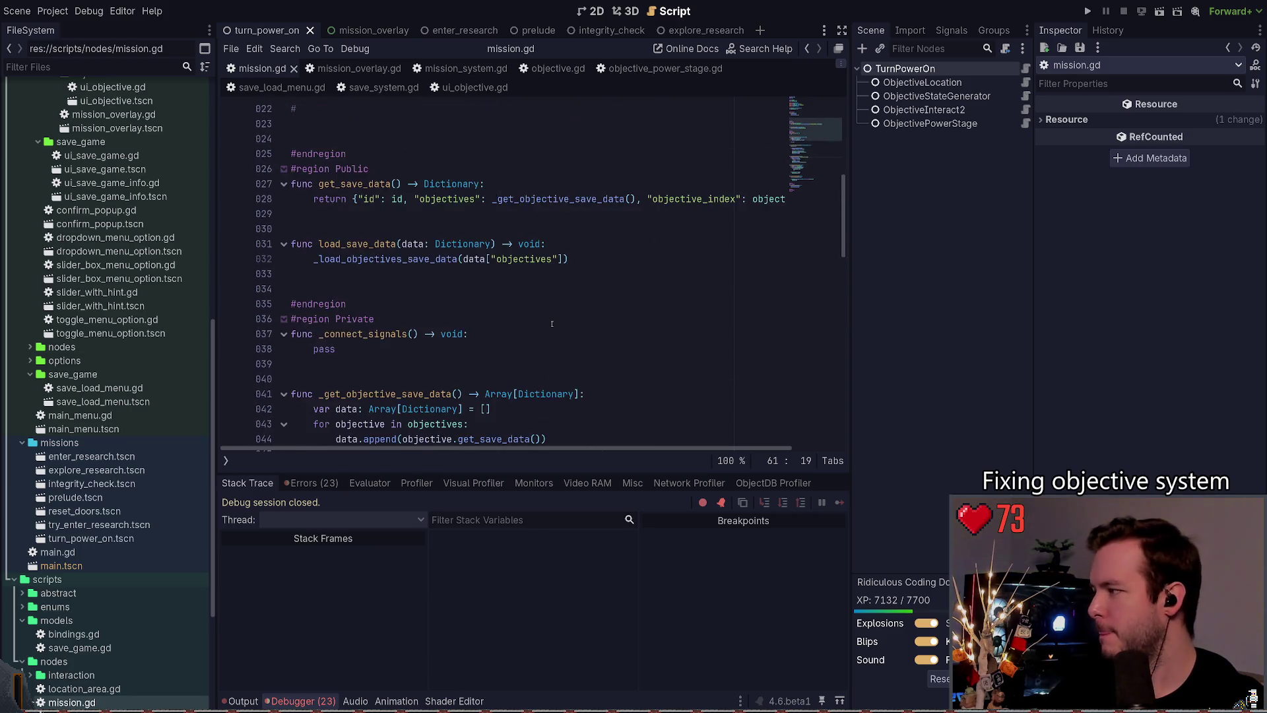
scroll(552, 323, up, 3)
click(377, 262)
key(BackSpace)
key(BackSpace)
key(BackSpace)
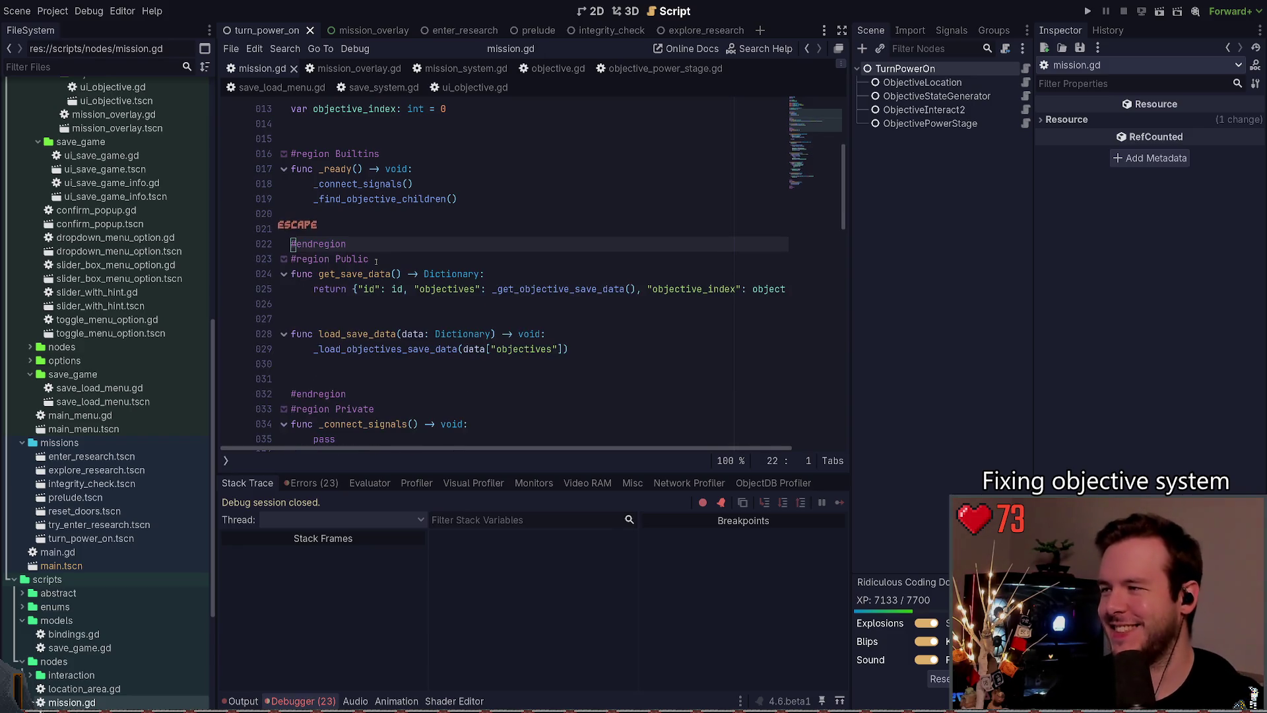
scroll(469, 268, down, 5)
scroll(470, 269, down, 12)
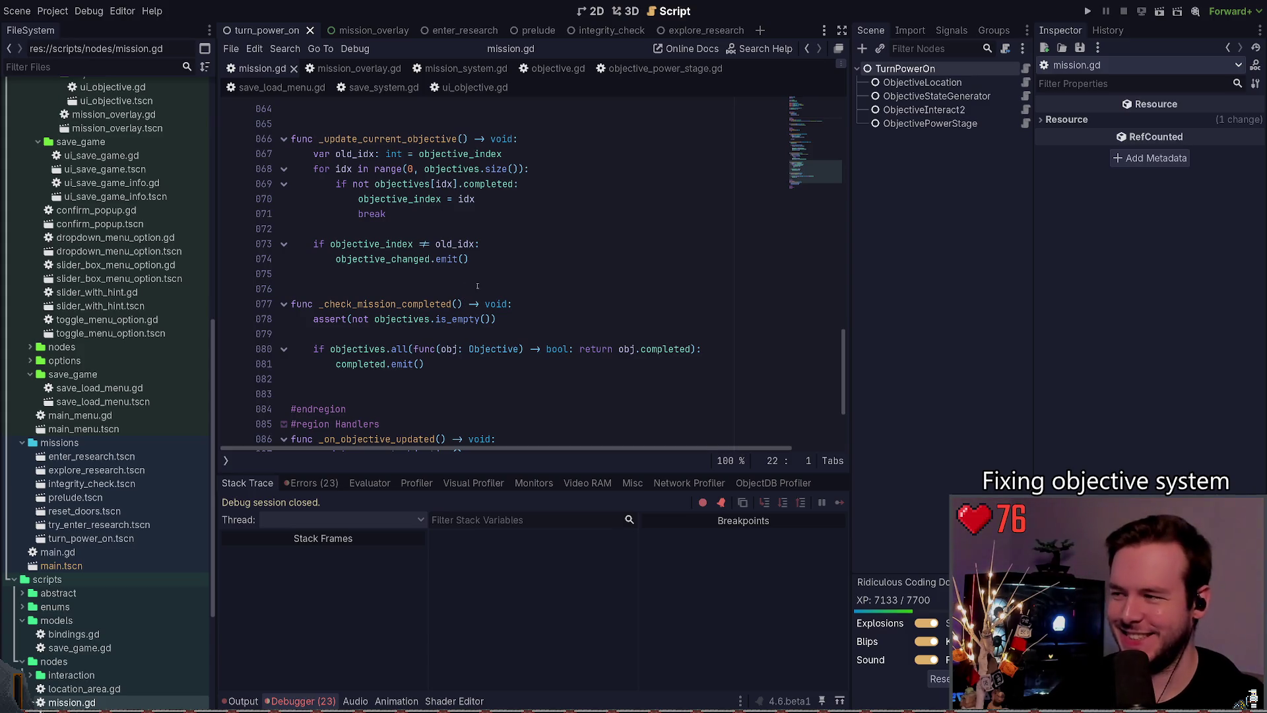
key(F5)
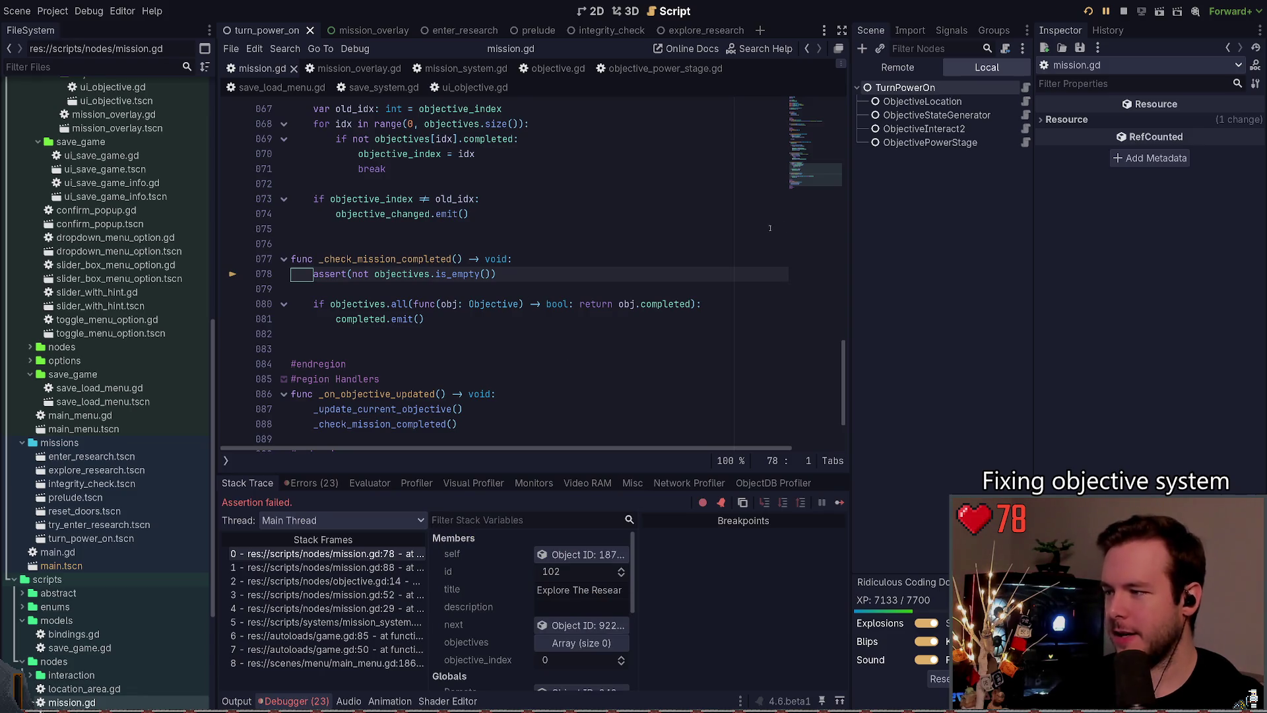
Step: Stop the game at the assertion failure and review the debugger errors and failing assert
key(F8)
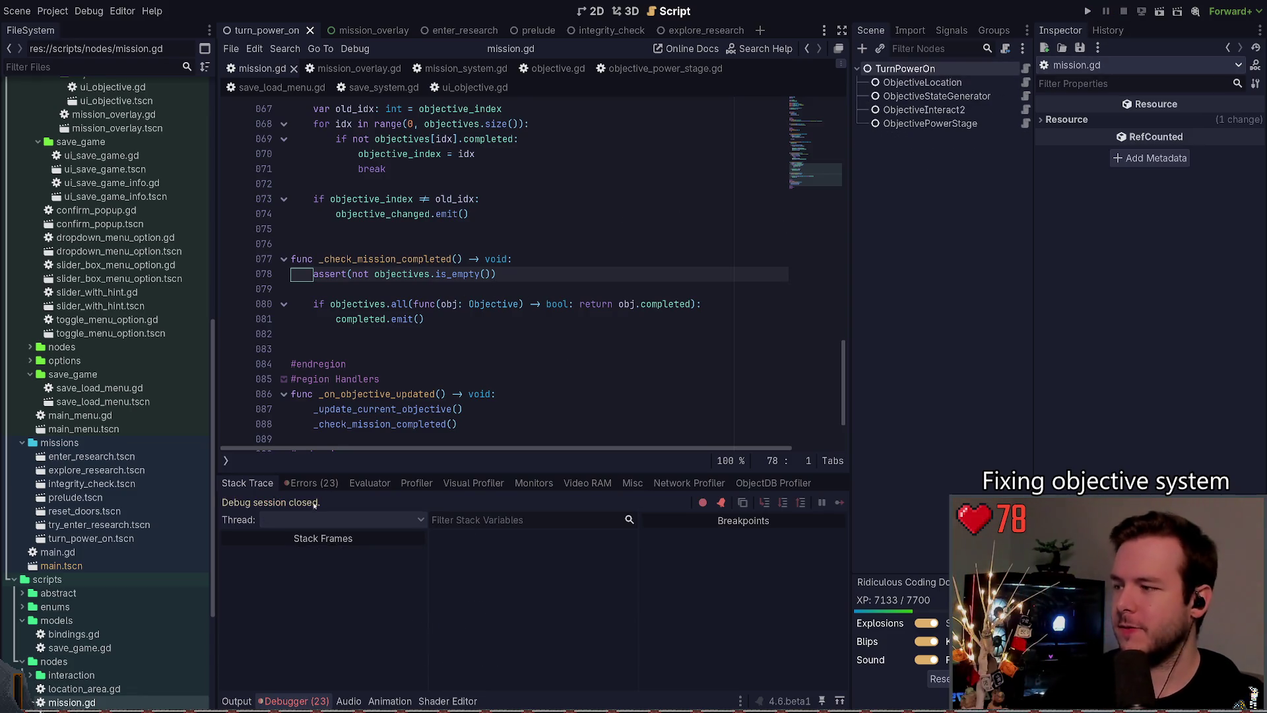
click(310, 484)
click(247, 483)
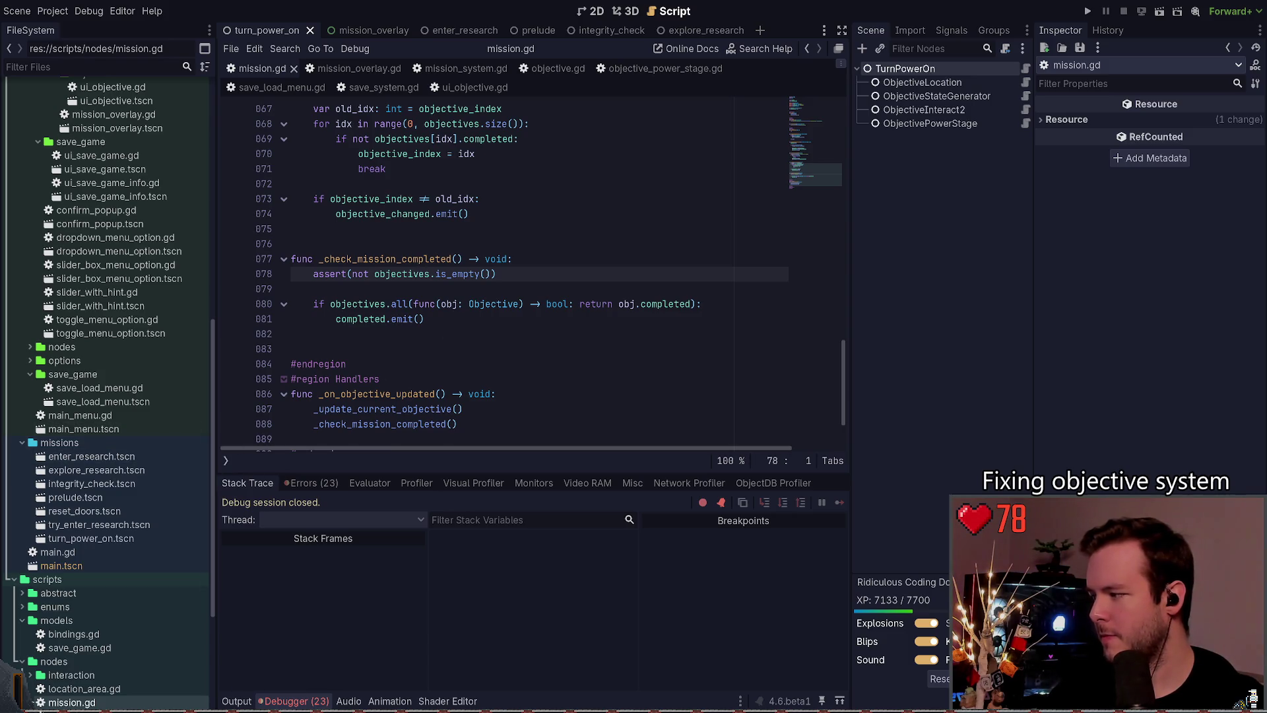
click(441, 274)
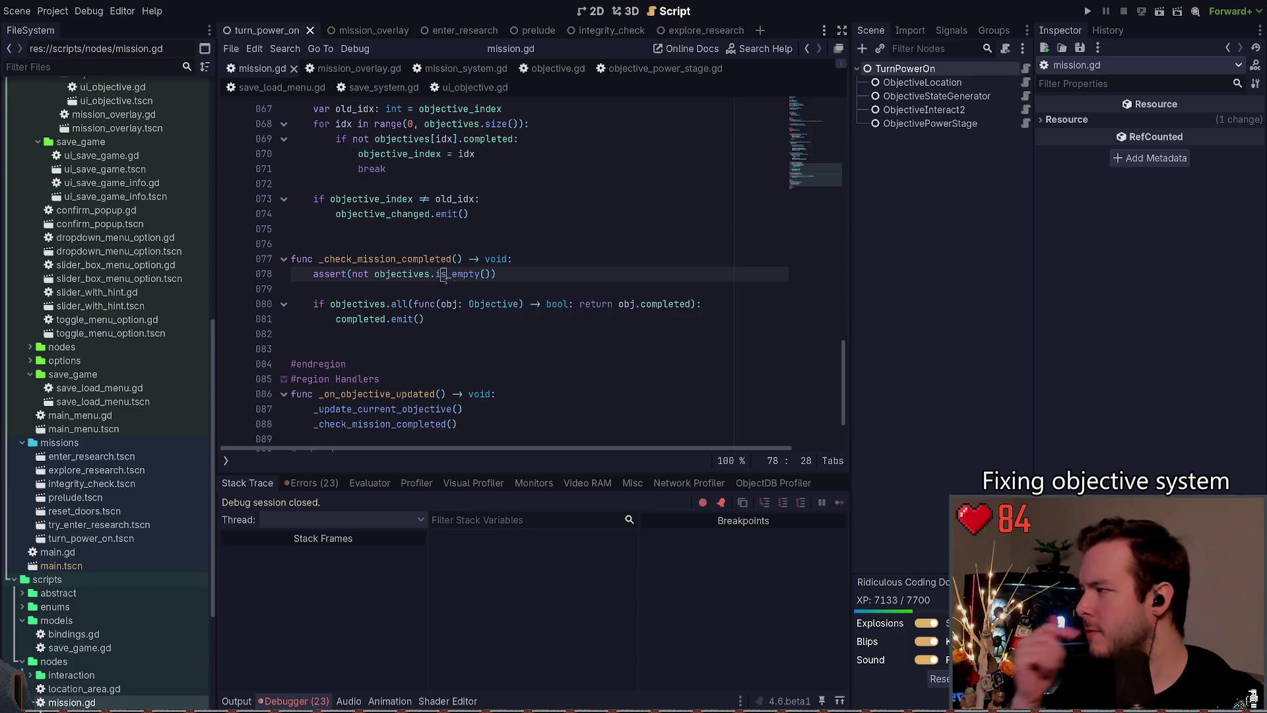
scroll(432, 286, up, 15)
click(338, 304)
scroll(343, 267, up, 3)
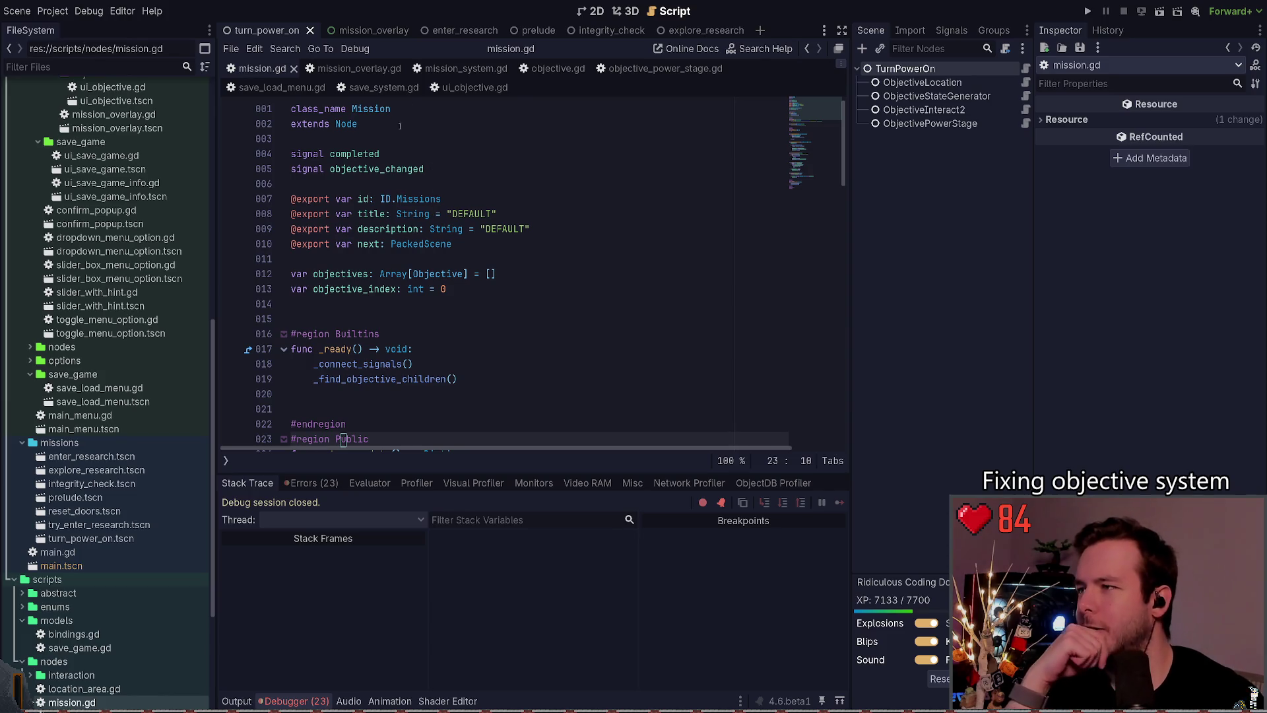
scroll(448, 280, down, 3)
scroll(493, 218, down, 2)
Step: Review load_save_data and _ready in mission.gd, save it, and switch to mission_overlay.gd
click(493, 228)
scroll(494, 218, up, 2)
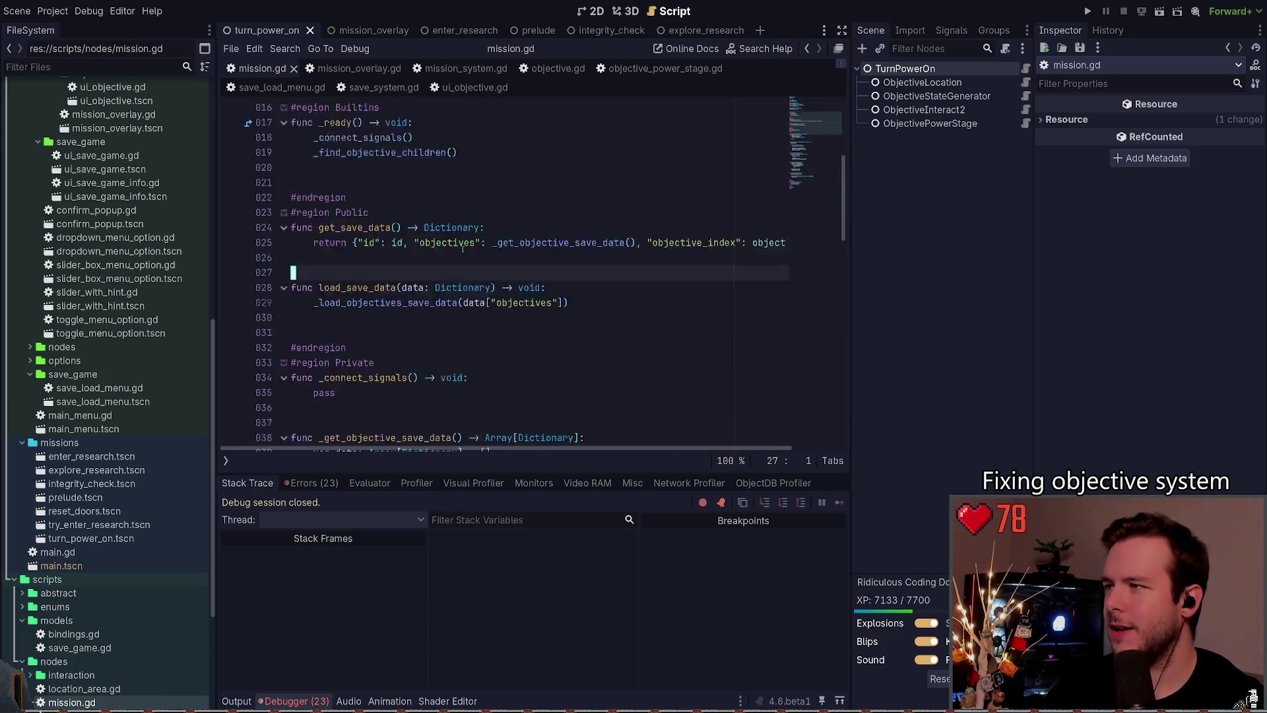
scroll(494, 214, down, 2)
scroll(437, 250, up, 2)
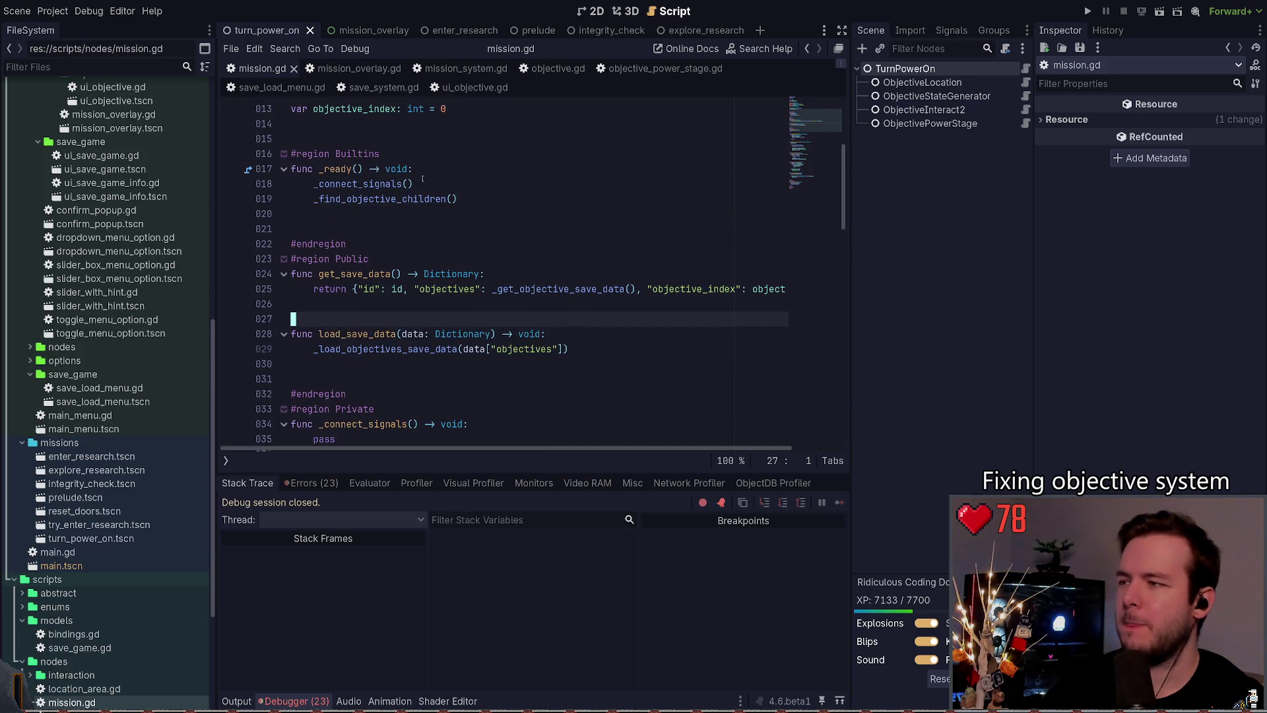
double_click(362, 333)
click(403, 244)
double_click(338, 169)
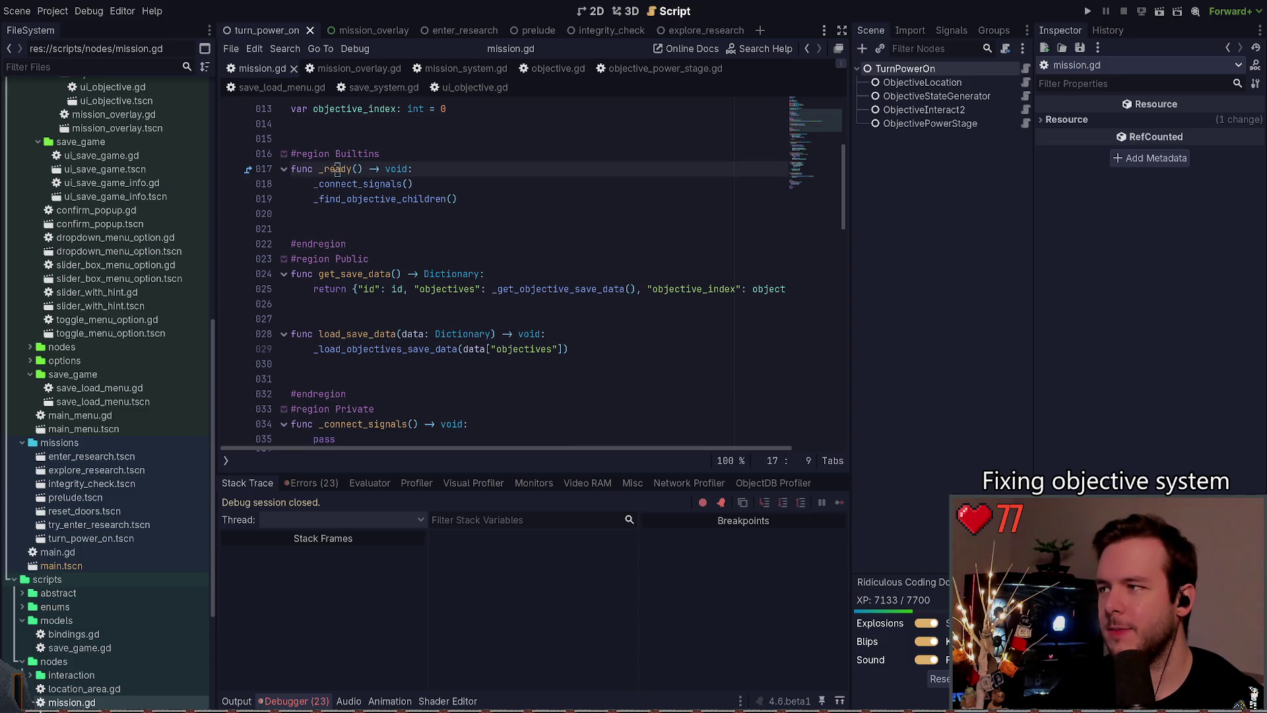
click(434, 258)
key(ctrl+s)
click(369, 69)
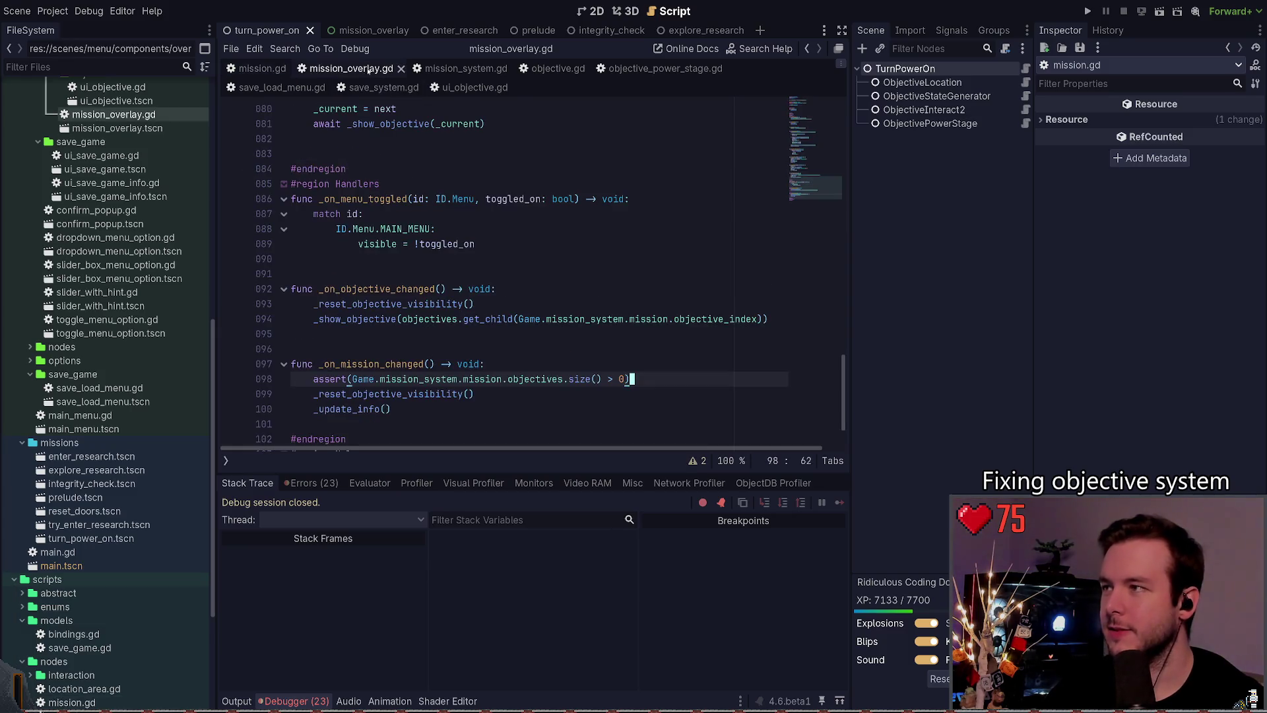
Step: Jump from the Assertion failed error to its code and inspect _check_mission_completed and _on_objective_updated
scroll(450, 289, down, 2)
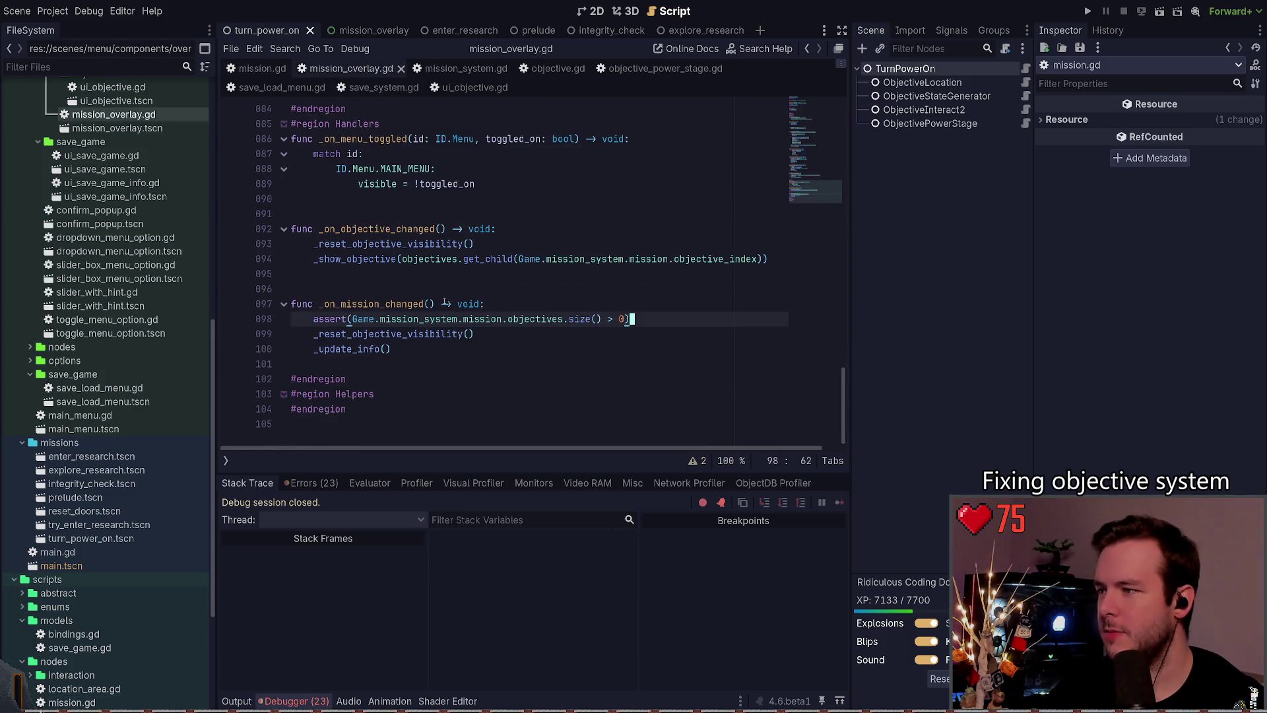
click(311, 482)
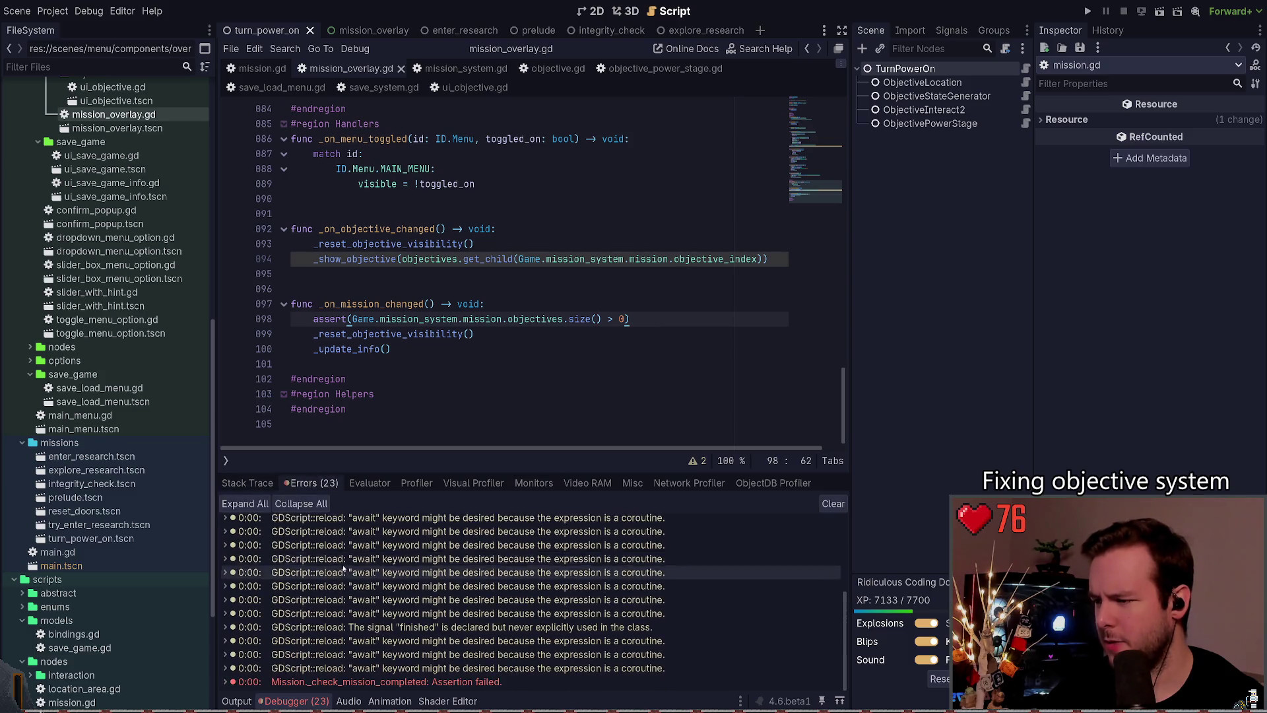
double_click(370, 682)
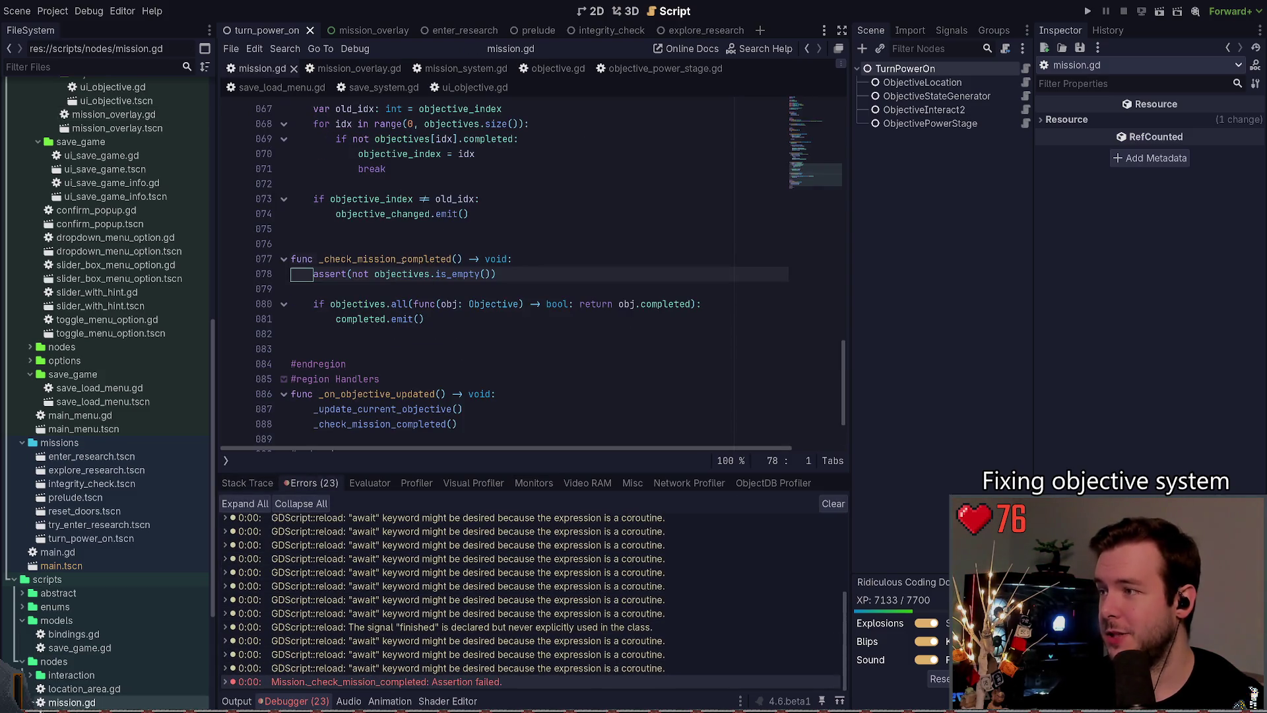
click(385, 290)
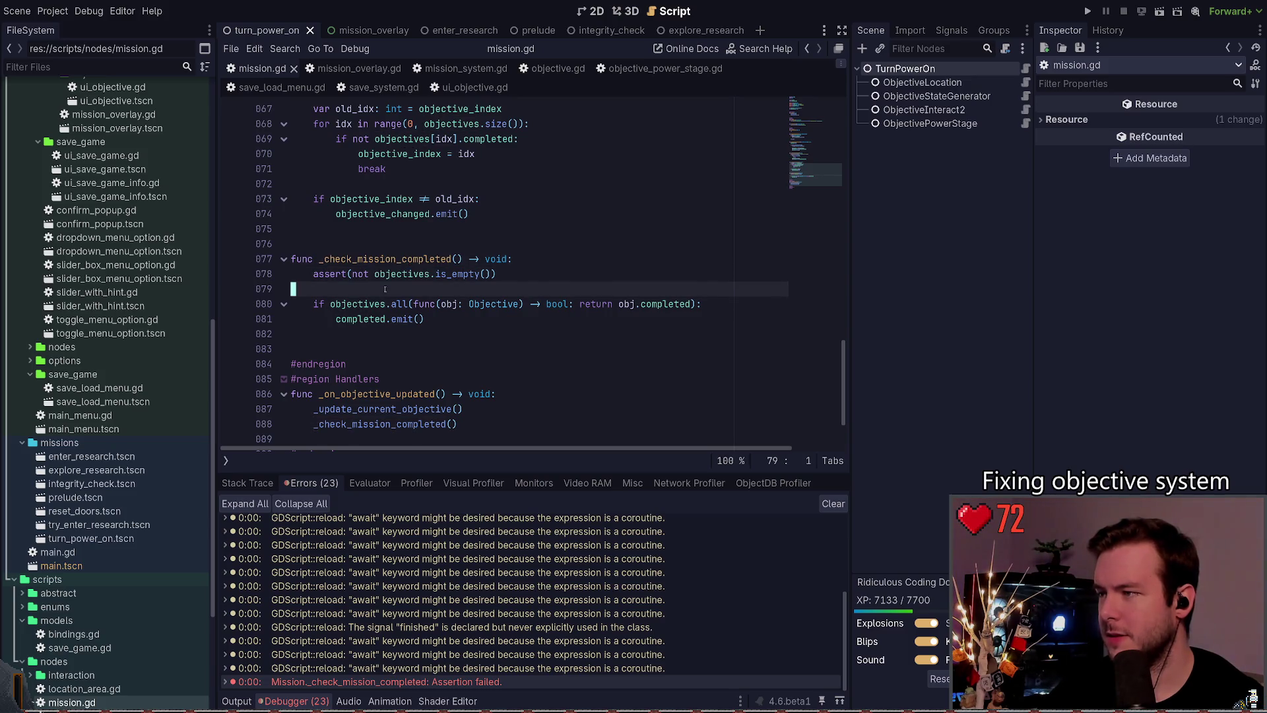
double_click(449, 258)
double_click(360, 394)
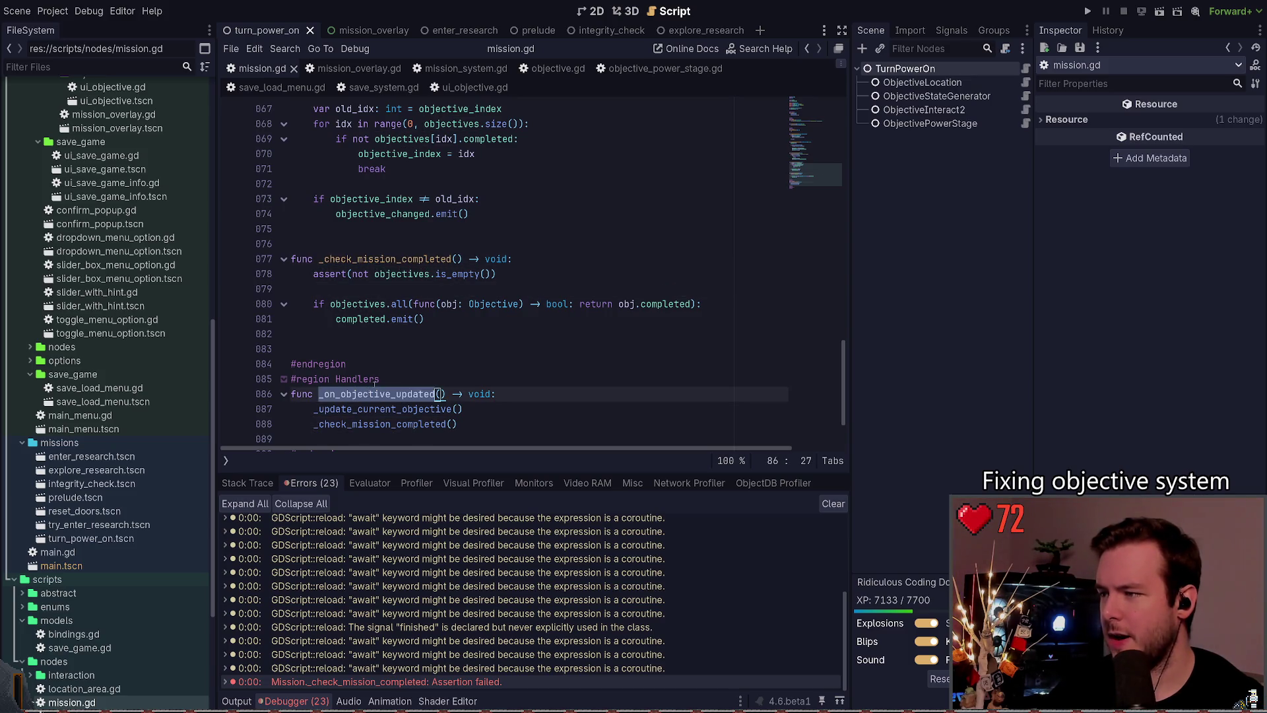
Step: Remove the child.updated.connect line from _find_objective_children and save the script
scroll(433, 350, up, 6)
scroll(434, 350, up, 1)
drag(581, 364, 224, 359)
key(Escape)
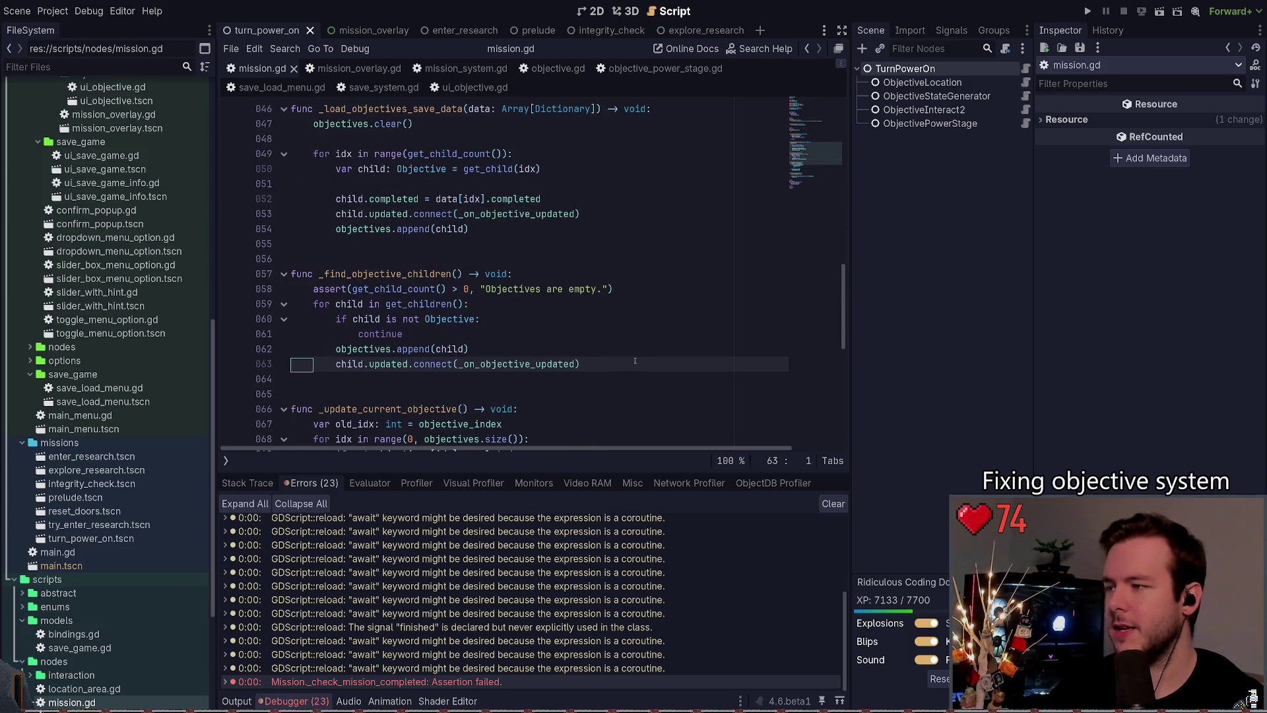
key(ctrl+s)
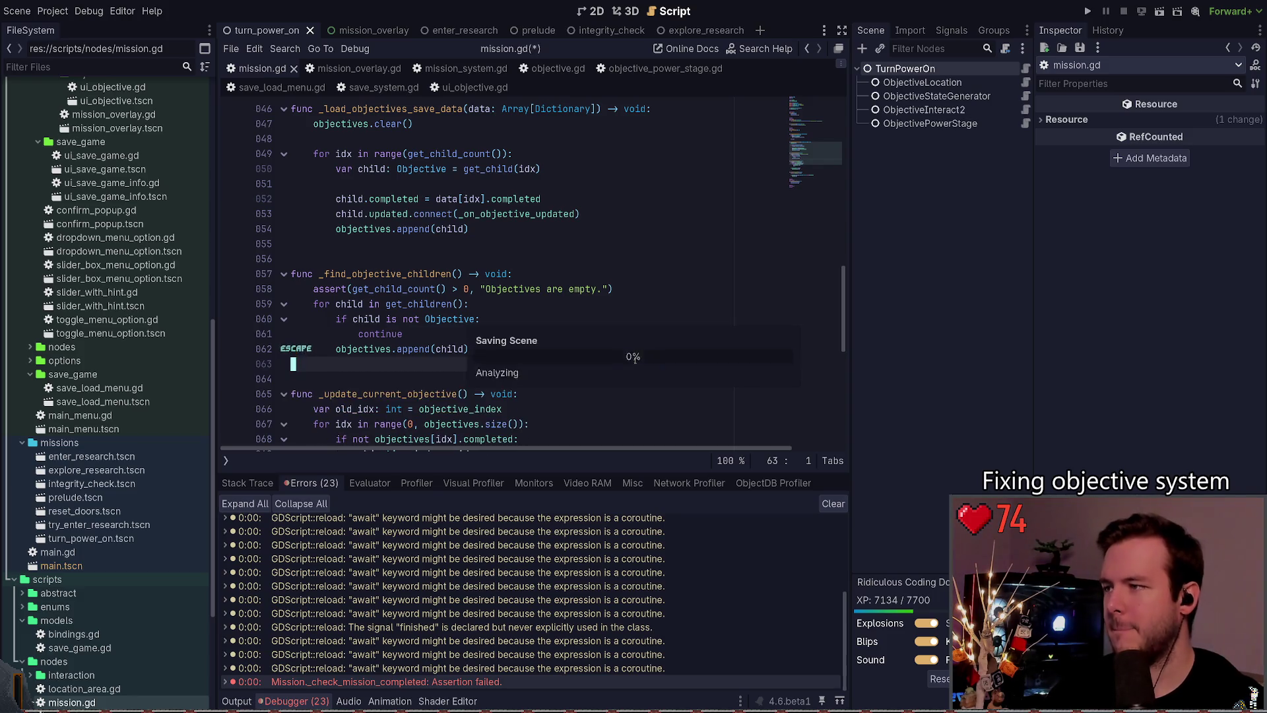
key(ctrl+x)
scroll(635, 361, up, 1)
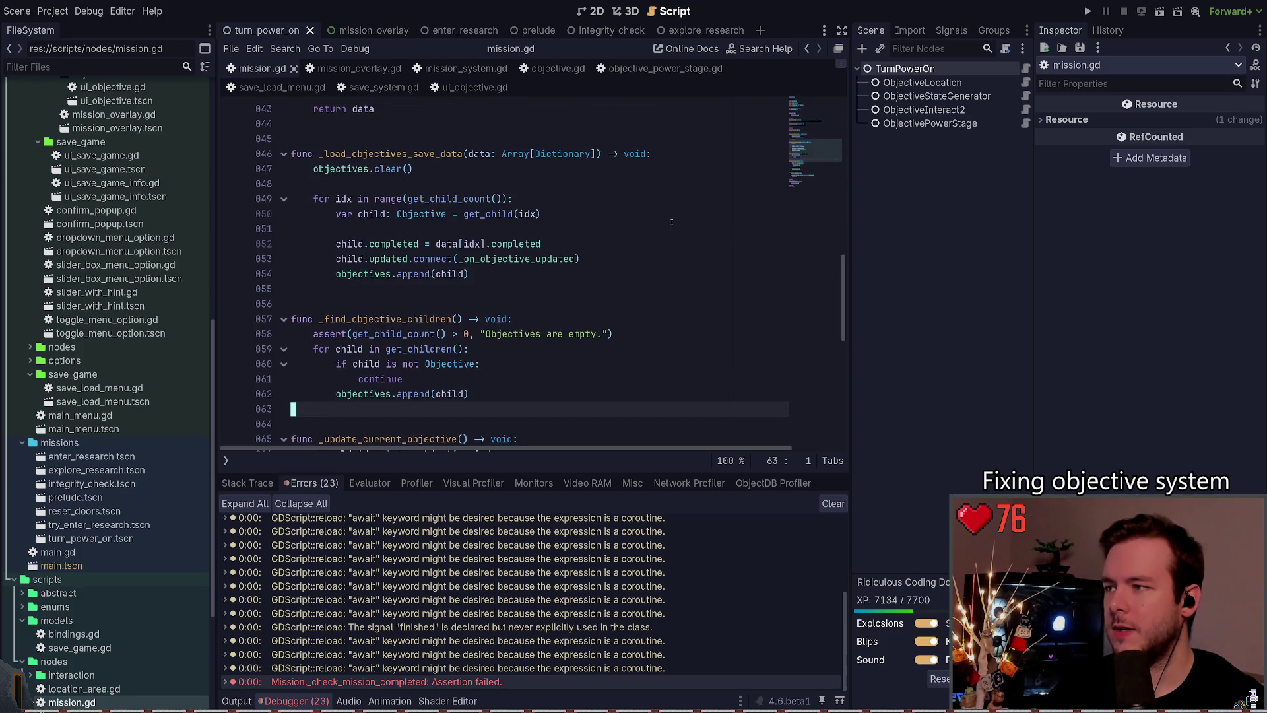
Step: Run the game, place the backpack to finish the objective, then load a saved game
click(1087, 11)
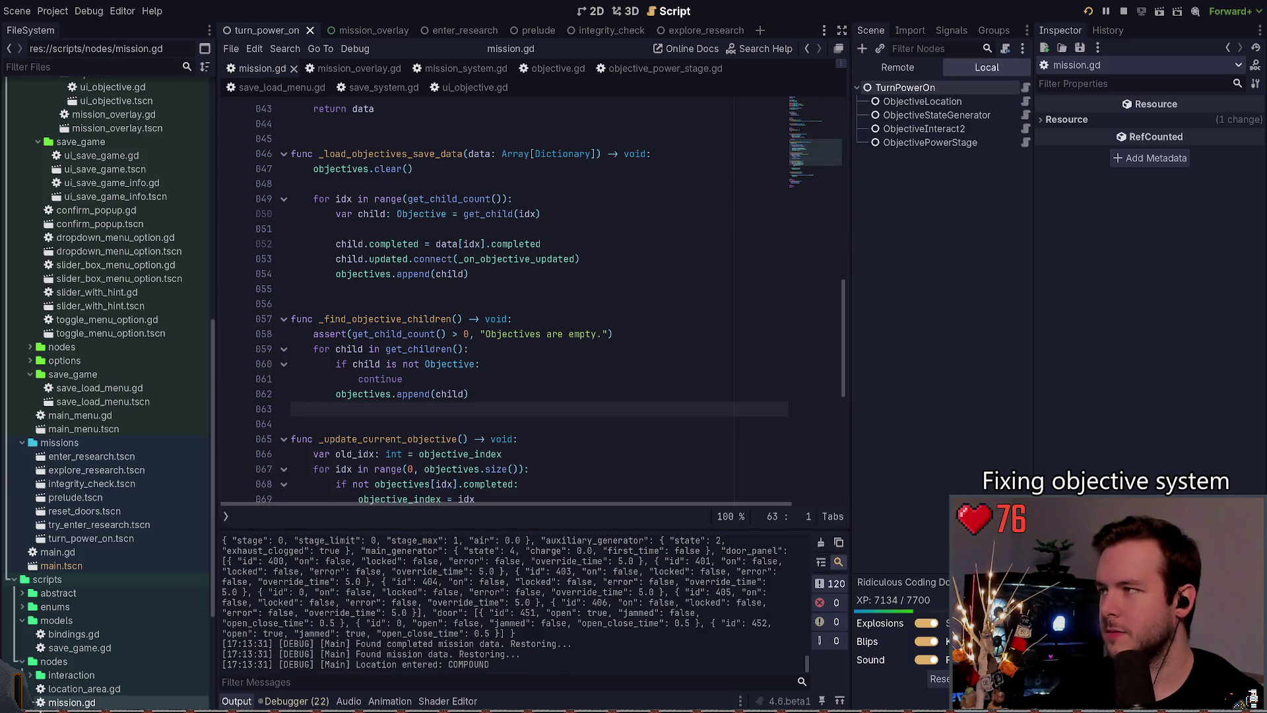
key(w)
key(e)
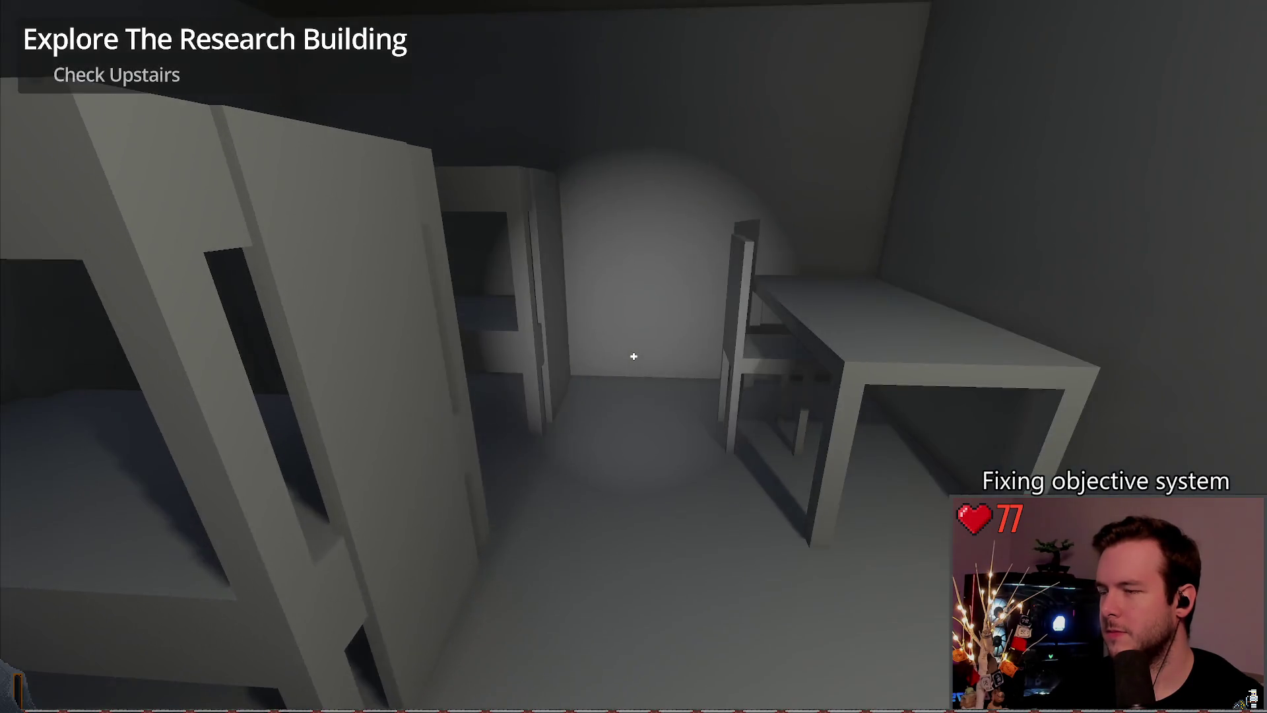
key(Escape)
click(113, 334)
click(503, 517)
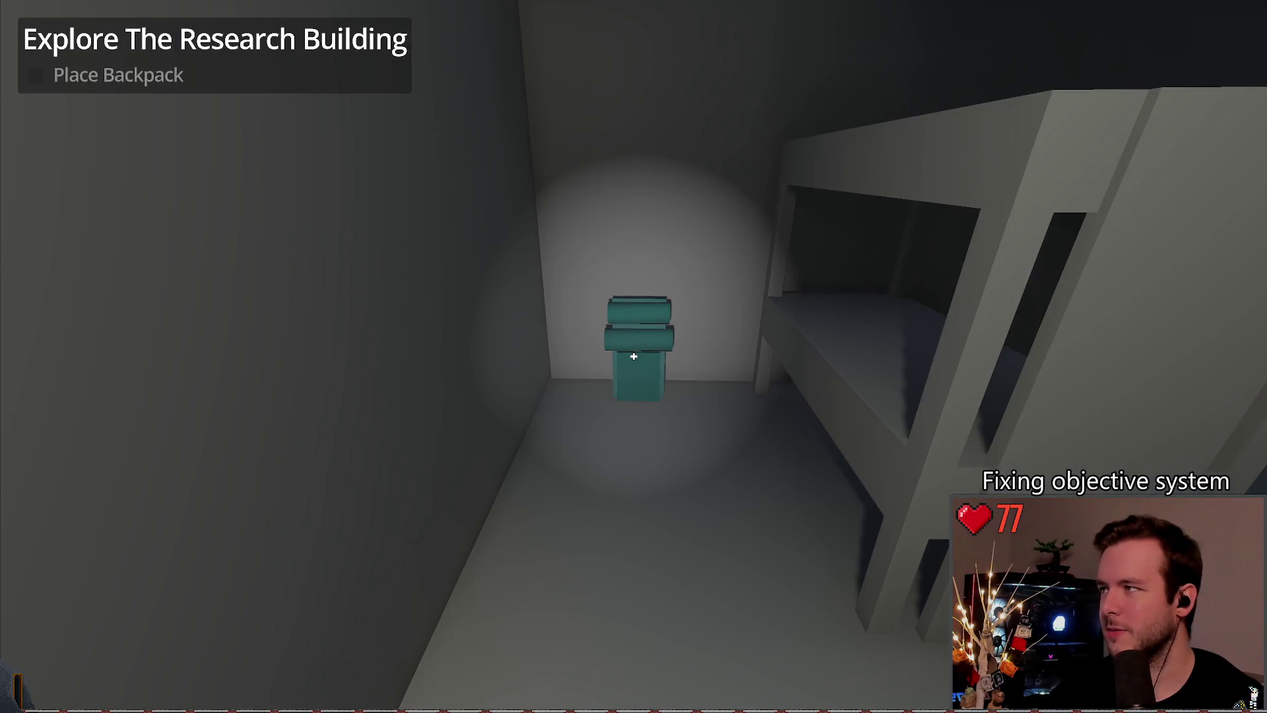
Step: Quit to the main menu, start a new game, walk into the compound, and close the game
key(Escape)
click(45, 415)
click(565, 382)
click(73, 296)
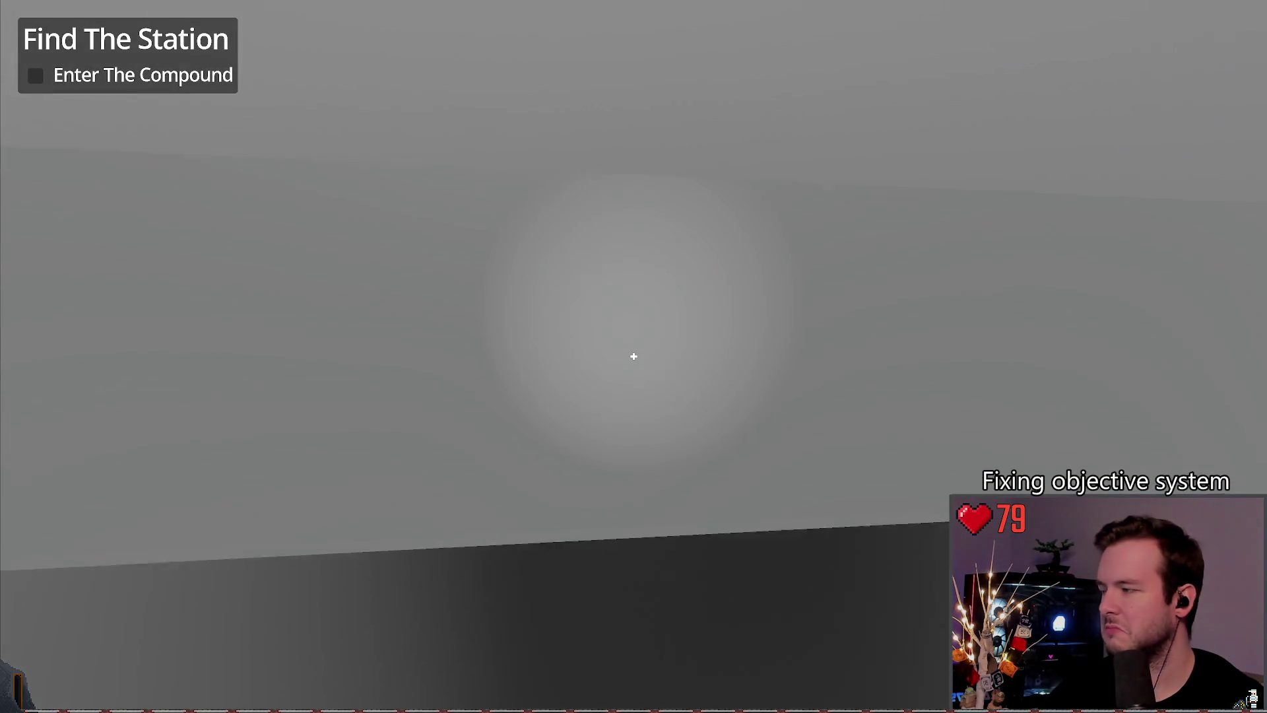
key(w)
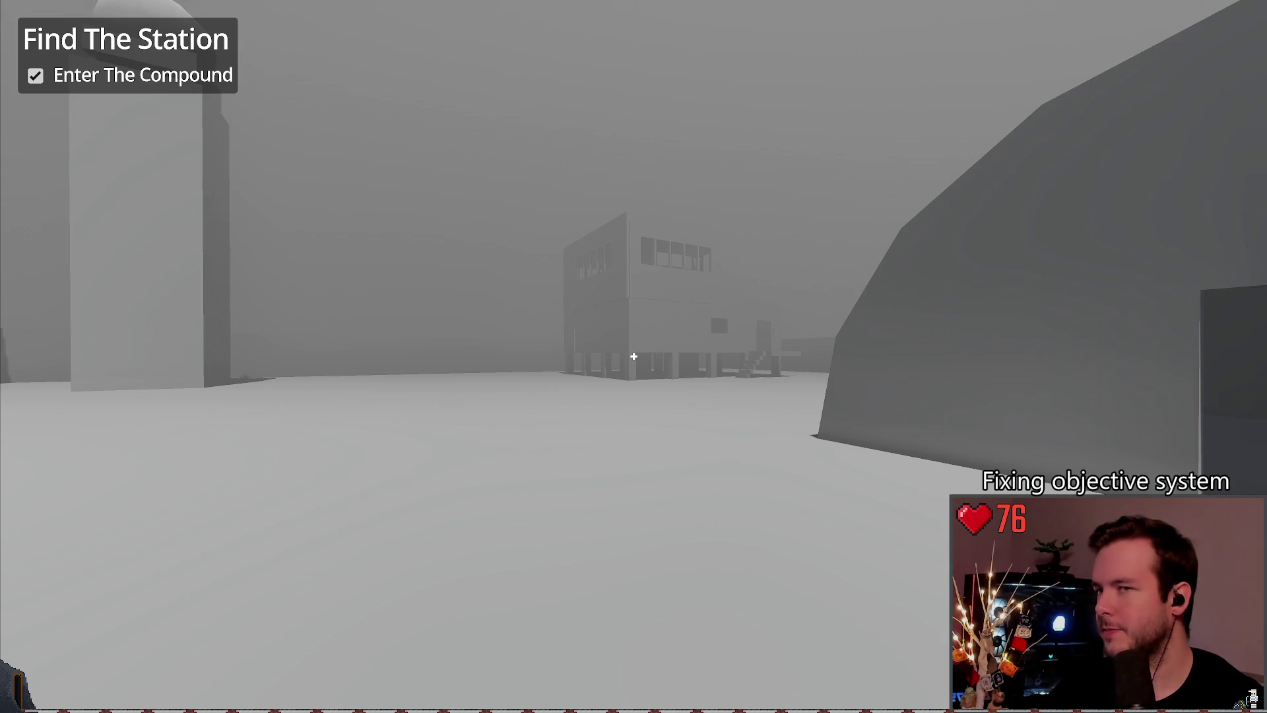
key(F8)
Step: Paste the signal connect line back under the append in _find_objective_children
key(Up)
key(Up)
key(Up)
key(Down)
key(Down)
key(Down)
key(Down)
key(Down)
key(Down)
key(ctrl+v)
Step: Open a new line in the load loop and start typing 'if child.updated.con'
key(ctrl+s)
key(Up)
key(Up)
key(Up)
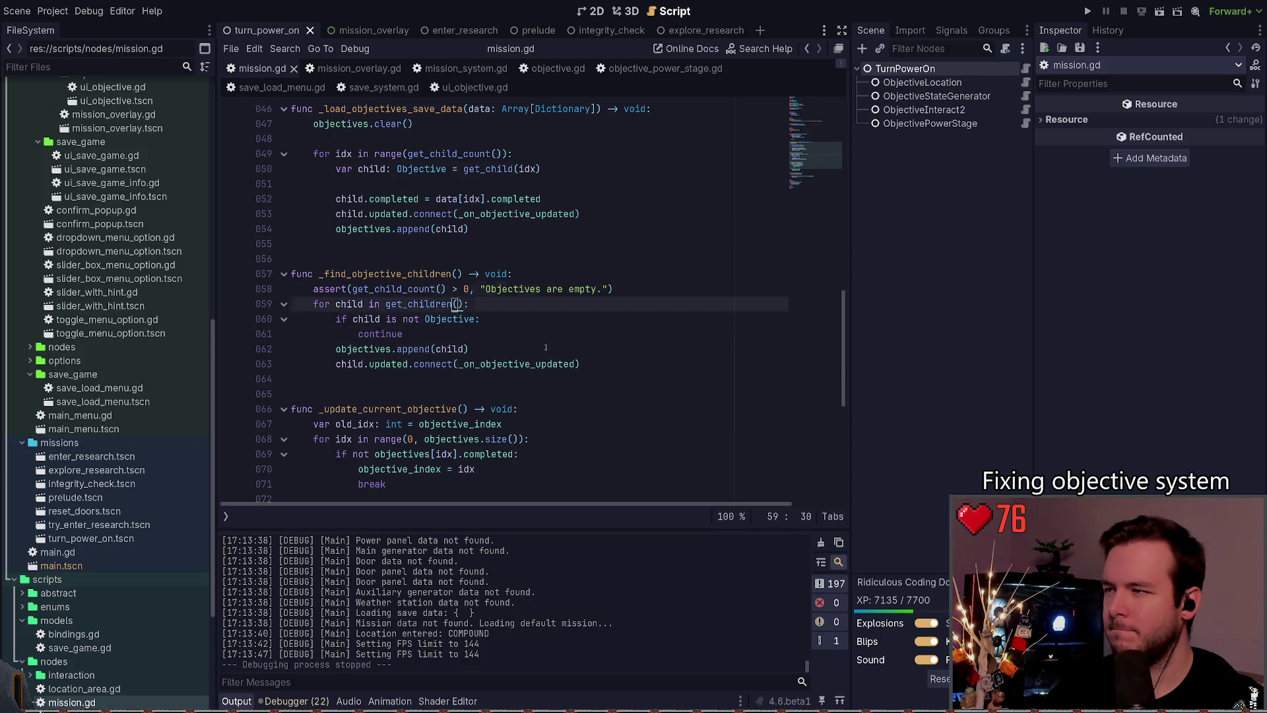
key(Up)
key(Up)
key(Up)
key(Tab)
key(Return)
text(if child.)
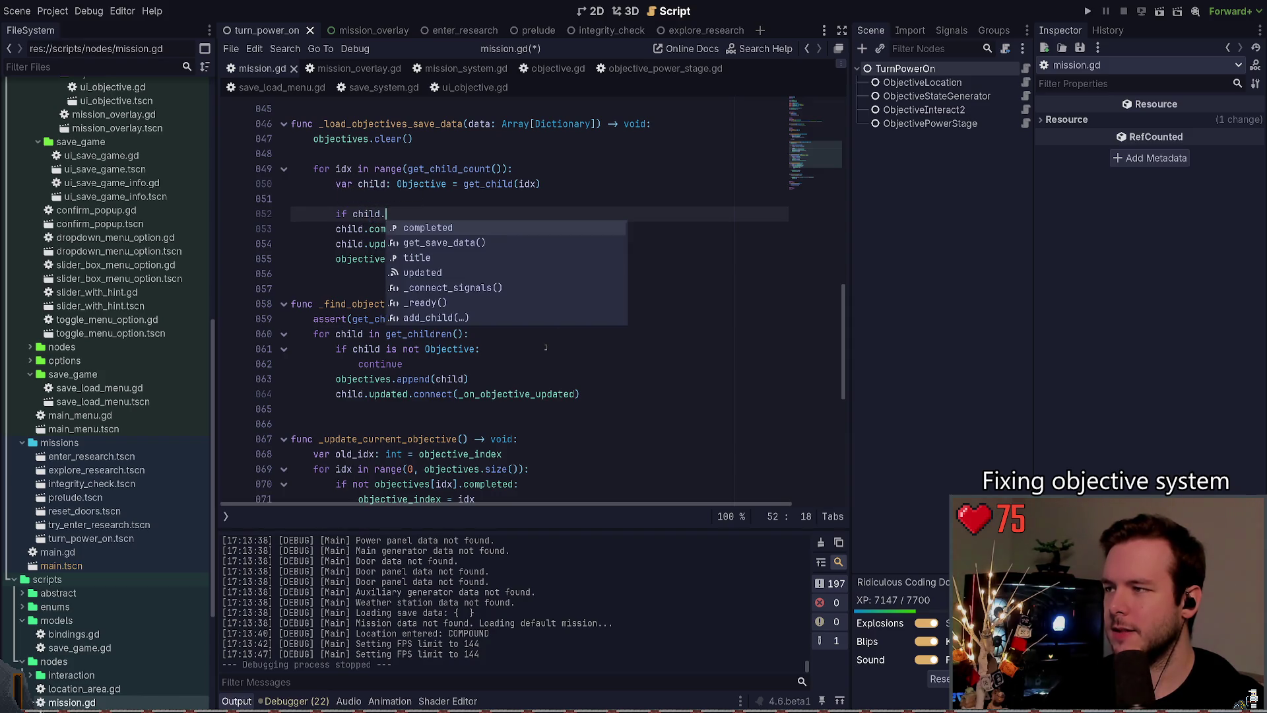
text(updated.con)
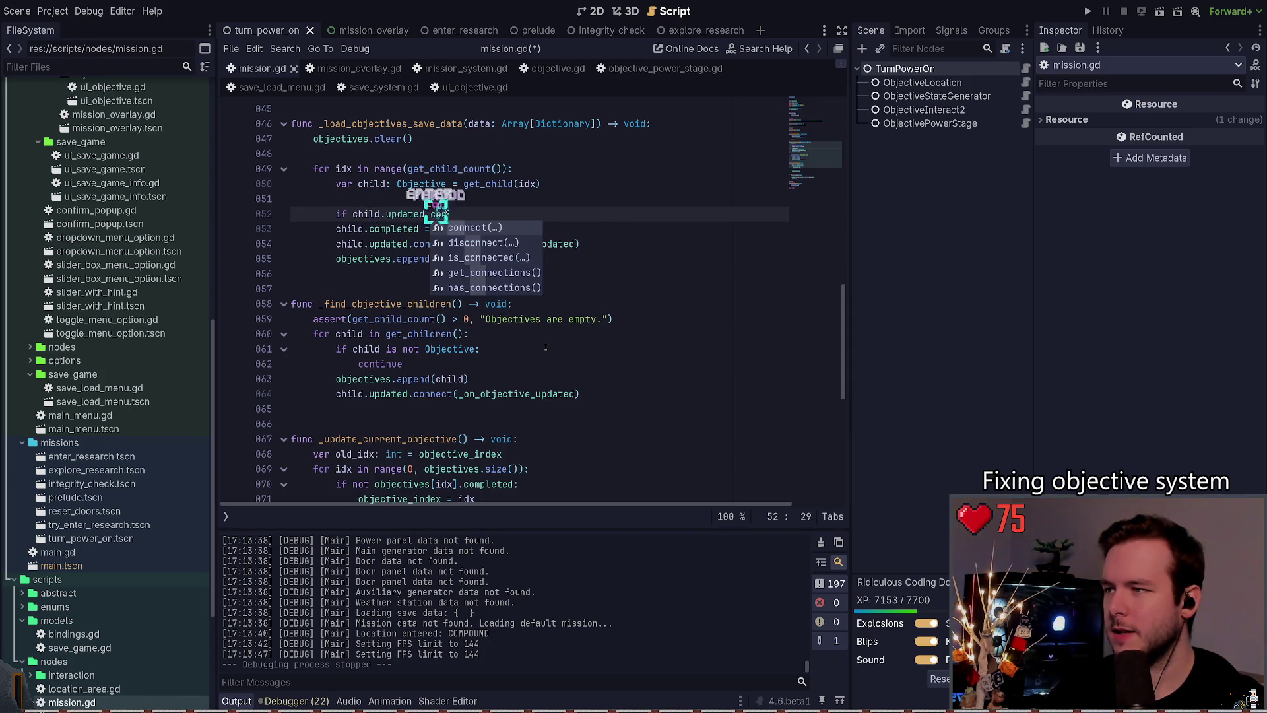
Step: Complete the condition as 'if child.updated.is_connected(...):' using autocomplete
click(477, 243)
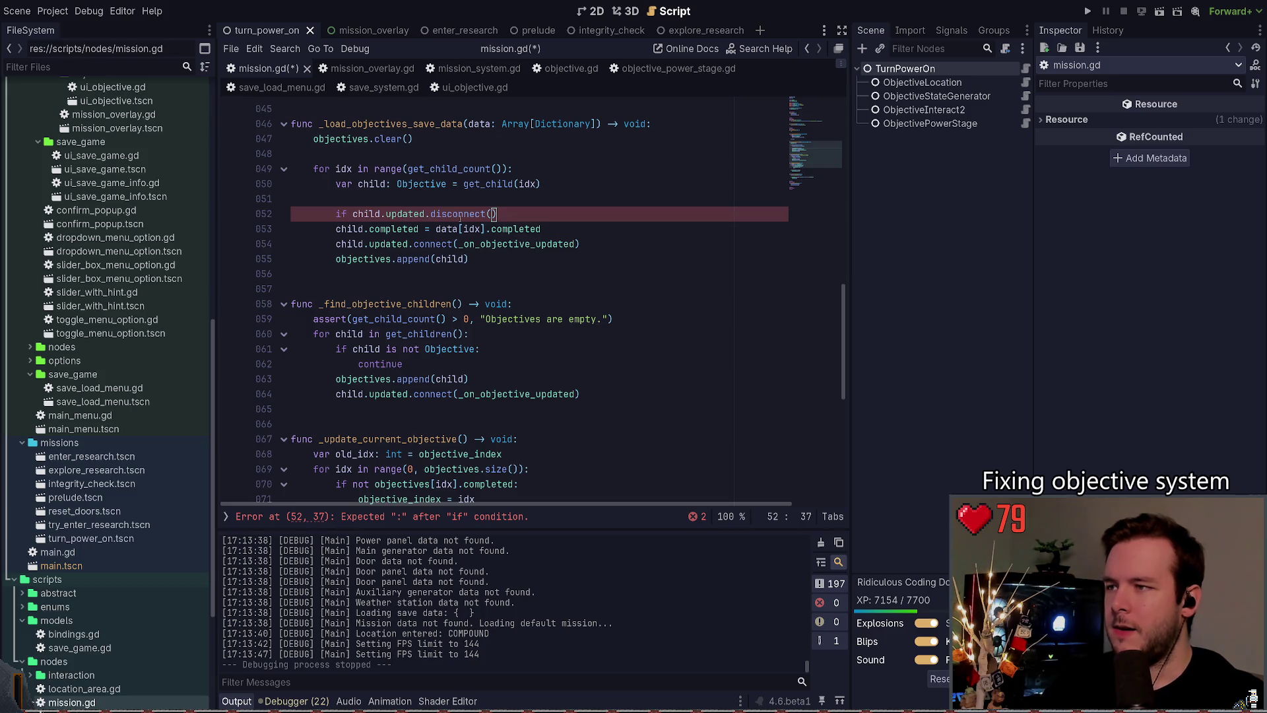
key(BackSpace)
key(BackSpace)
key(BackSpace)
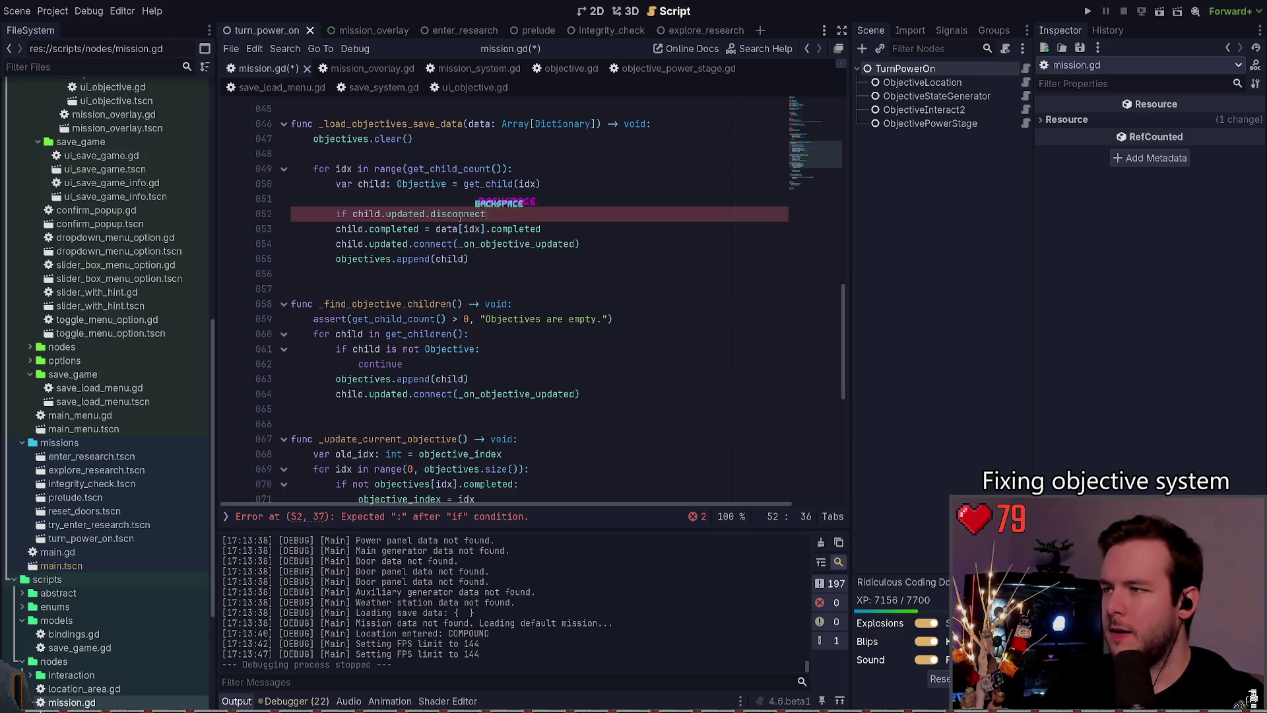
key(BackSpace)
key(BackSpace)
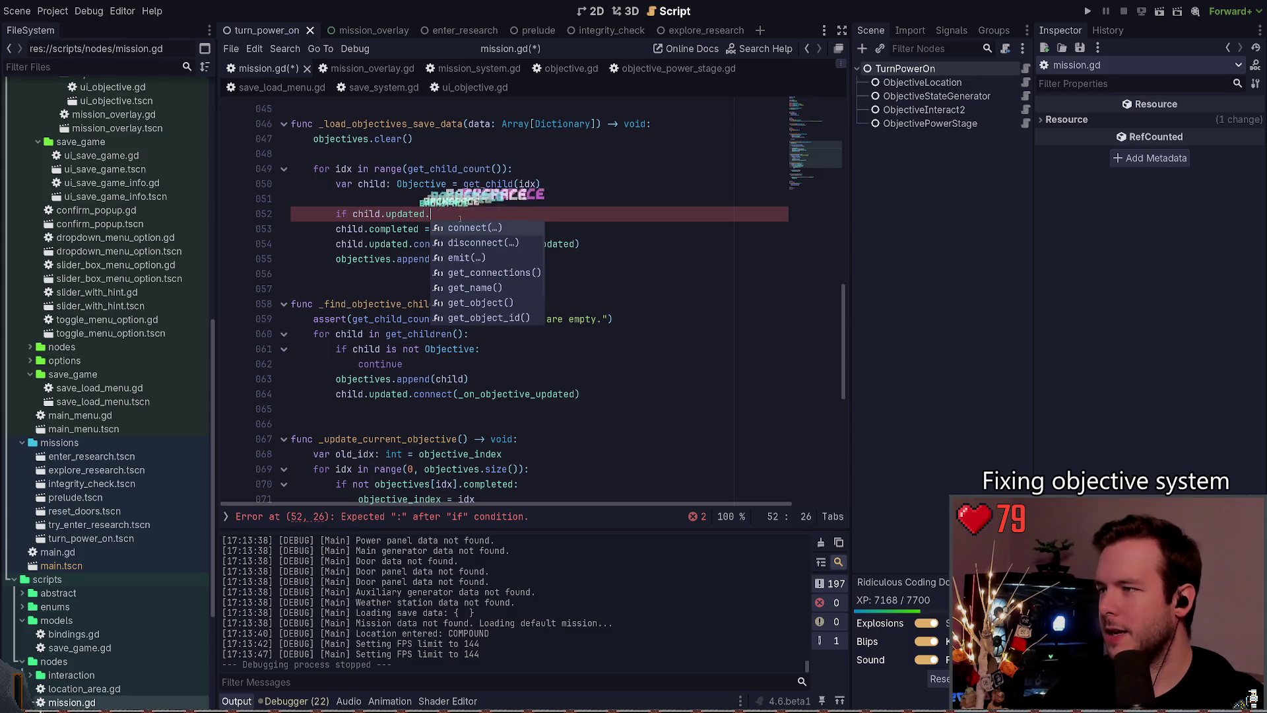
text(is)
key(Return)
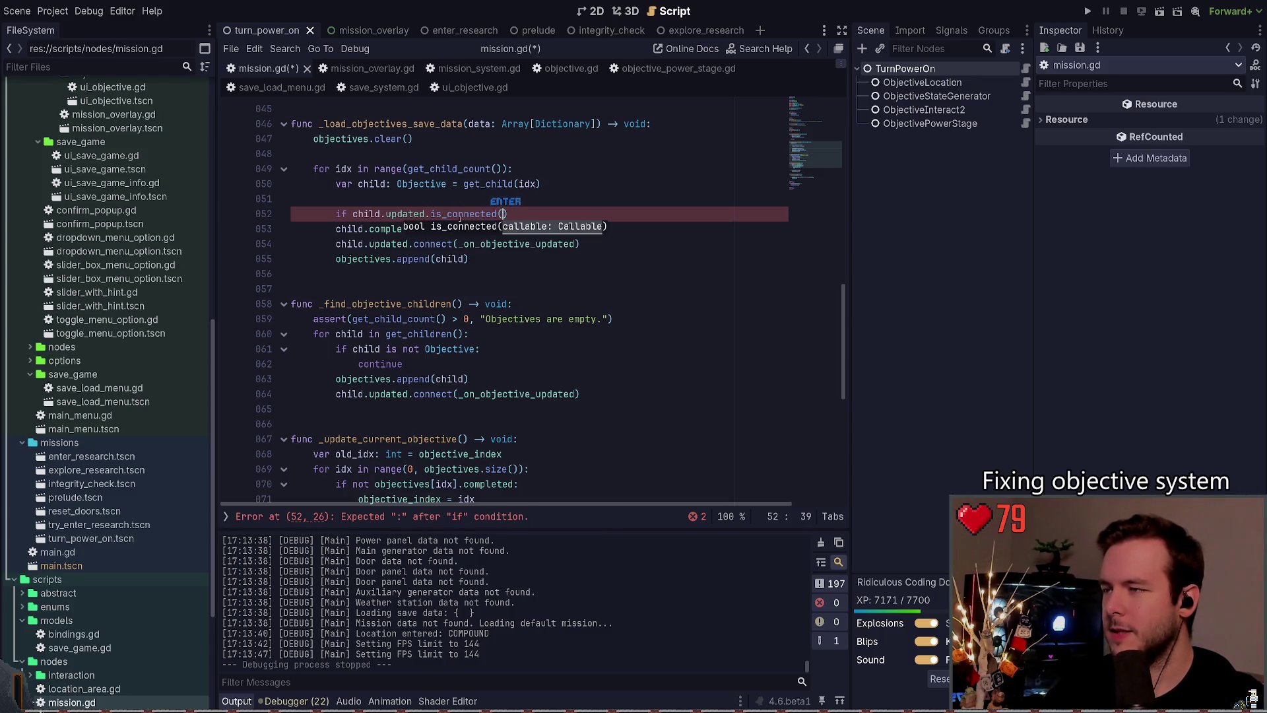
scroll(518, 244, up, 1)
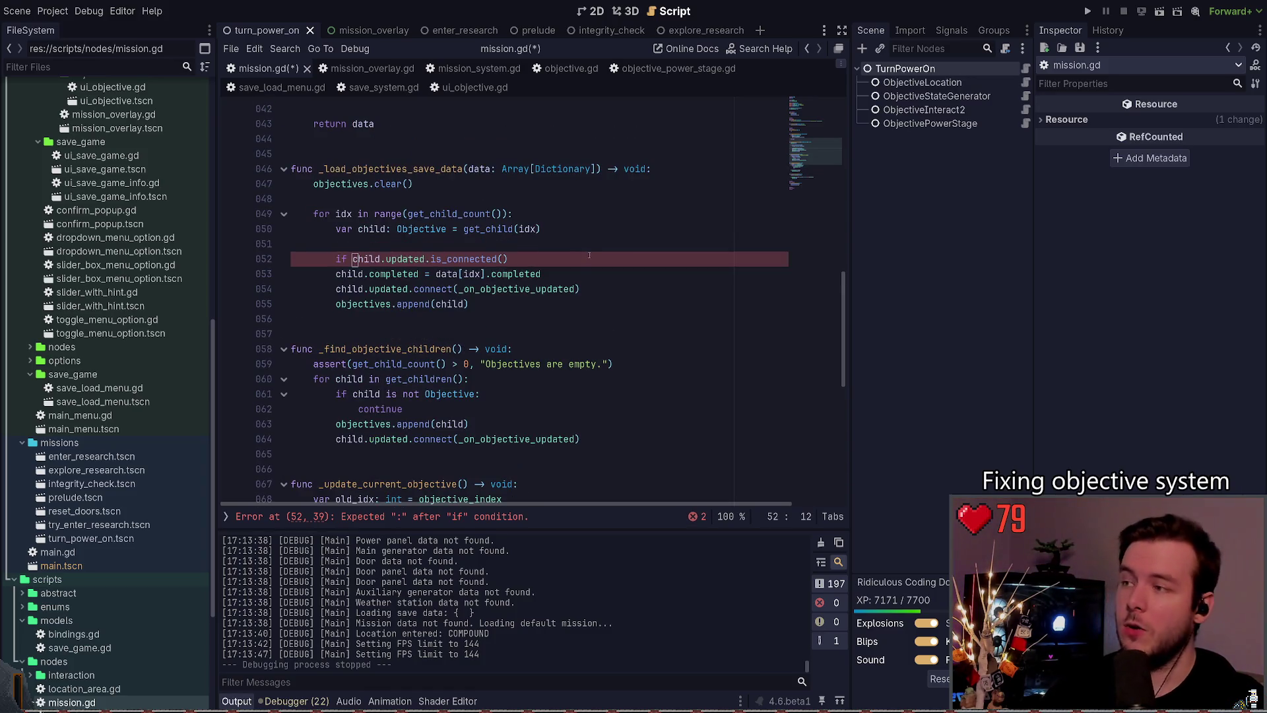
text(:)
Step: Add 'child.updated.disconnect(_on_objective_updated)' under the if and save
key(Return)
text(child)
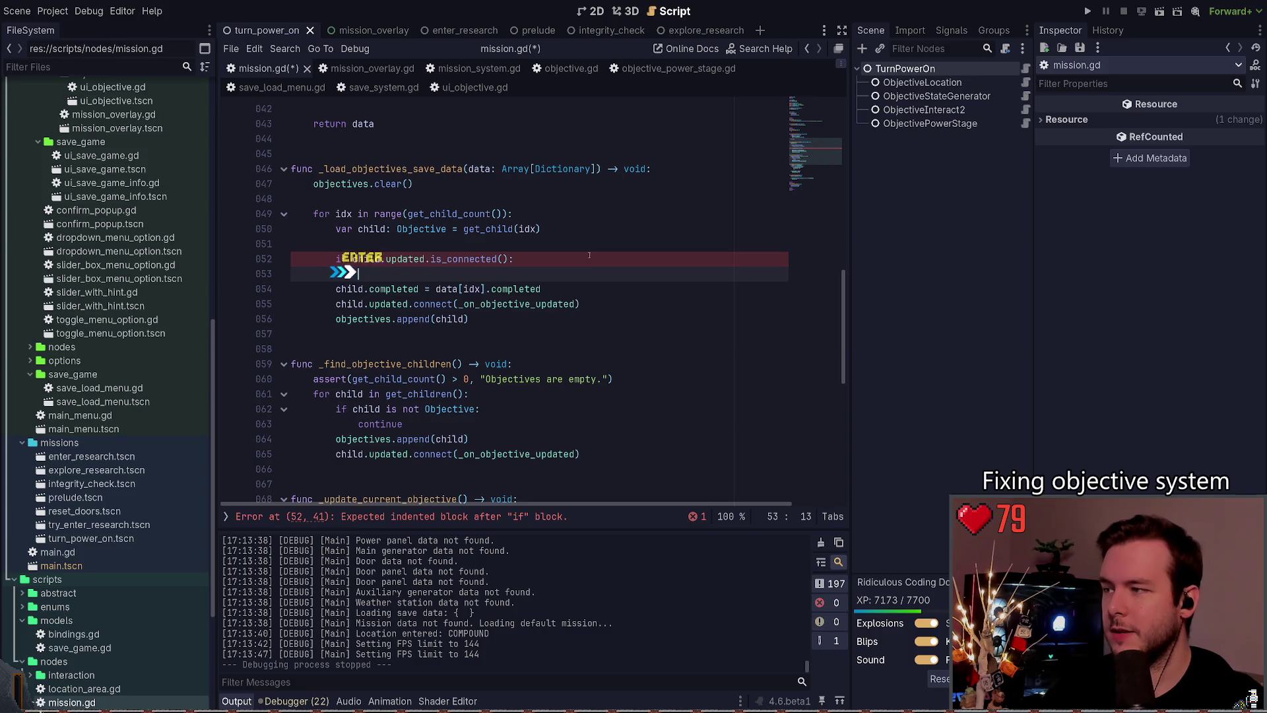
text(.u)
key(Return)
text(.updated.d)
key(Return)
text(_on)
key(Return)
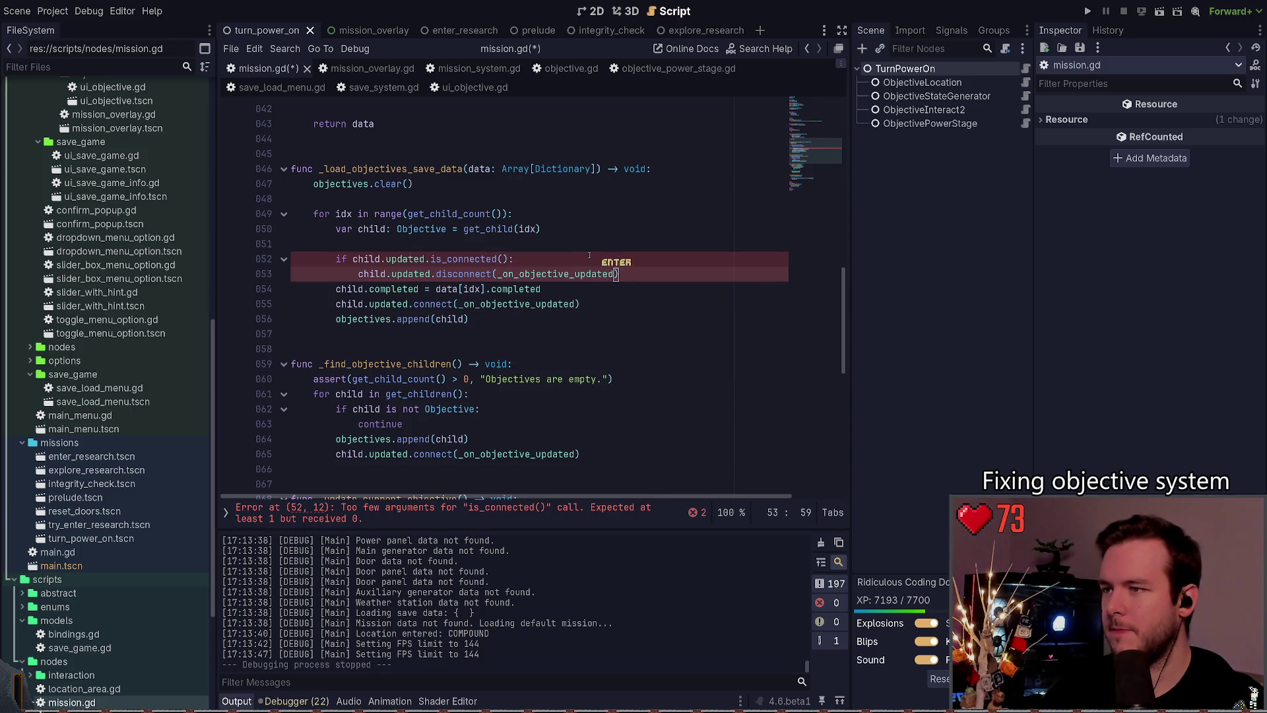
key(ctrl+s)
Step: Start a "# Don't" comment above the check, then undo it and save
click(539, 258)
key(Up)
key(Tab)
key(Tab)
key(Return)
text(# )
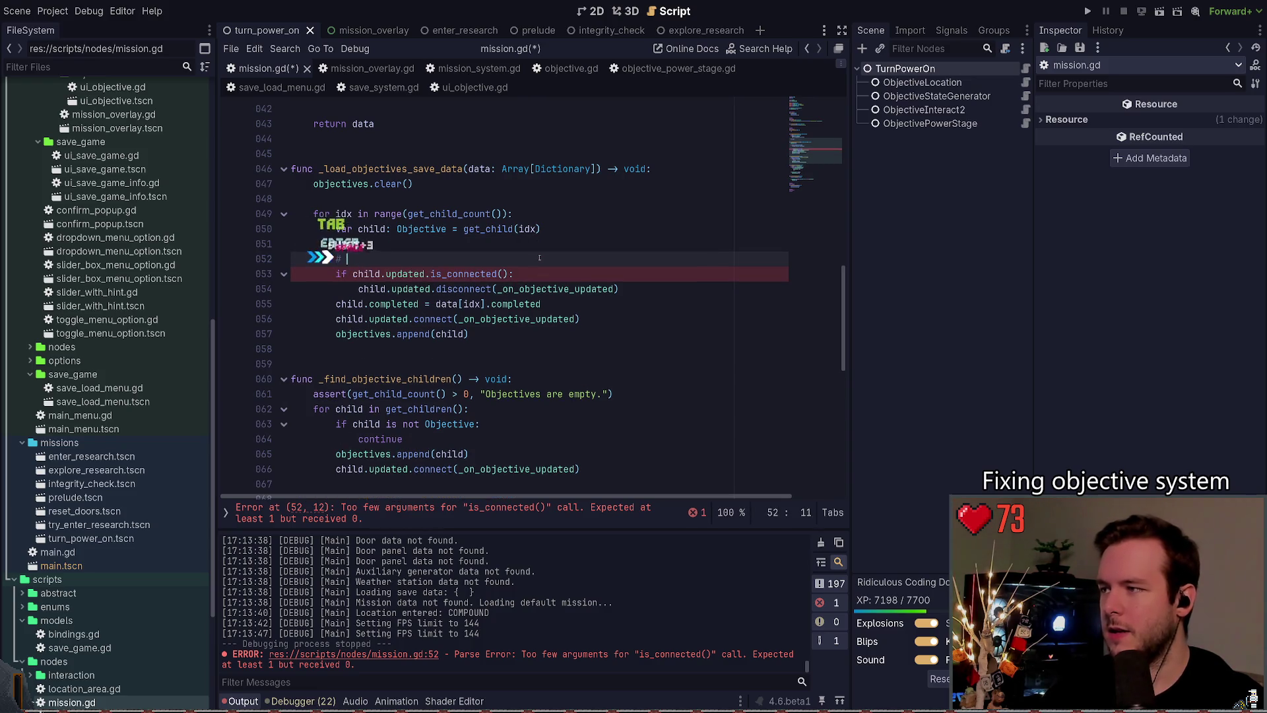
text(Don't)
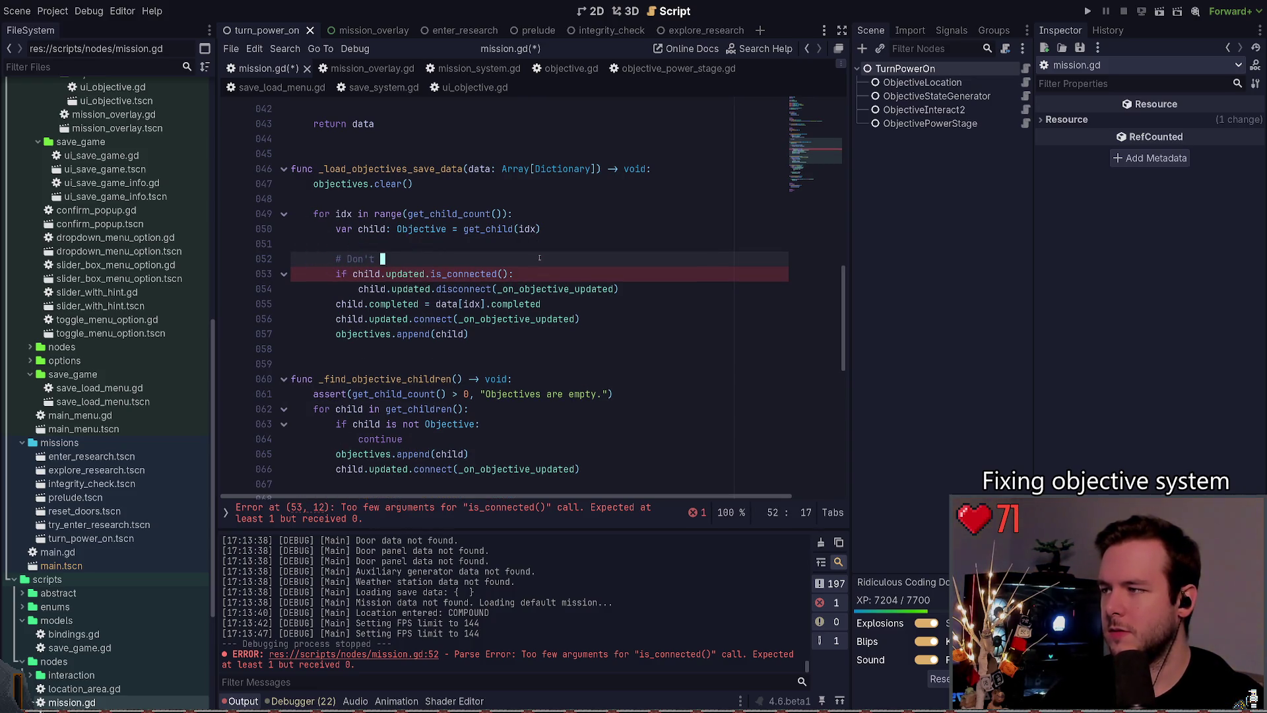
key(ctrl+z)
key(ctrl+z)
key(ctrl+z)
key(ctrl+s)
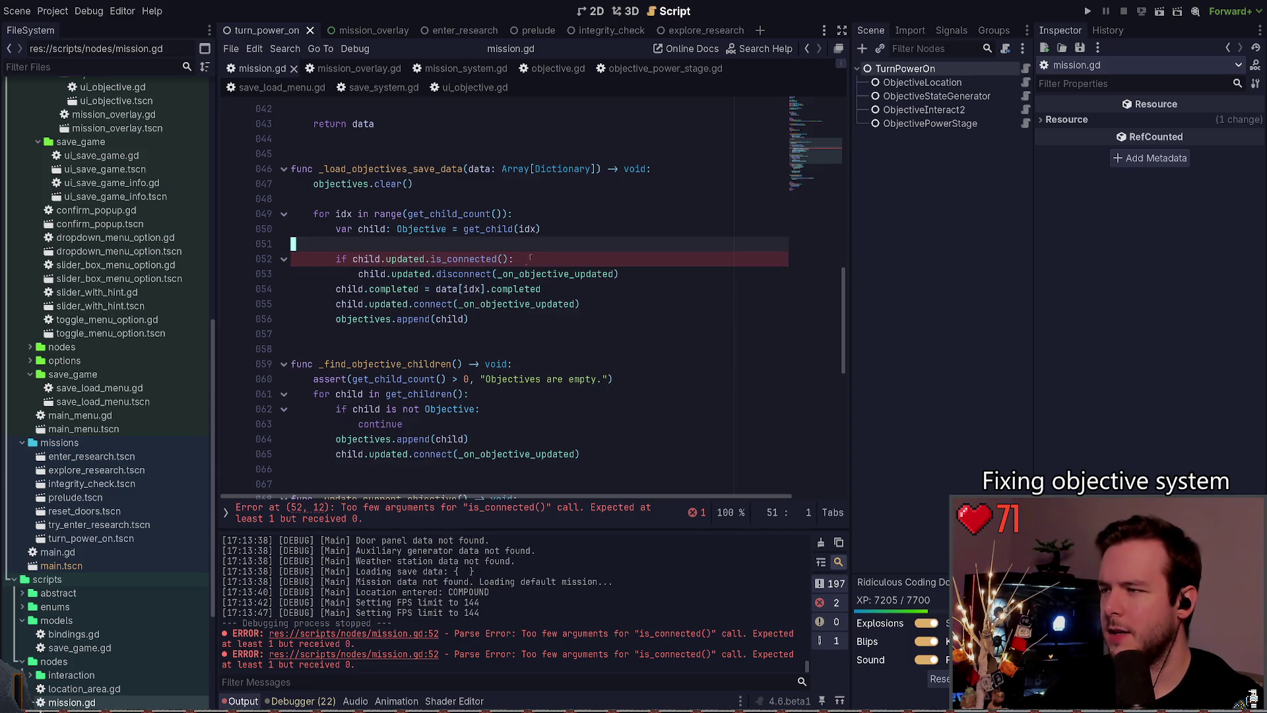
Step: Paste _on_objective_updated into the is_connected call and save the script
click(438, 259)
key(Up)
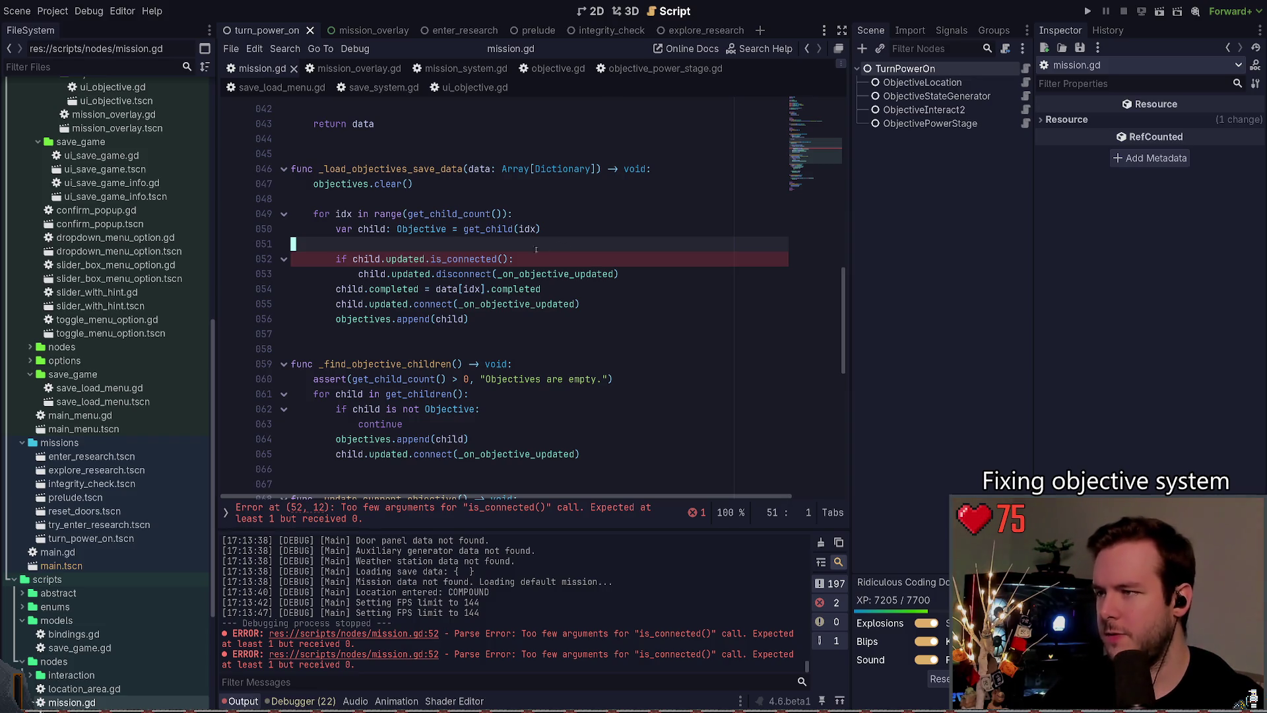
double_click(538, 273)
key(ctrl+c)
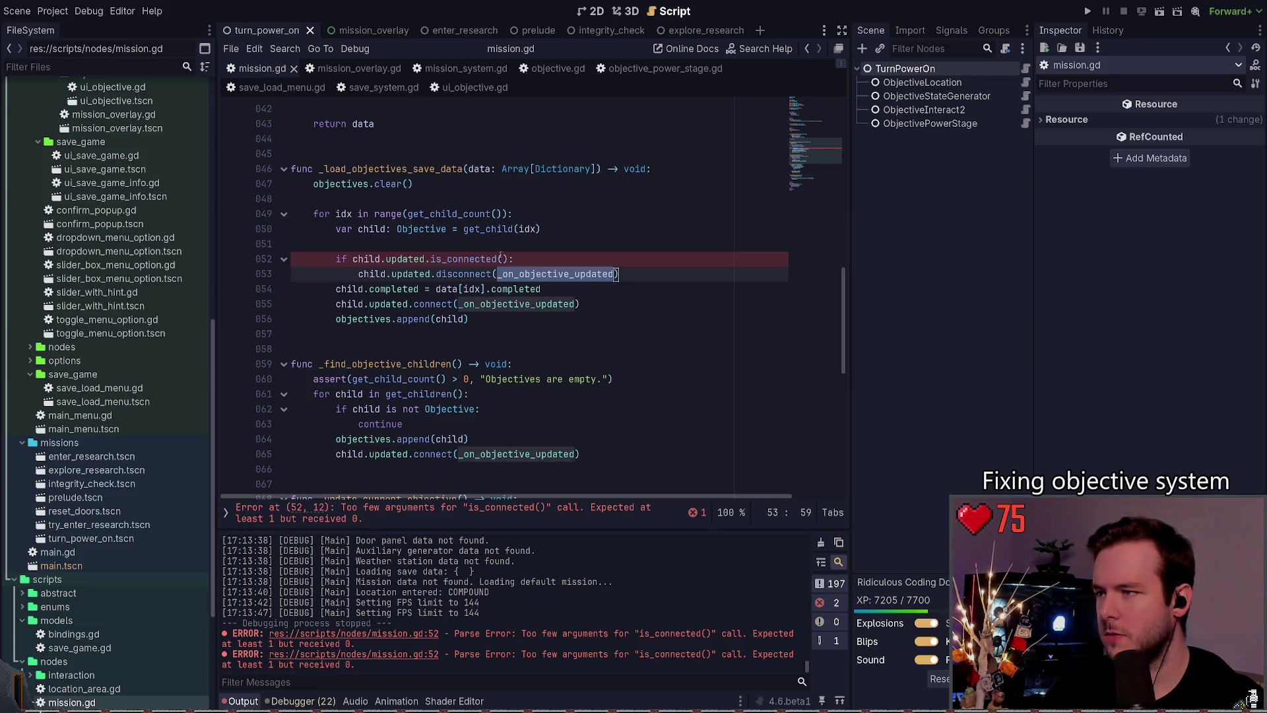
click(512, 259)
key(ctrl+v)
key(ctrl+s)
click(508, 247)
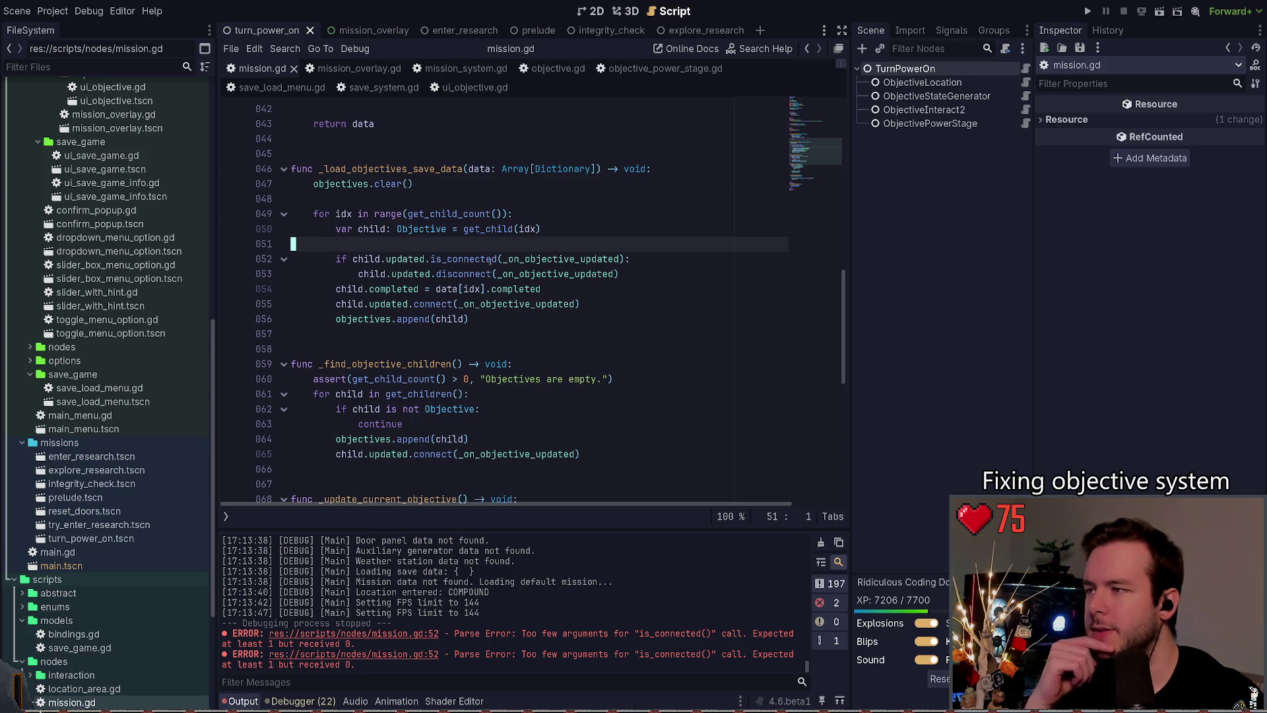
Step: Add a '# TODO: Disconnect signal' comment line above the connection check
key(Tab)
key(Tab)
key(Return)
text(# TODO)
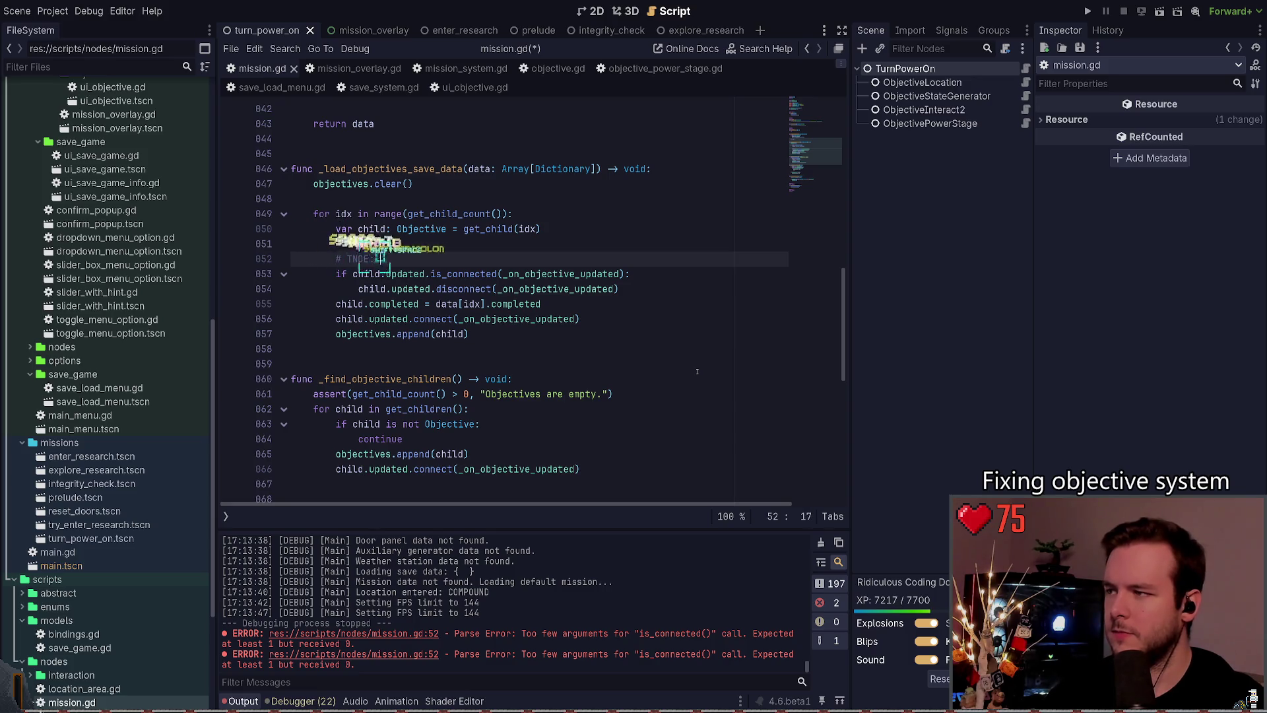
text(:)
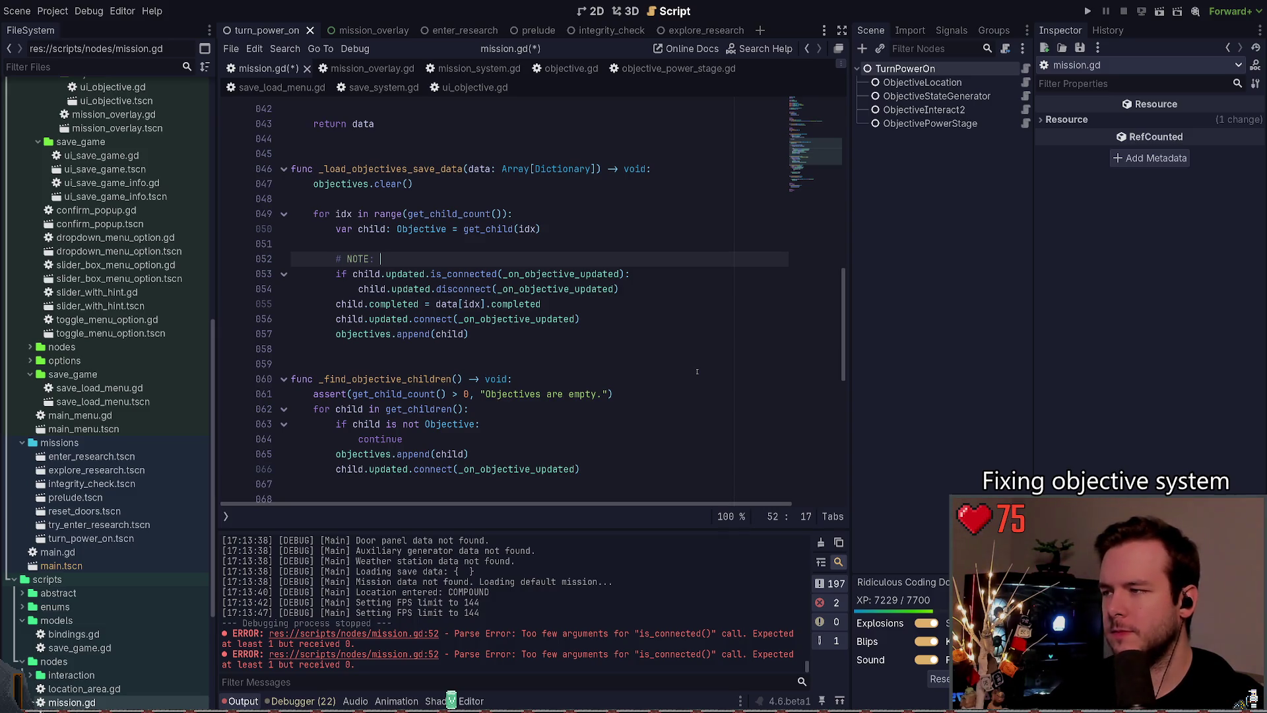
scroll(697, 372, down, 10)
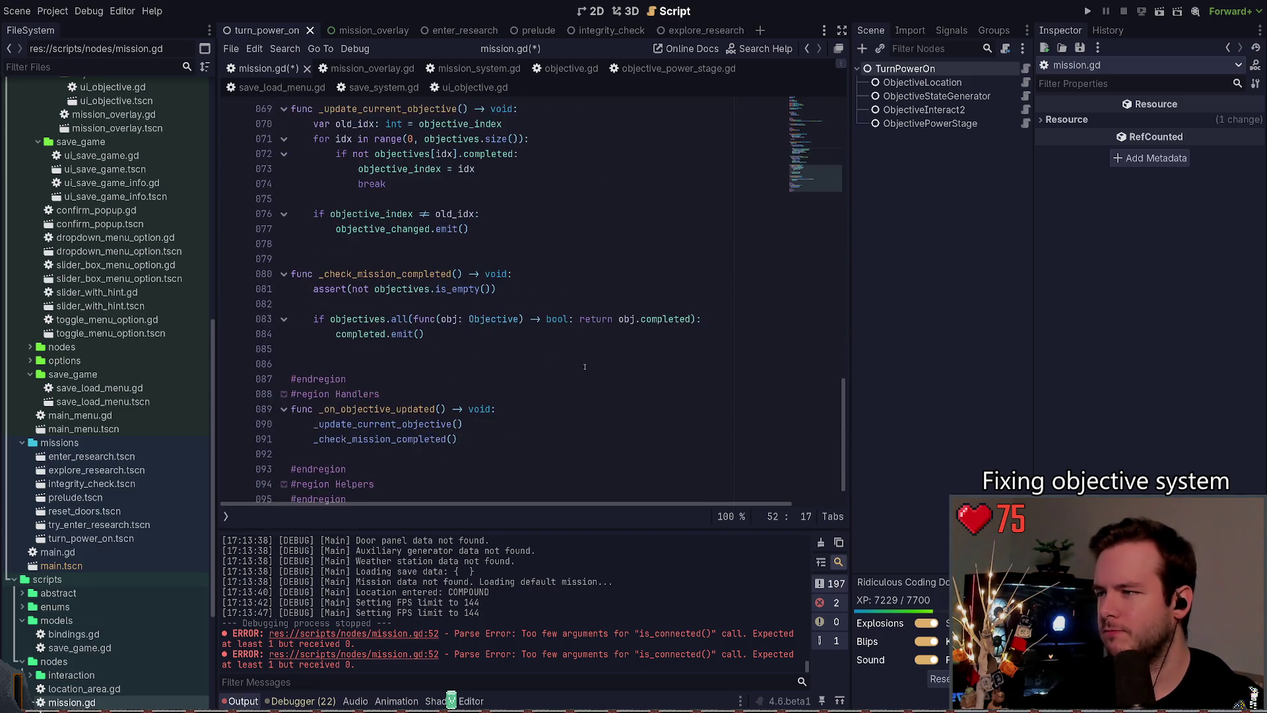
scroll(554, 367, up, 10)
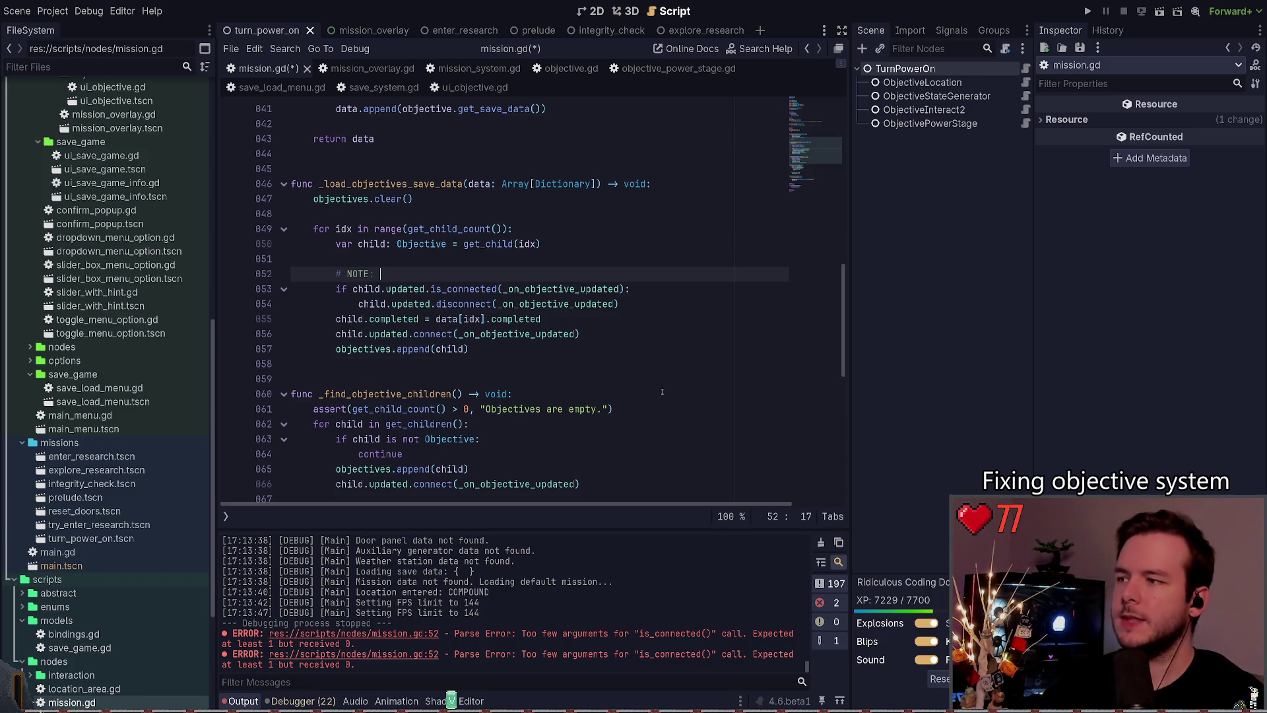
text(Dis)
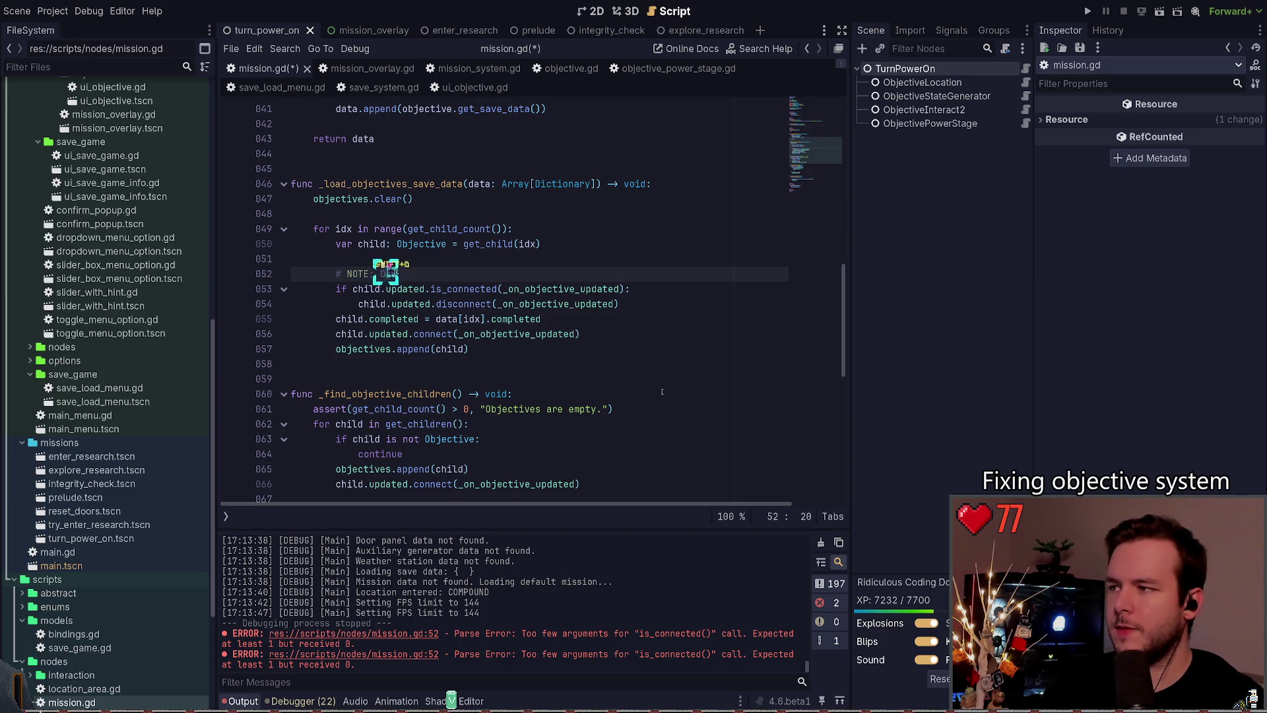
text(connect signal)
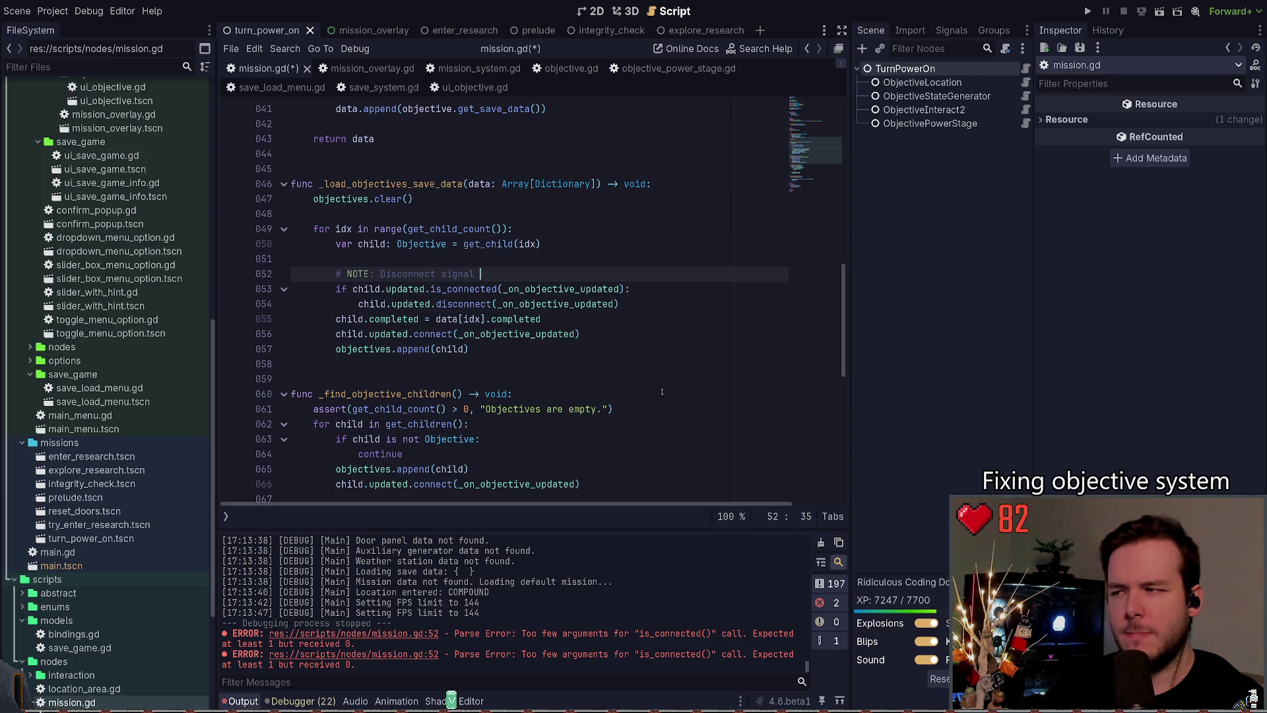
Step: Comment out the note and the is_connected/disconnect lines, save, and run the game
key(shift+Down)
key(shift+Down)
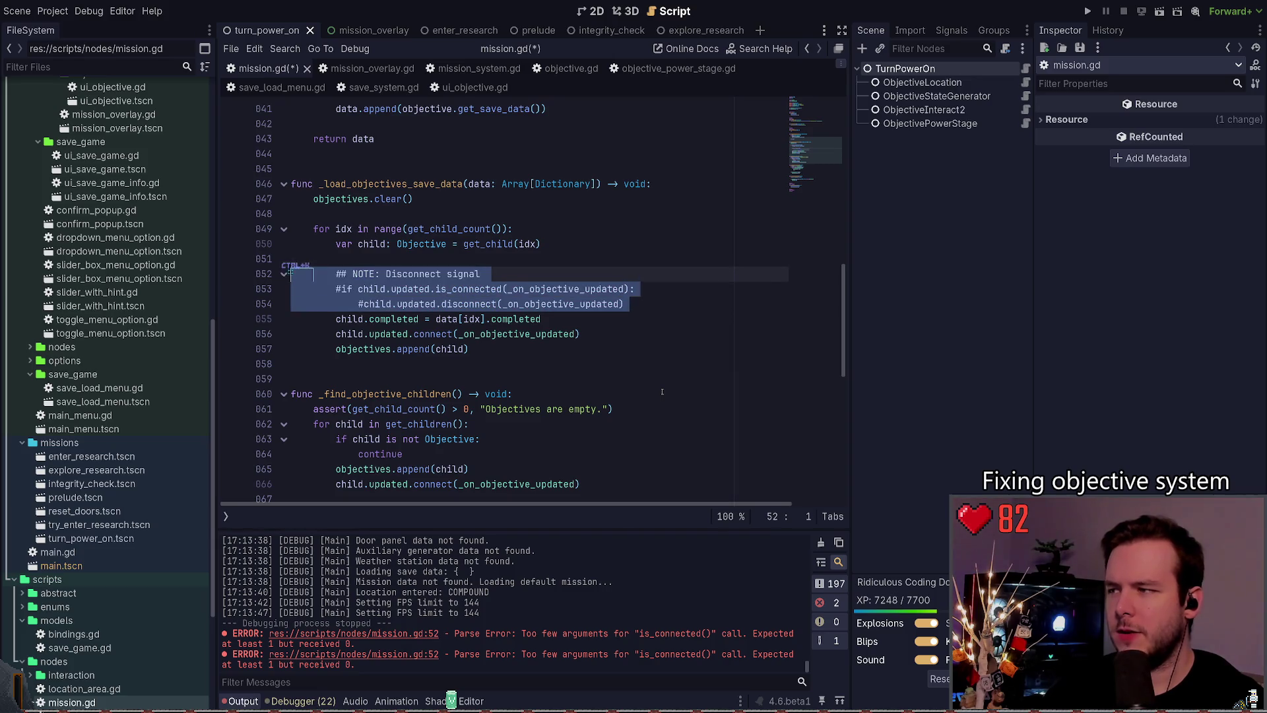
key(ctrl+k)
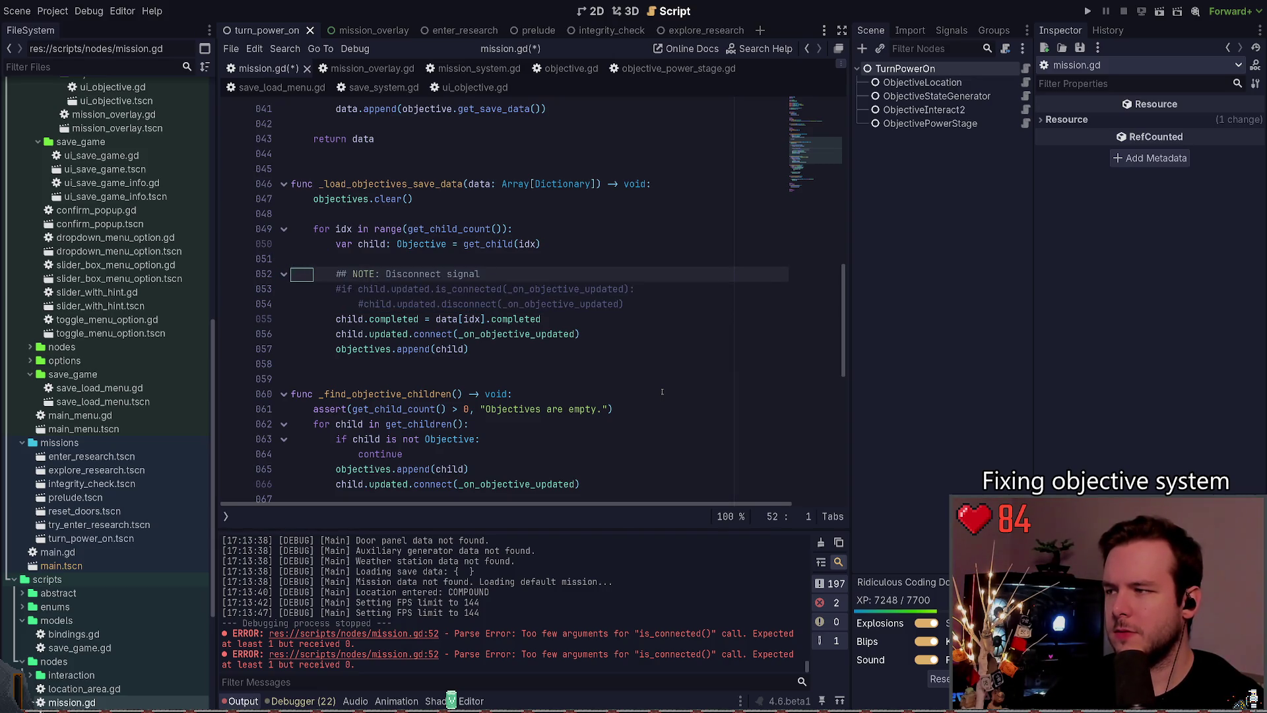
key(ctrl+s)
scroll(528, 297, down, 3)
drag(581, 288, 339, 289)
click(464, 289)
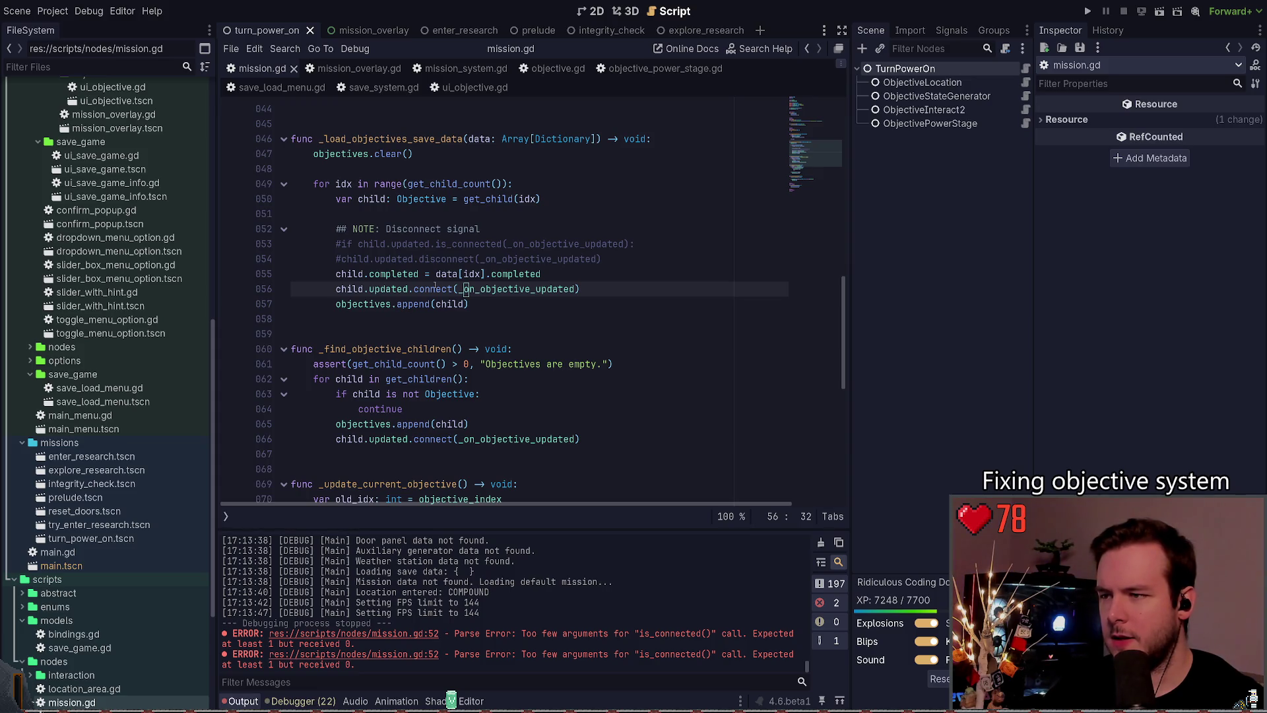
key(F5)
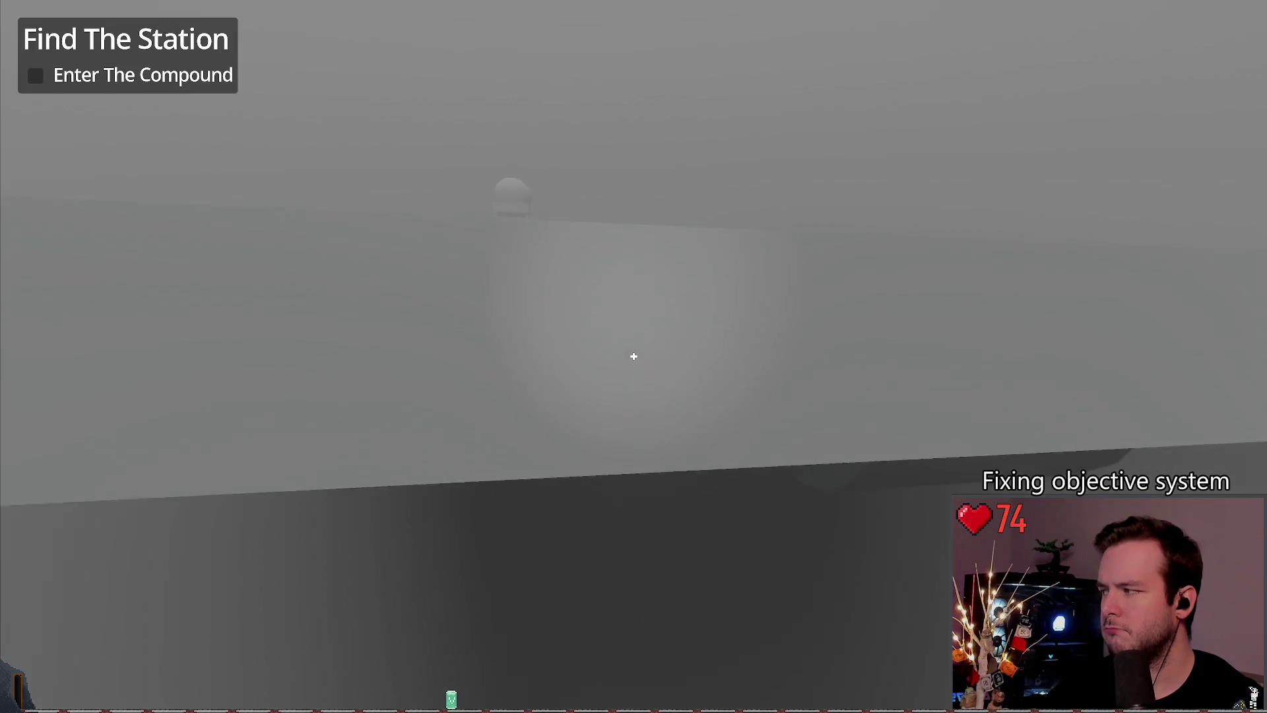
Step: Walk to the research building stairs, save a new game, then load that save
key(w)
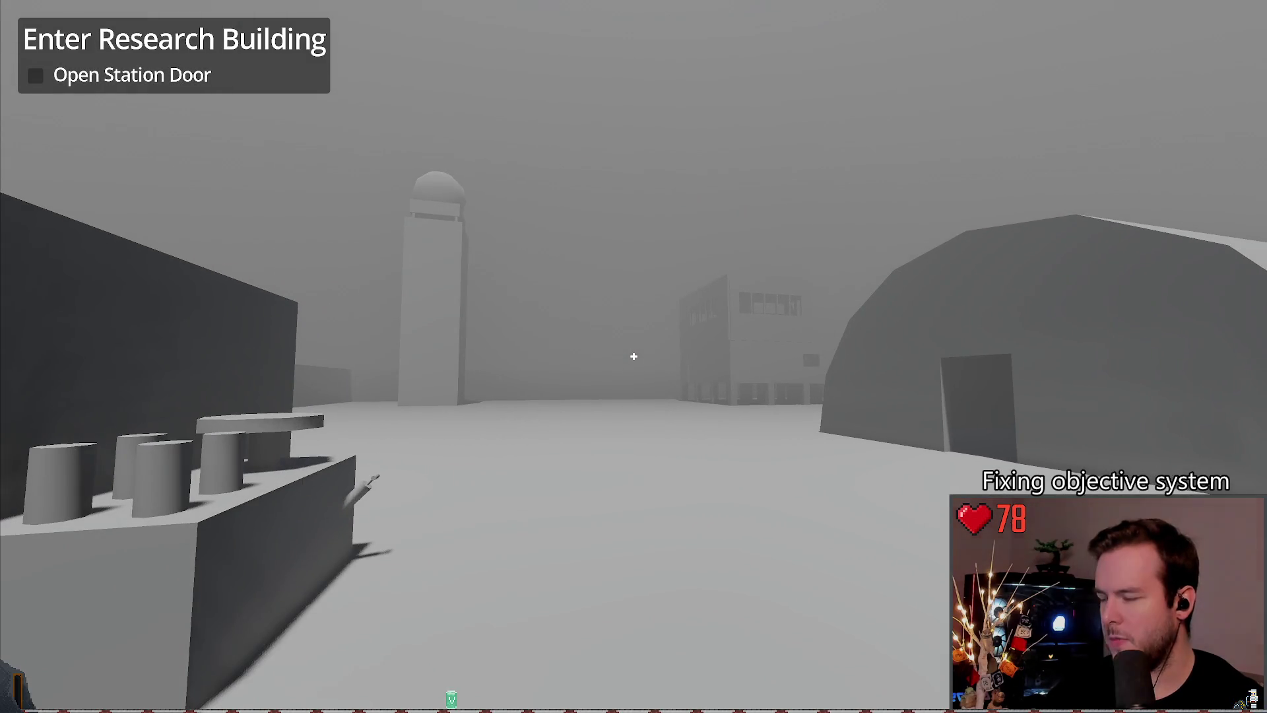
key(w)
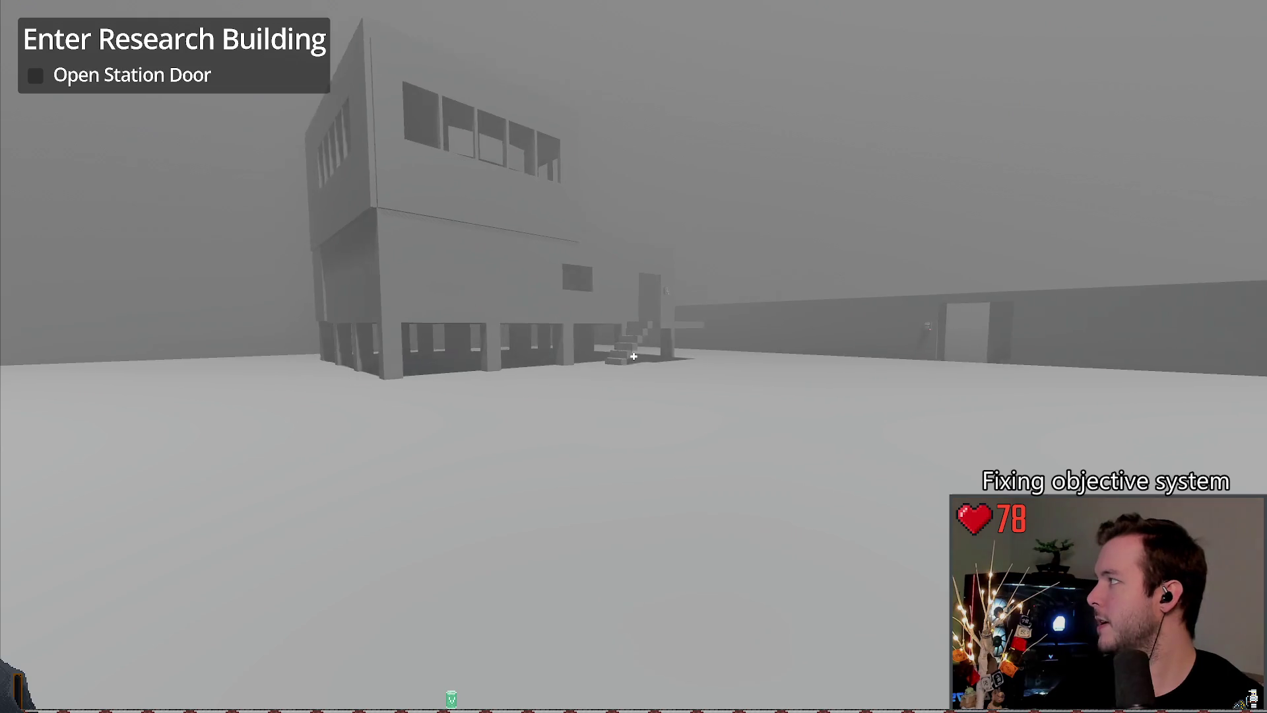
key(Escape)
click(185, 296)
click(504, 521)
click(175, 336)
click(504, 521)
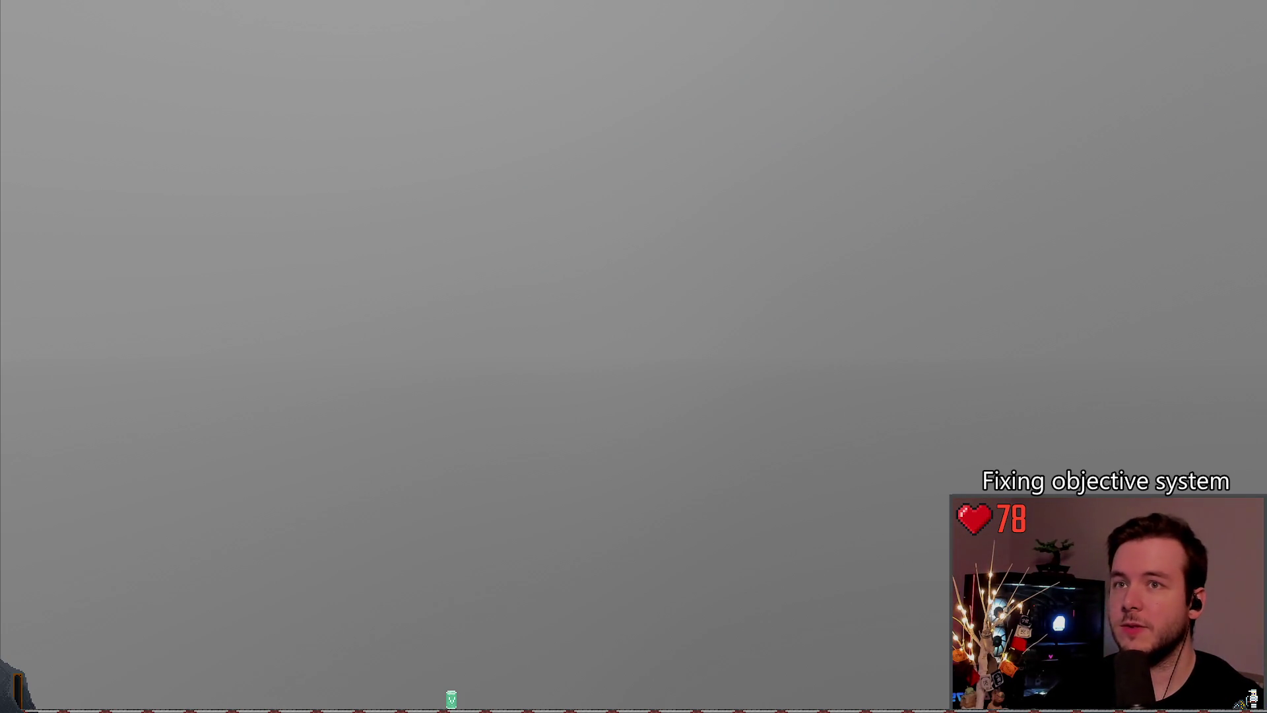
Step: Comment out the objectives-empty assert in _check_mission_completed, save, and relaunch the game
scroll(508, 282, up, 8)
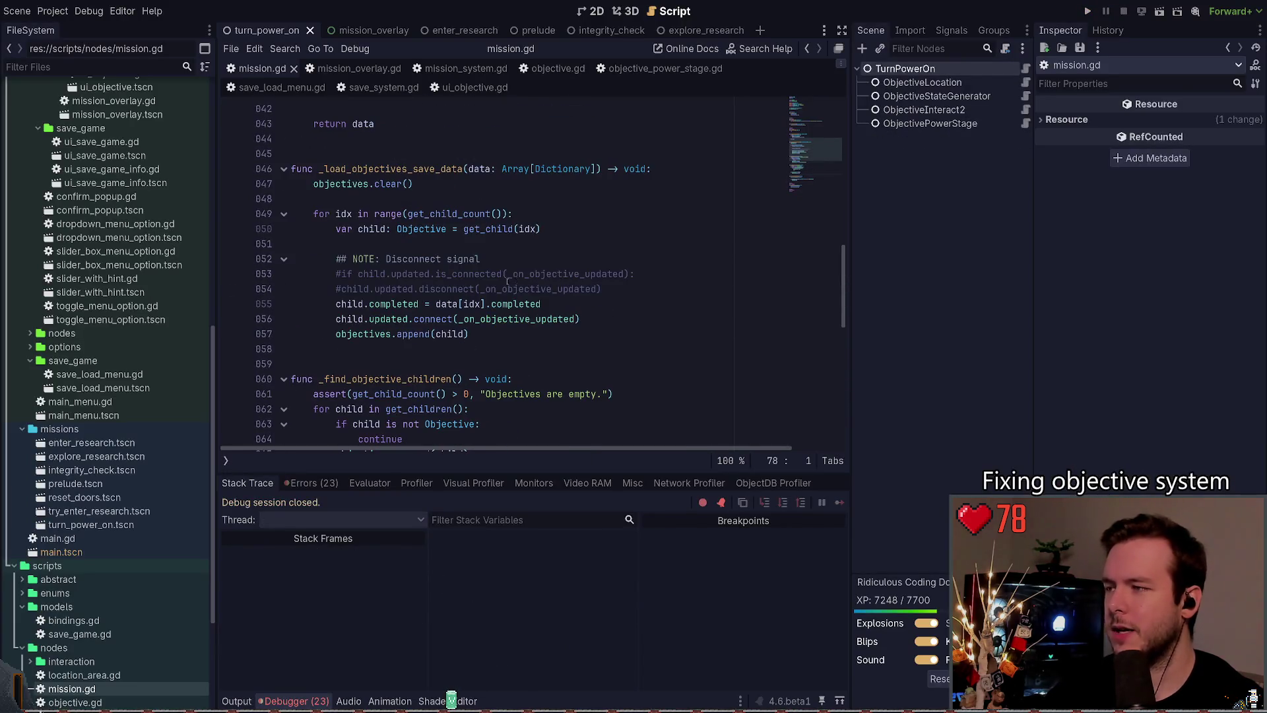
scroll(458, 341, up, 2)
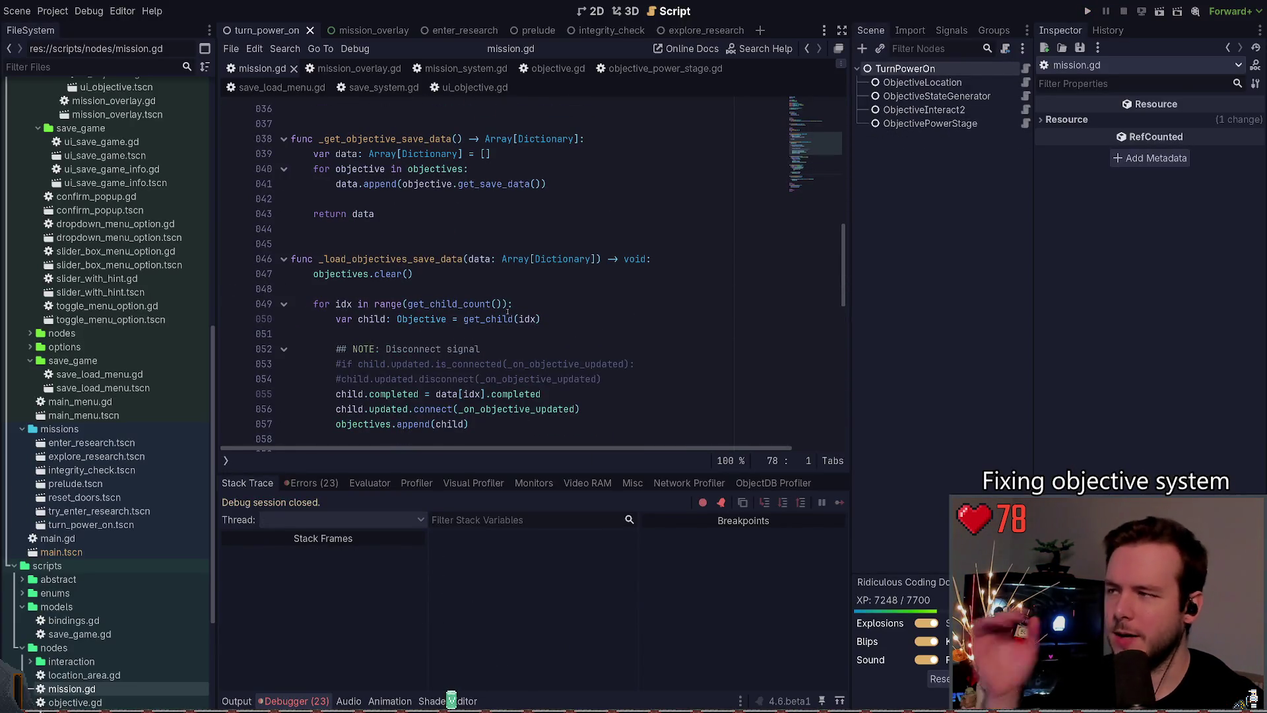
scroll(516, 312, up, 3)
scroll(516, 311, up, 5)
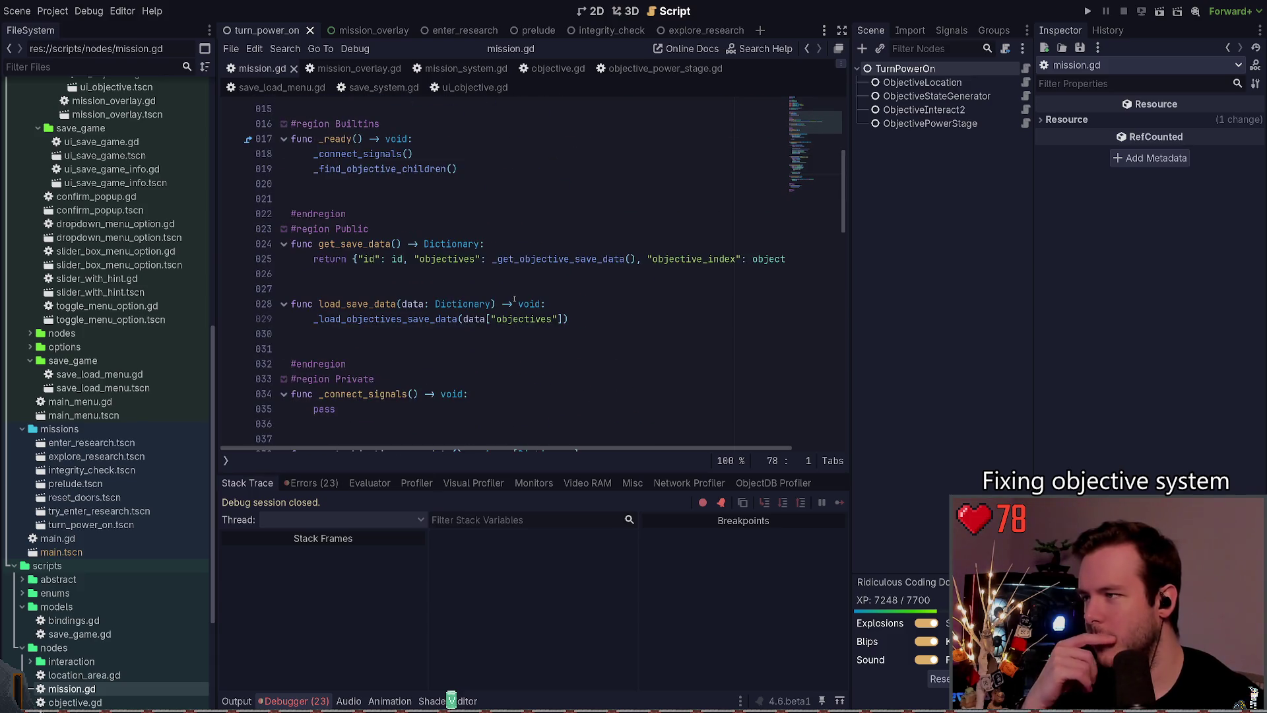
scroll(514, 303, down, 10)
scroll(515, 297, down, 9)
click(530, 288)
key(ctrl+k)
key(ctrl+s)
key(F5)
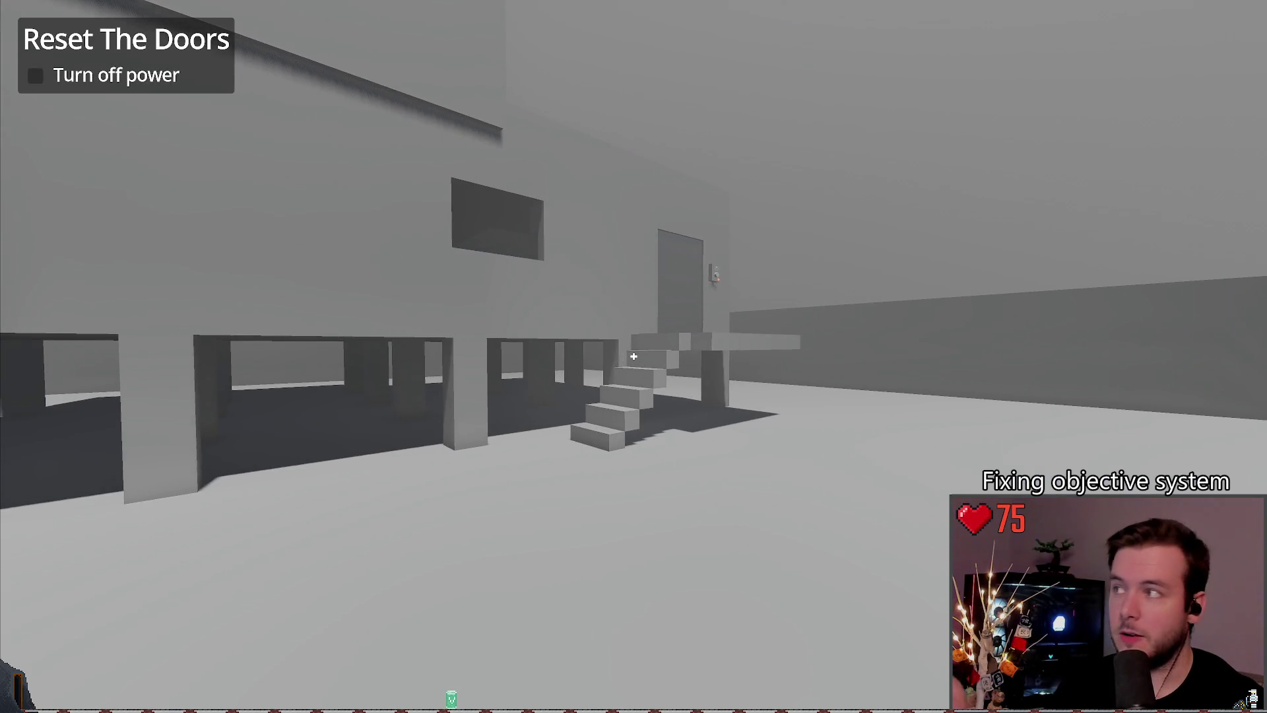
Step: Walk toward the tower and browse the saves in the Load panel
key(s)
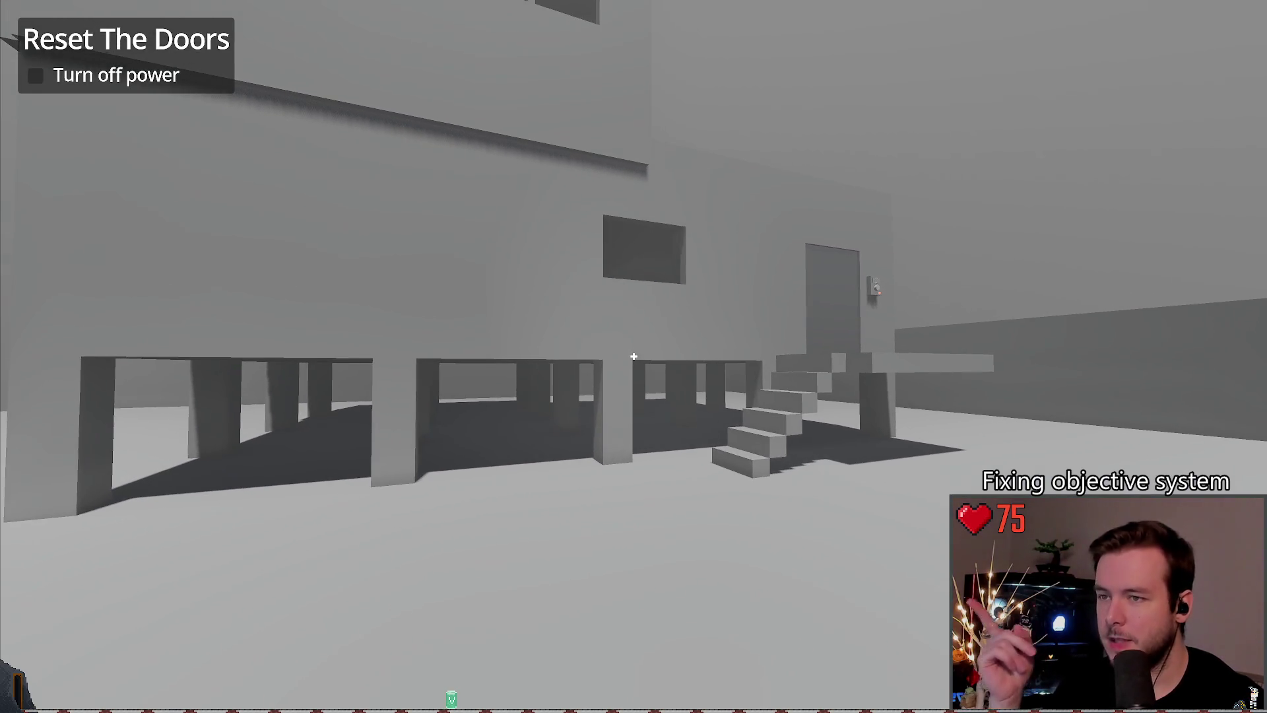
key(Escape)
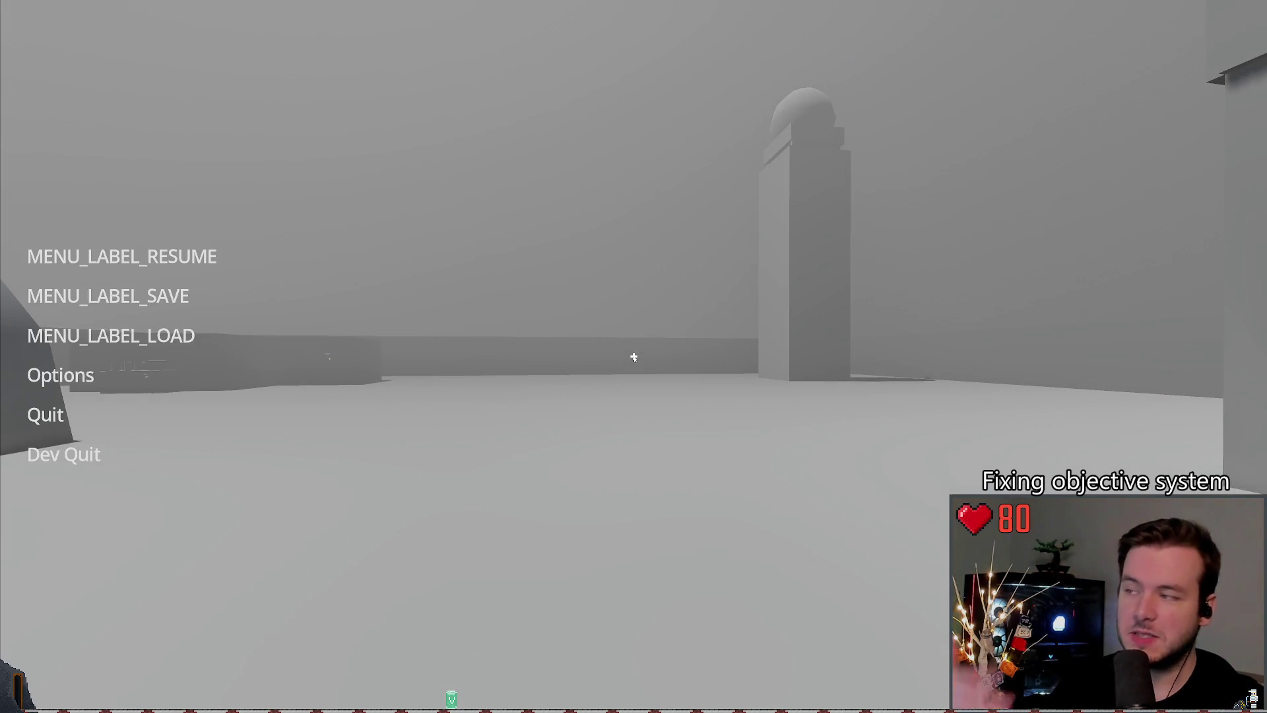
click(111, 335)
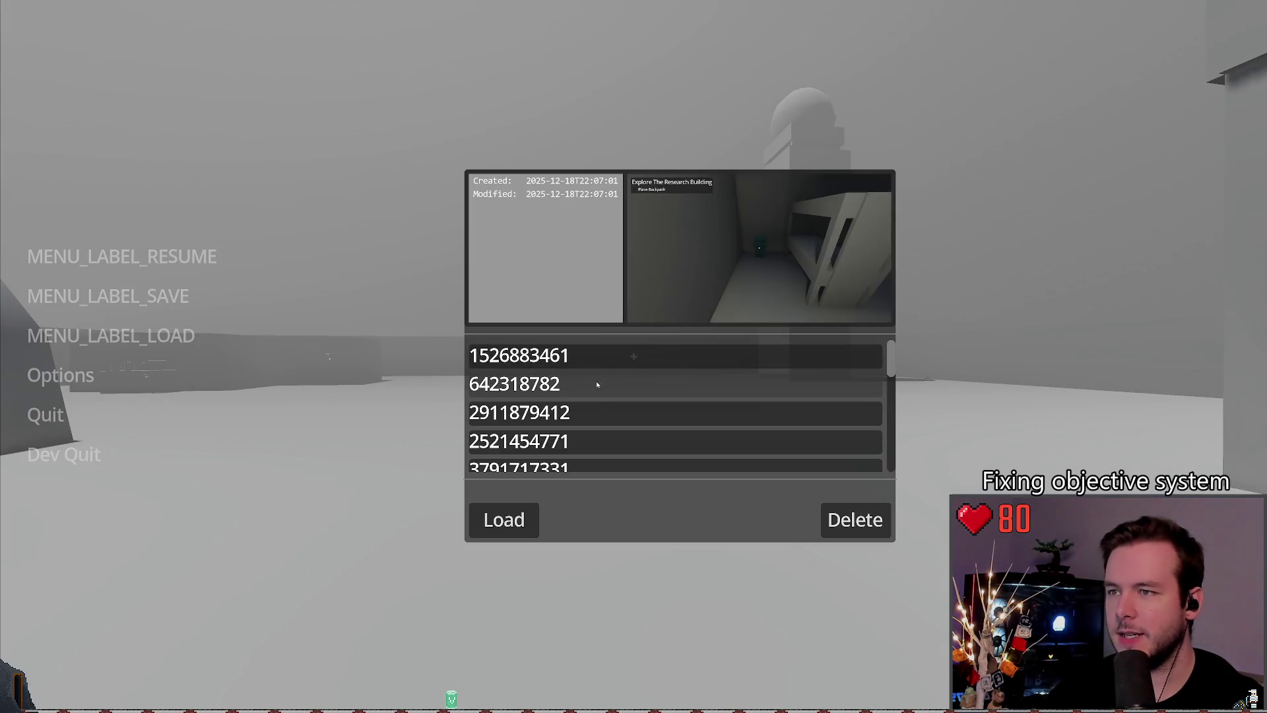
click(596, 382)
scroll(597, 425, down, 1)
click(602, 396)
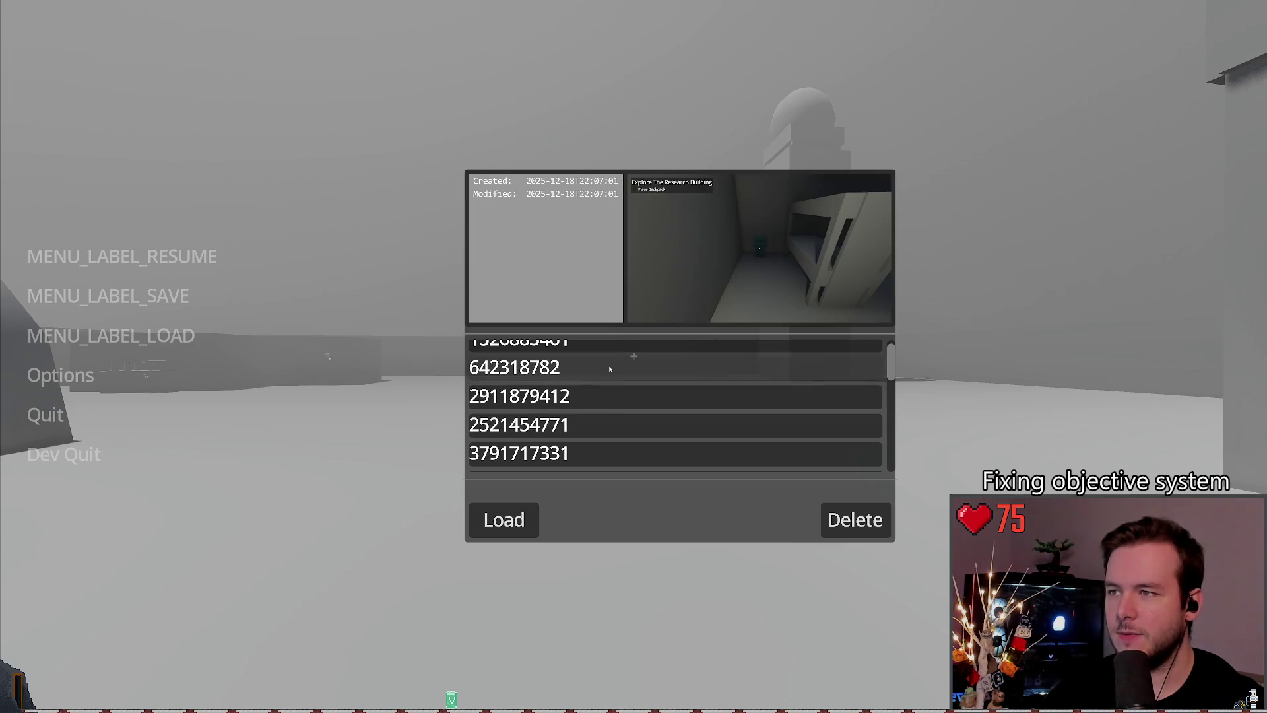
click(580, 462)
scroll(617, 415, down, 3)
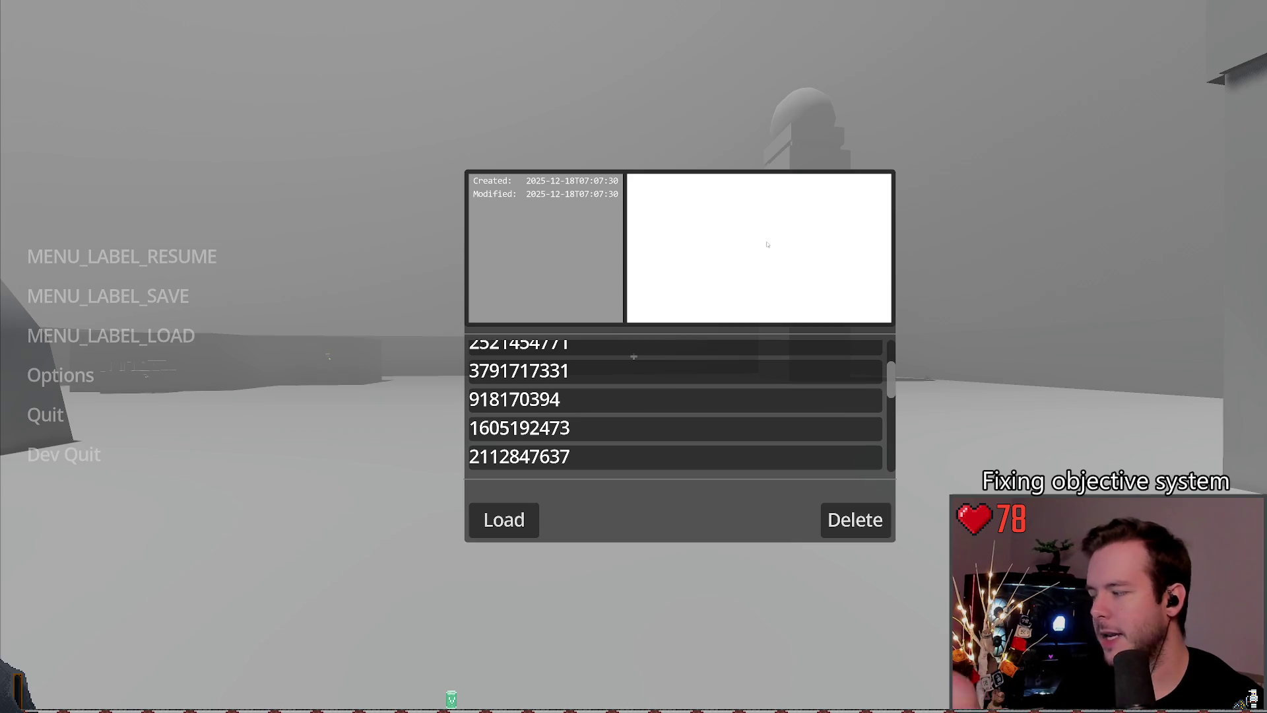
scroll(660, 449, down, 5)
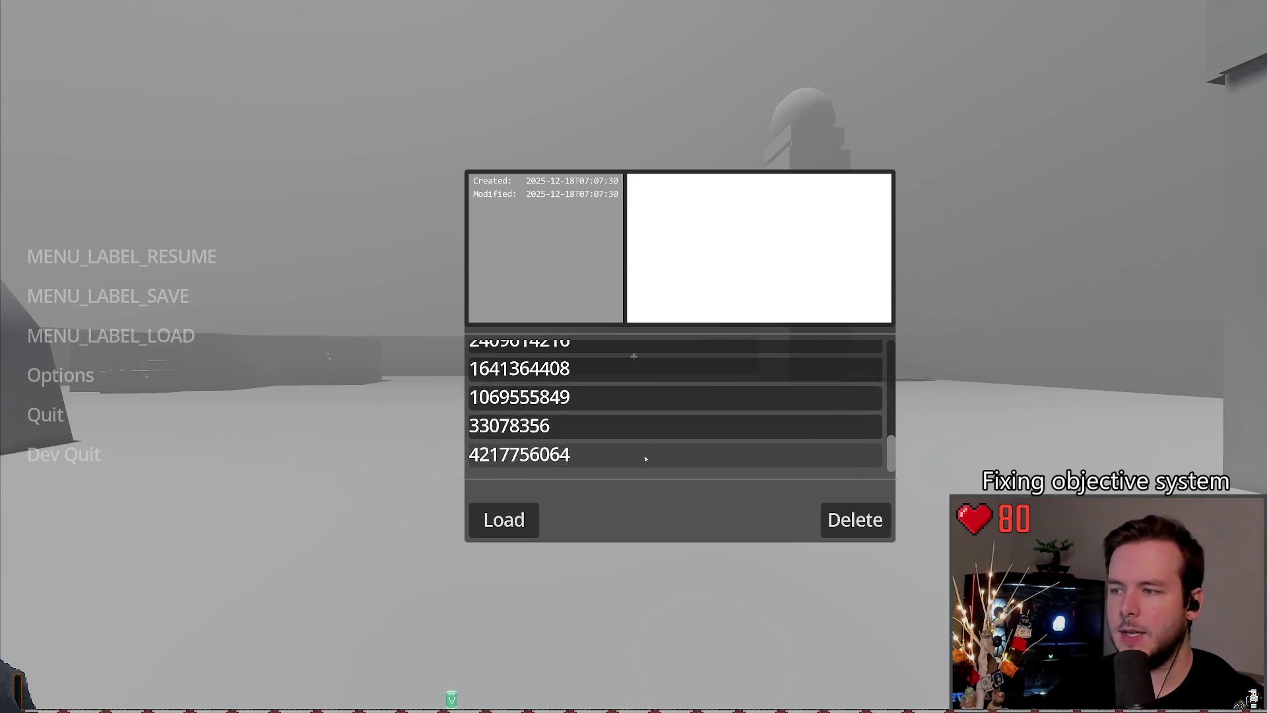
click(612, 397)
click(613, 368)
click(612, 400)
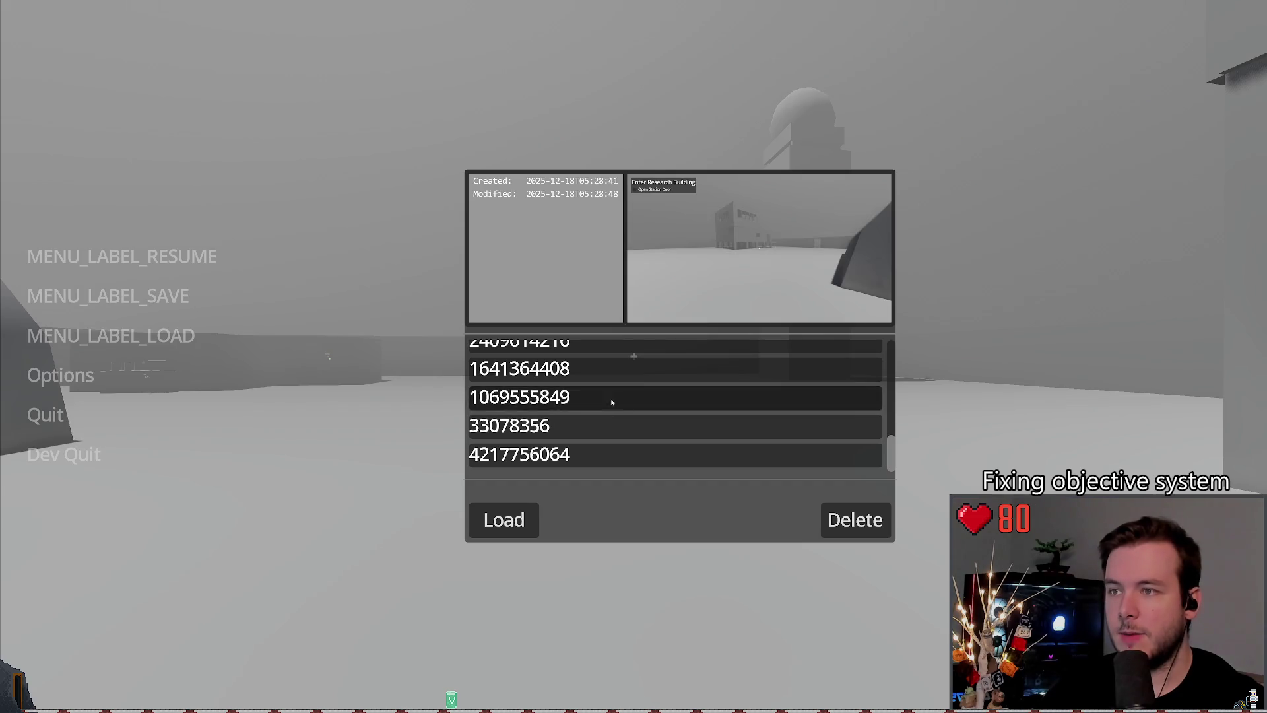
click(504, 520)
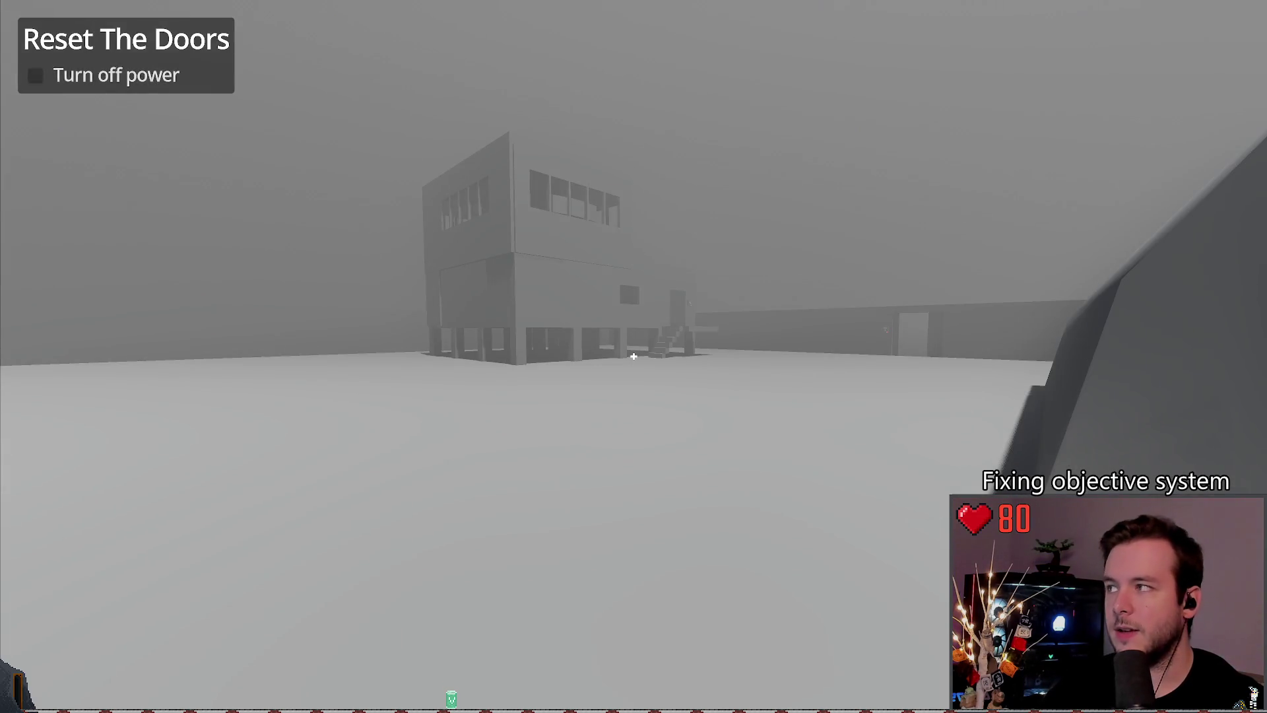
key(Escape)
click(111, 335)
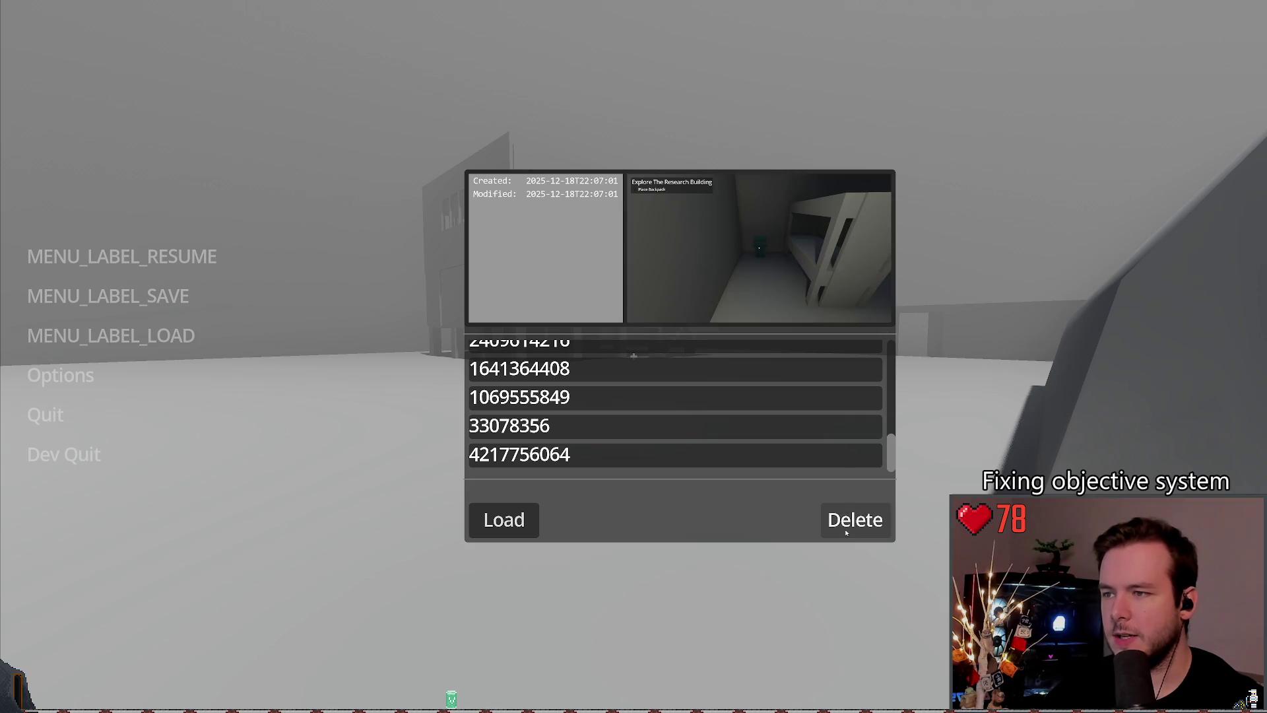
scroll(688, 430, up, 5)
click(759, 431)
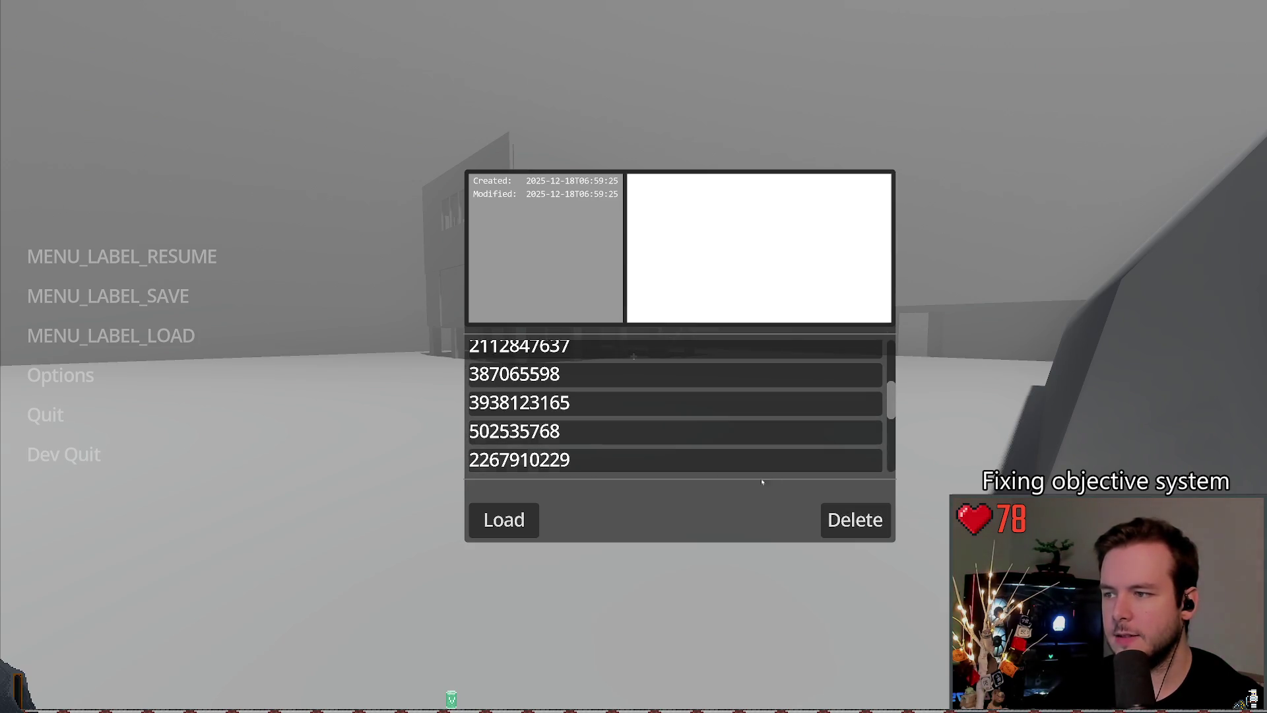
scroll(615, 427, up, 3)
scroll(614, 418, up, 1)
scroll(614, 419, down, 10)
click(607, 406)
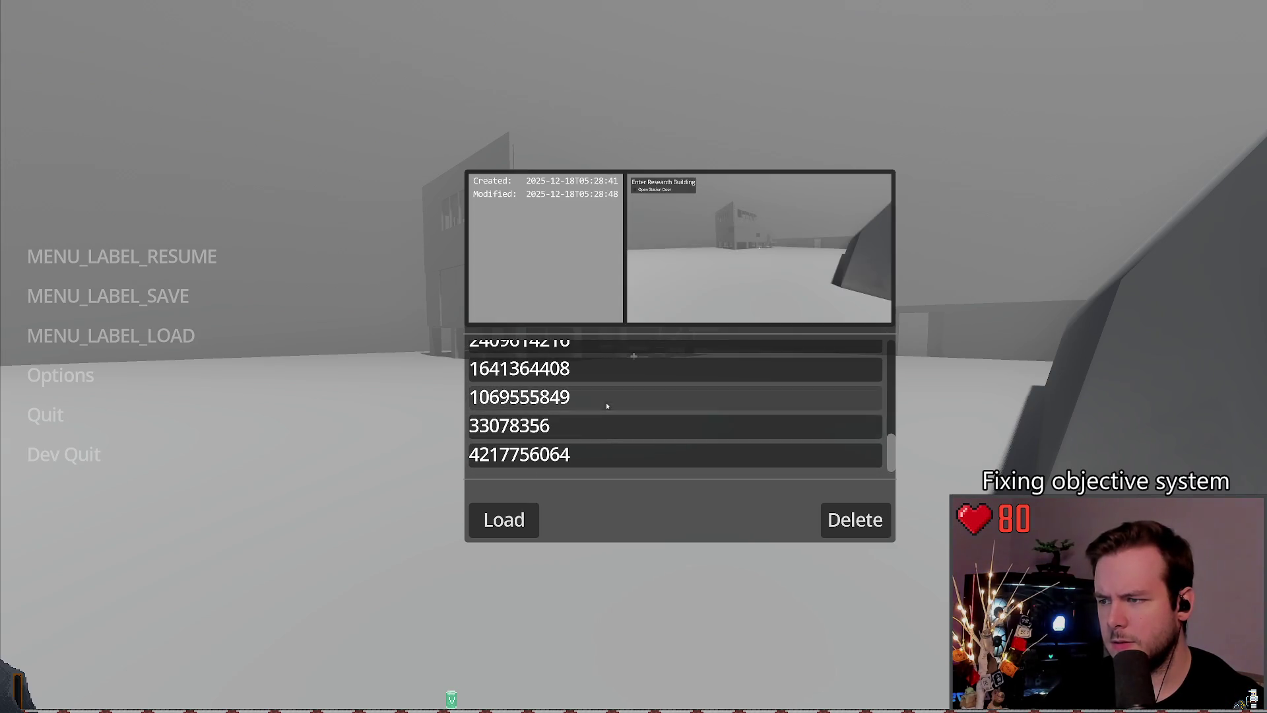
click(596, 369)
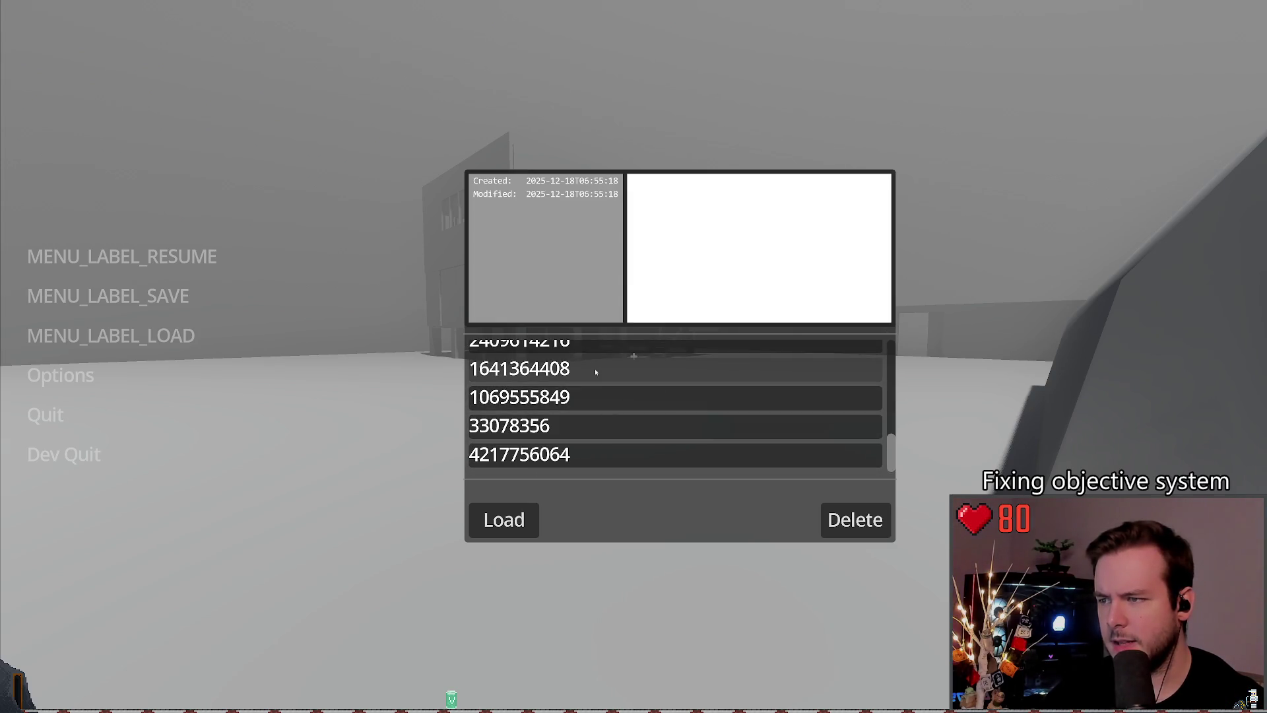
click(869, 510)
click(855, 520)
click(602, 406)
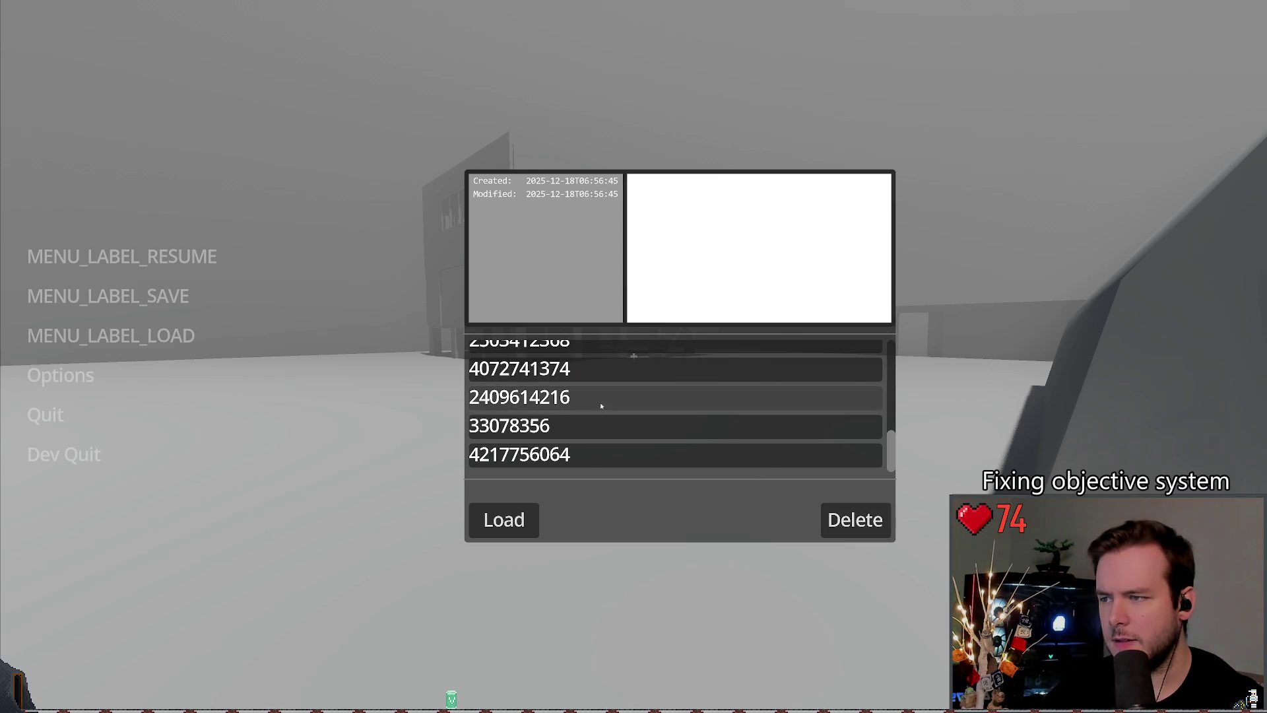
click(856, 520)
click(596, 367)
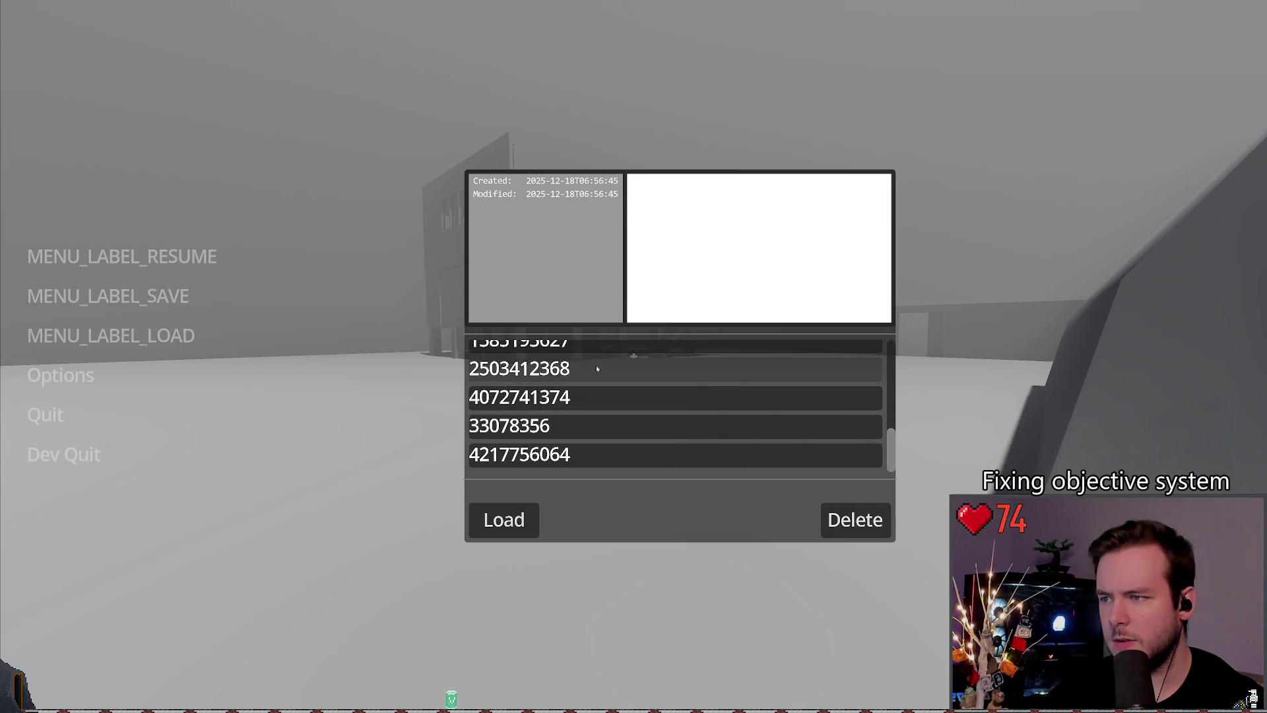
key(Escape)
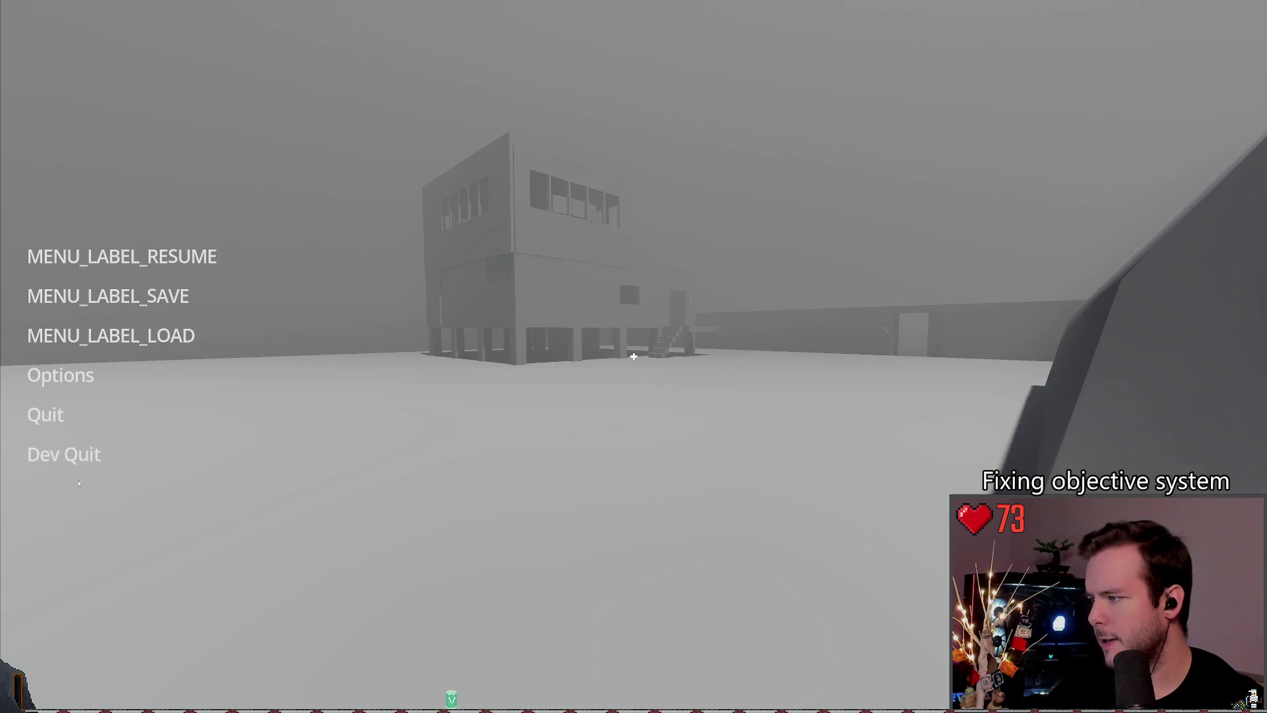
click(63, 454)
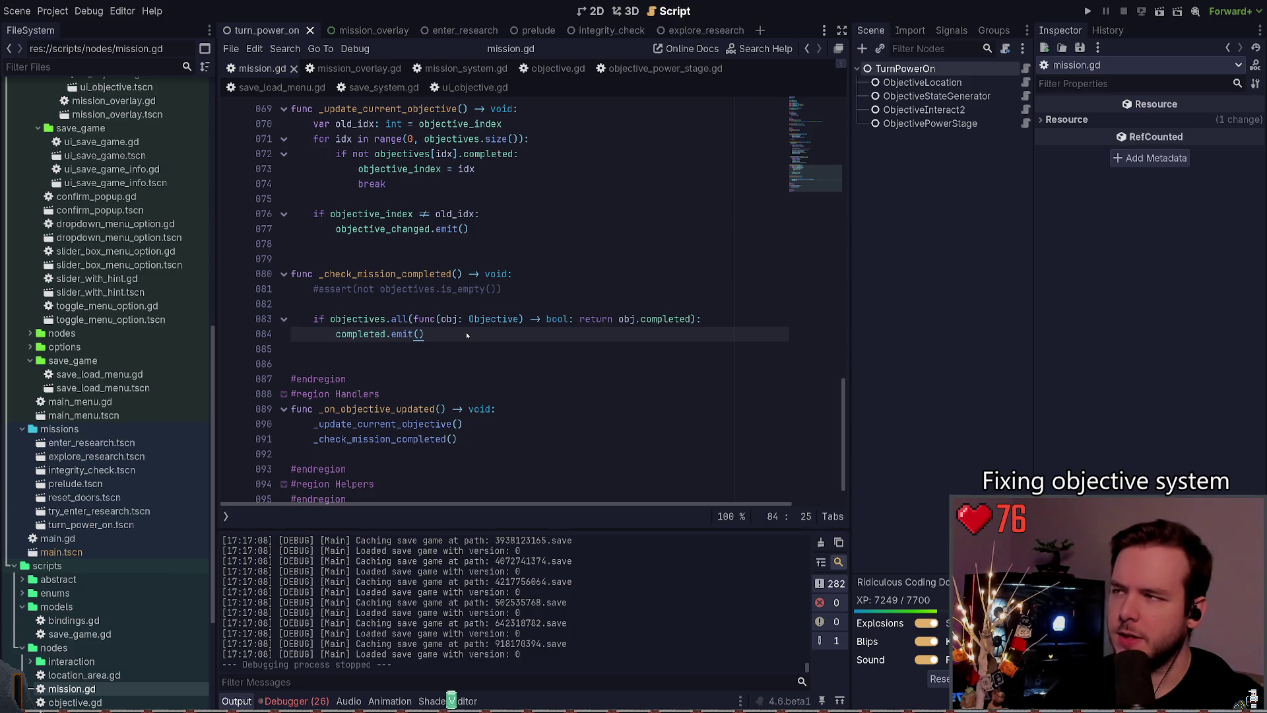
Step: Switch to save_load_menu.gd and inspect the grab_focus calls in _reload_saves
key(alt+Left)
key(alt+Left)
key(alt+Left)
key(alt+Left)
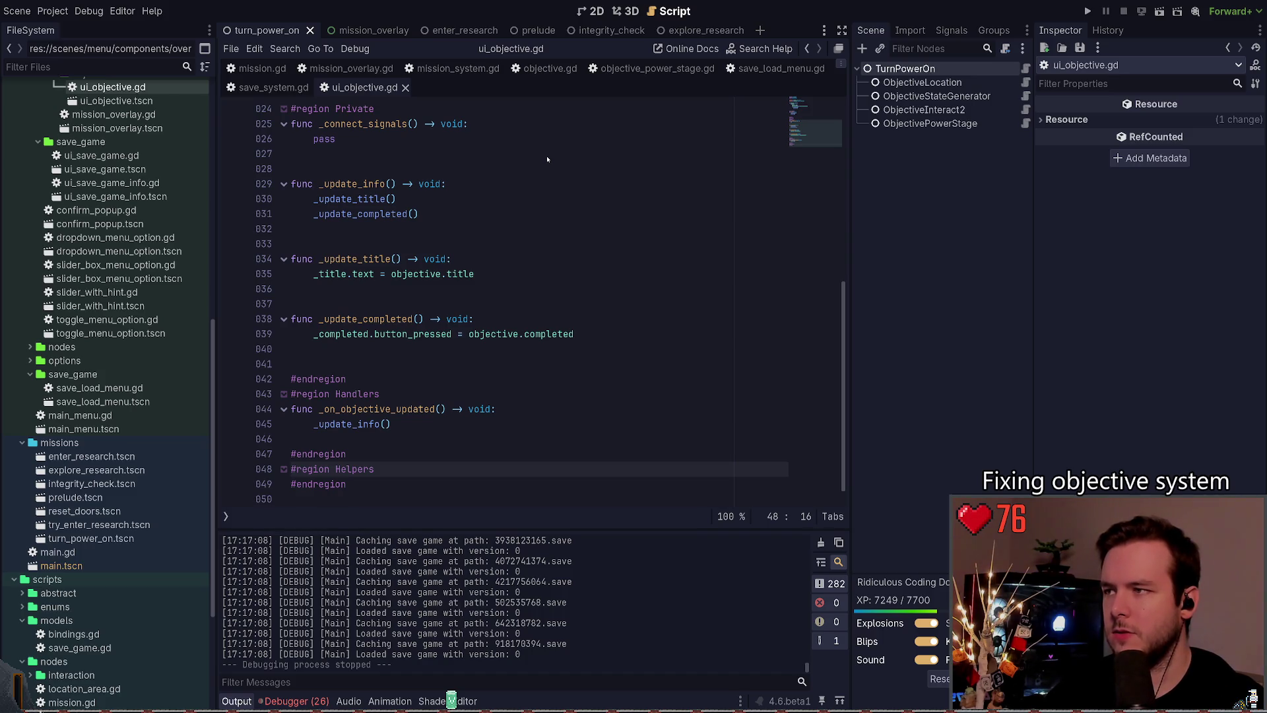
key(alt+Left)
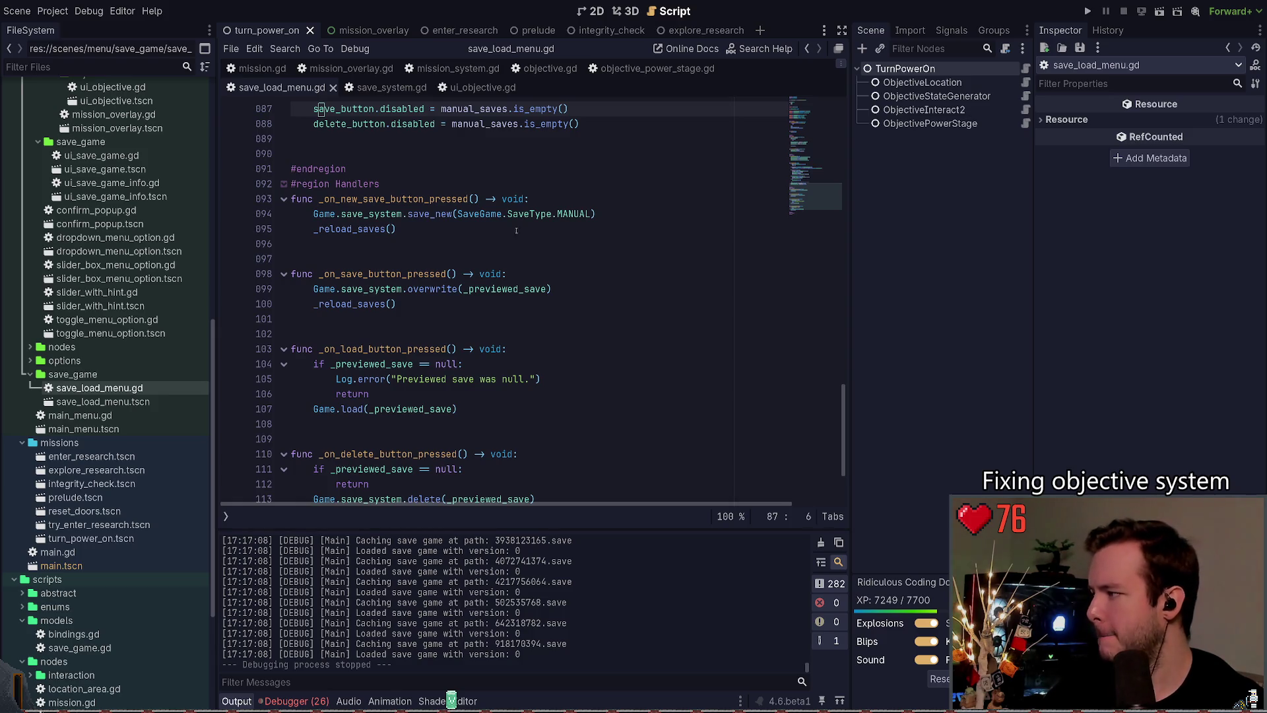
scroll(518, 237, down, 3)
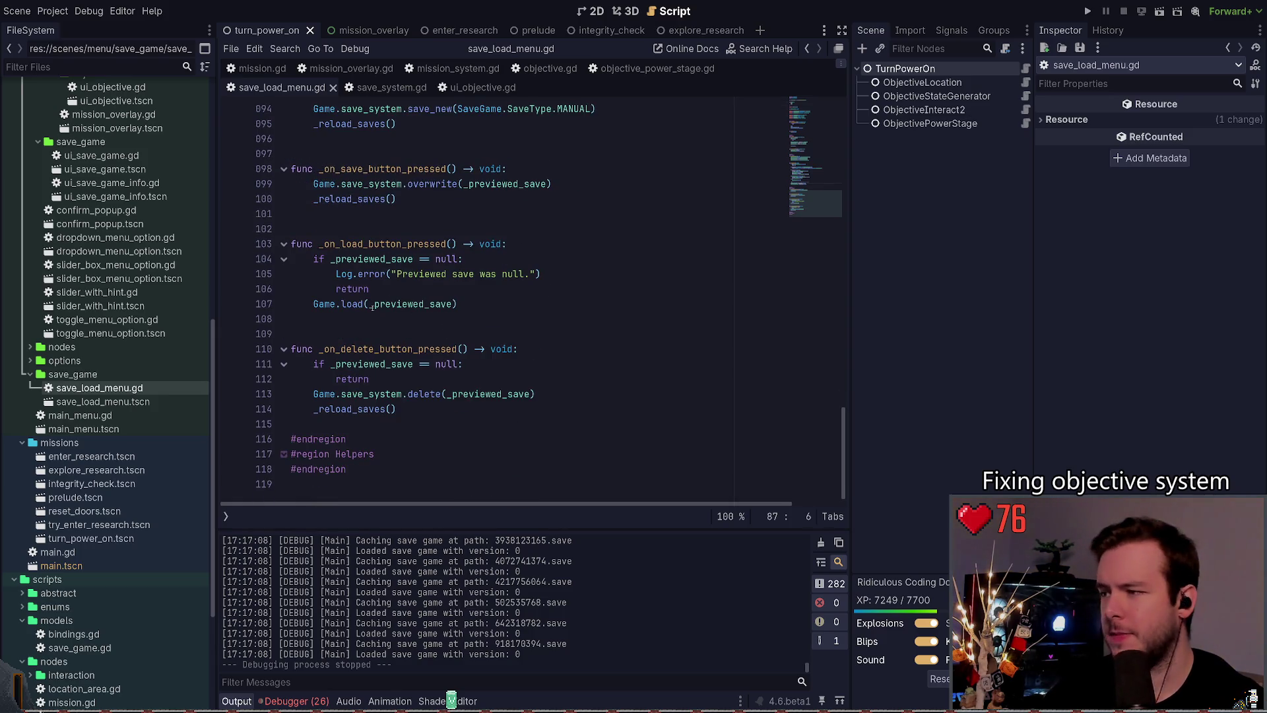
scroll(416, 351, up, 4)
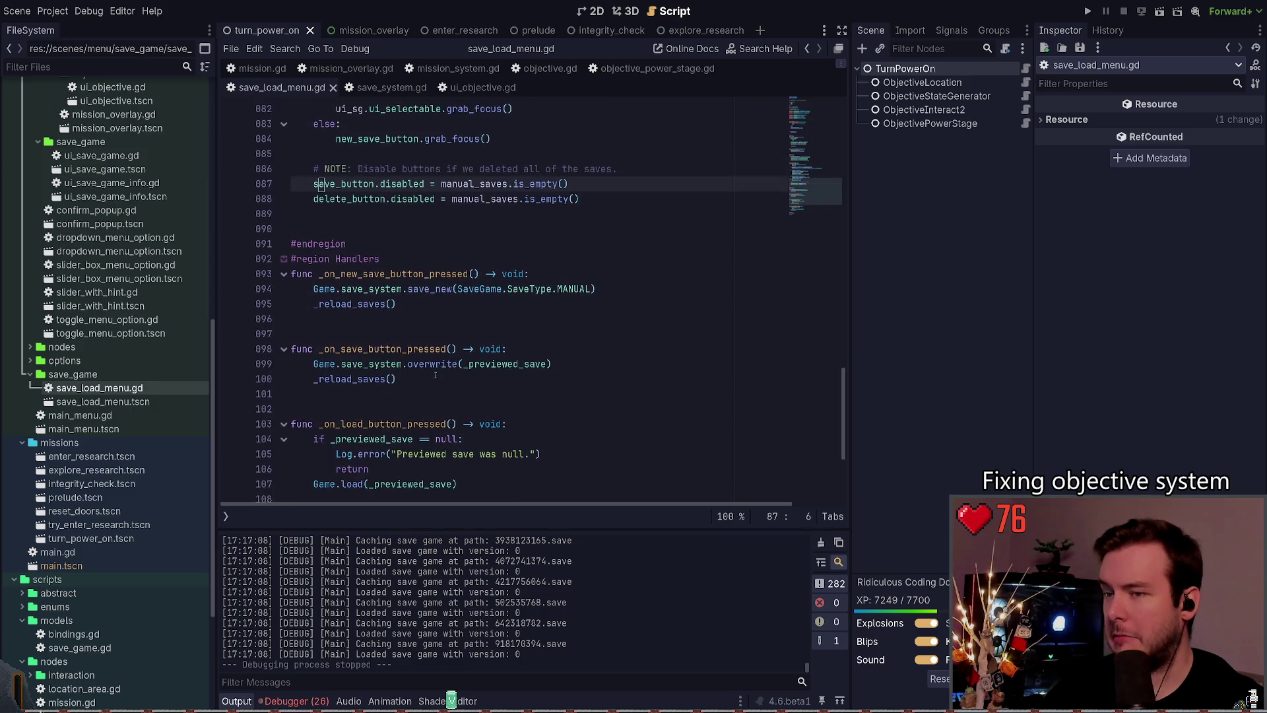
scroll(394, 376, up, 4)
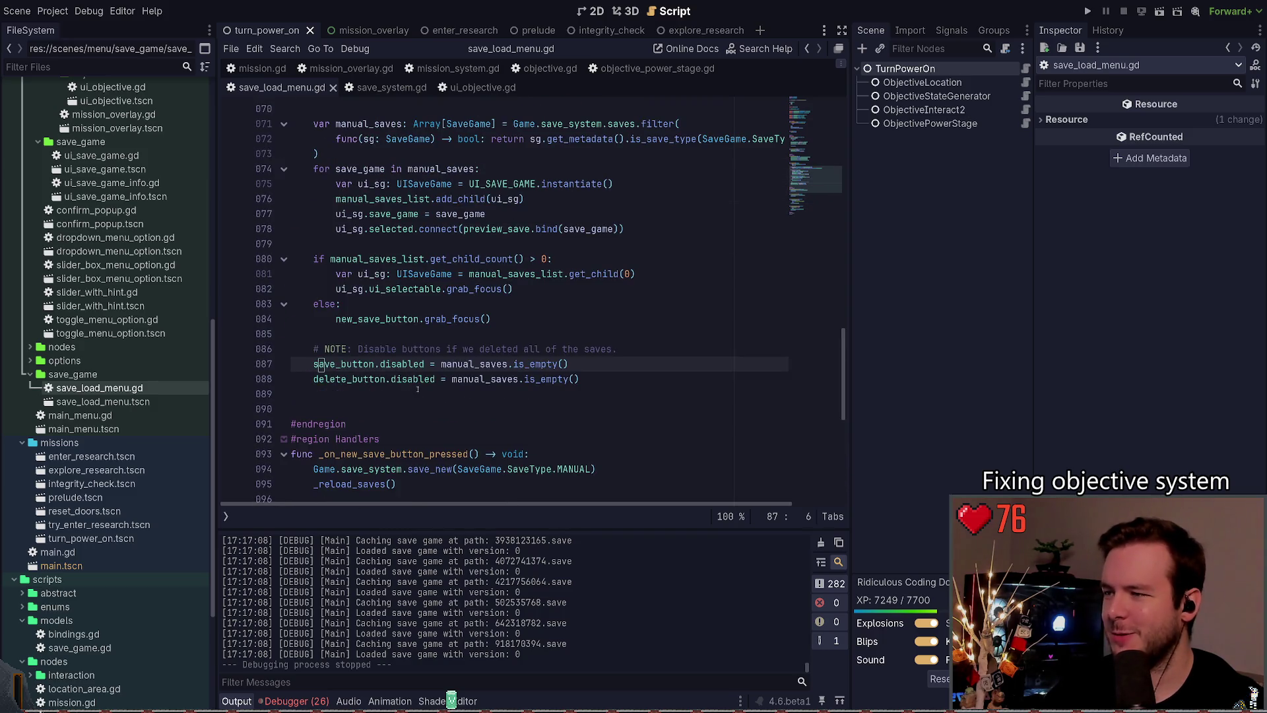
drag(512, 318, 333, 323)
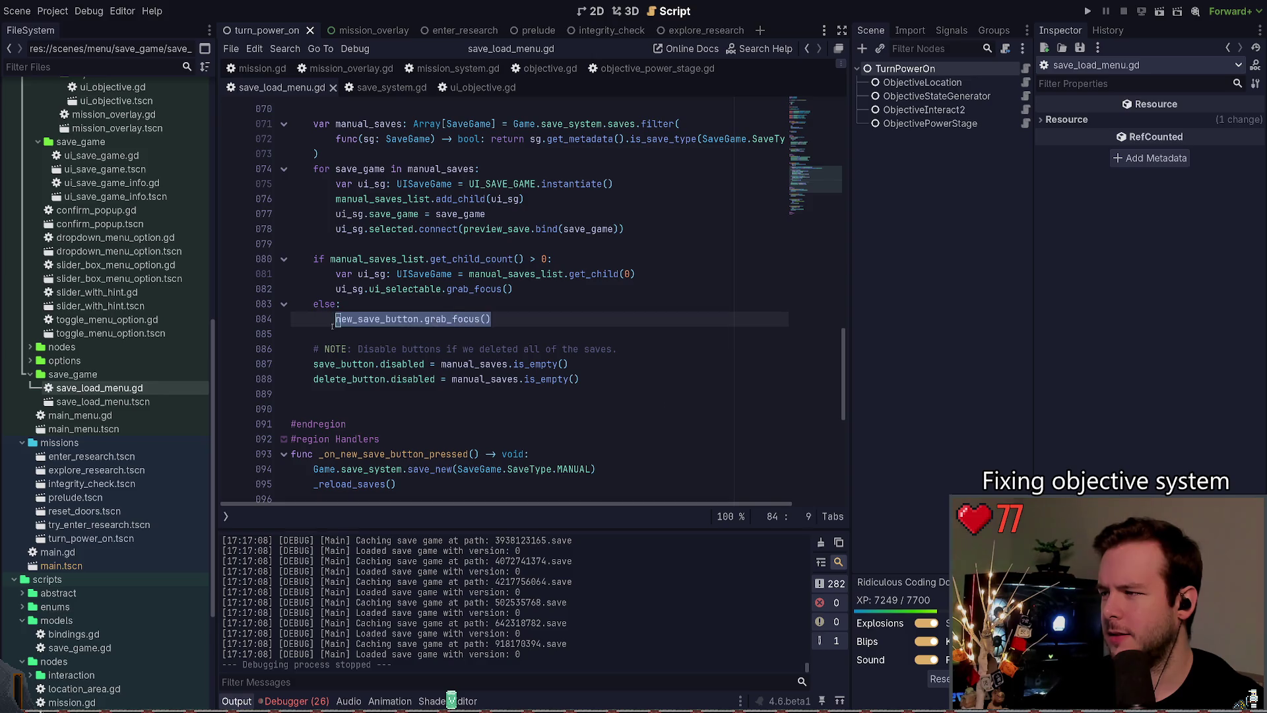
click(380, 333)
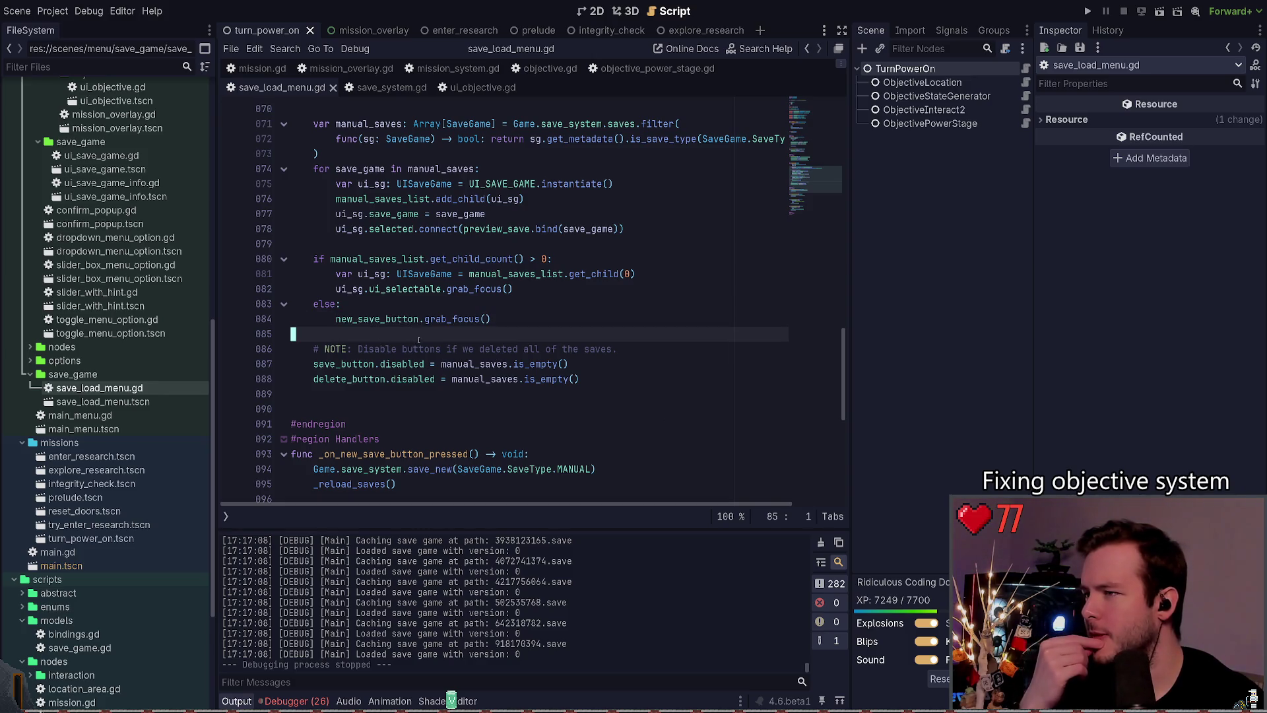
double_click(411, 291)
key(Down)
scroll(372, 300, up, 1)
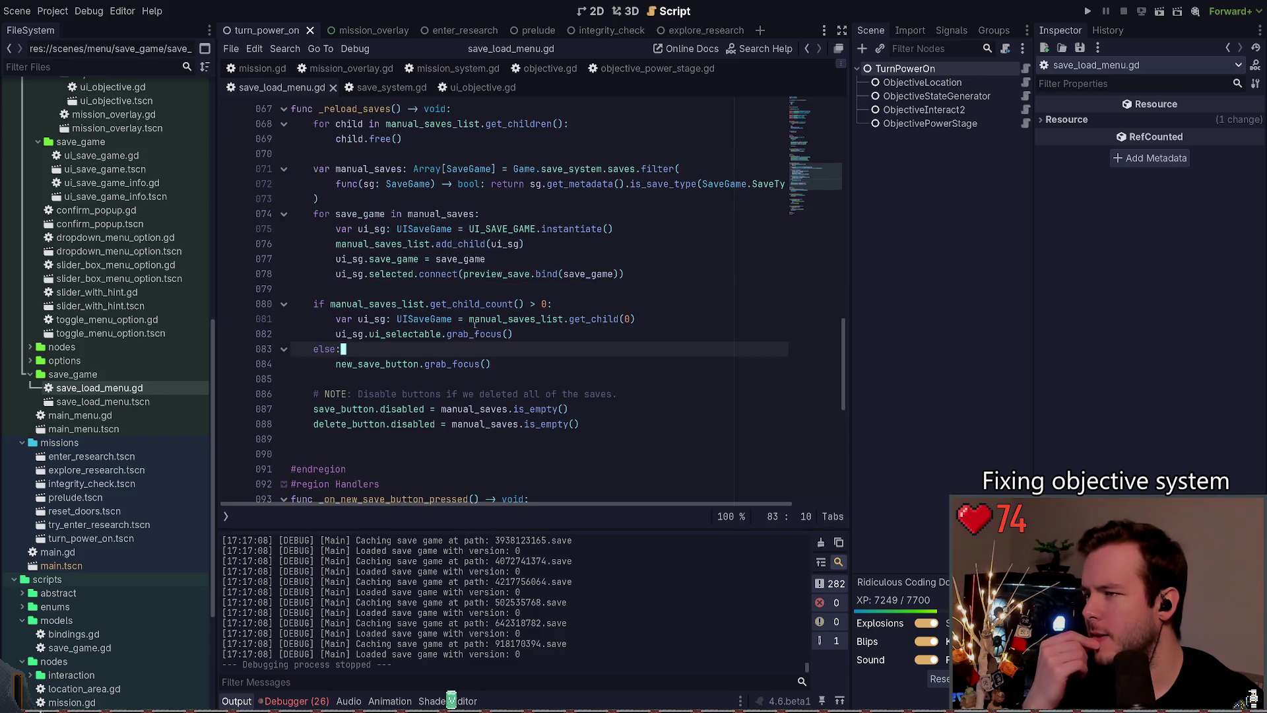
click(499, 333)
text(true)
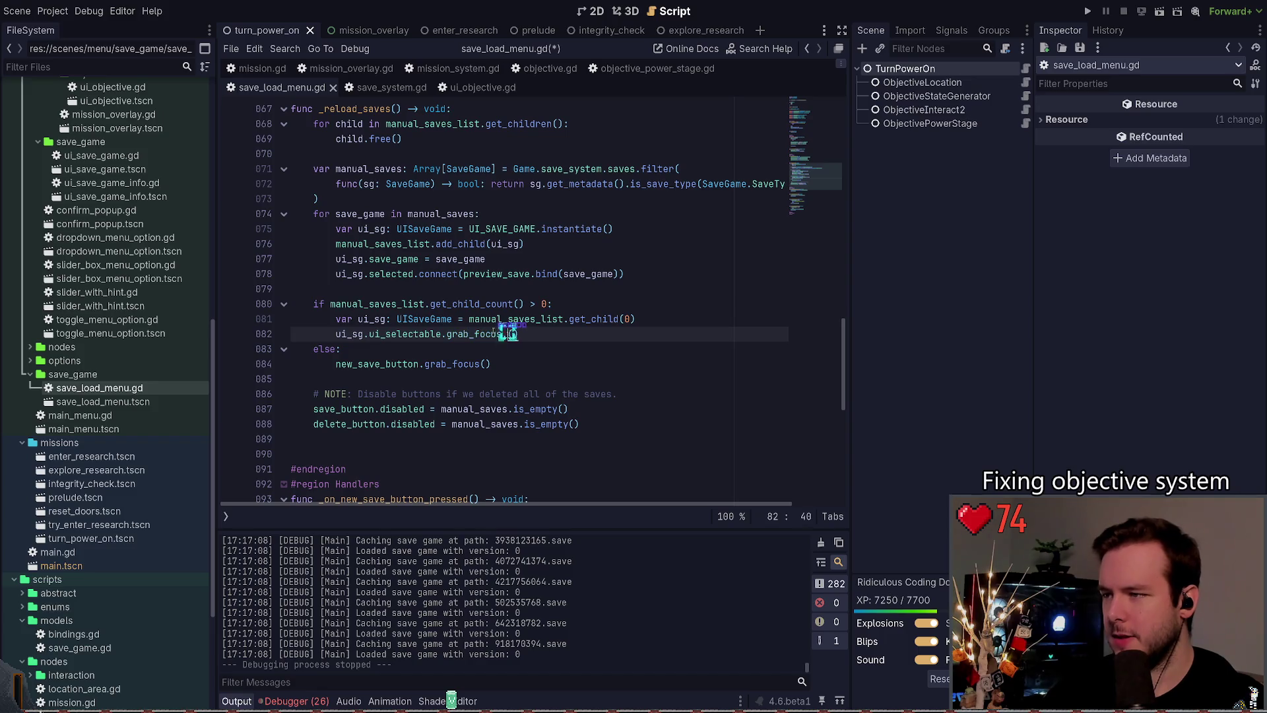
key(ctrl+s)
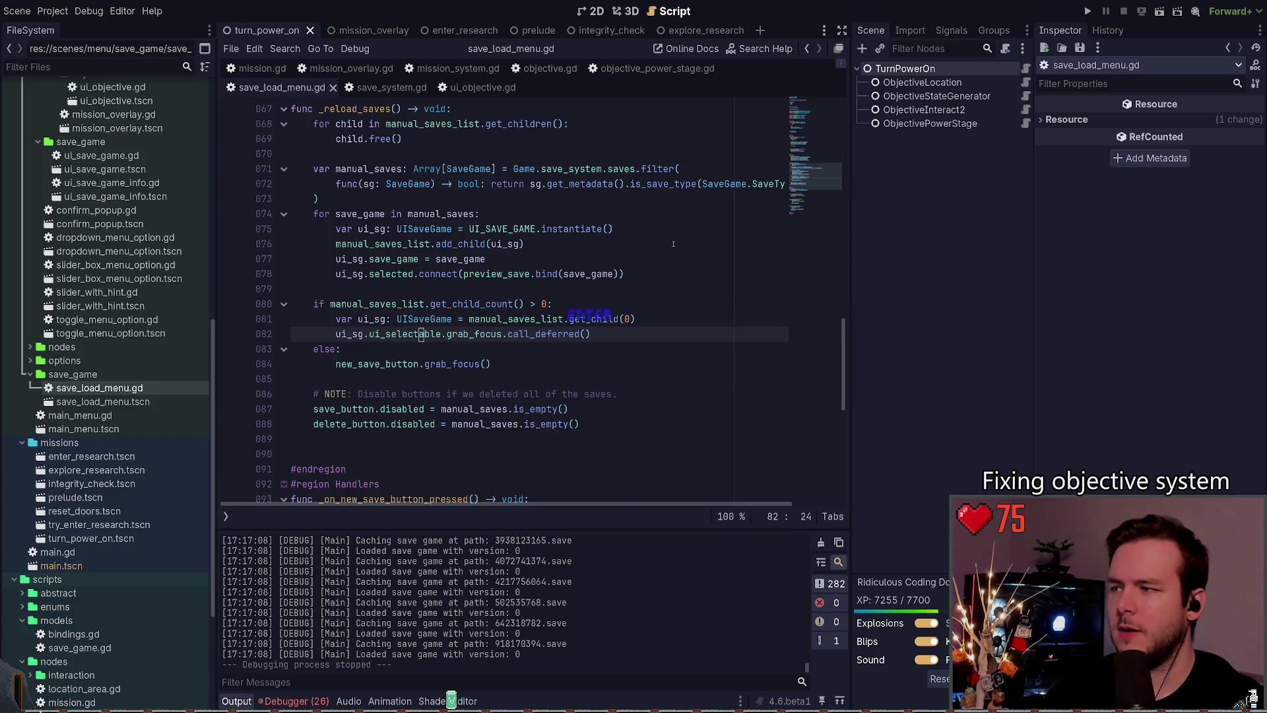
key(F5)
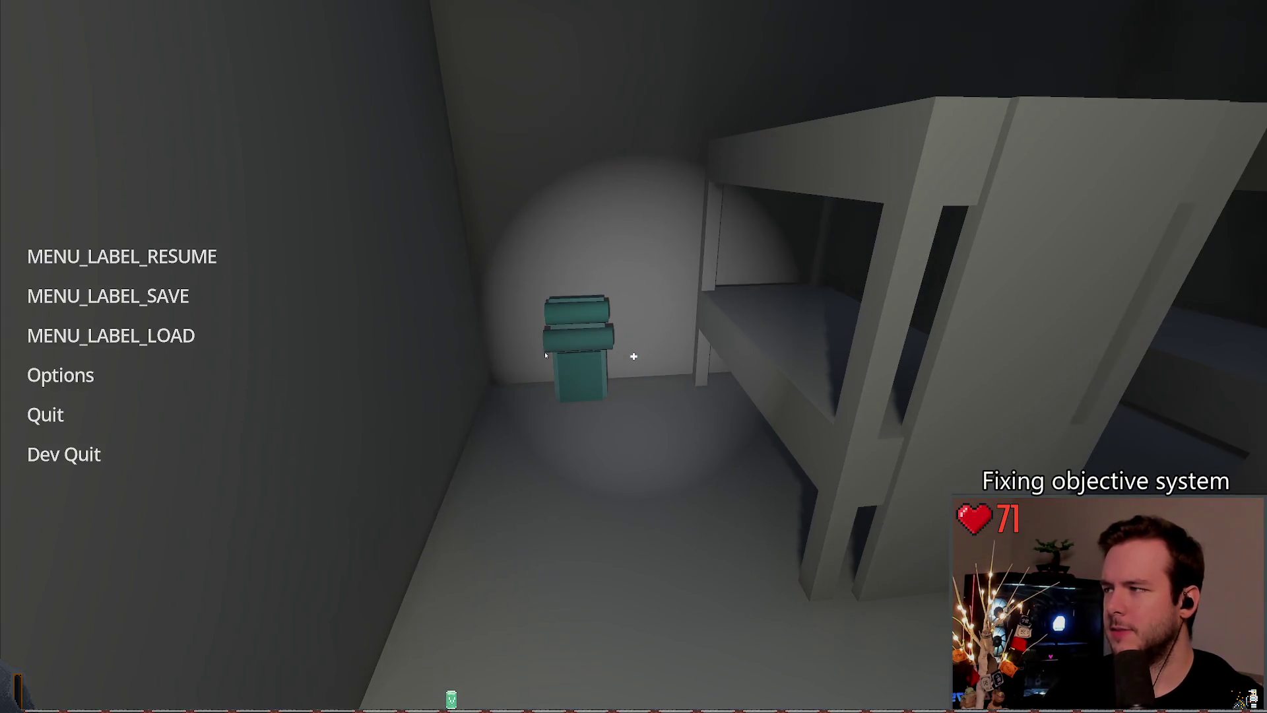
click(111, 336)
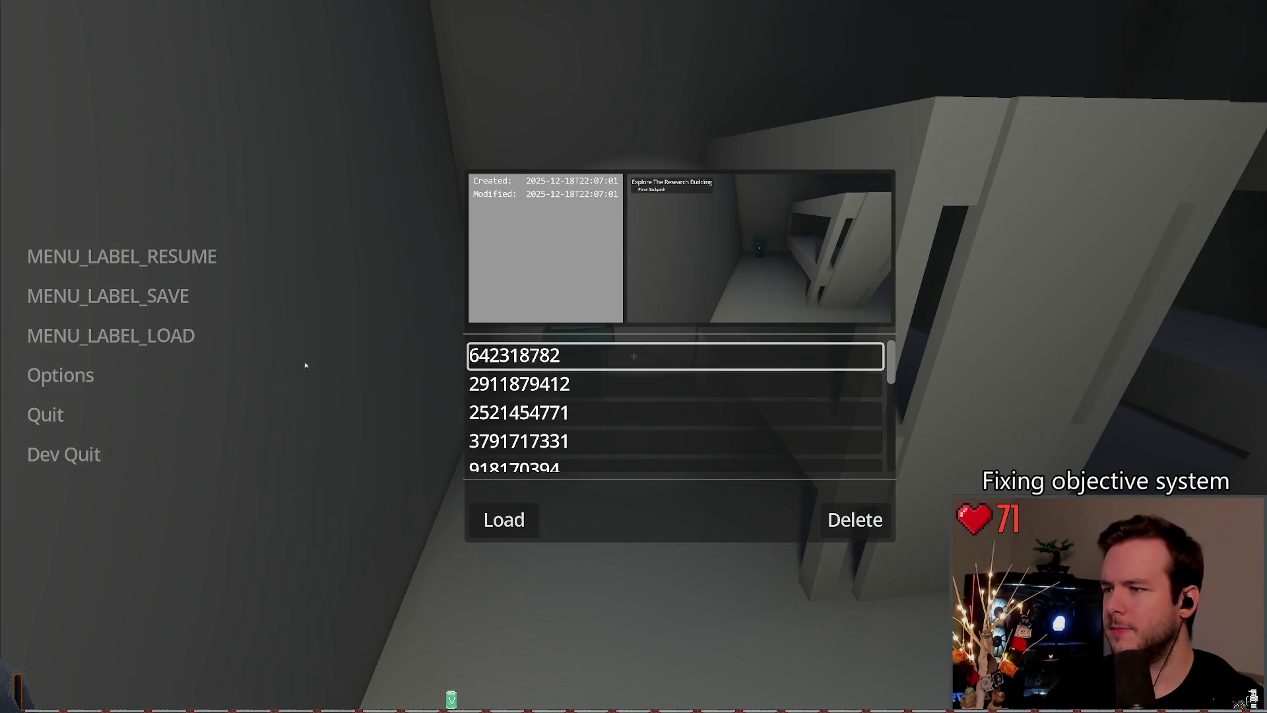
click(614, 415)
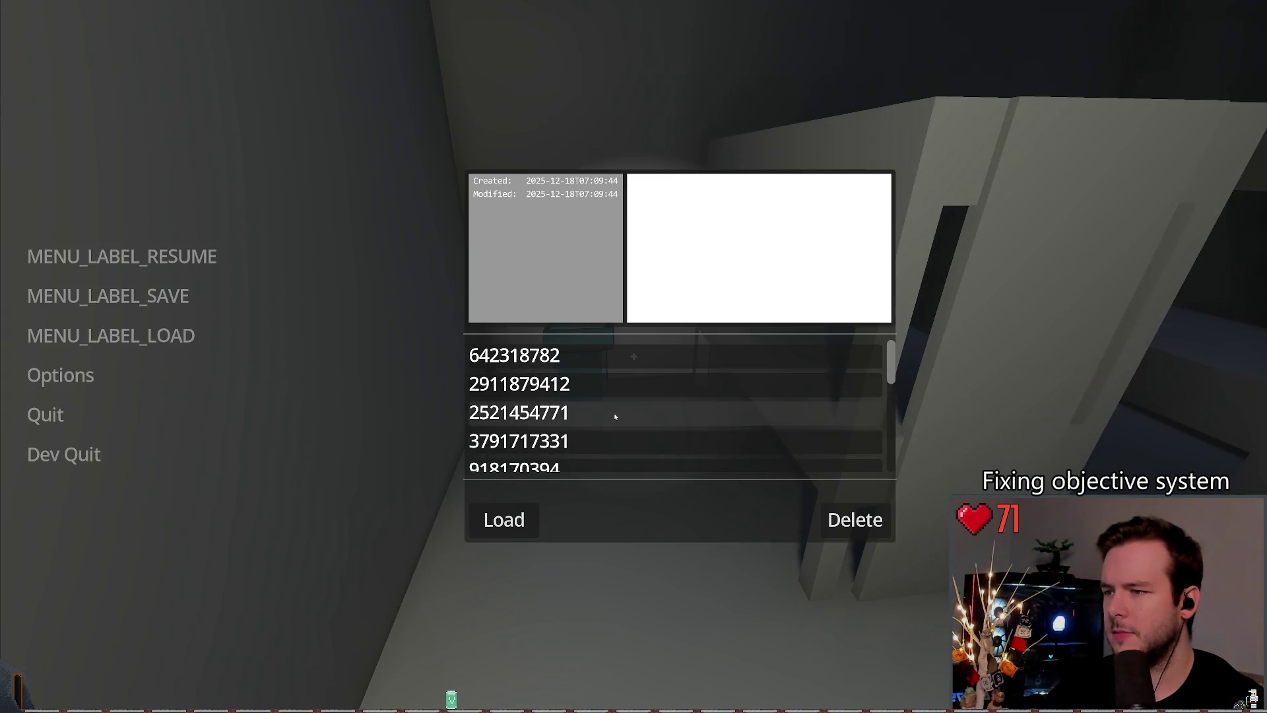
click(855, 519)
click(71, 452)
click(71, 452)
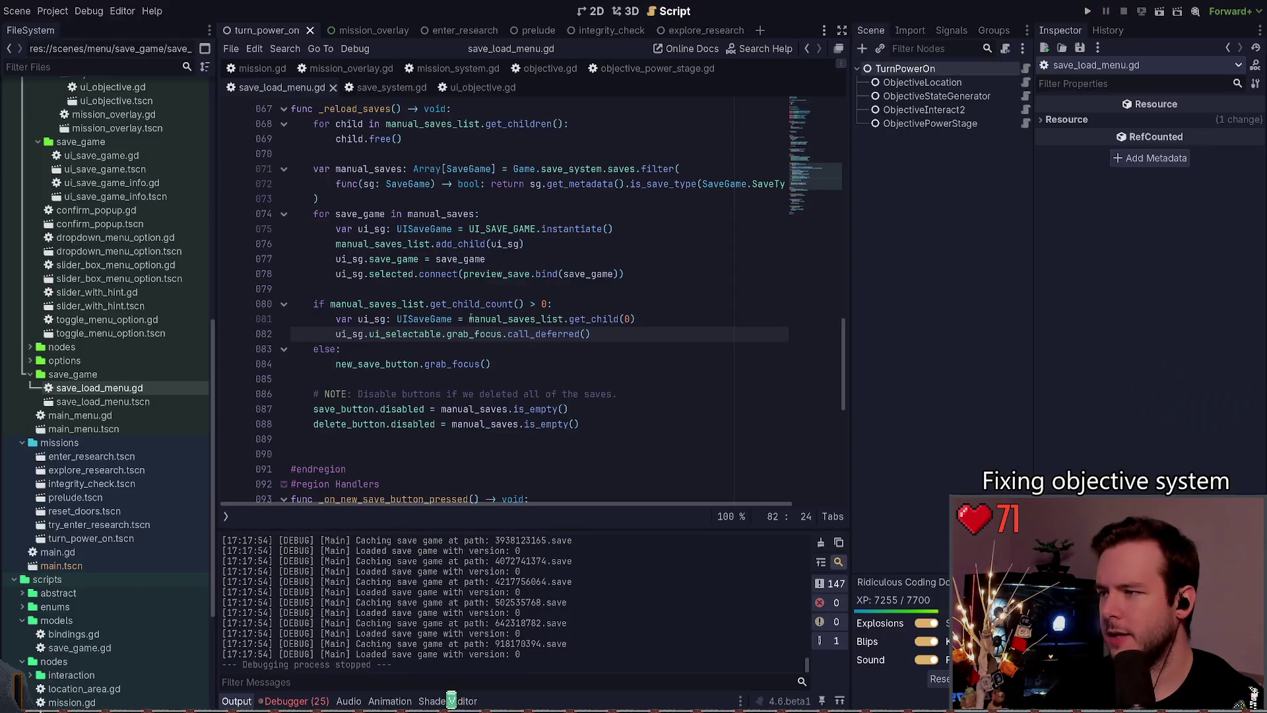
Step: Remove .call_deferred from line 82, reverting it to plain grab_focus()
drag(506, 334, 580, 334)
key(Delete)
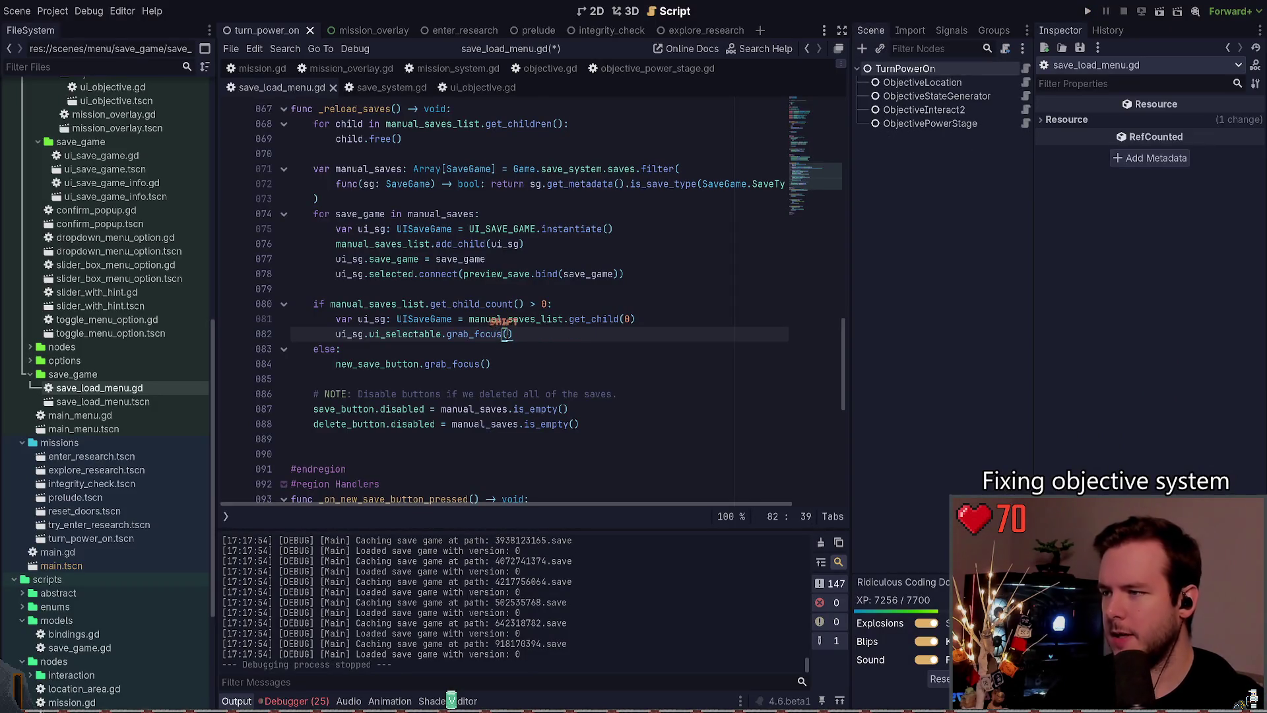
click(420, 334)
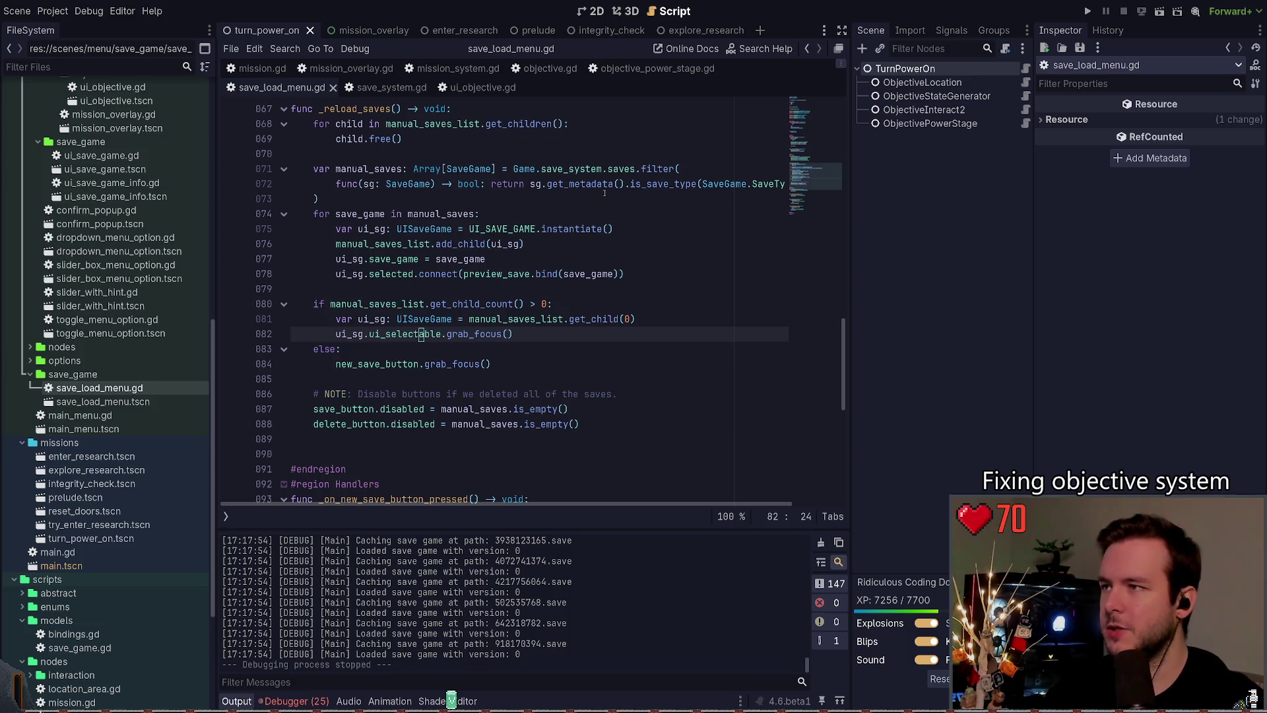
Step: Compare ui_objective.gd with save_load_menu.gd and highlight every use of ui_sg
click(477, 86)
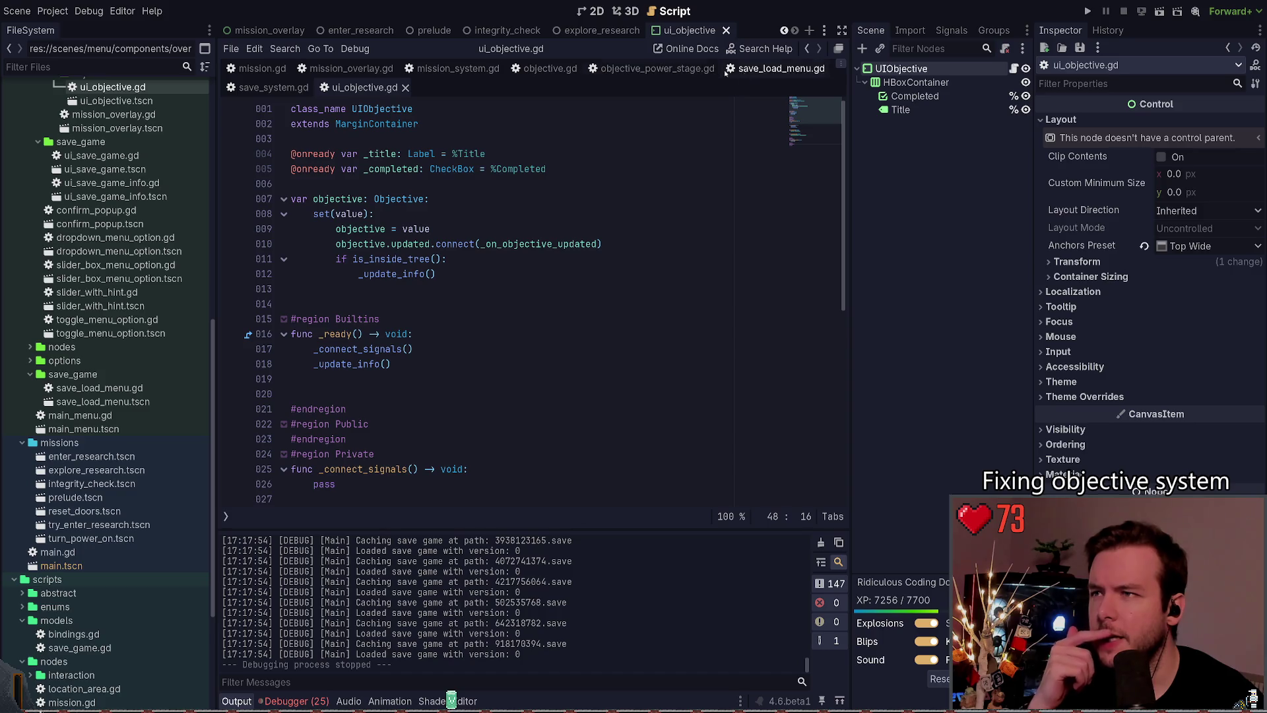
click(779, 69)
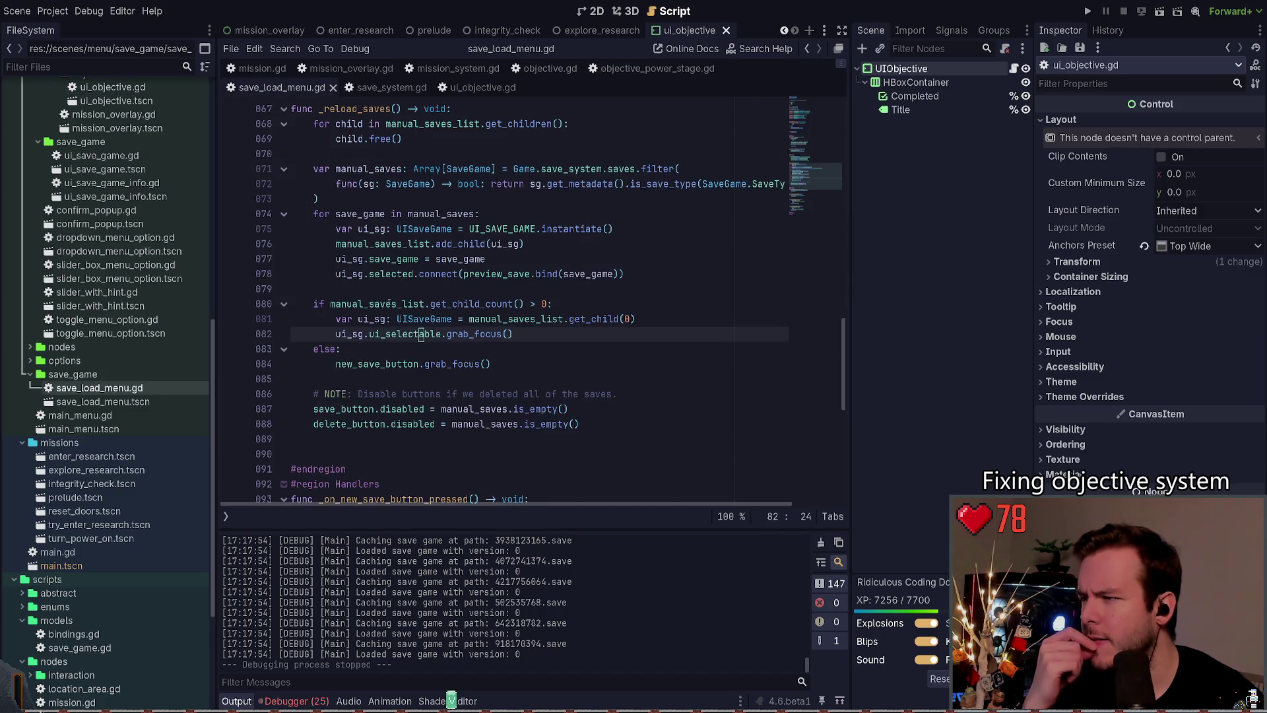
key(End)
key(shift+Home)
key(shift+Home)
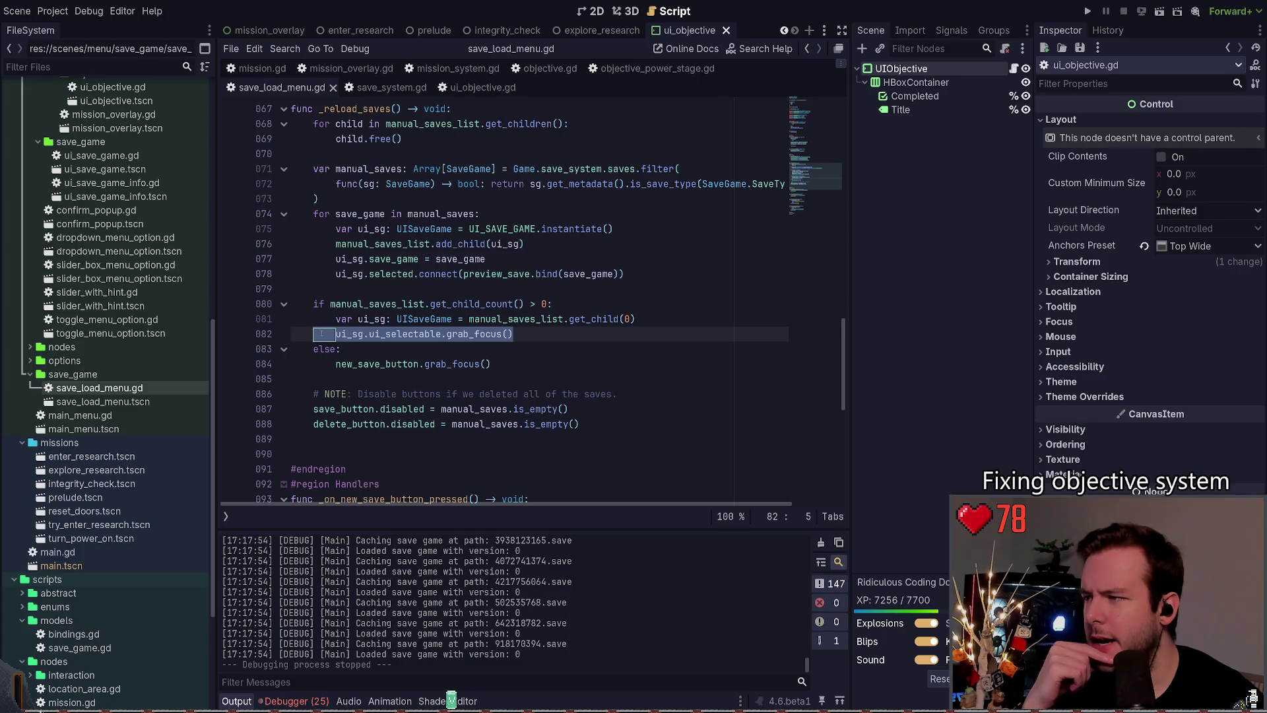
scroll(384, 229, up, 5)
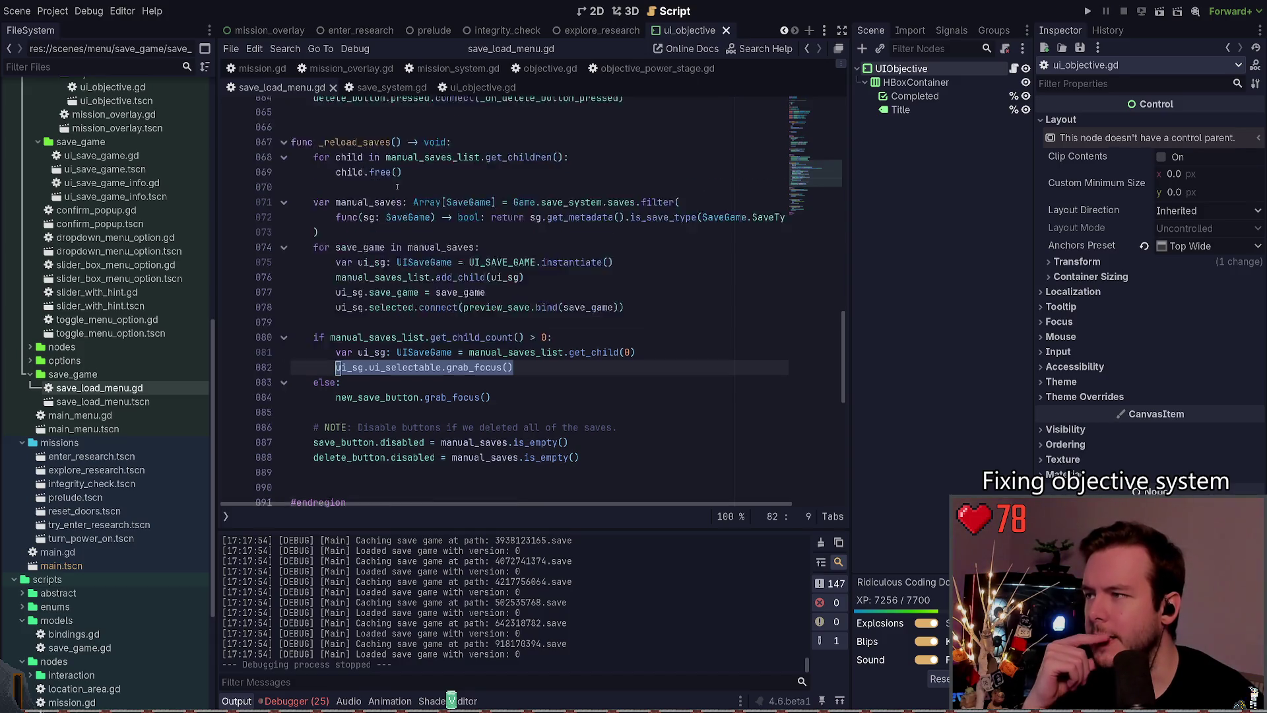
scroll(483, 318, down, 11)
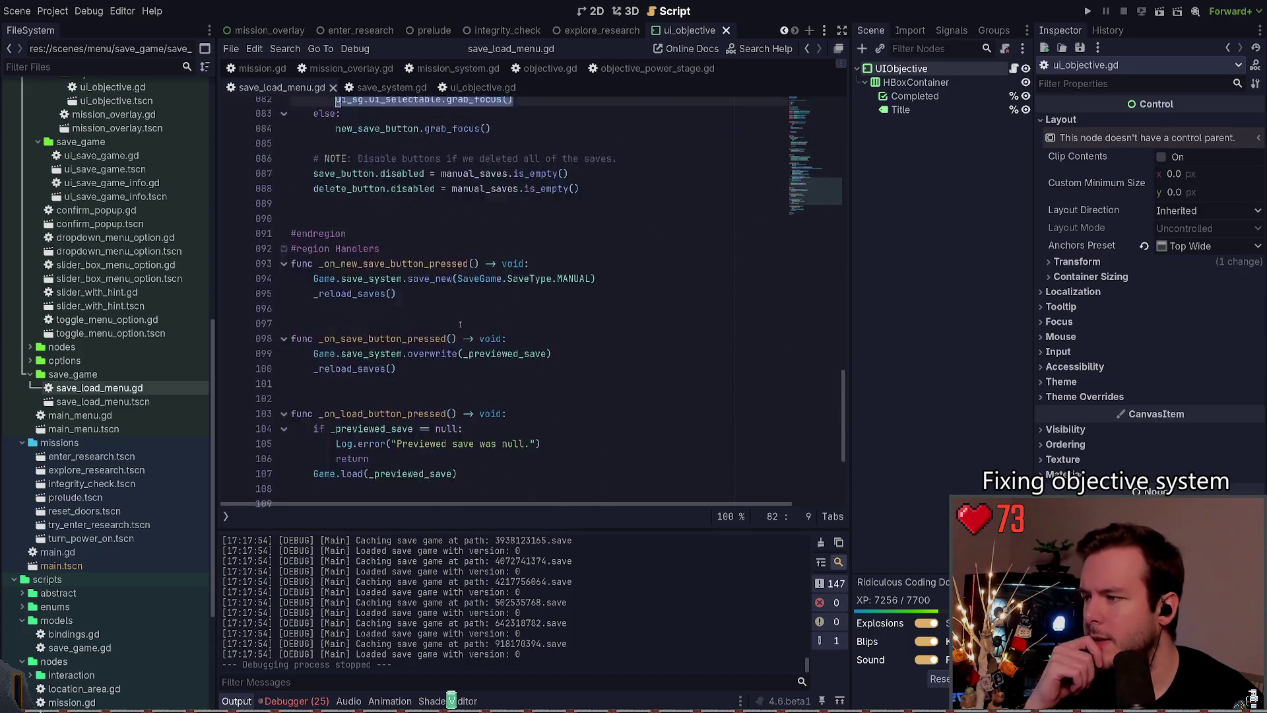
scroll(421, 270, up, 10)
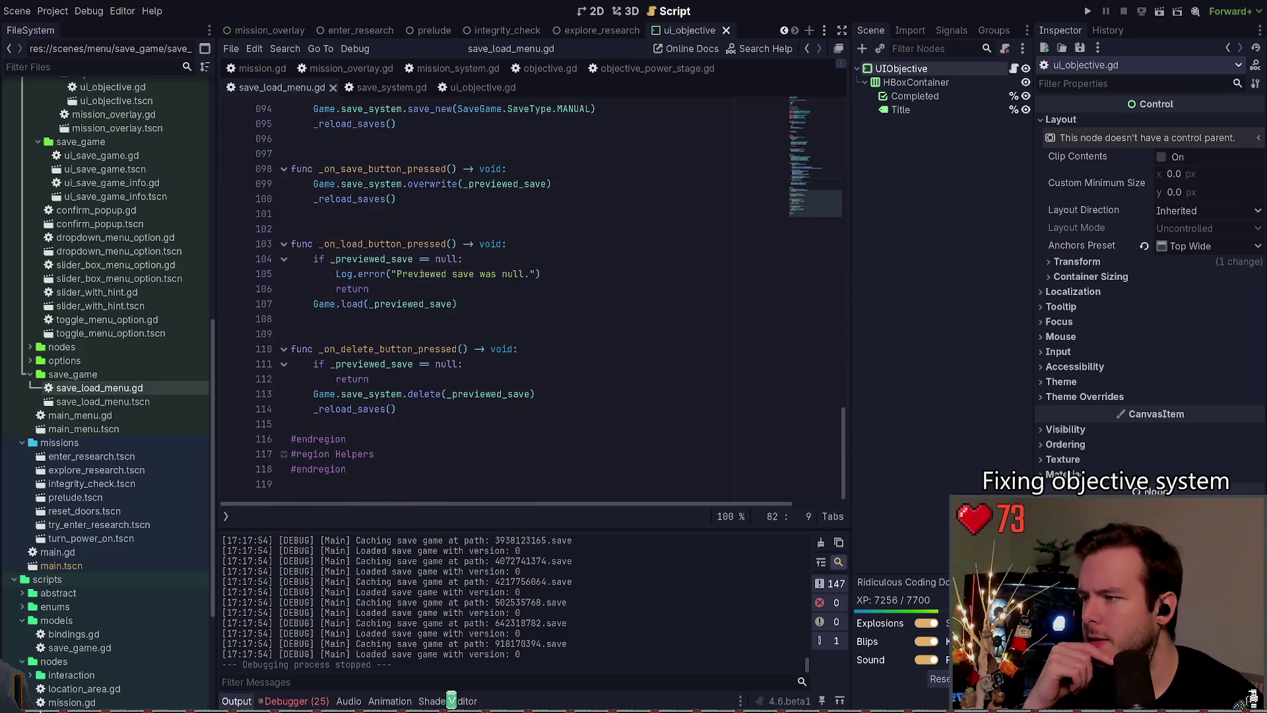
scroll(435, 297, down, 3)
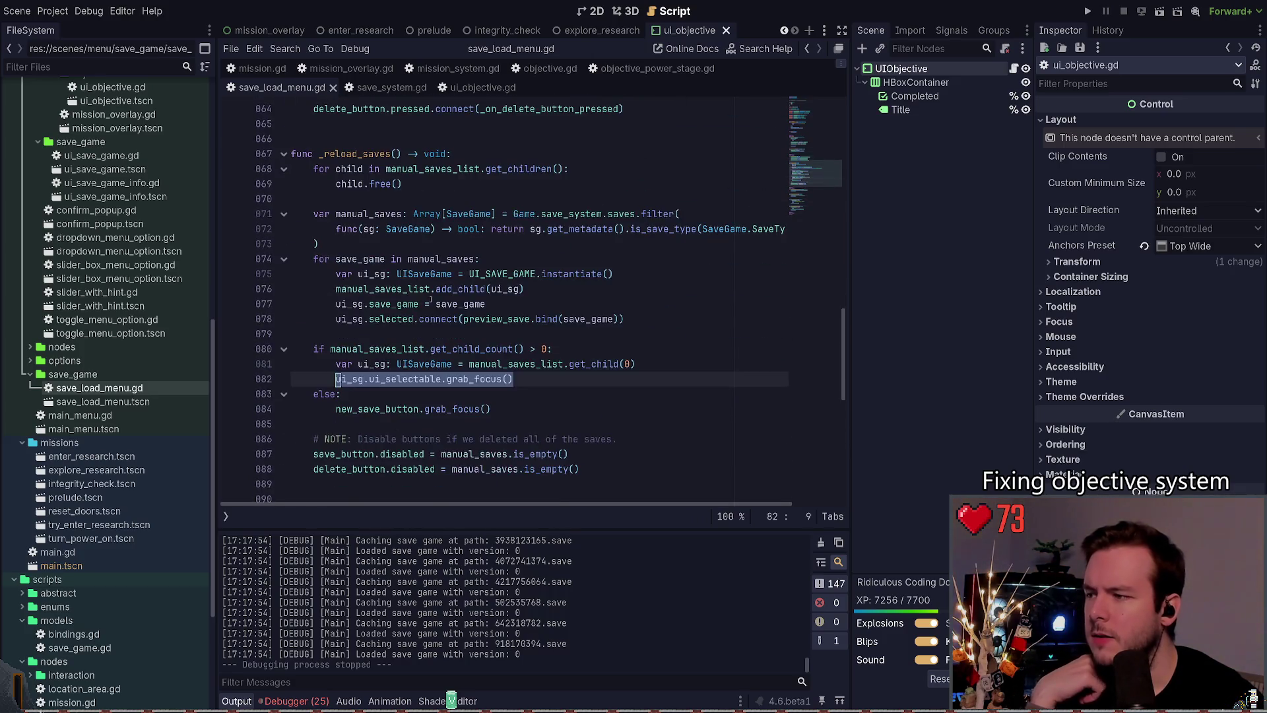
click(368, 319)
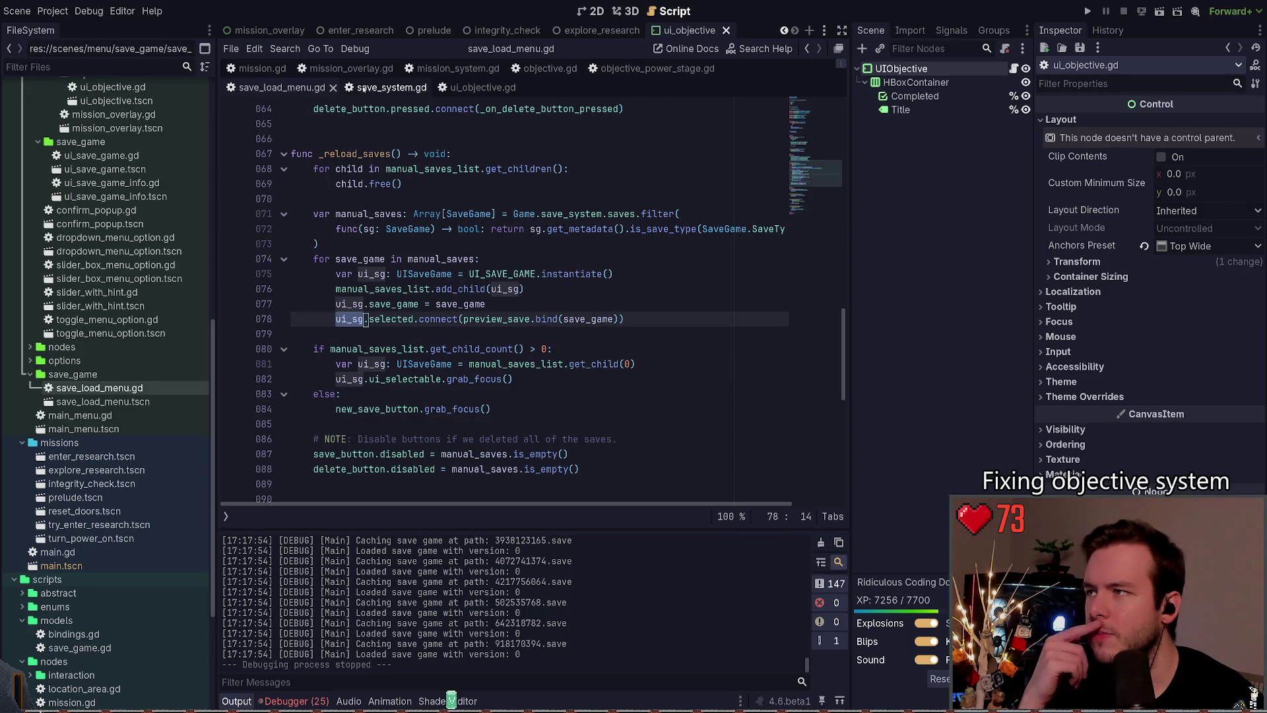
Step: Close the ui_objective.gd script and the ui_objective scene tabs
click(483, 88)
click(405, 88)
click(727, 31)
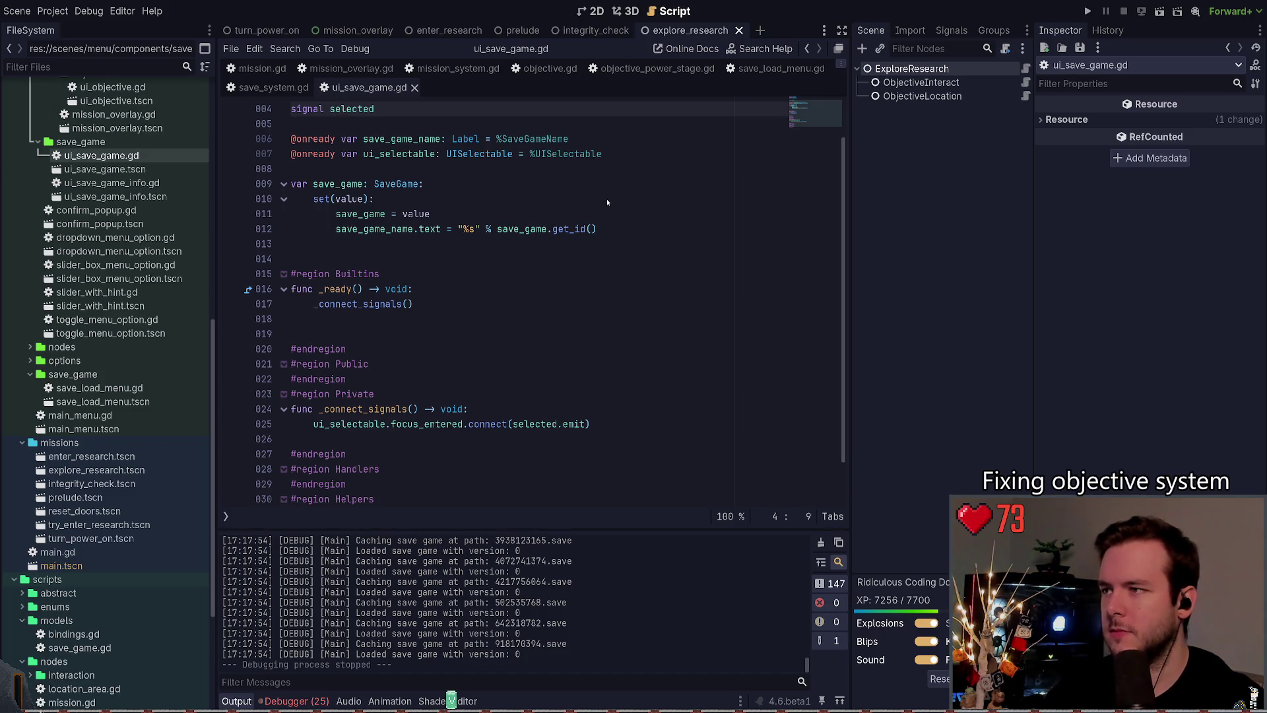
Step: Inspect the UISelectable node's properties and signal settings beside the ui_save_game.gd script
click(913, 82)
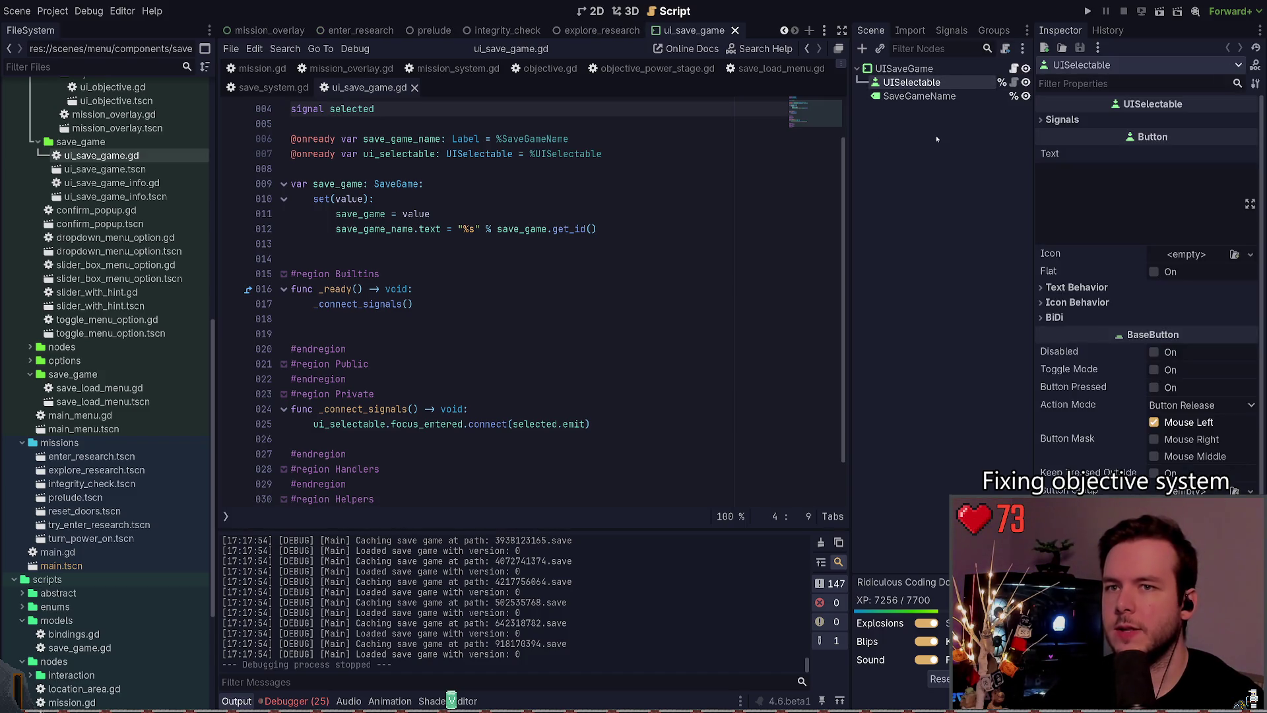
scroll(469, 214, down, 1)
click(427, 289)
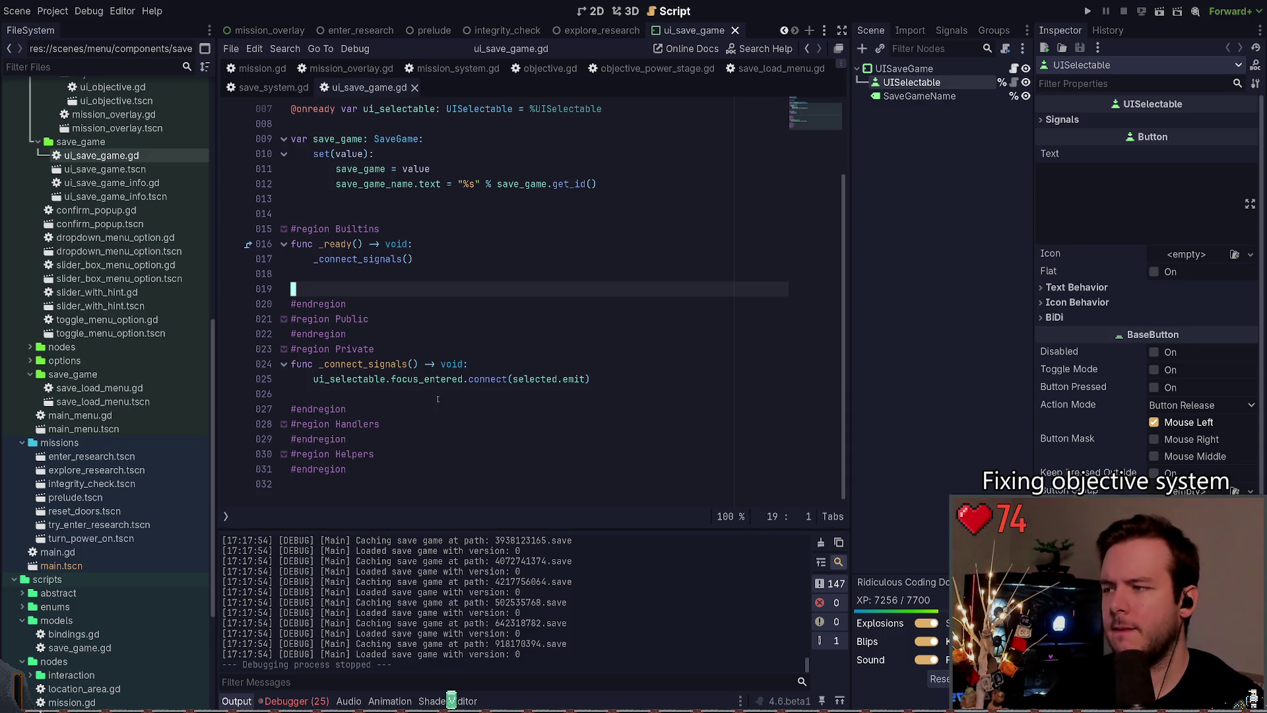
scroll(425, 310, up, 2)
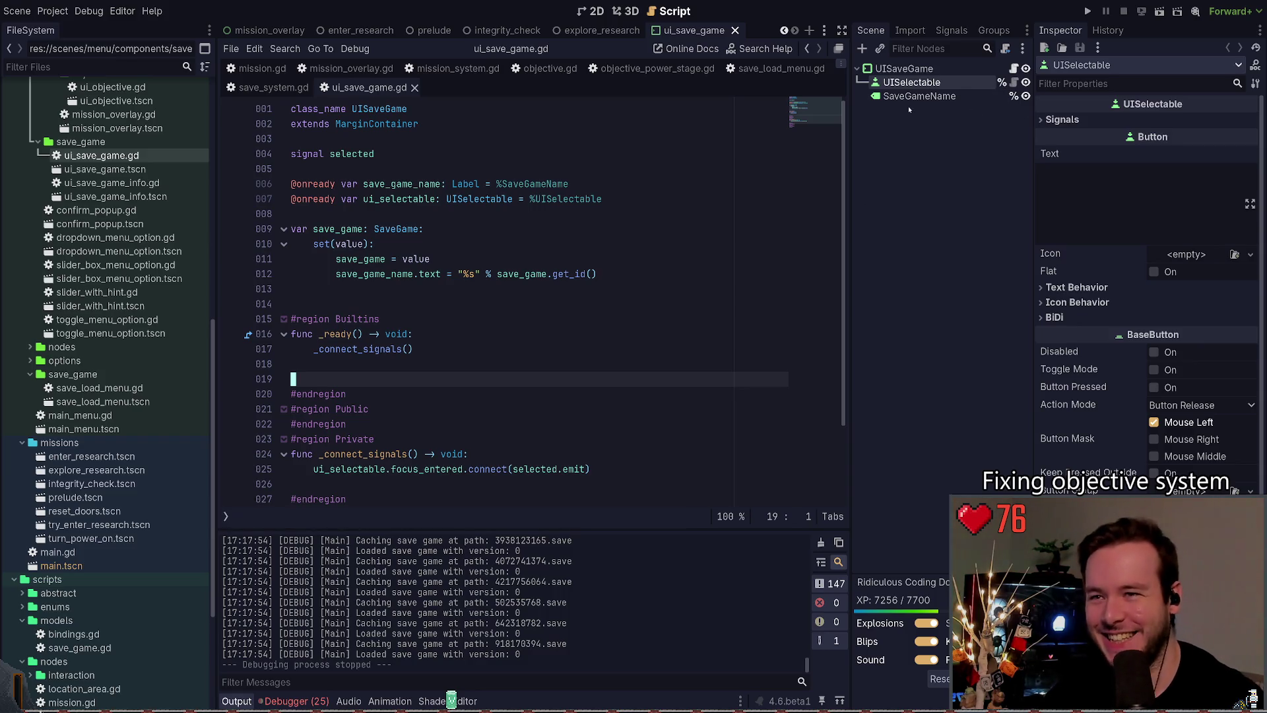
click(1057, 119)
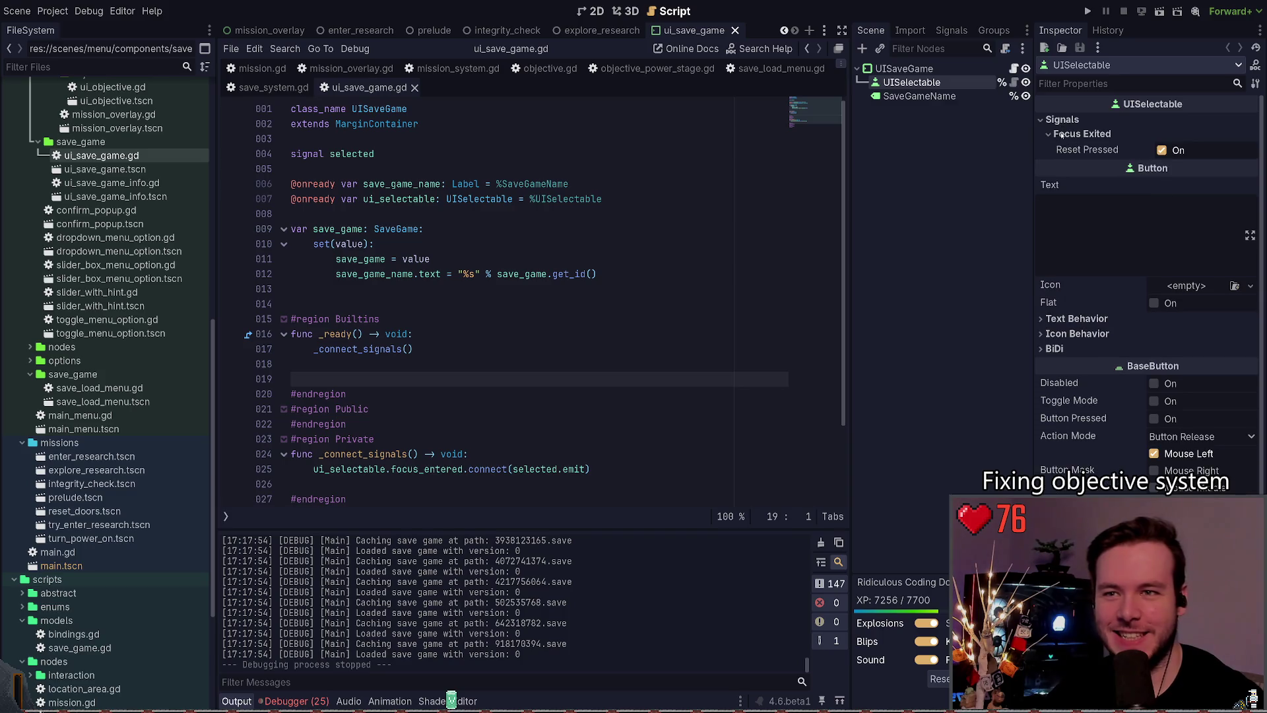
click(1057, 120)
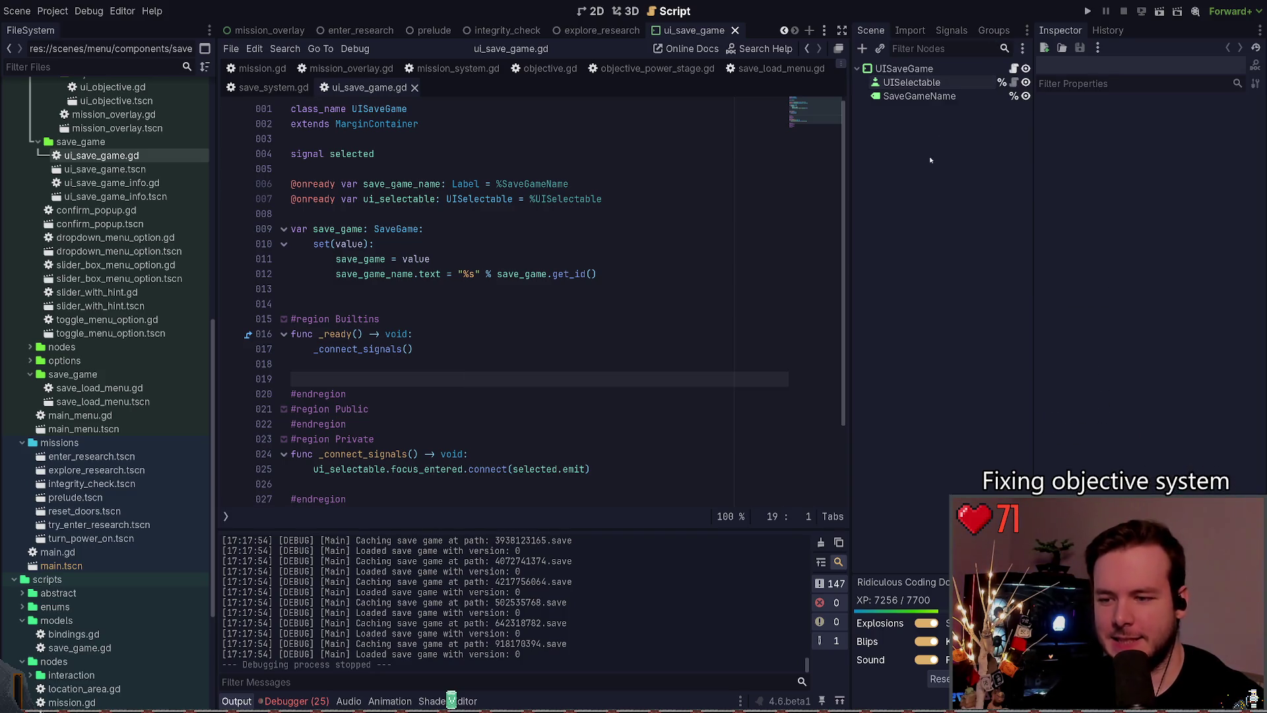
Step: Show the ui_save_game scene in the 2D view, centred on the UISaveGame rectangle
click(898, 70)
click(589, 12)
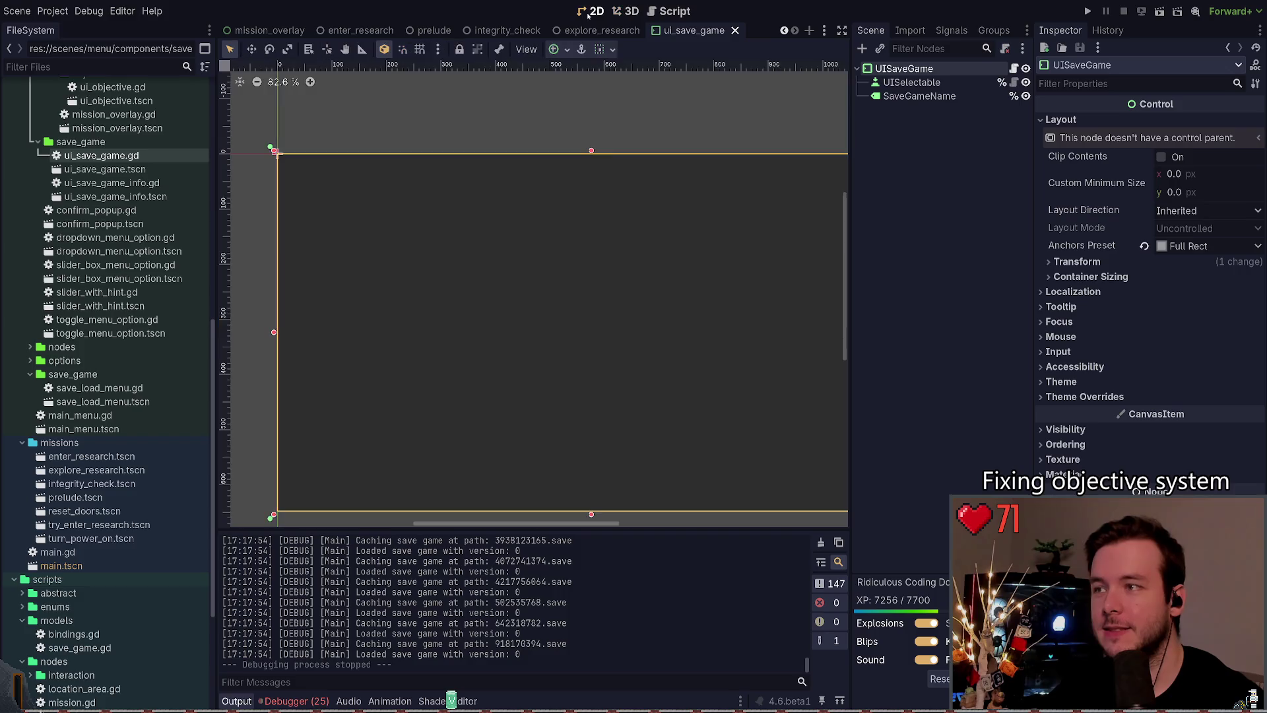
scroll(615, 166, down, 4)
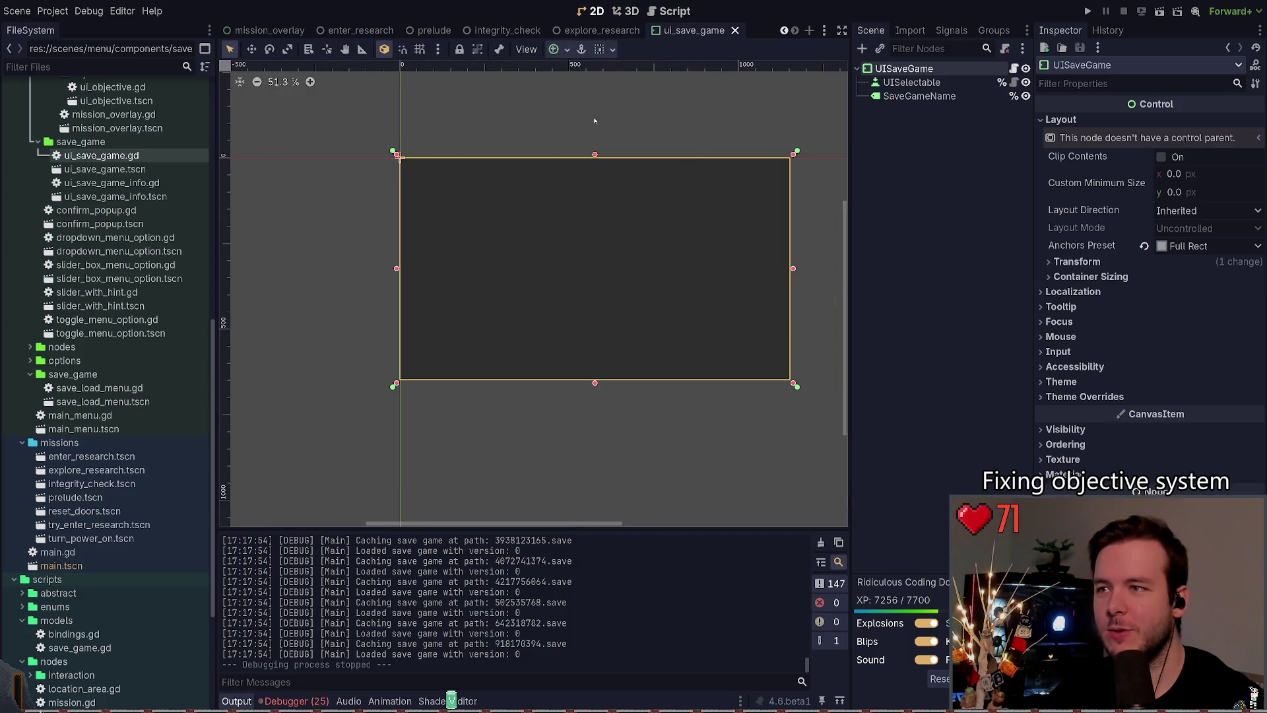
scroll(567, 125, up, 1)
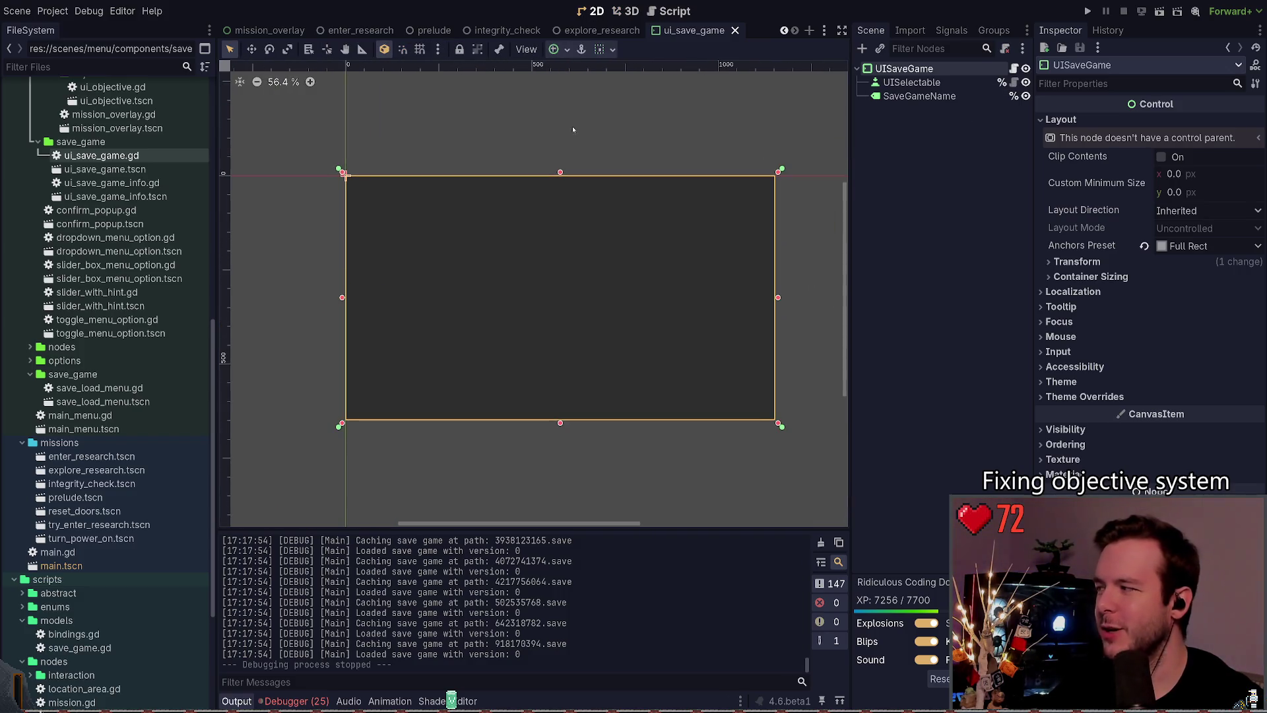
drag(553, 152, 567, 161)
Step: Inspect SaveGameName, UISaveGame and UISelectable, including UISelectable's Button Release action mode
click(919, 96)
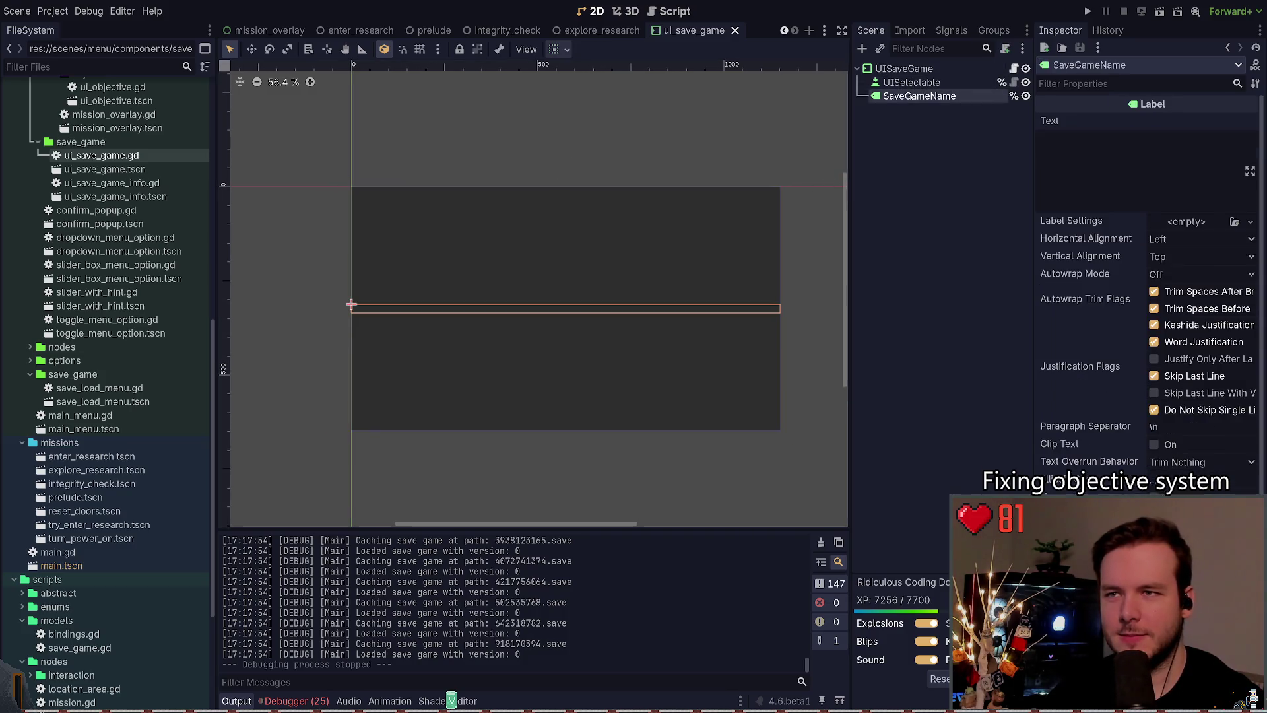
click(911, 83)
click(928, 97)
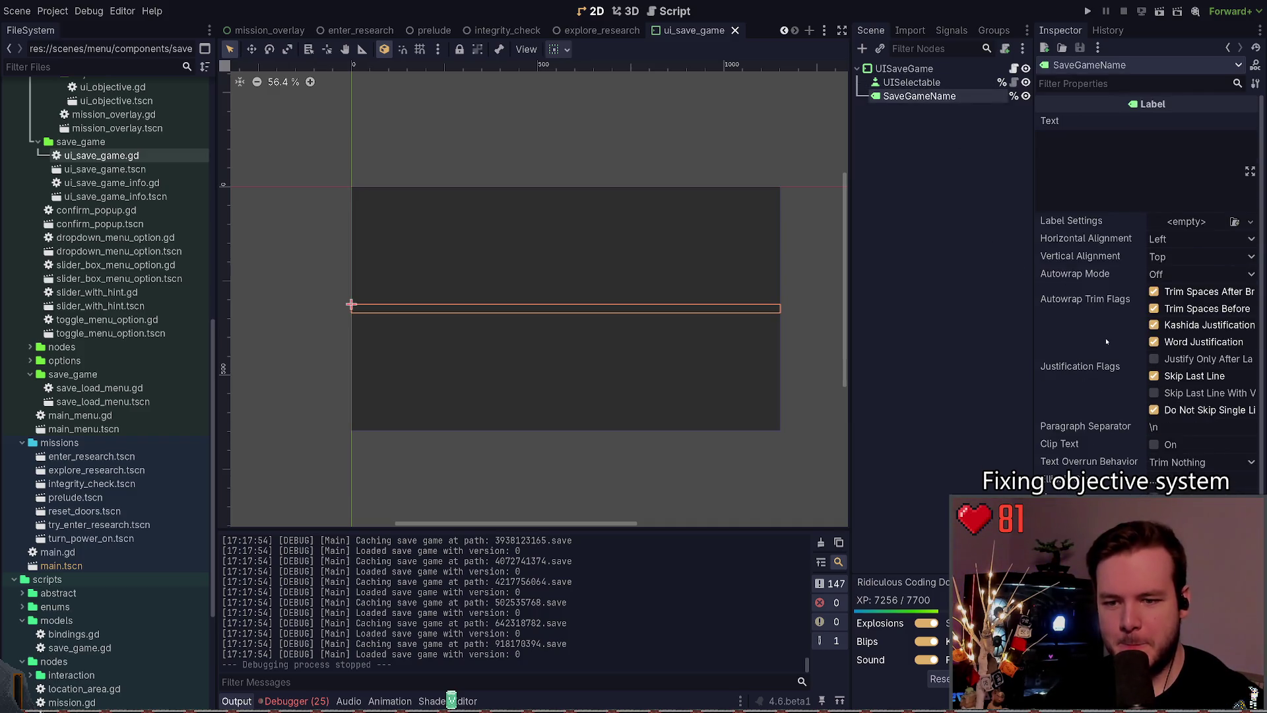
click(911, 69)
click(910, 96)
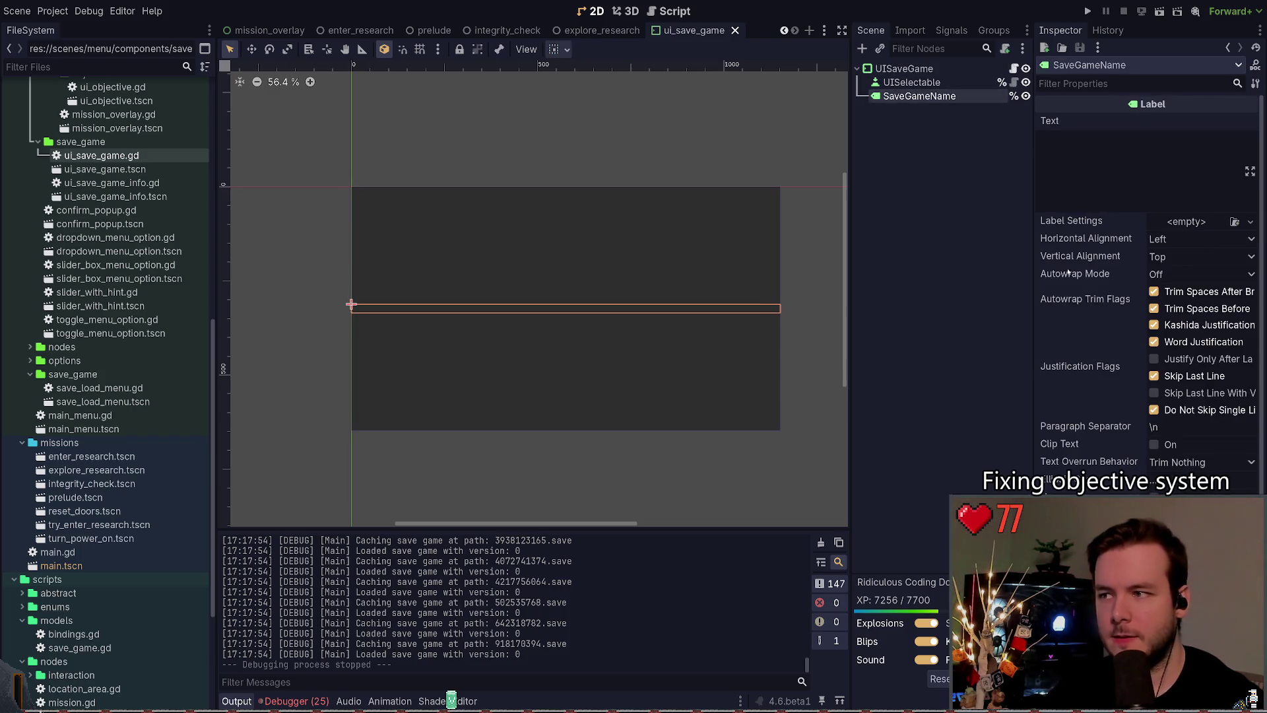
scroll(1073, 320, down, 5)
scroll(1073, 320, down, 3)
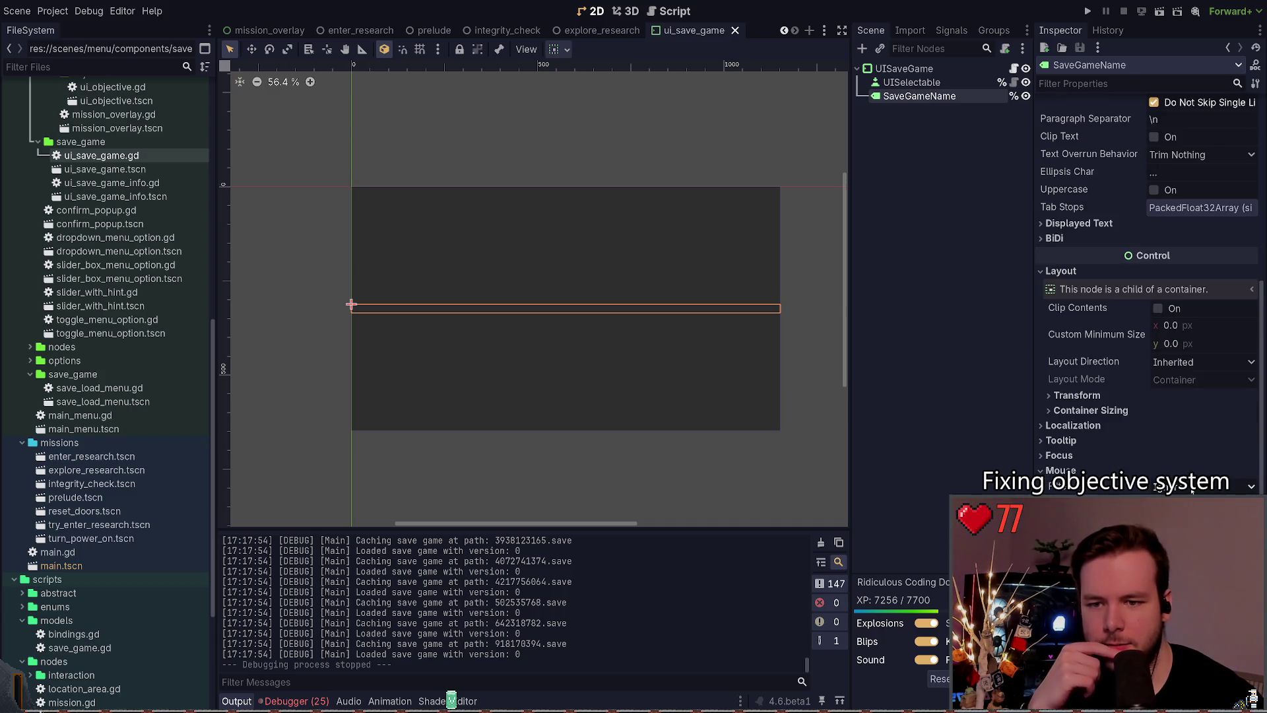
click(932, 83)
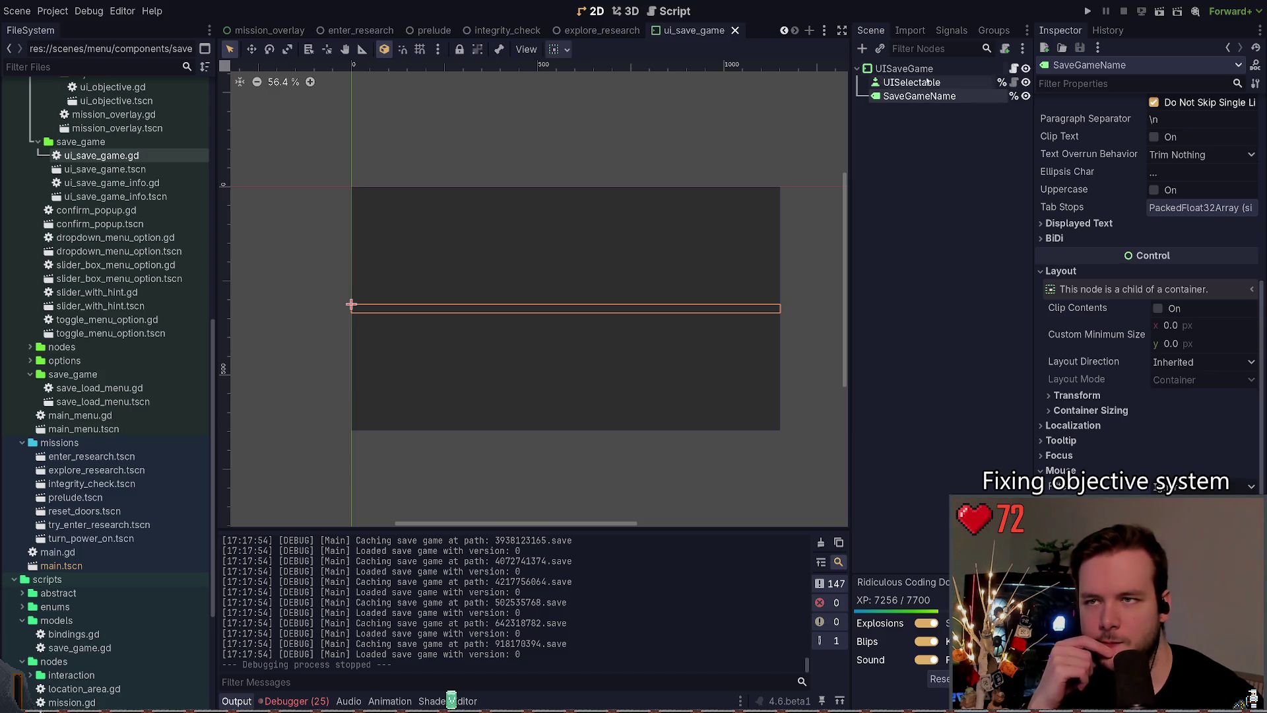
scroll(1100, 379, down, 5)
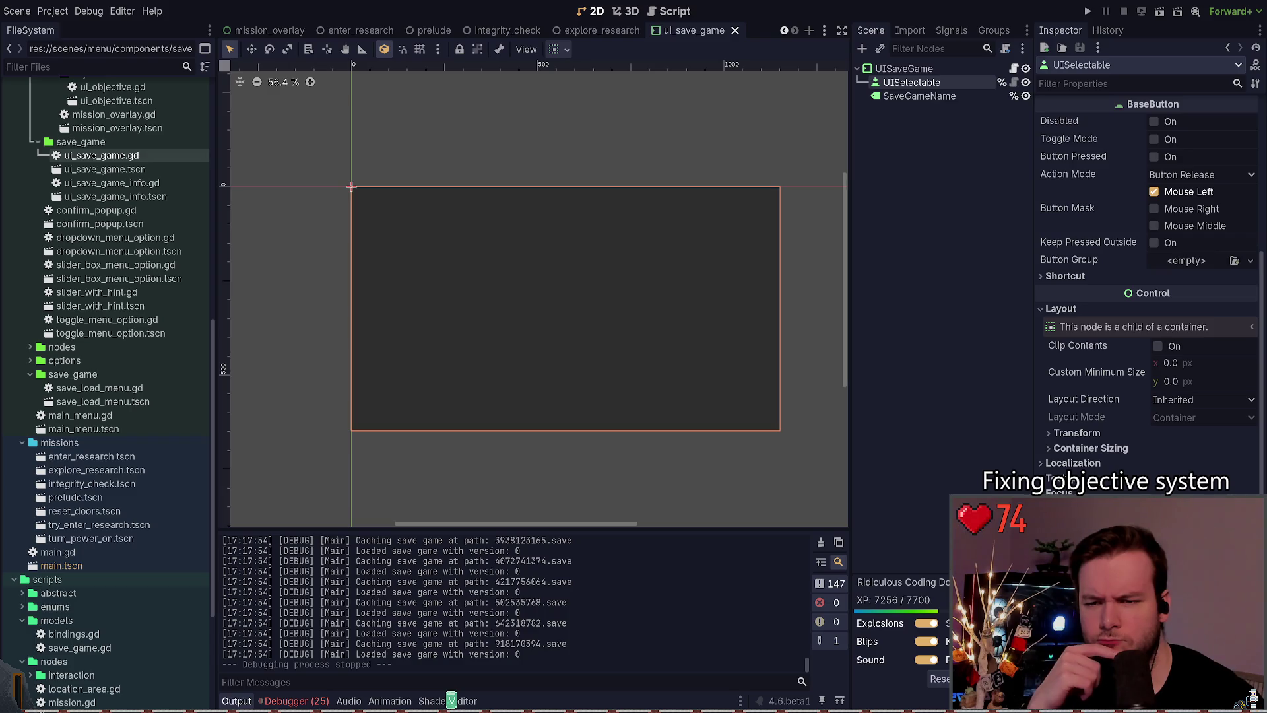
scroll(1055, 480, up, 3)
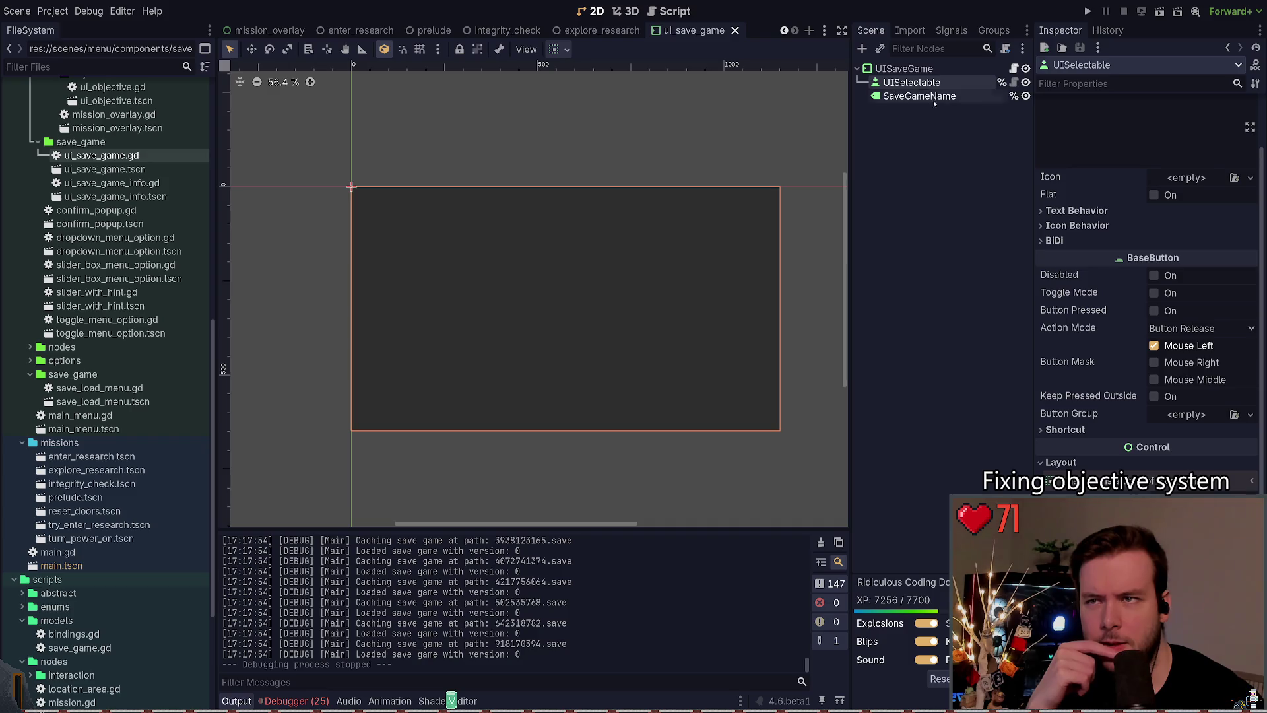
click(891, 97)
drag(891, 97, 892, 77)
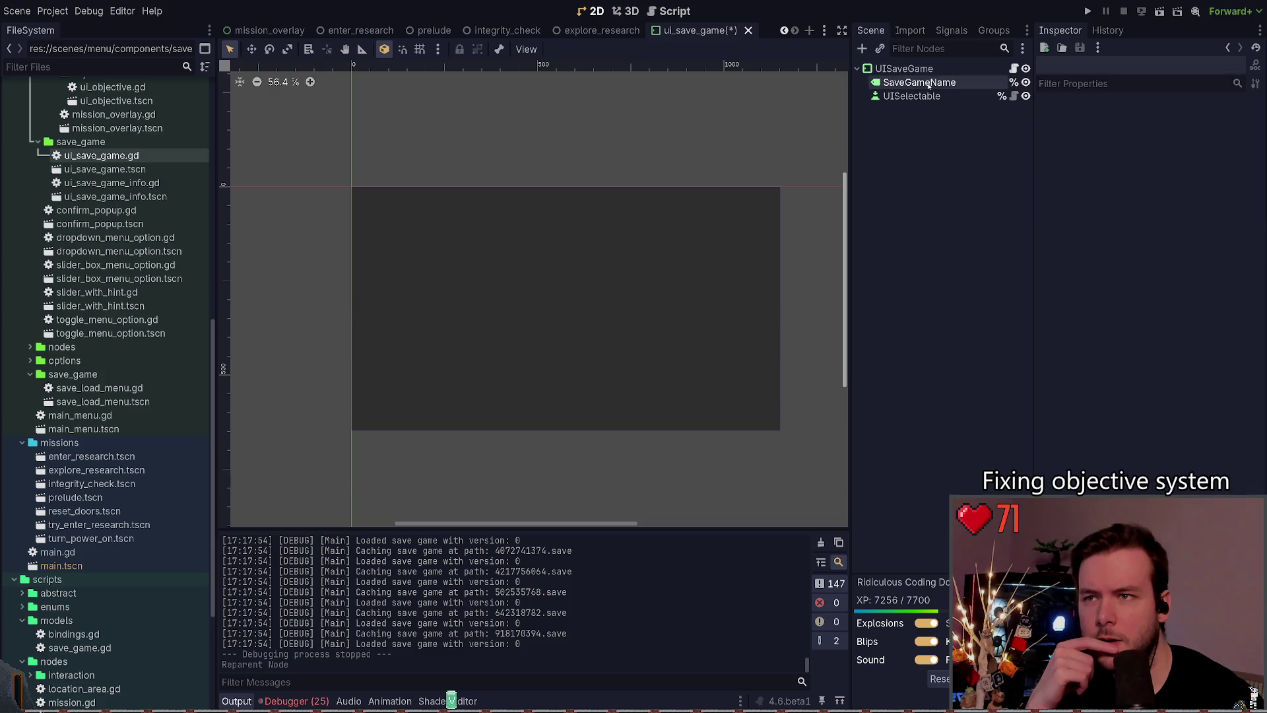
scroll(1103, 153, up, 10)
click(1083, 198)
text(Test)
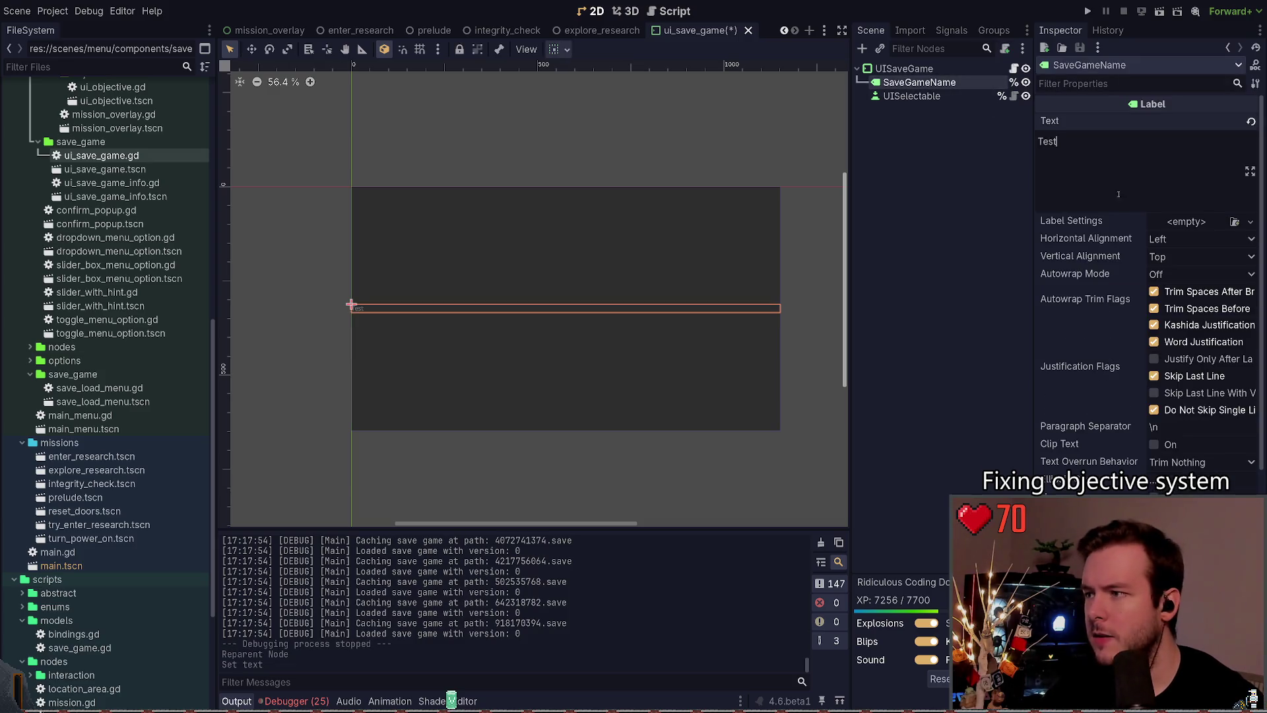
key(ctrl+z)
key(ctrl+z)
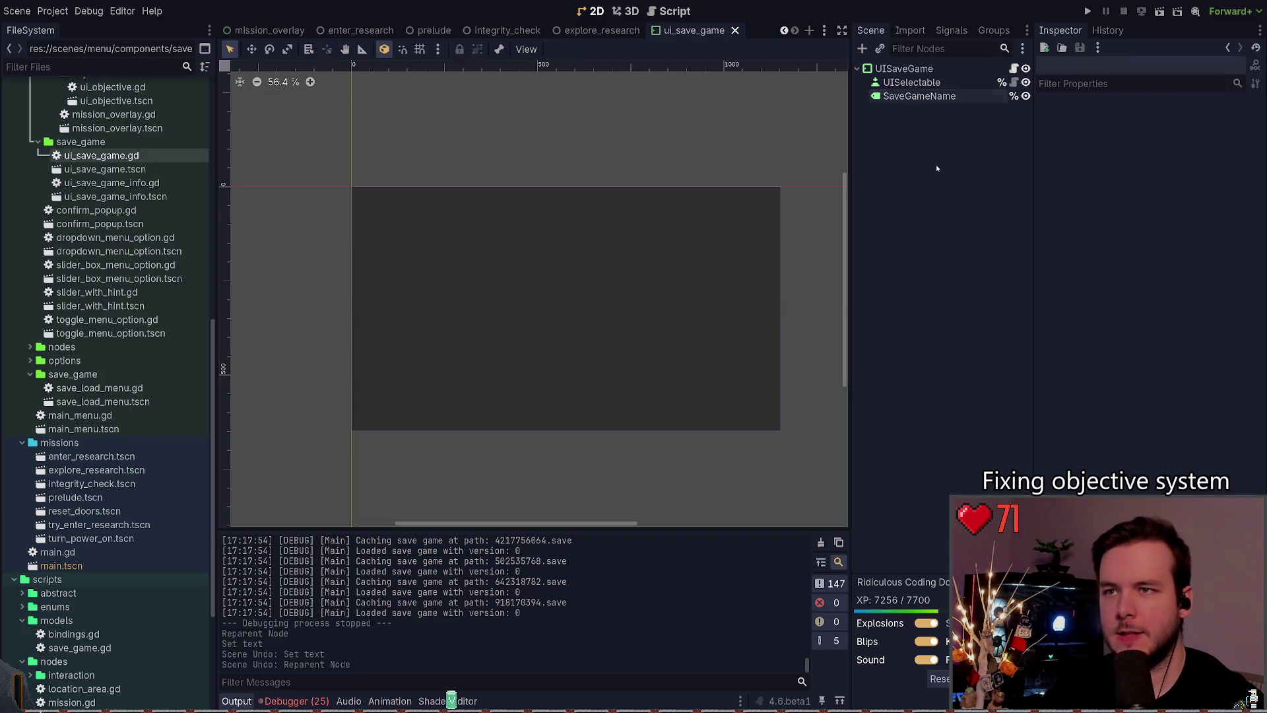
Step: Compare the UISelectable, SaveGameName and UISaveGame nodes' properties in the Inspector
click(913, 82)
click(919, 96)
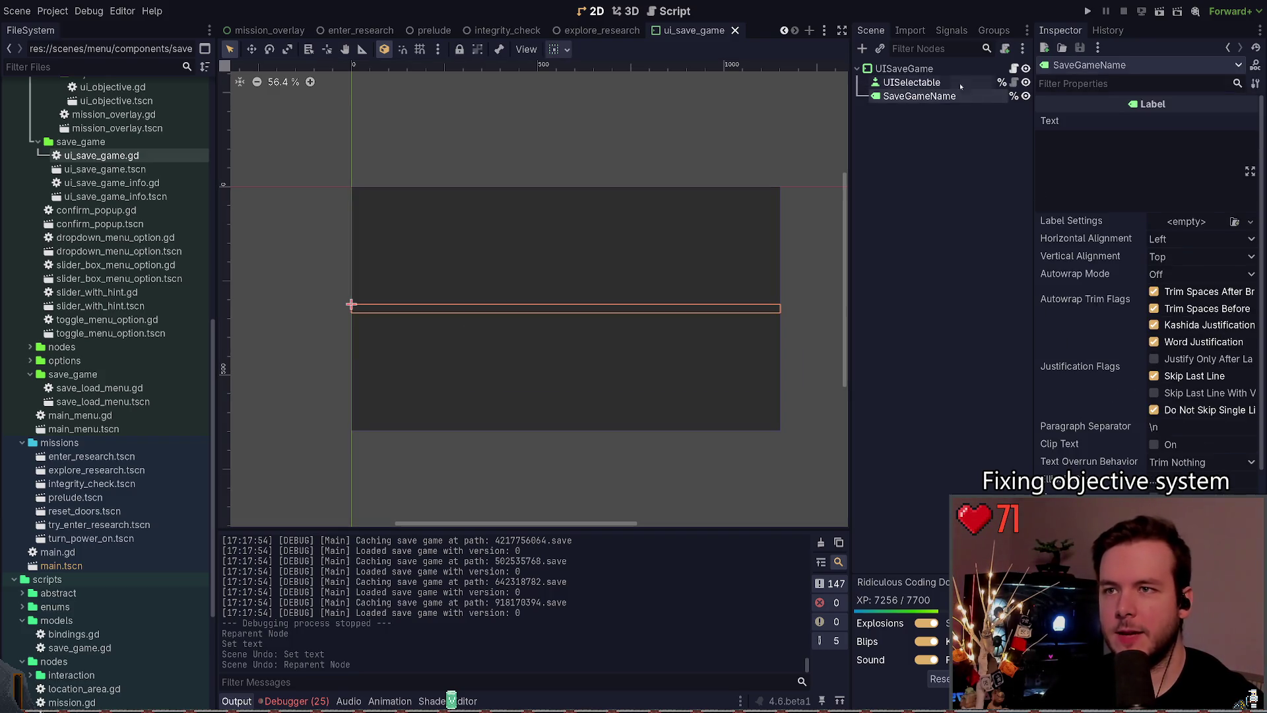
click(913, 82)
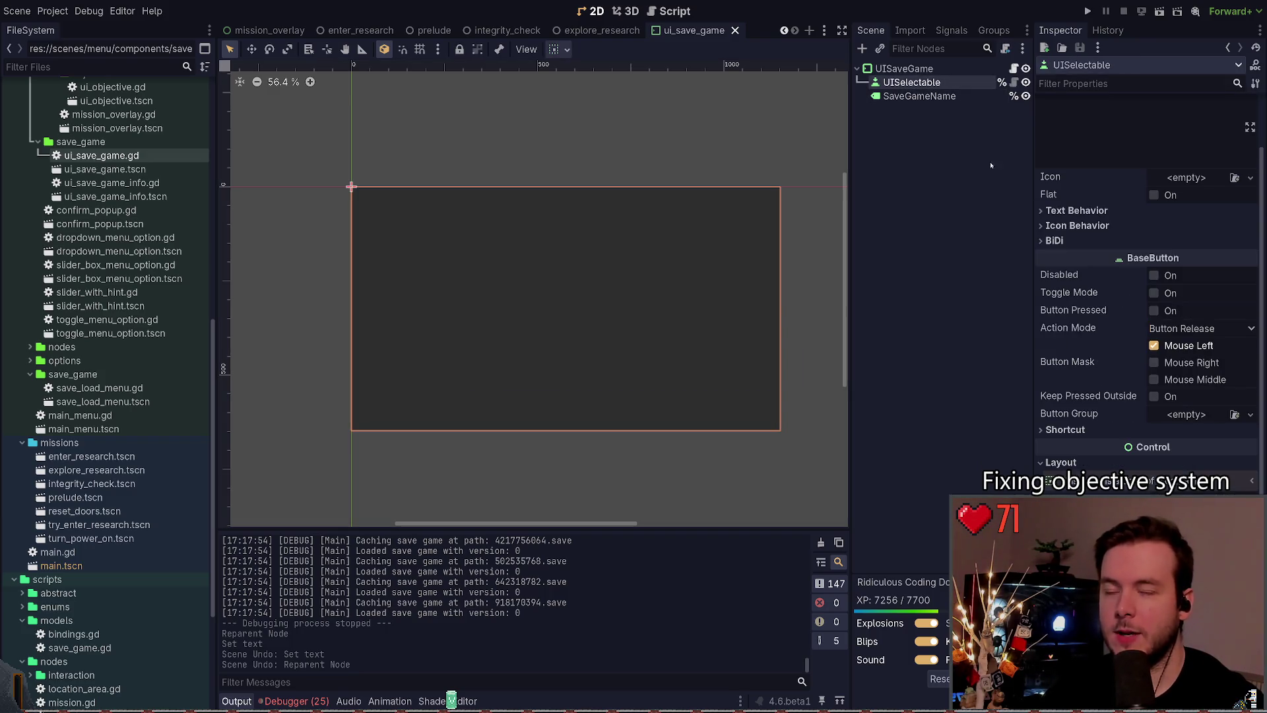
click(920, 97)
click(912, 82)
click(920, 97)
click(904, 69)
click(919, 96)
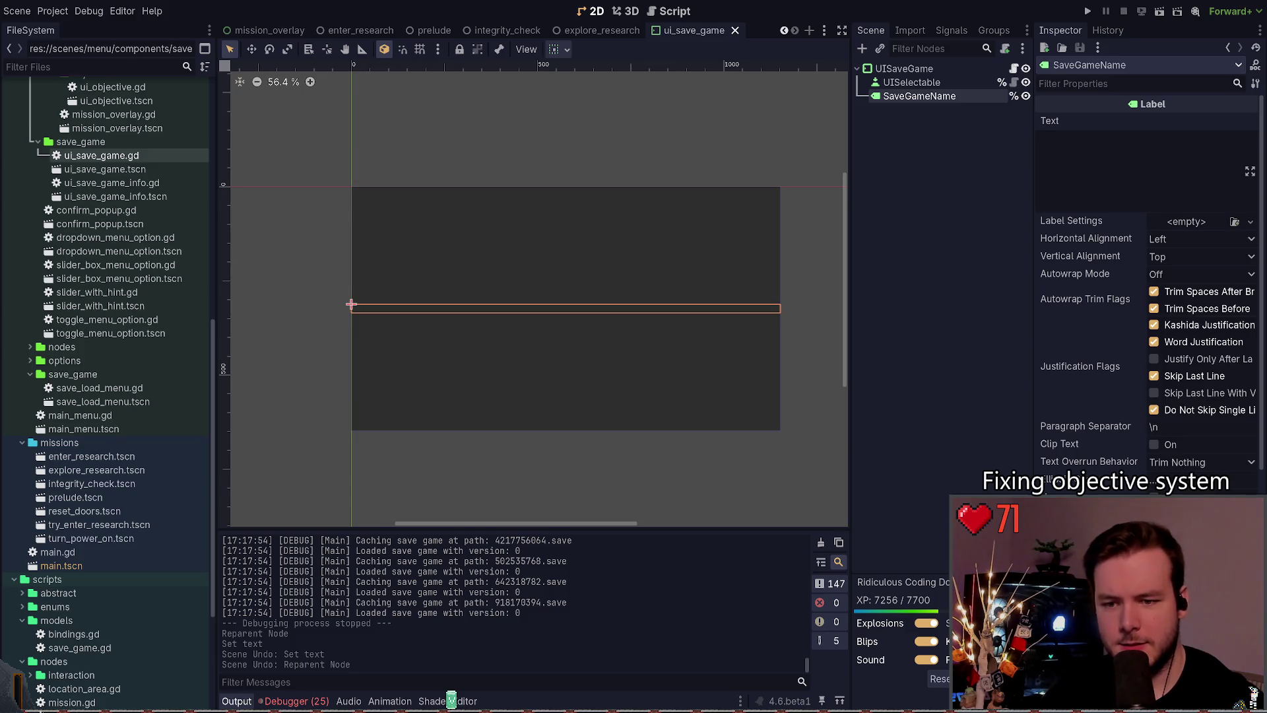
scroll(1149, 297, down, 5)
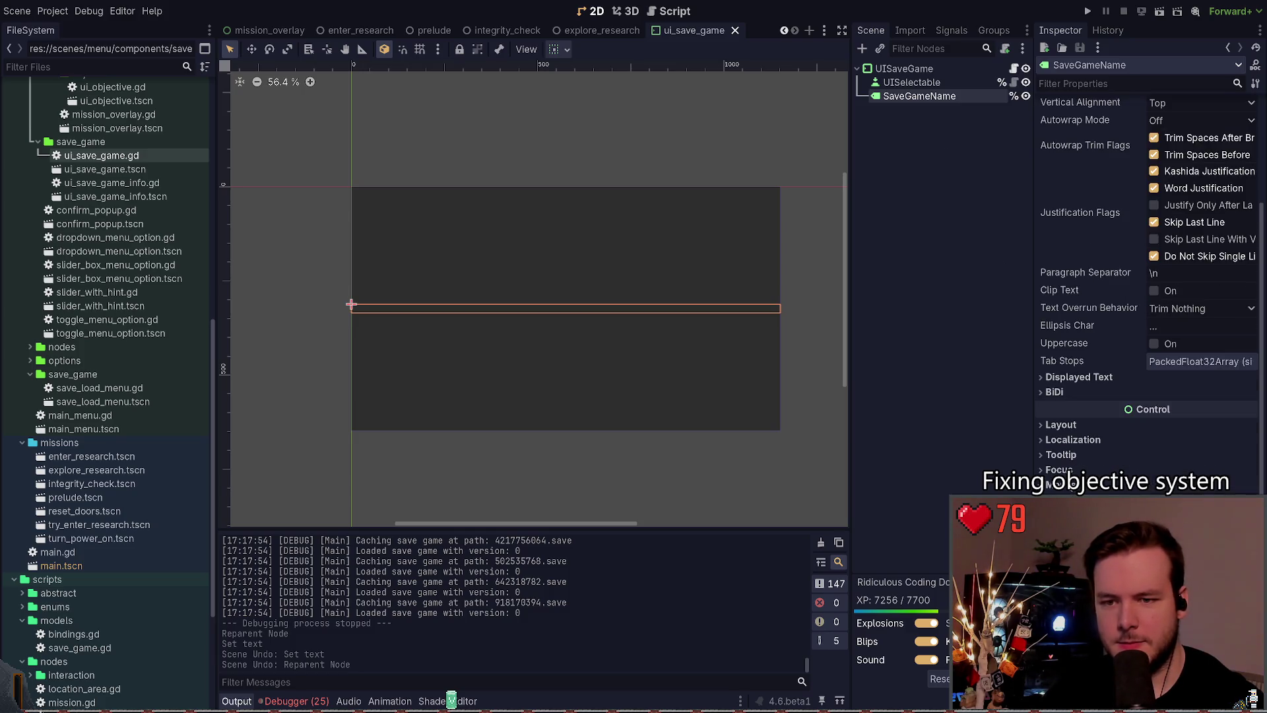
scroll(1062, 456, up, 5)
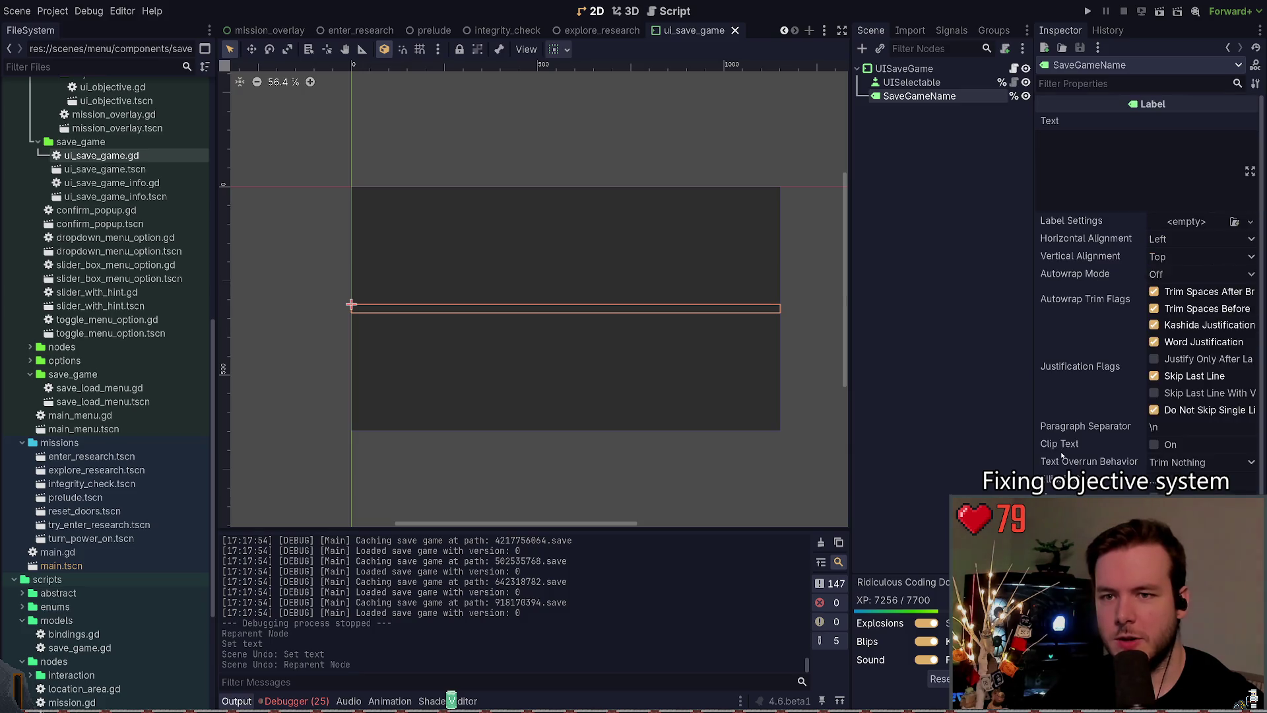
Step: Set the UISaveGame root's Mouse Filter to Ignore and run the game
click(930, 82)
click(948, 68)
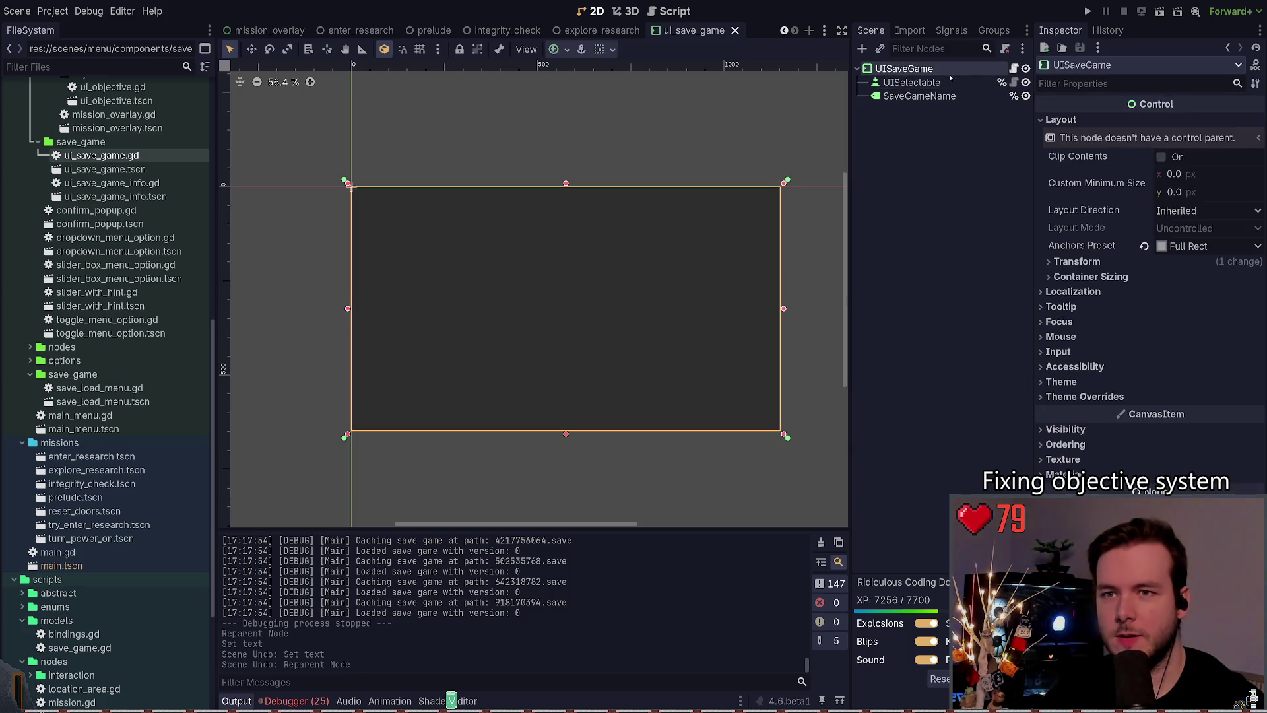
click(950, 82)
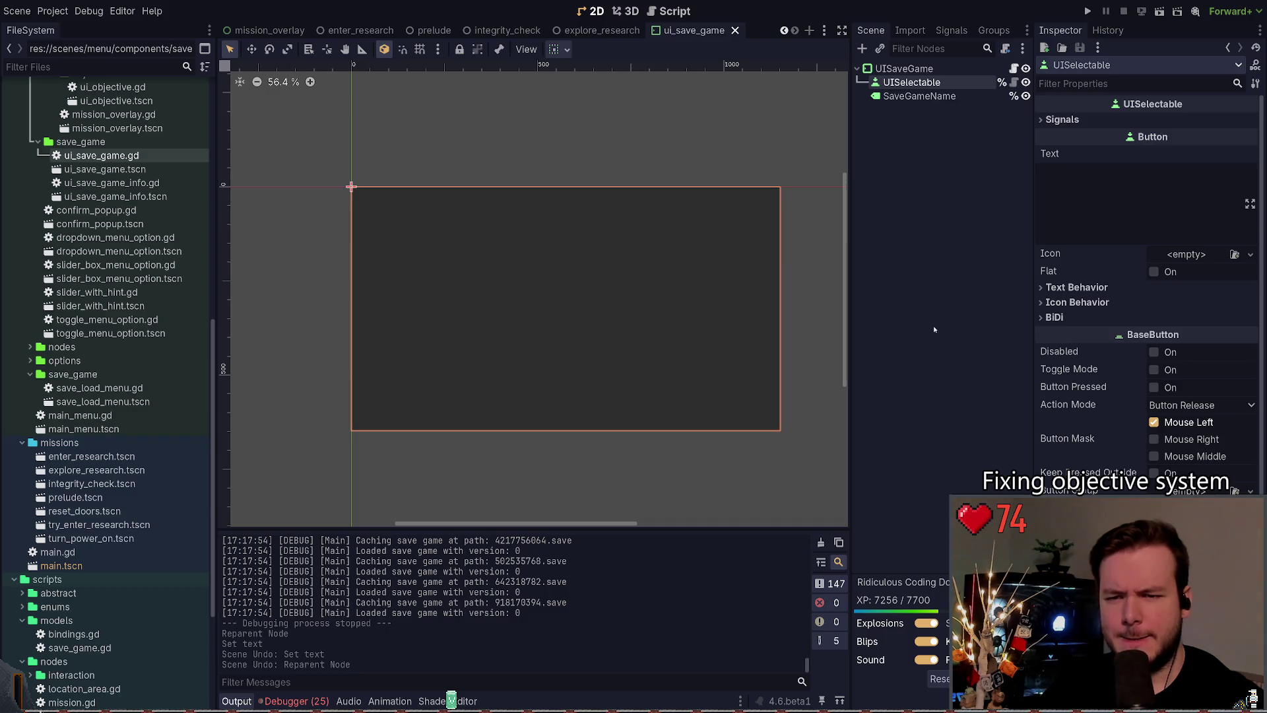
click(923, 70)
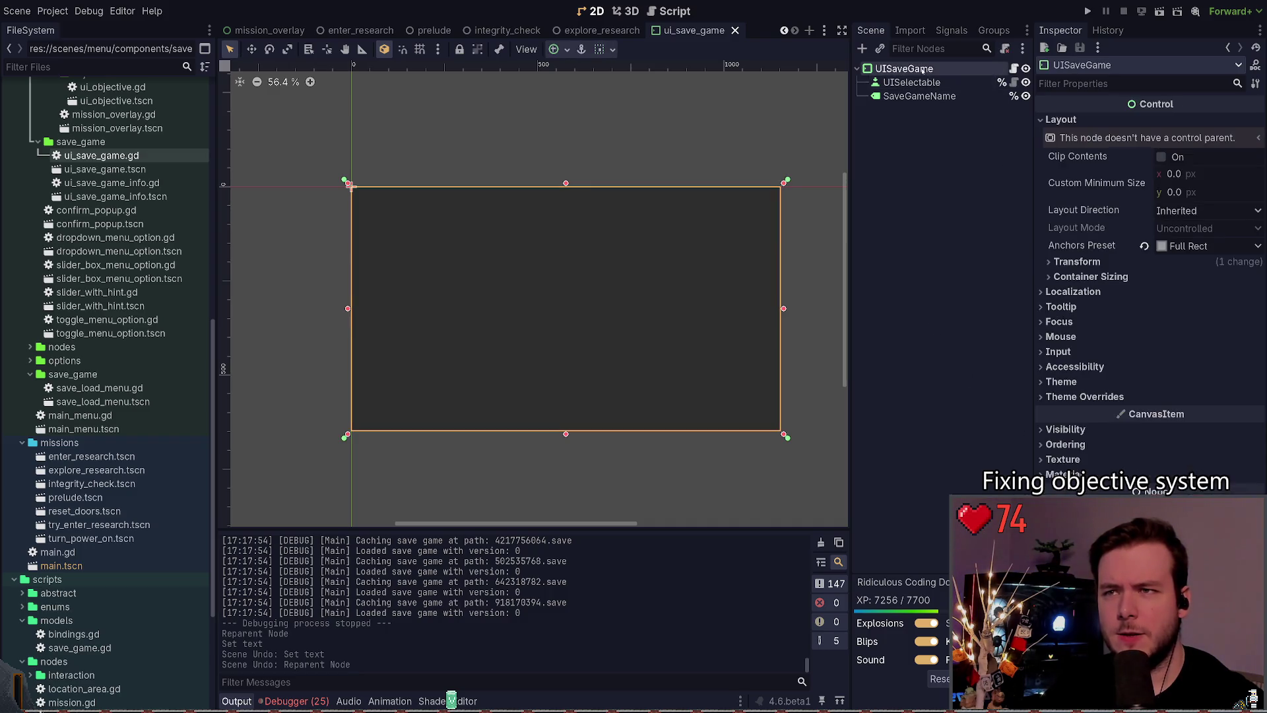
click(1061, 337)
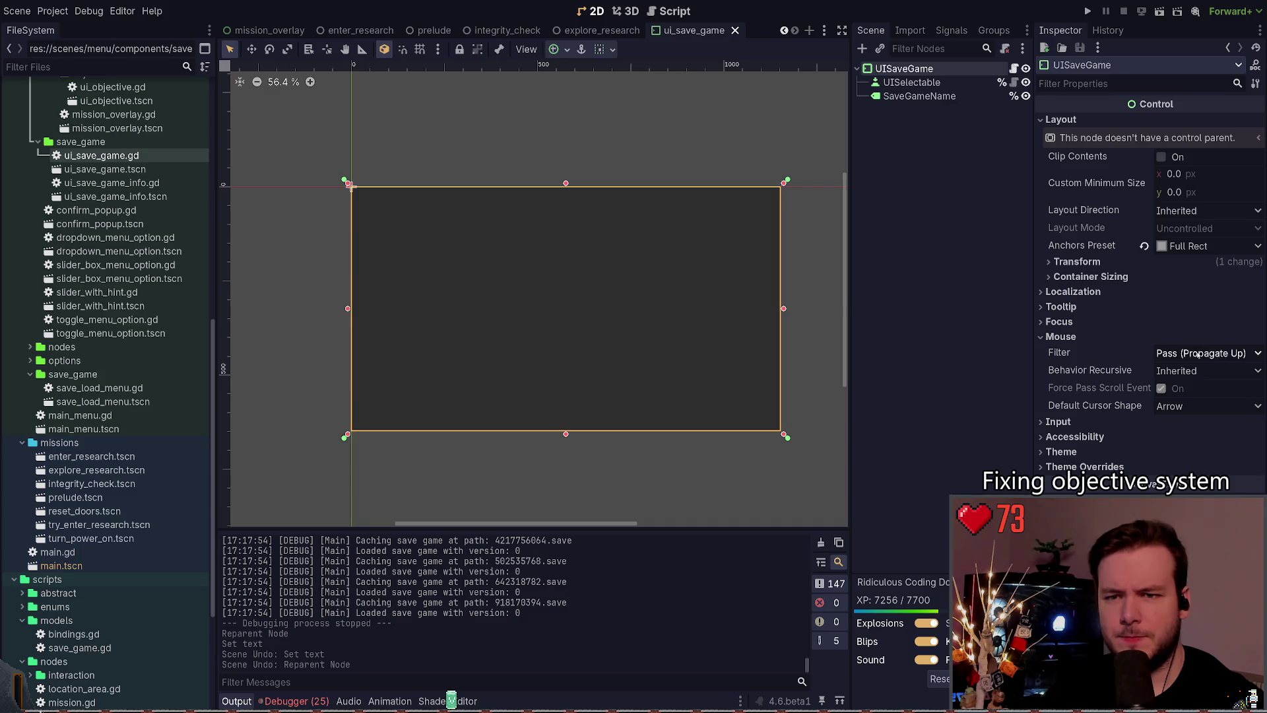
key(F5)
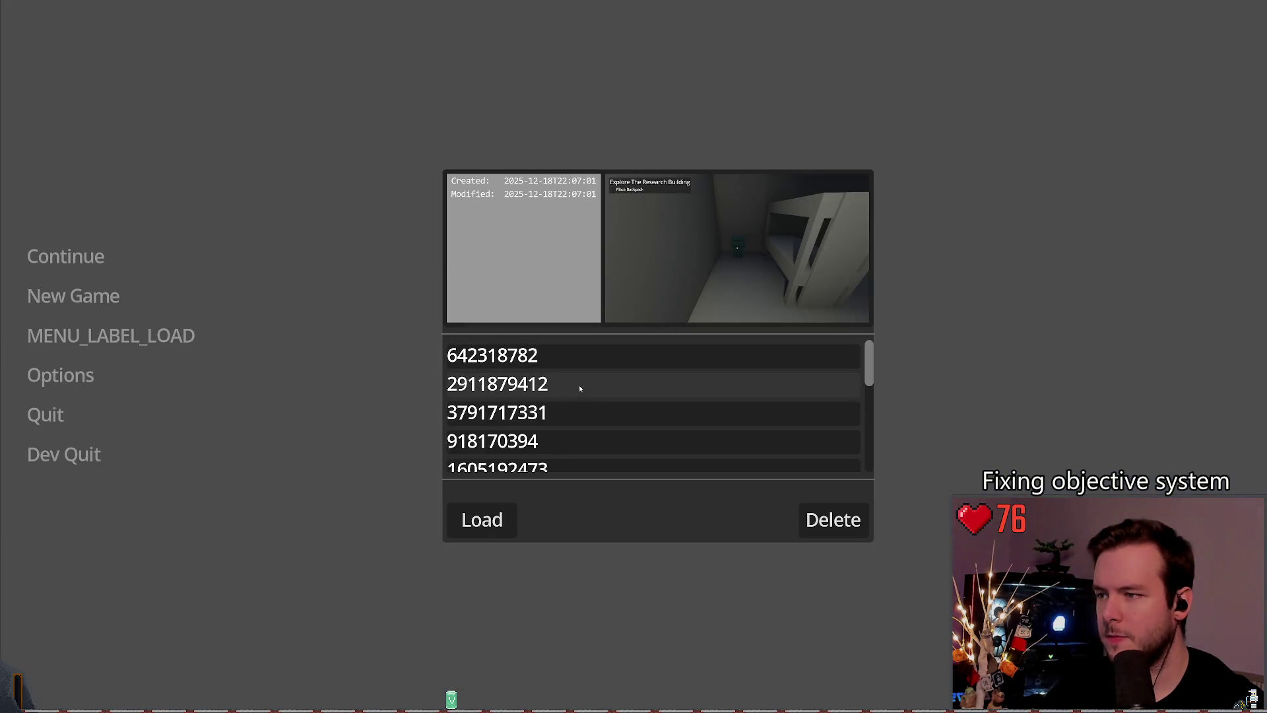
Step: Click through several save rows in the load list, reopen it, then Dev Quit
click(580, 385)
click(580, 360)
click(579, 382)
click(578, 412)
click(578, 439)
click(577, 382)
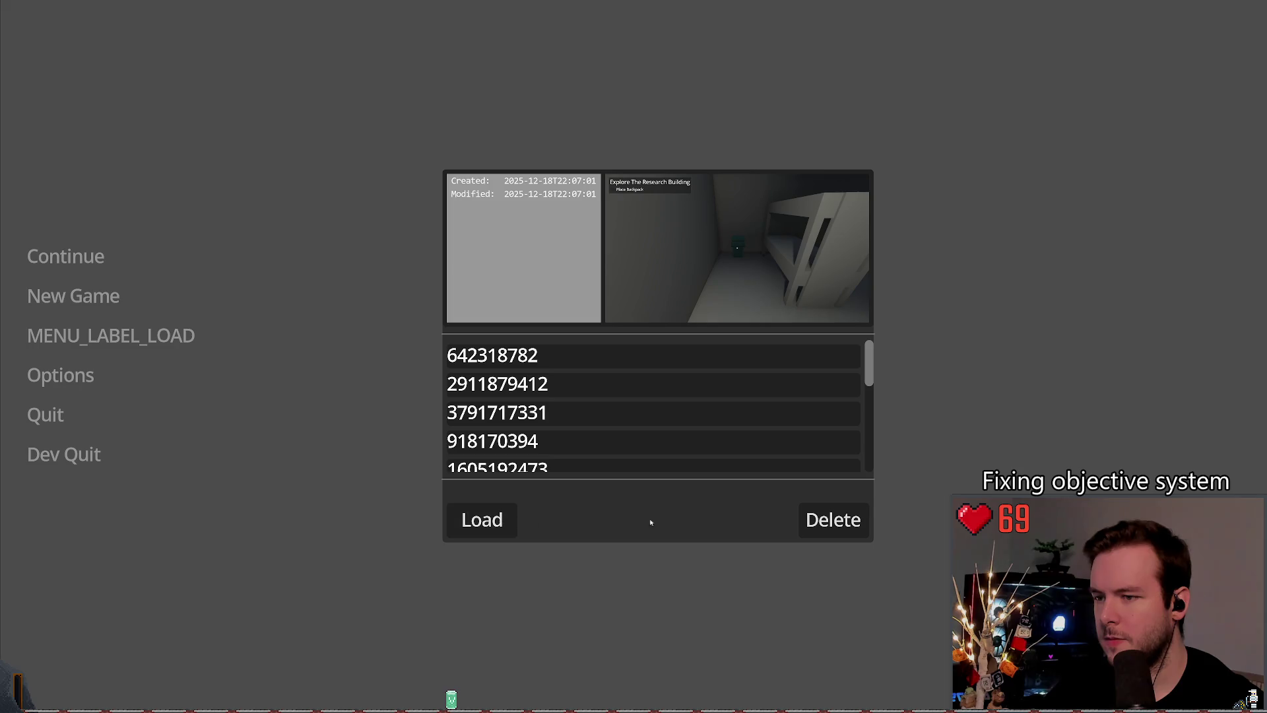
click(591, 411)
click(488, 520)
click(132, 338)
click(66, 454)
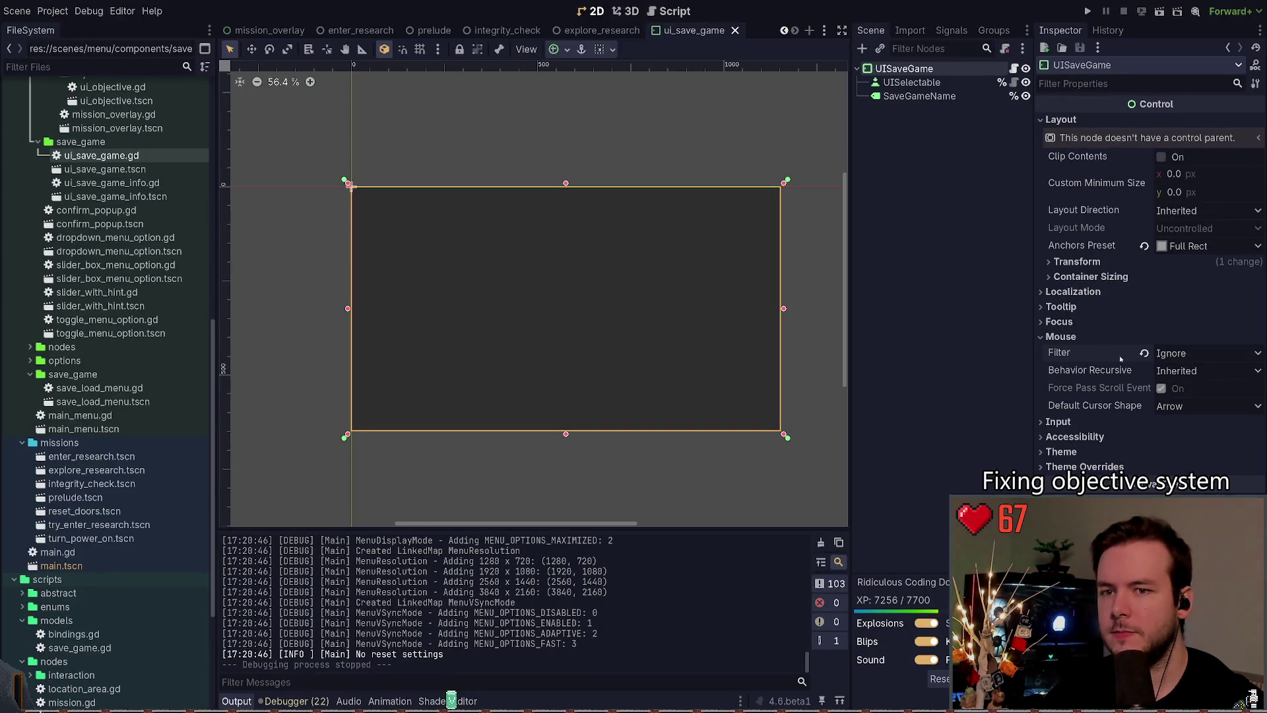
Step: Revert UISaveGame's mouse filter to default and open the ui_selectable.gd script
click(1144, 353)
click(1061, 336)
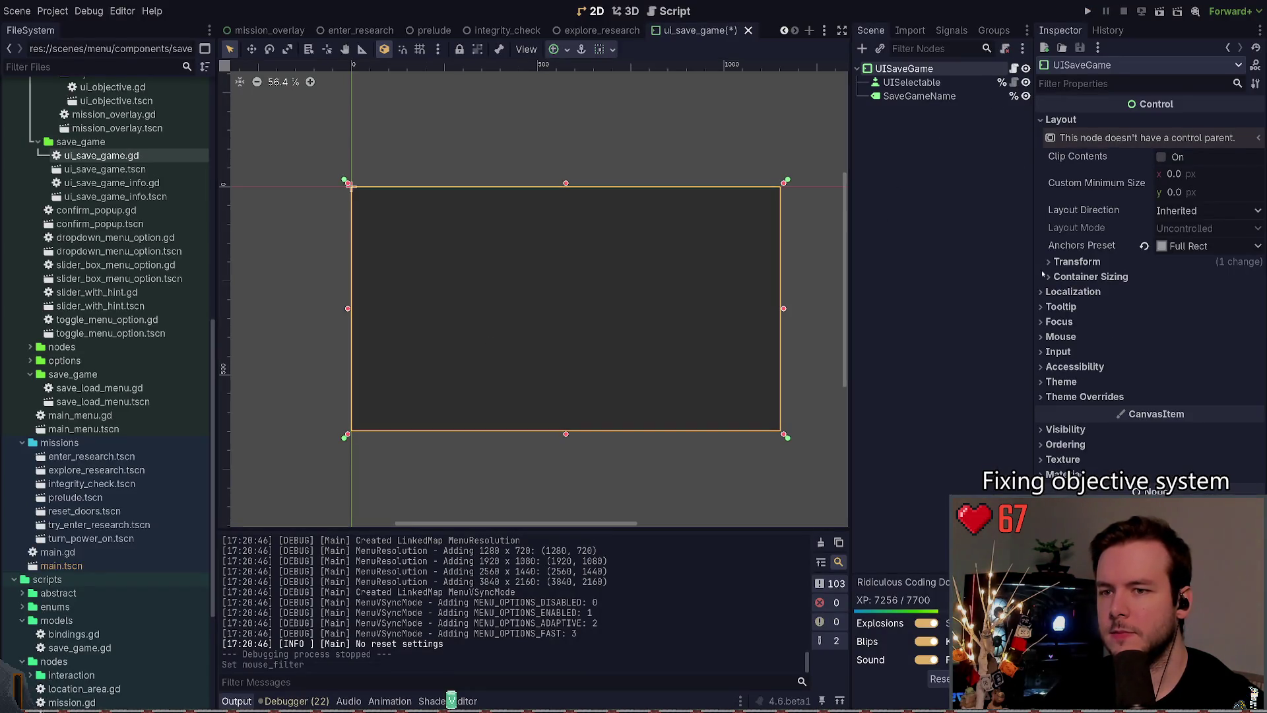
click(957, 82)
click(1013, 82)
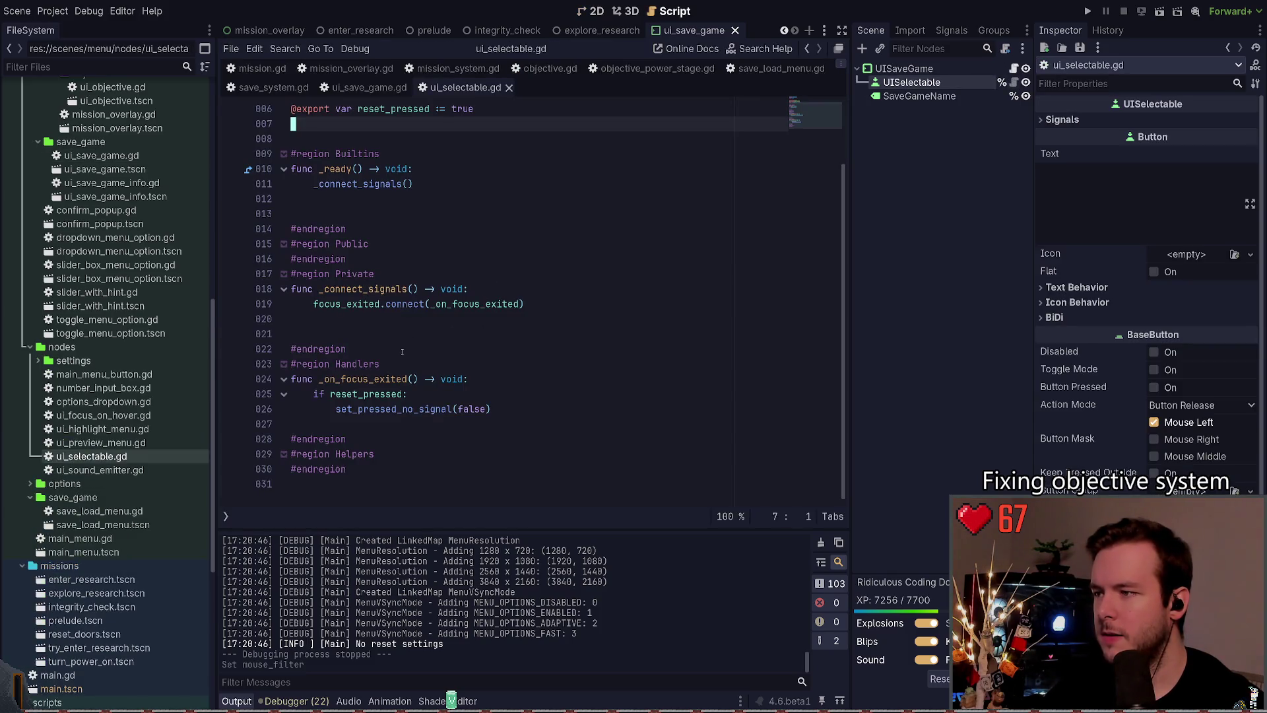
scroll(449, 348, up, 2)
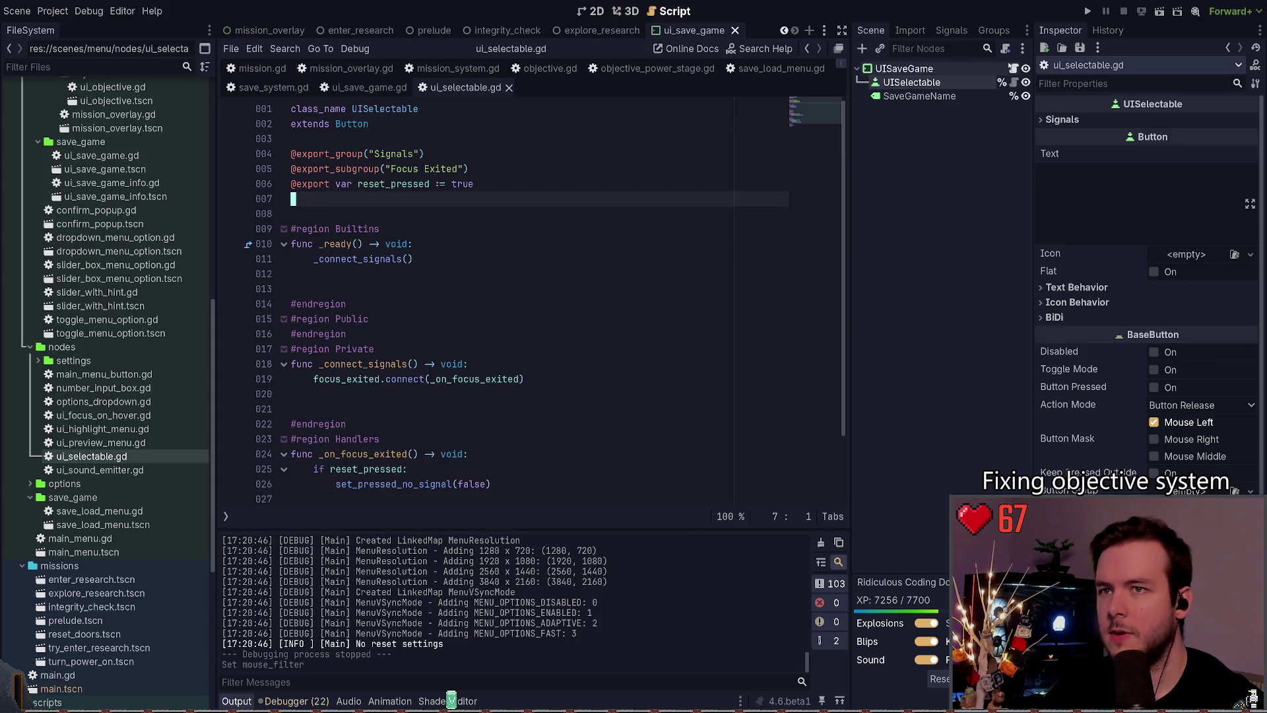
Step: Read ui_save_game.gd, where focus_entered emits selected, then return to the 2D view
click(1013, 69)
click(543, 229)
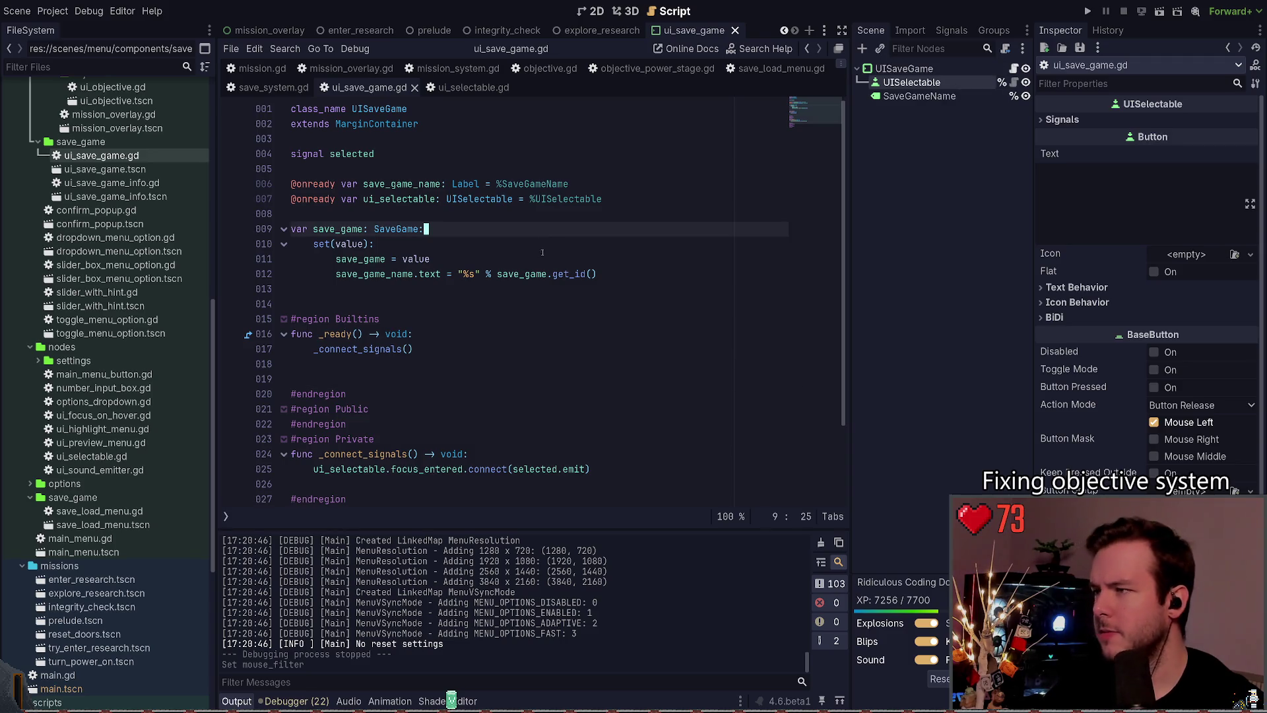
scroll(531, 268, down, 2)
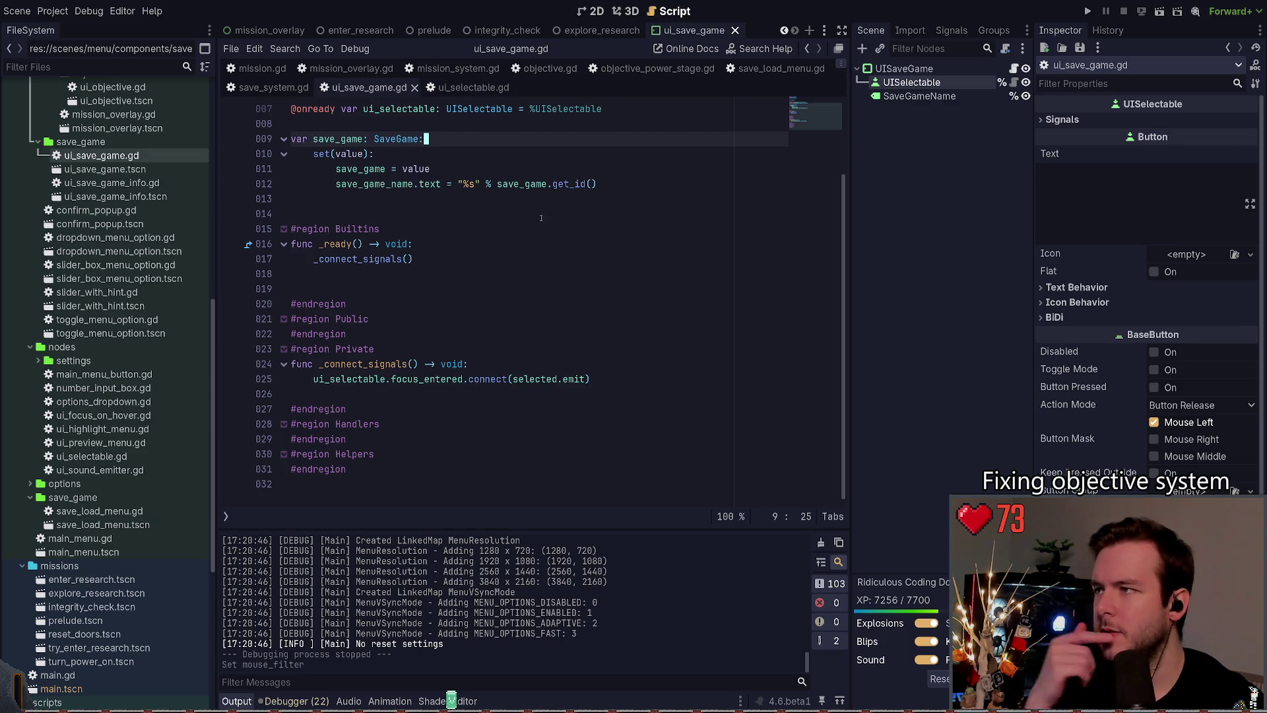
scroll(502, 248, up, 2)
scroll(505, 240, down, 2)
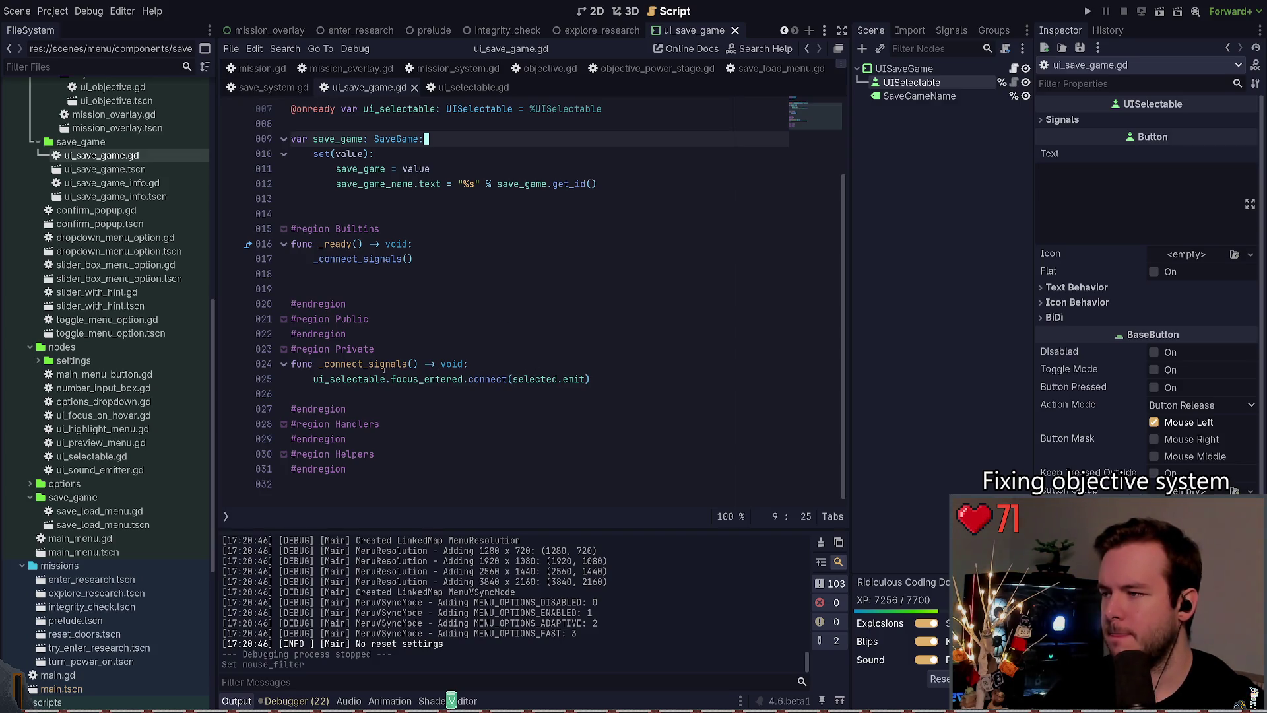
double_click(436, 379)
double_click(536, 378)
click(535, 365)
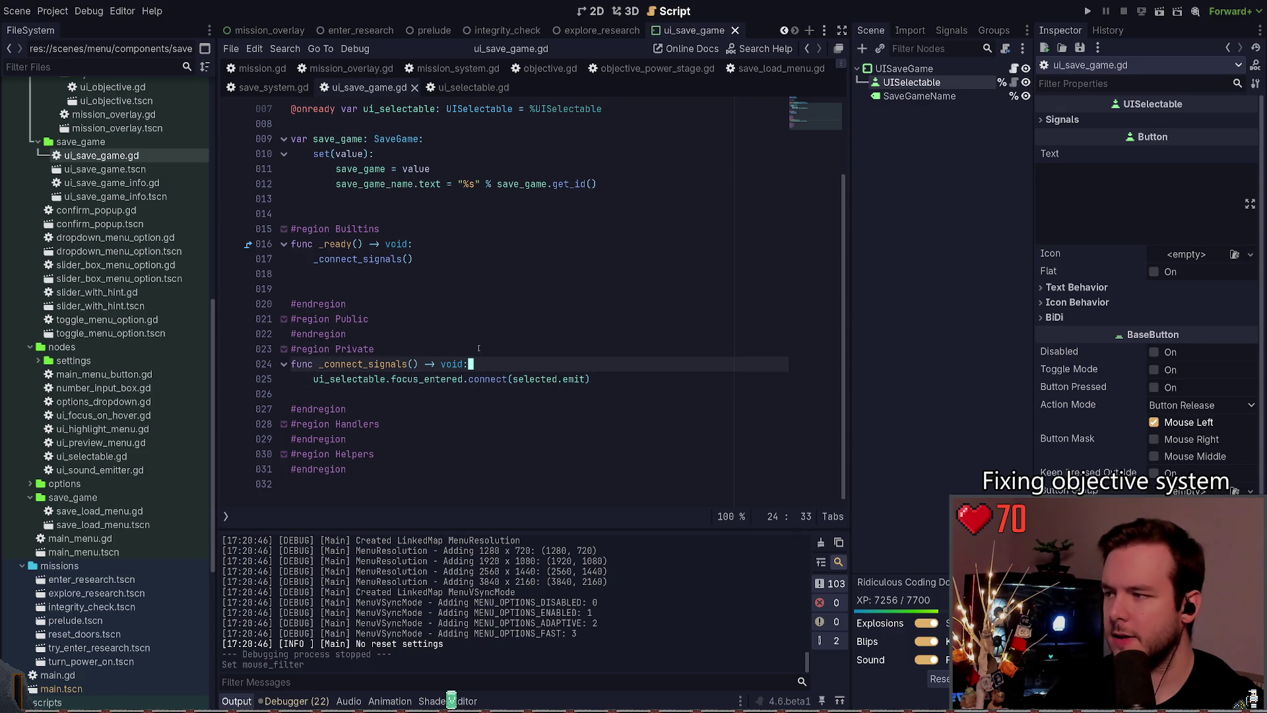
click(435, 327)
click(437, 319)
scroll(409, 357, up, 3)
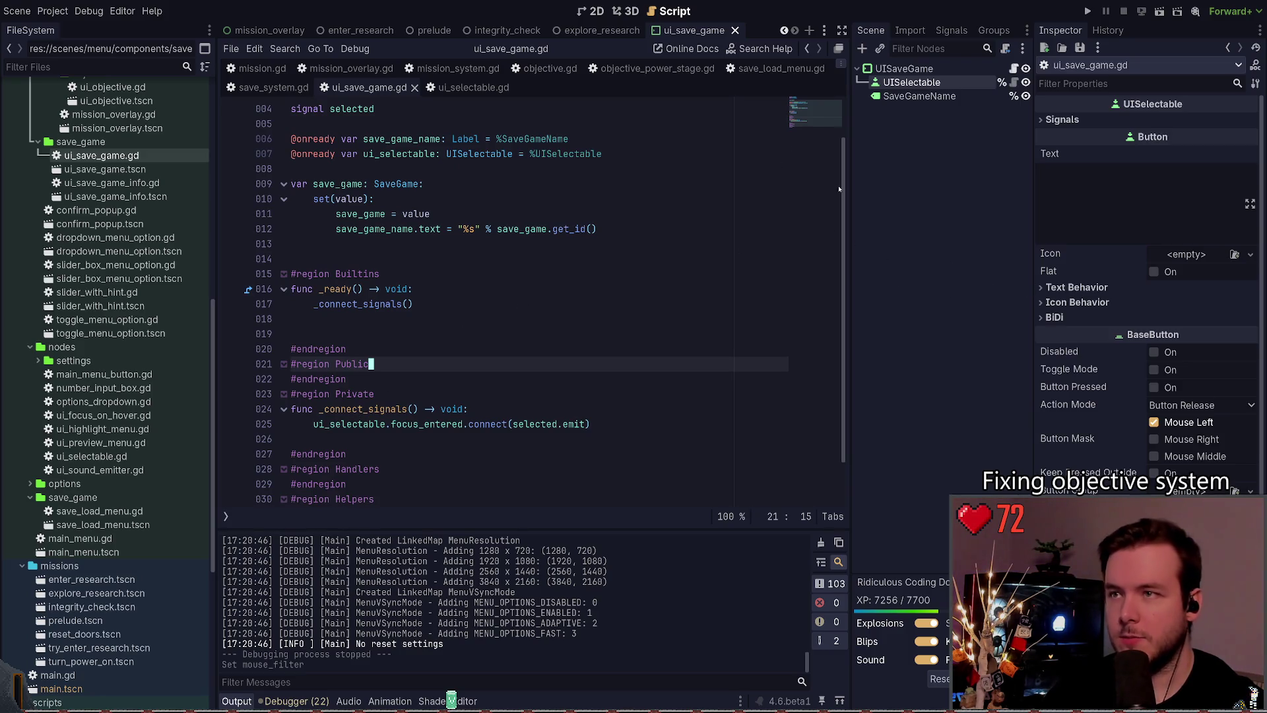
click(595, 11)
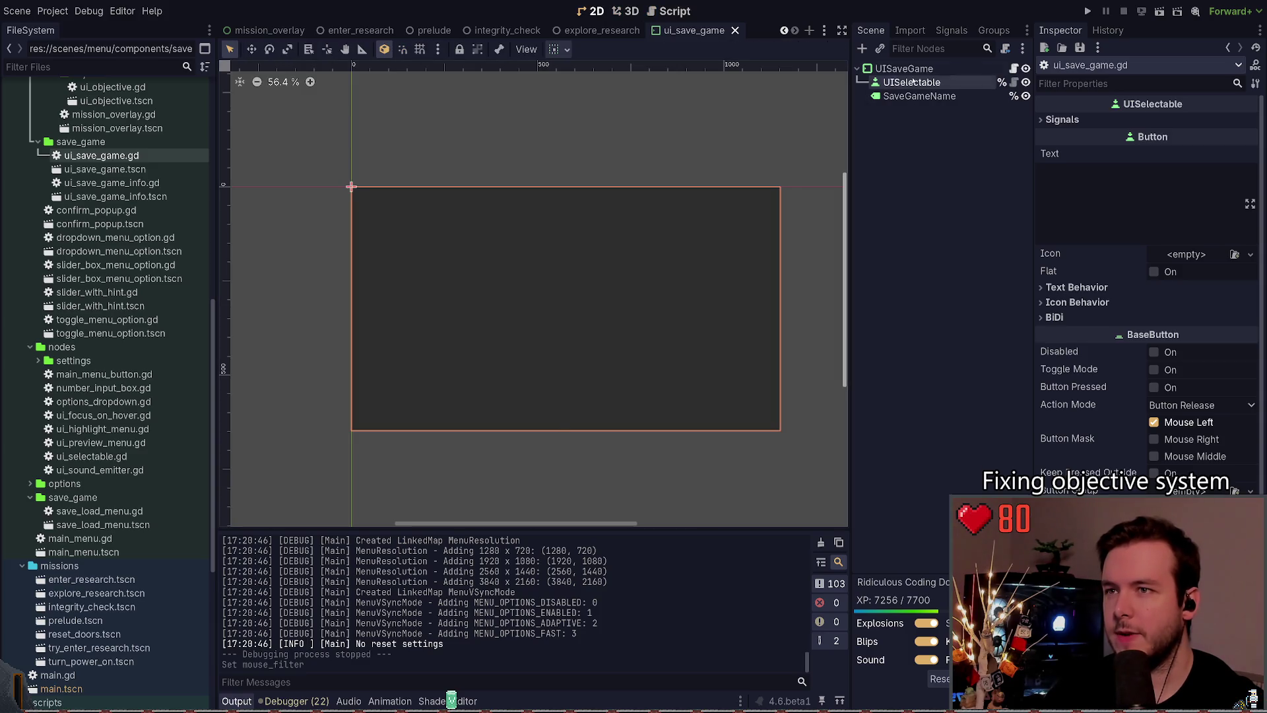
Step: Select the UISaveGame root and peek at its Transform and Mouse properties
click(916, 70)
click(919, 96)
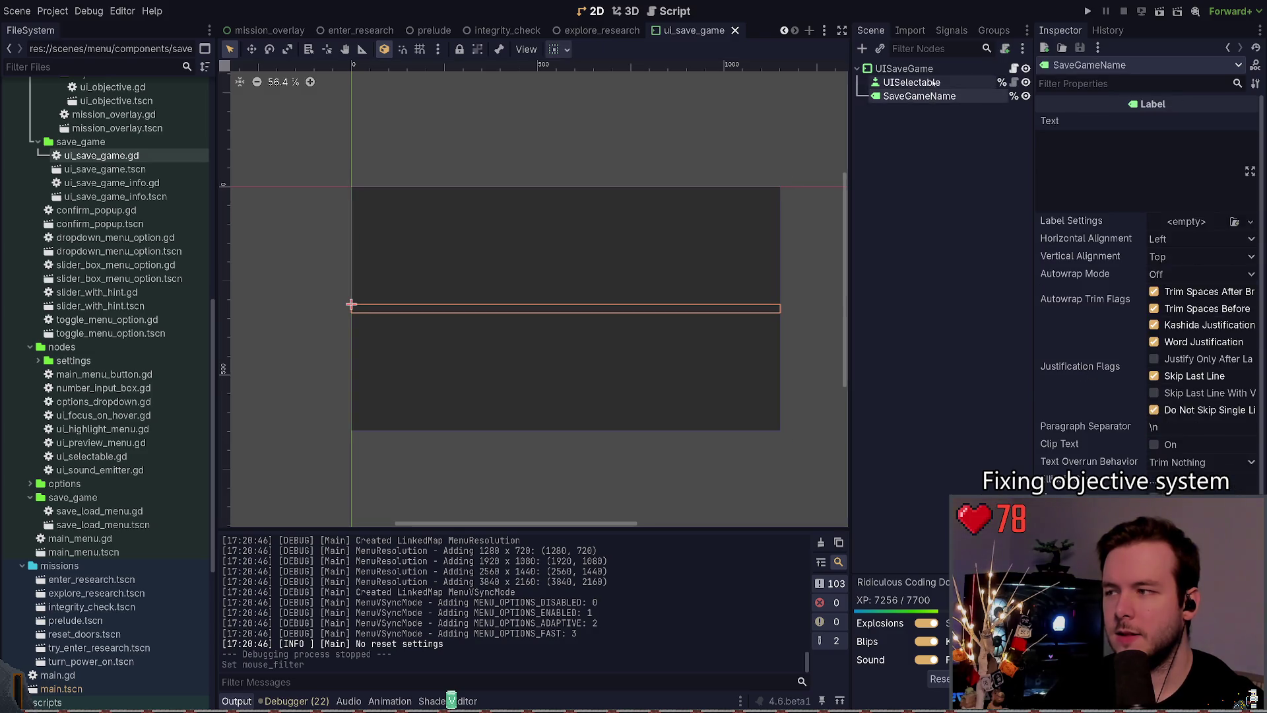
click(930, 84)
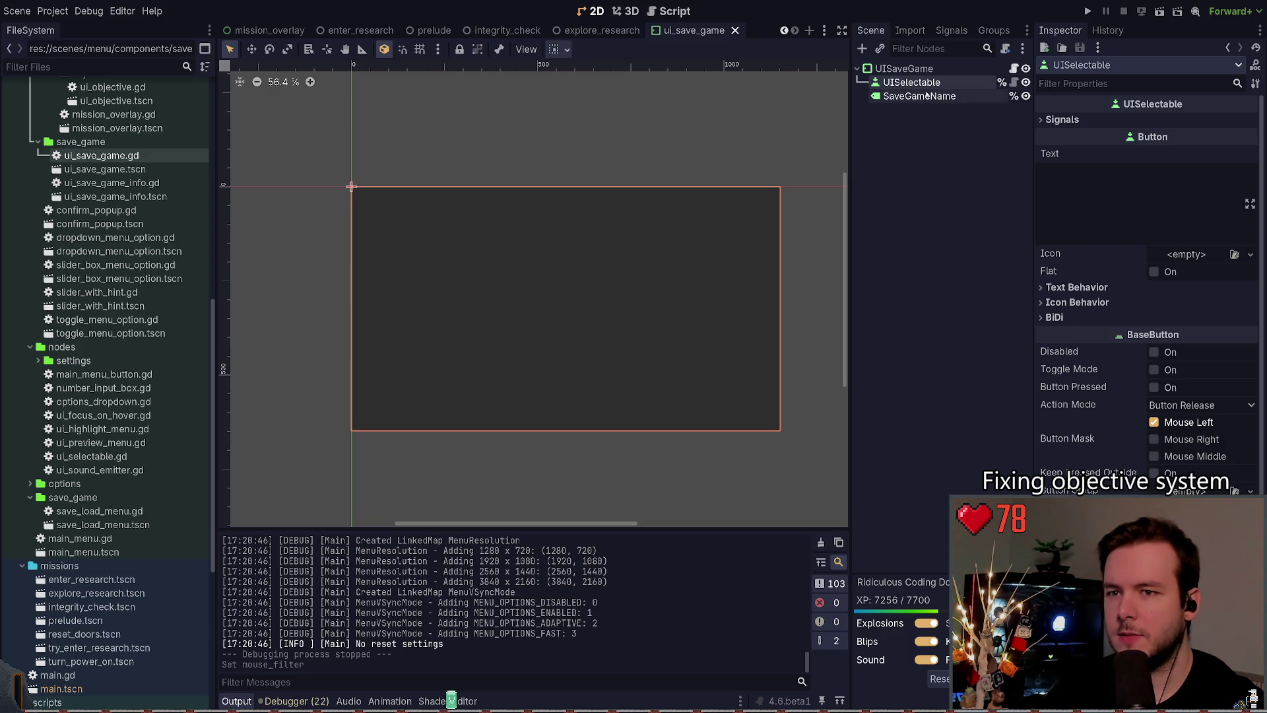
click(917, 68)
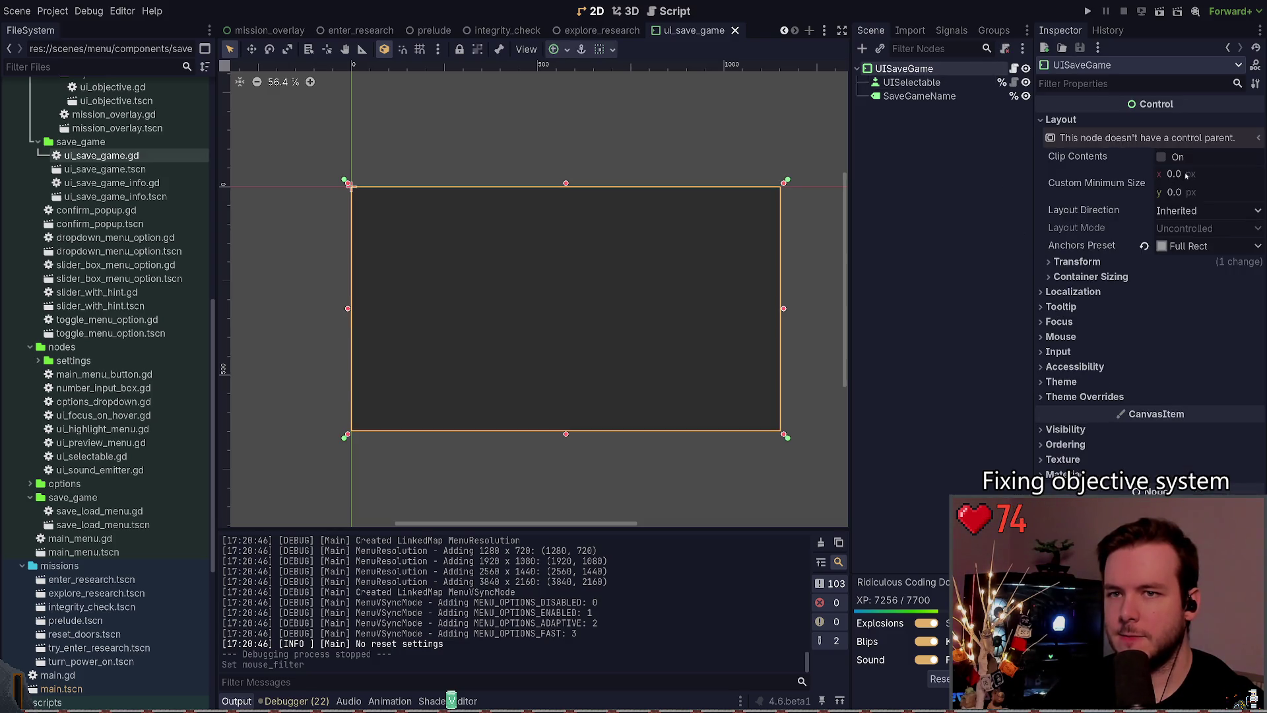
click(1098, 262)
click(1092, 262)
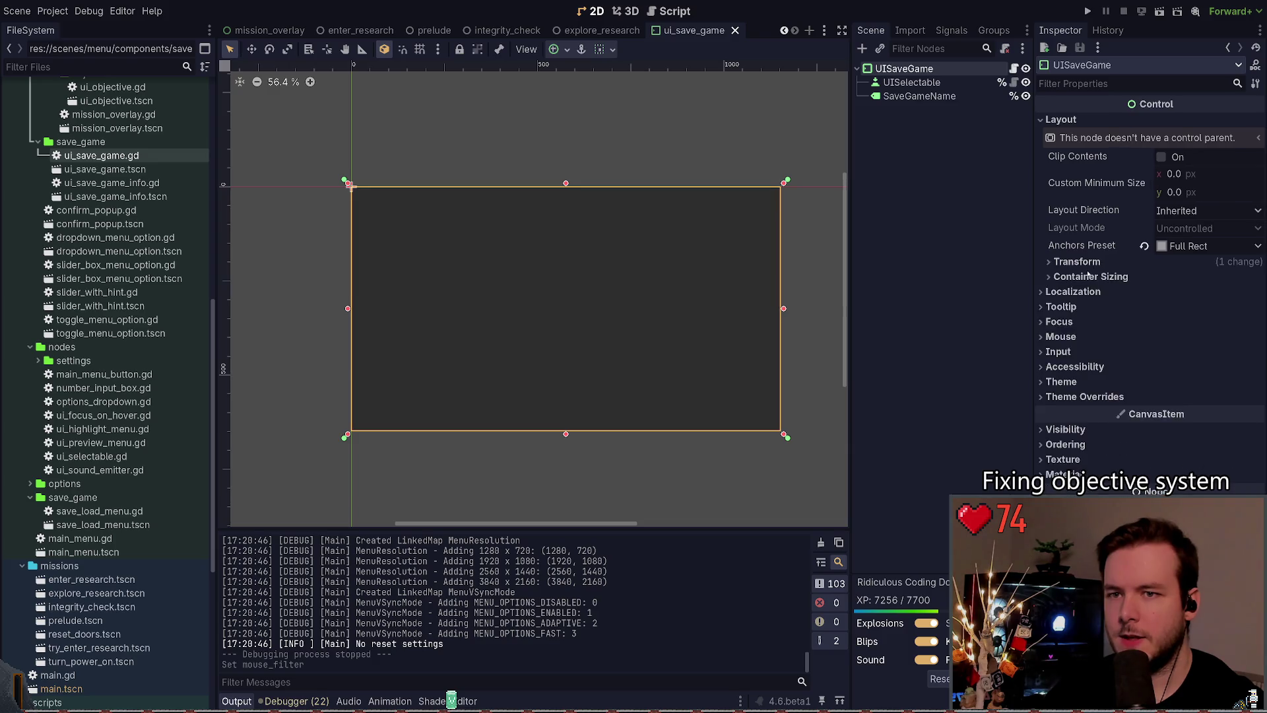
click(1061, 337)
click(1063, 337)
Step: Set UISaveGame's theme override margins Left, Top, Right and Bottom to 4
click(1083, 397)
click(1079, 411)
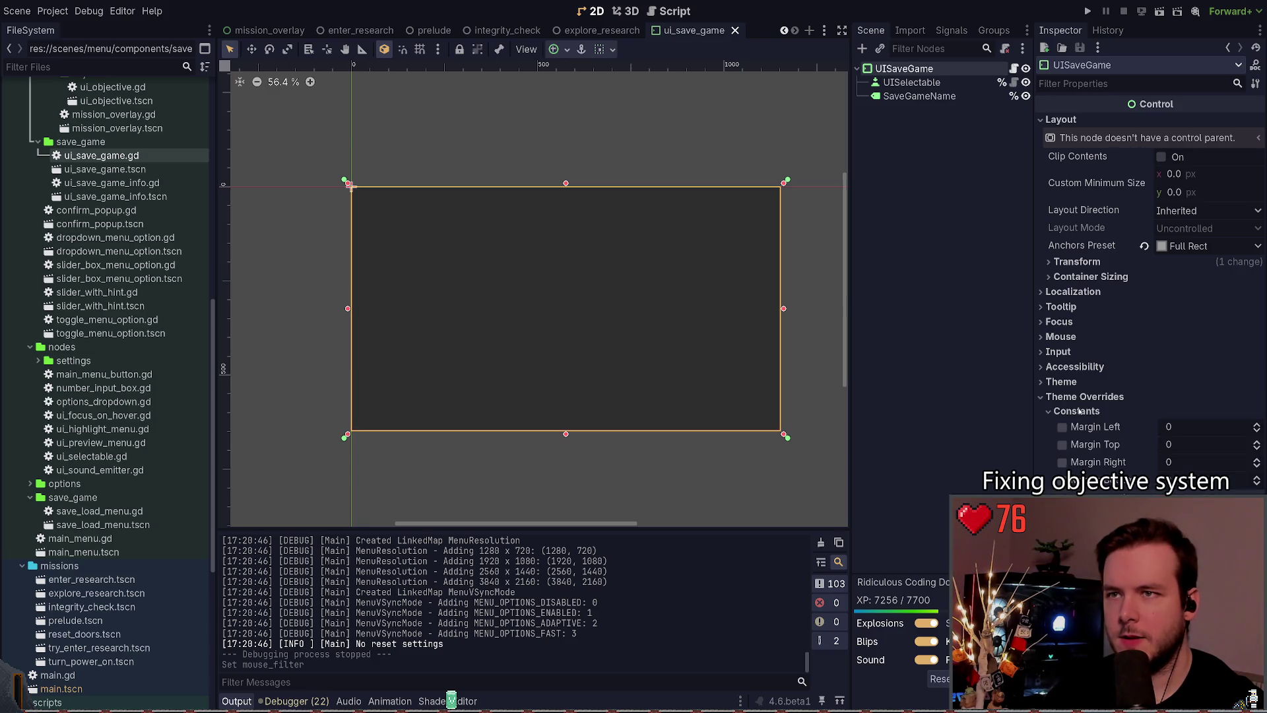
click(1220, 426)
text(4)
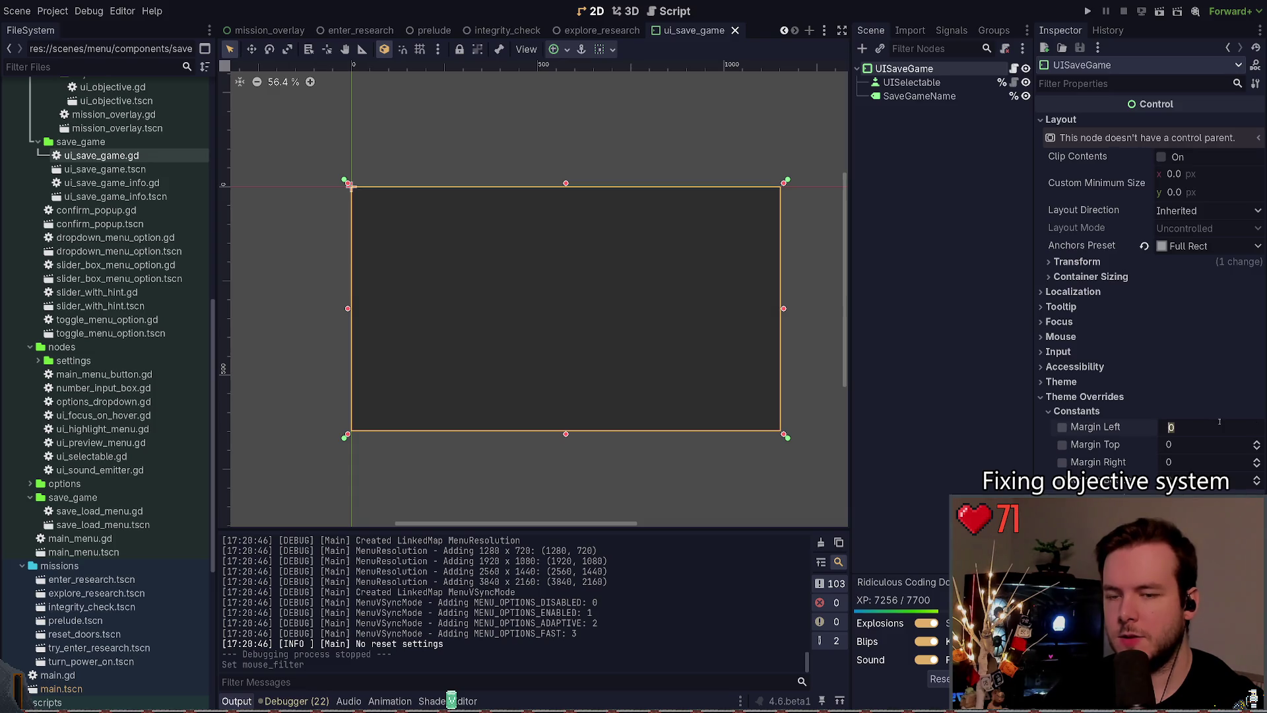
key(Tab)
text(4)
key(Tab)
text(4)
key(Tab)
text(4)
key(Return)
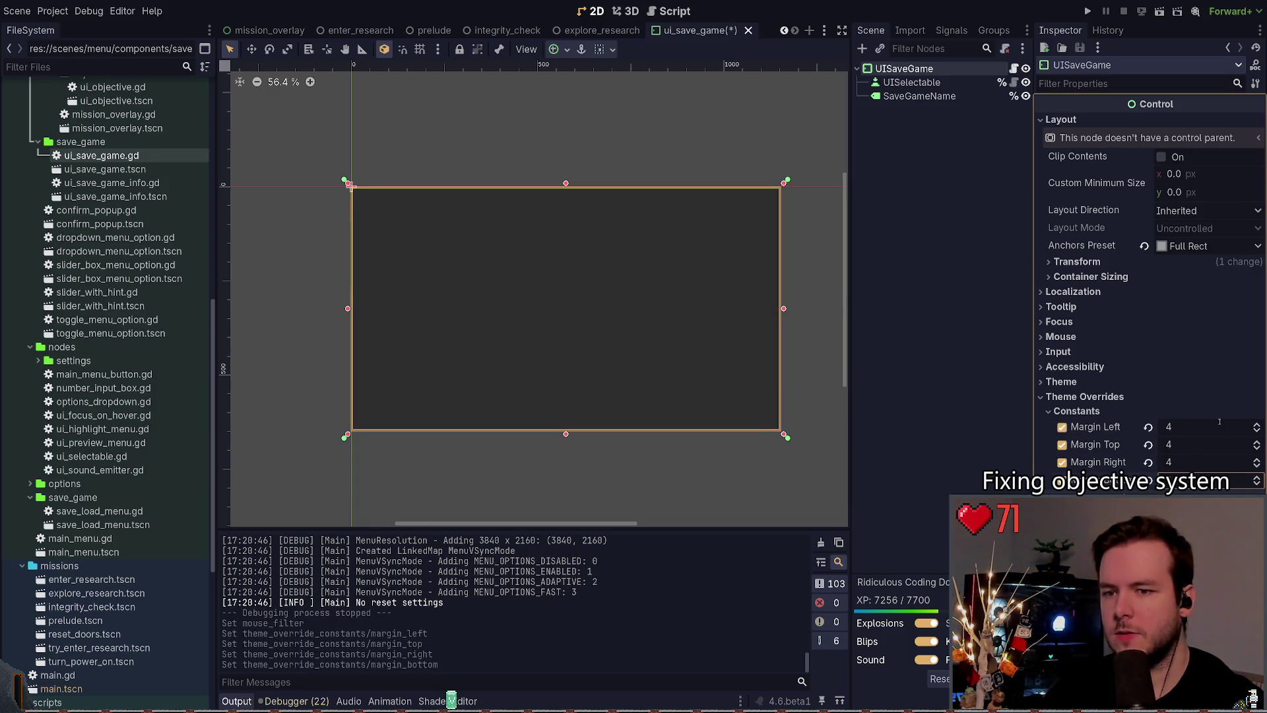
Step: Test the margins via the pause menu's load list, quit, and collapse the margin constants
key(F5)
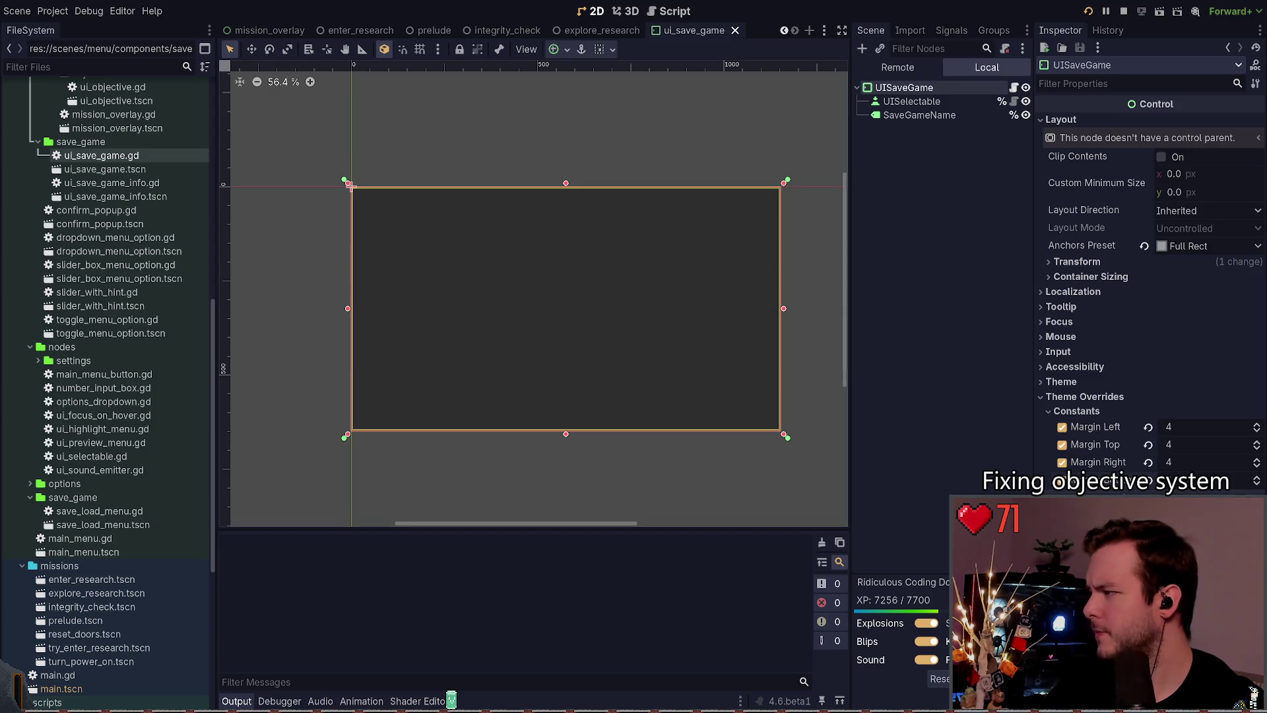
key(Return)
key(Escape)
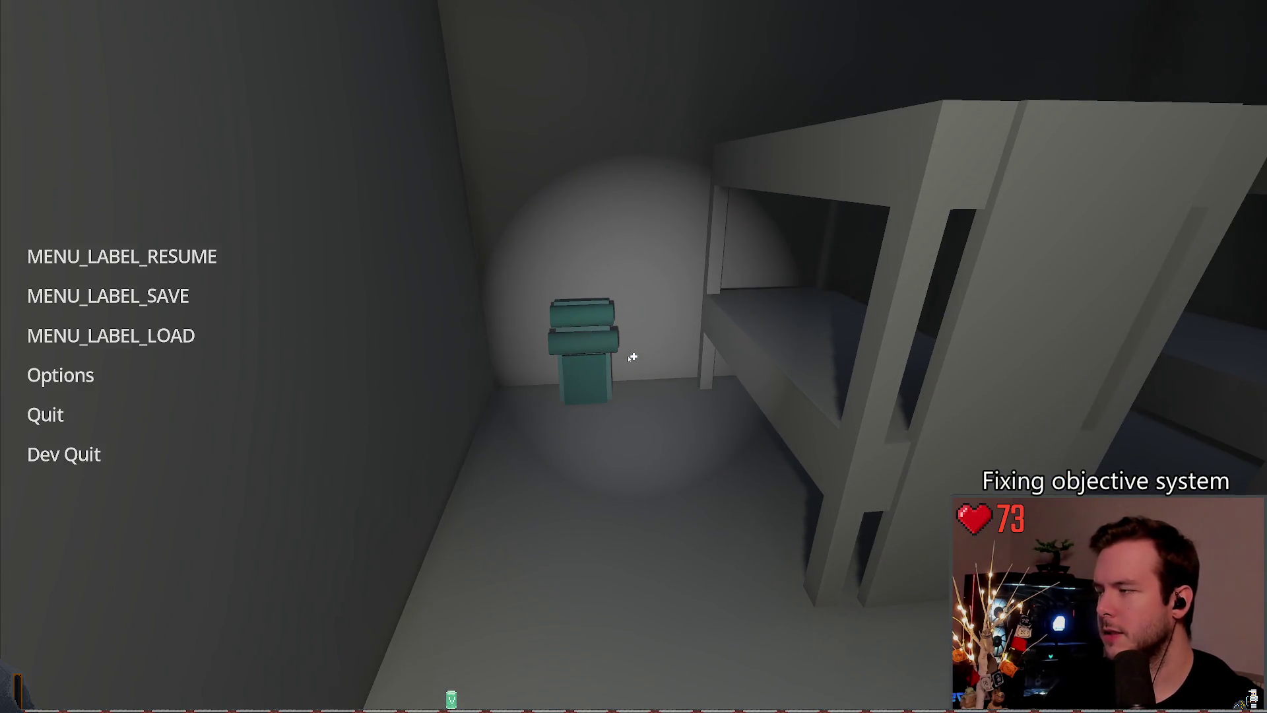
click(150, 337)
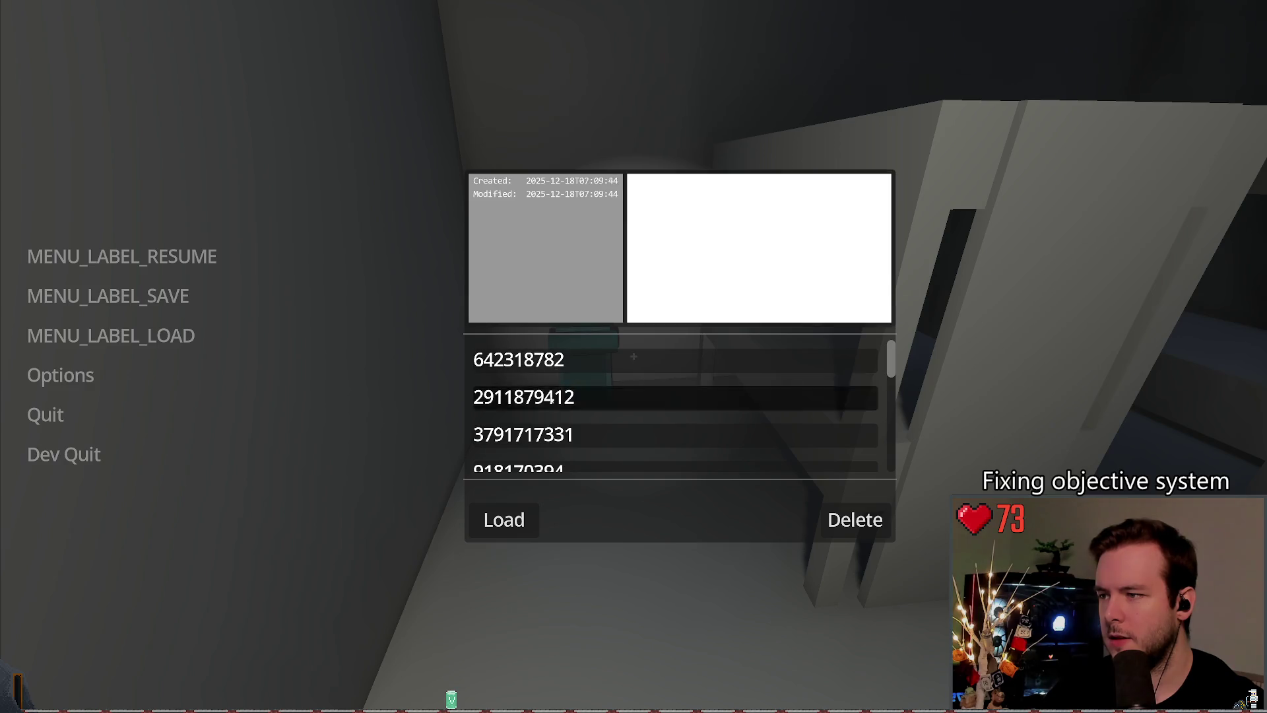
click(95, 459)
click(94, 459)
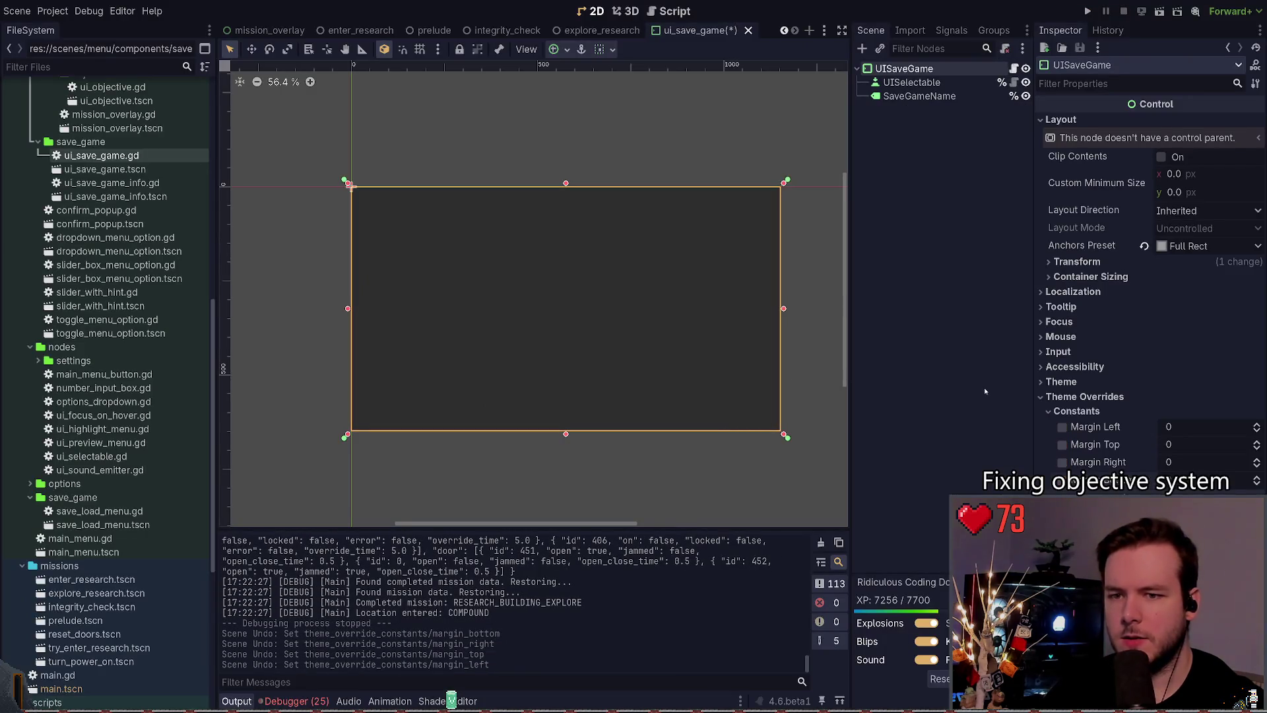
click(1066, 411)
click(1070, 396)
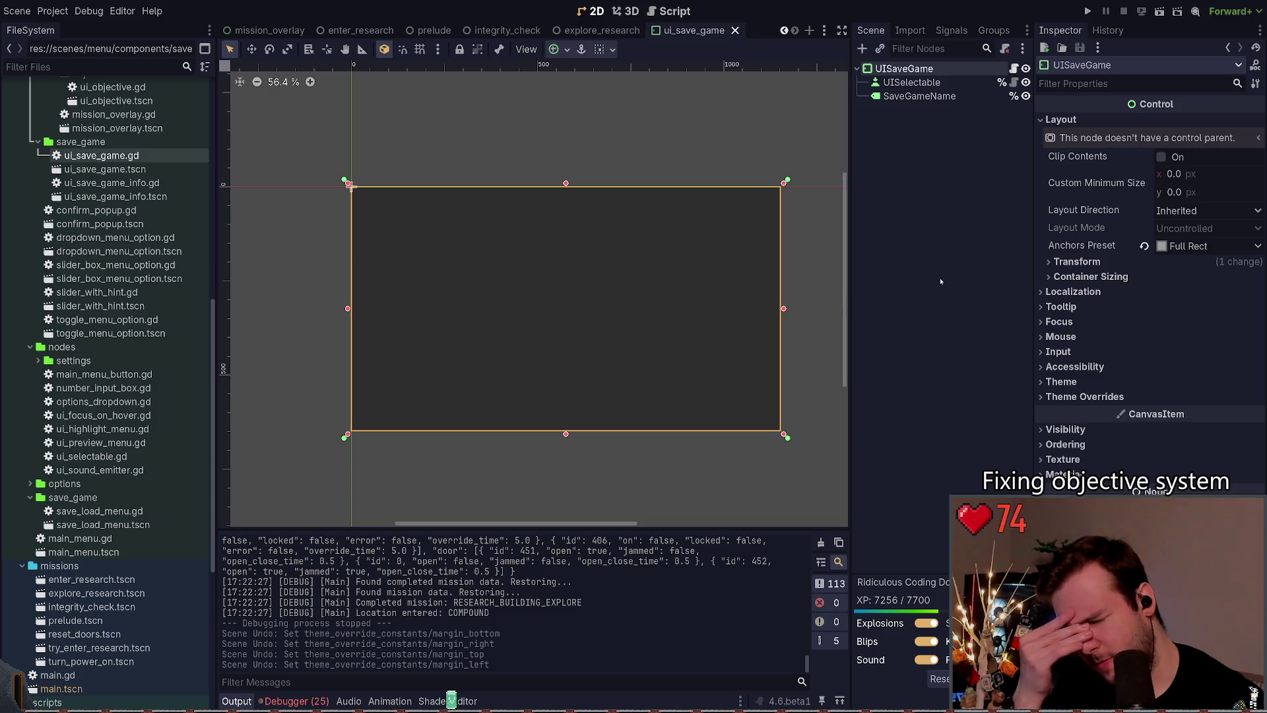
Step: Close ui_save_game.gd and navigate back to _reload_saves in save_load_menu.gd
click(1014, 68)
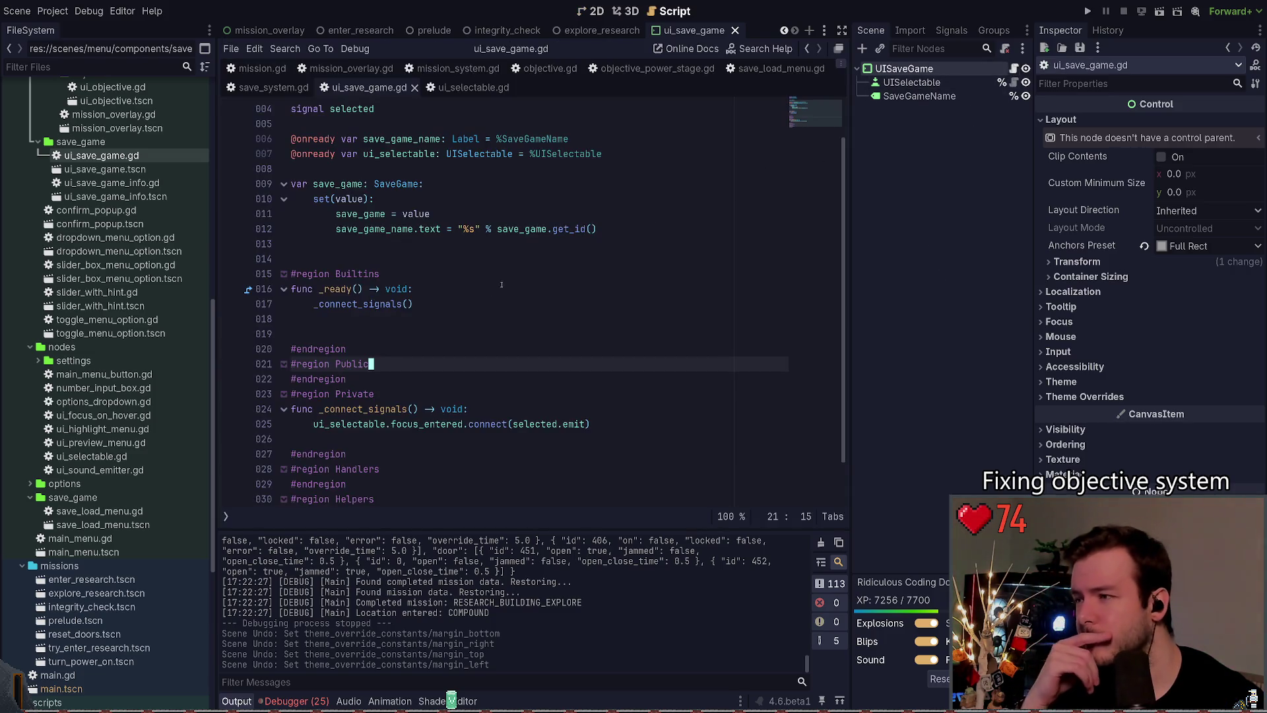
click(415, 87)
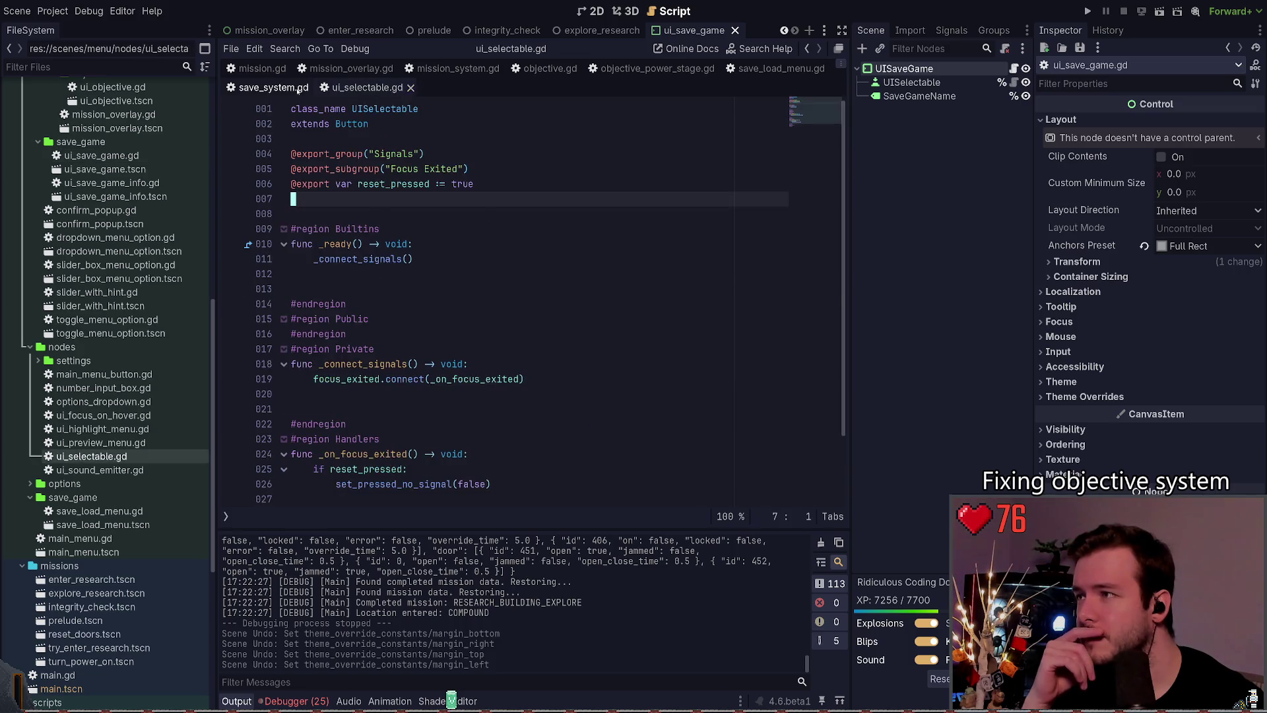
scroll(585, 275, up, 5)
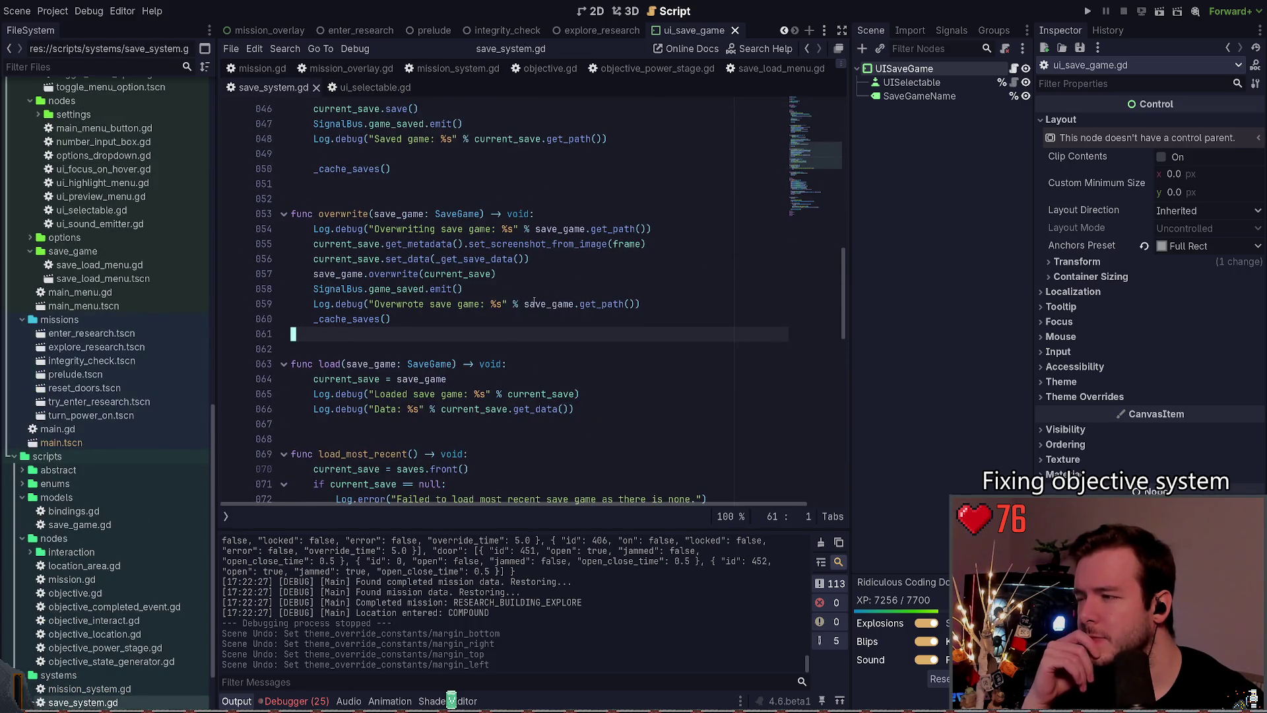
scroll(534, 302, up, 9)
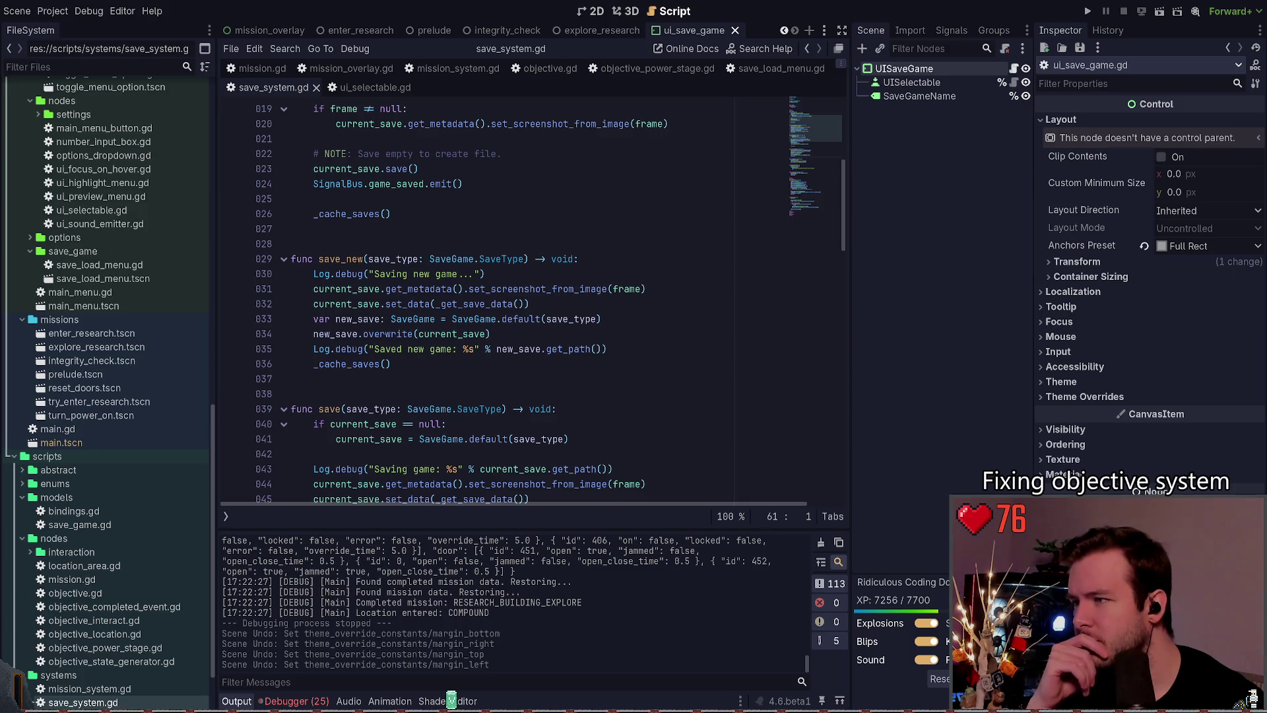
key(alt+Left)
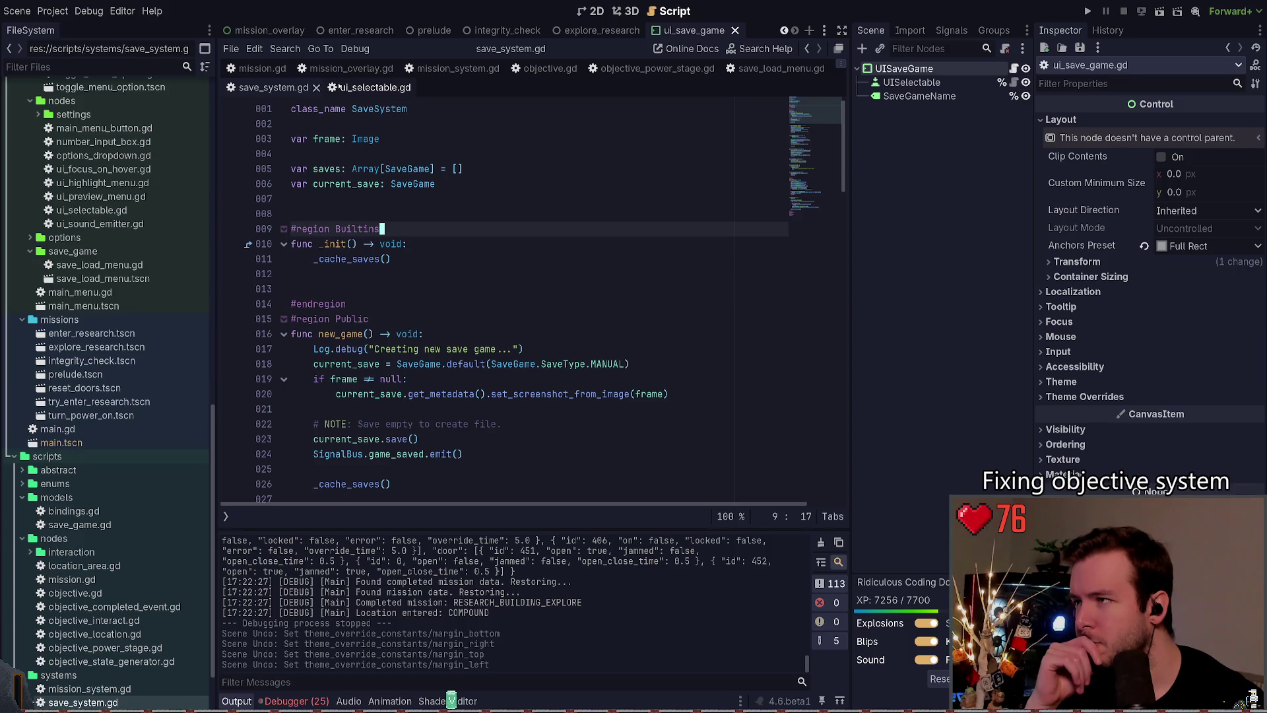
key(alt+Left)
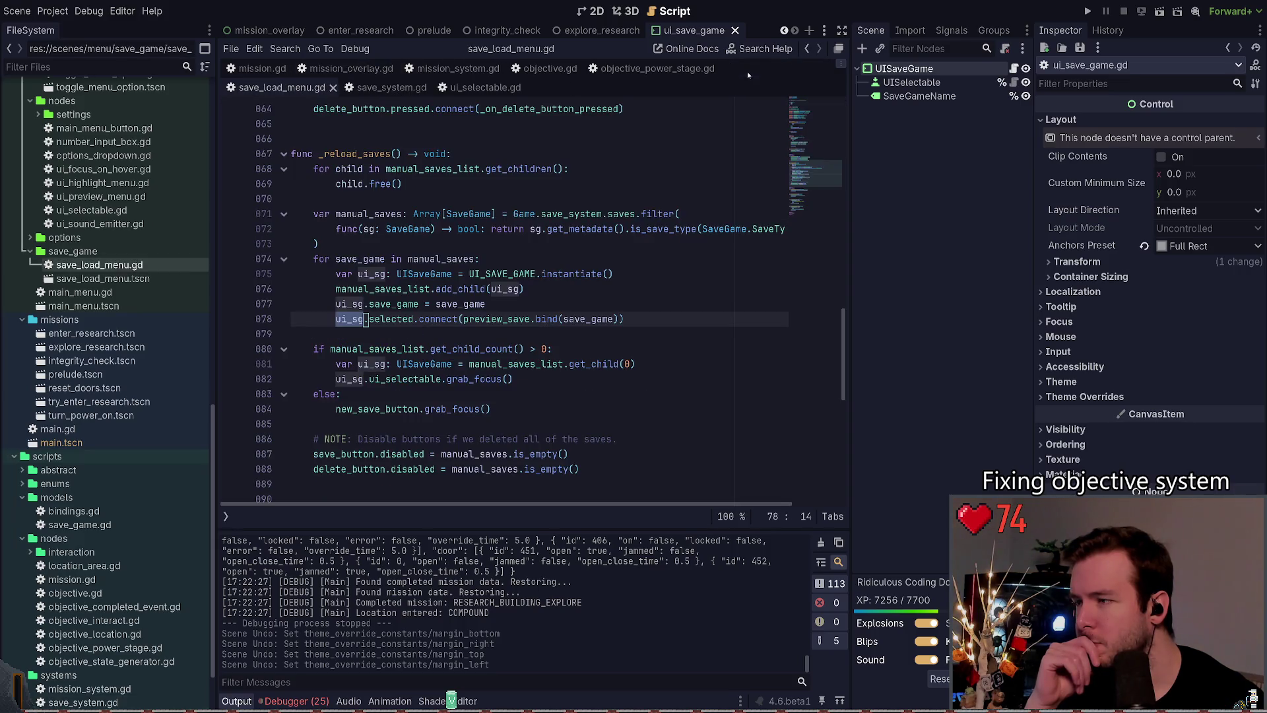
click(428, 336)
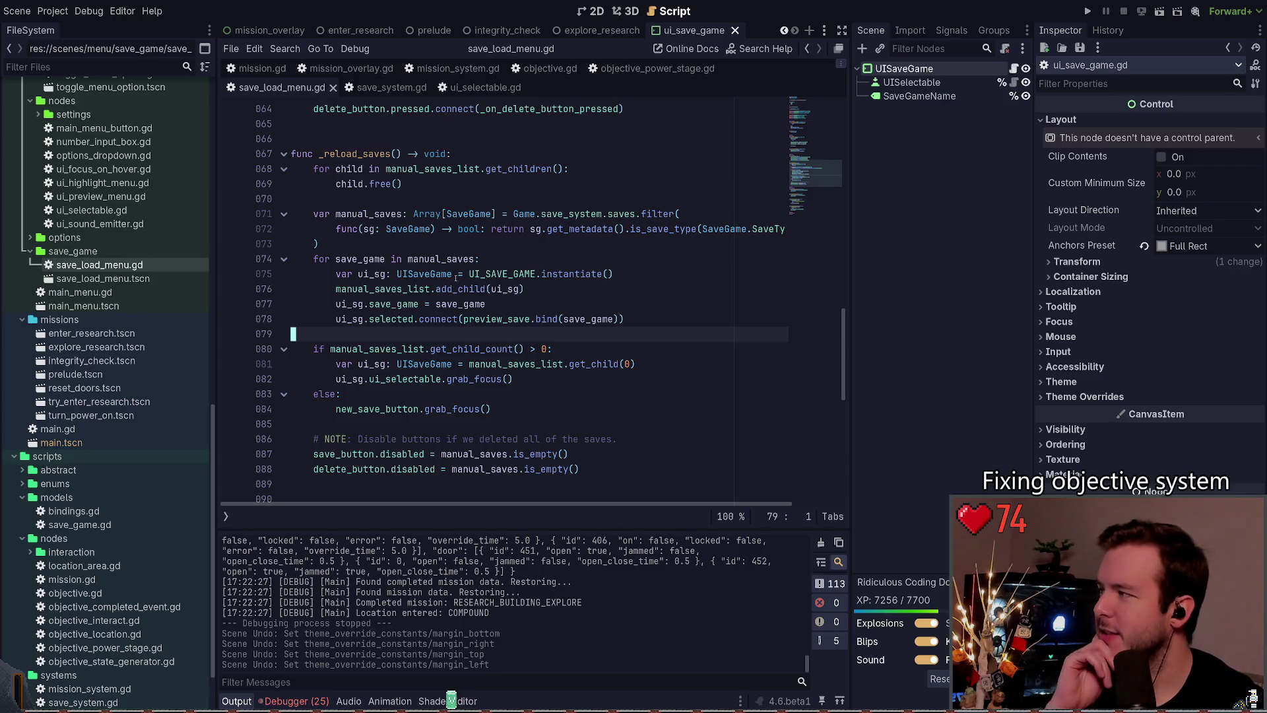
scroll(443, 209, up, 4)
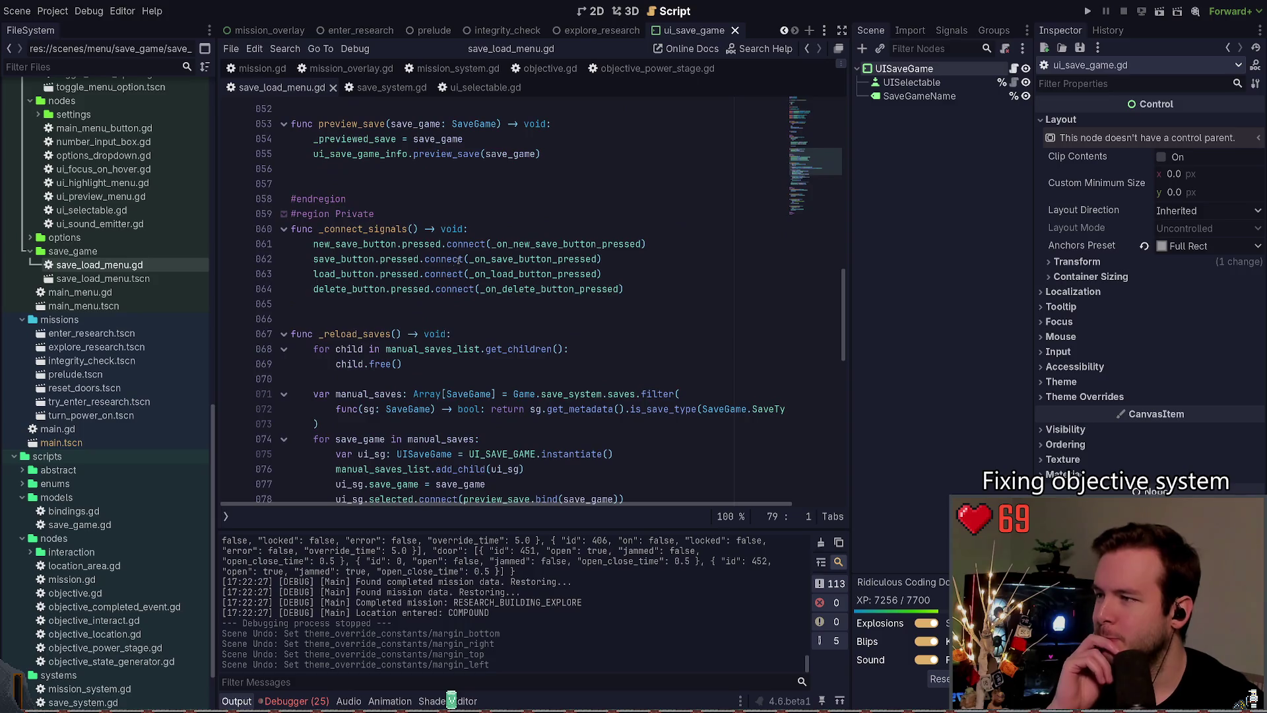
scroll(462, 312, up, 3)
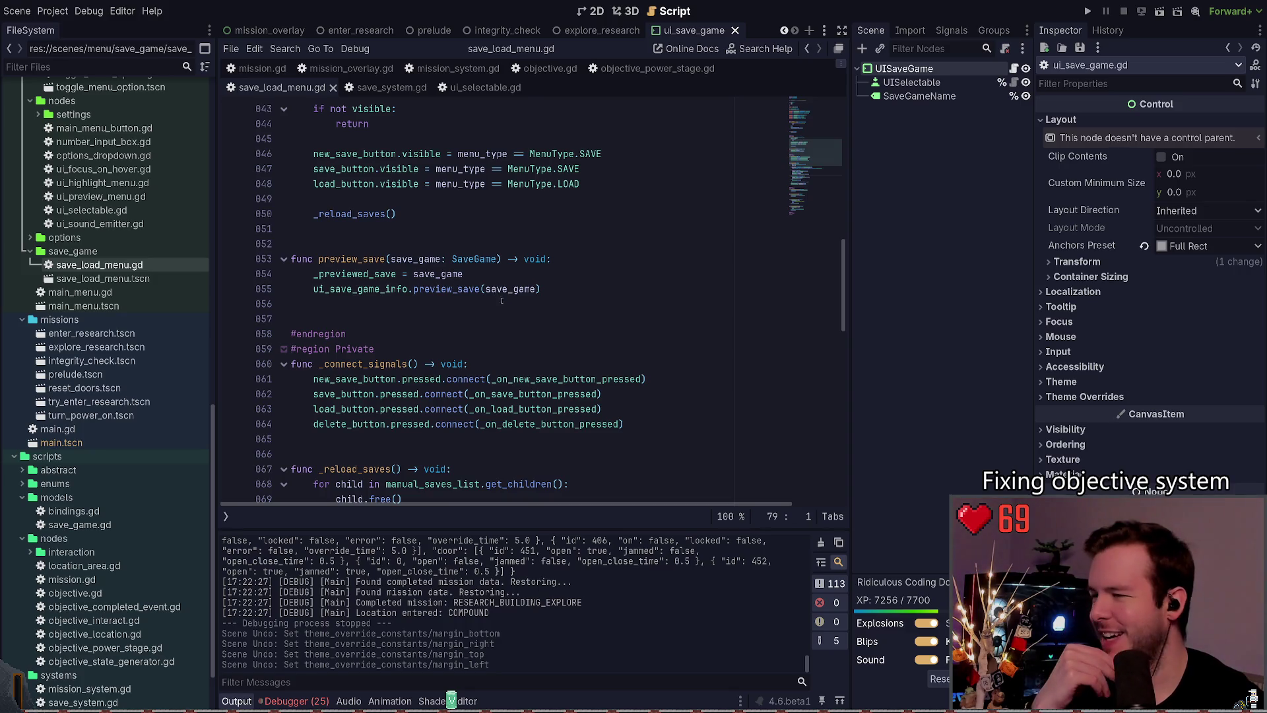
scroll(433, 305, down, 9)
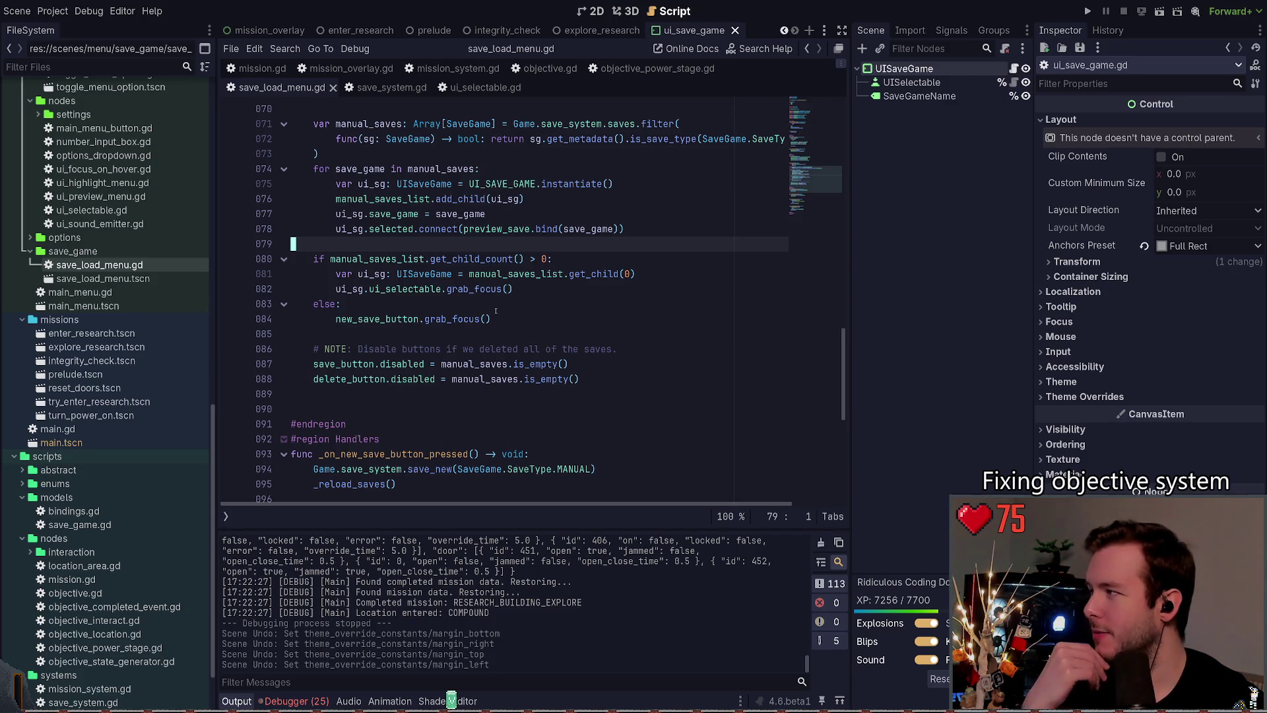
scroll(502, 325, down, 6)
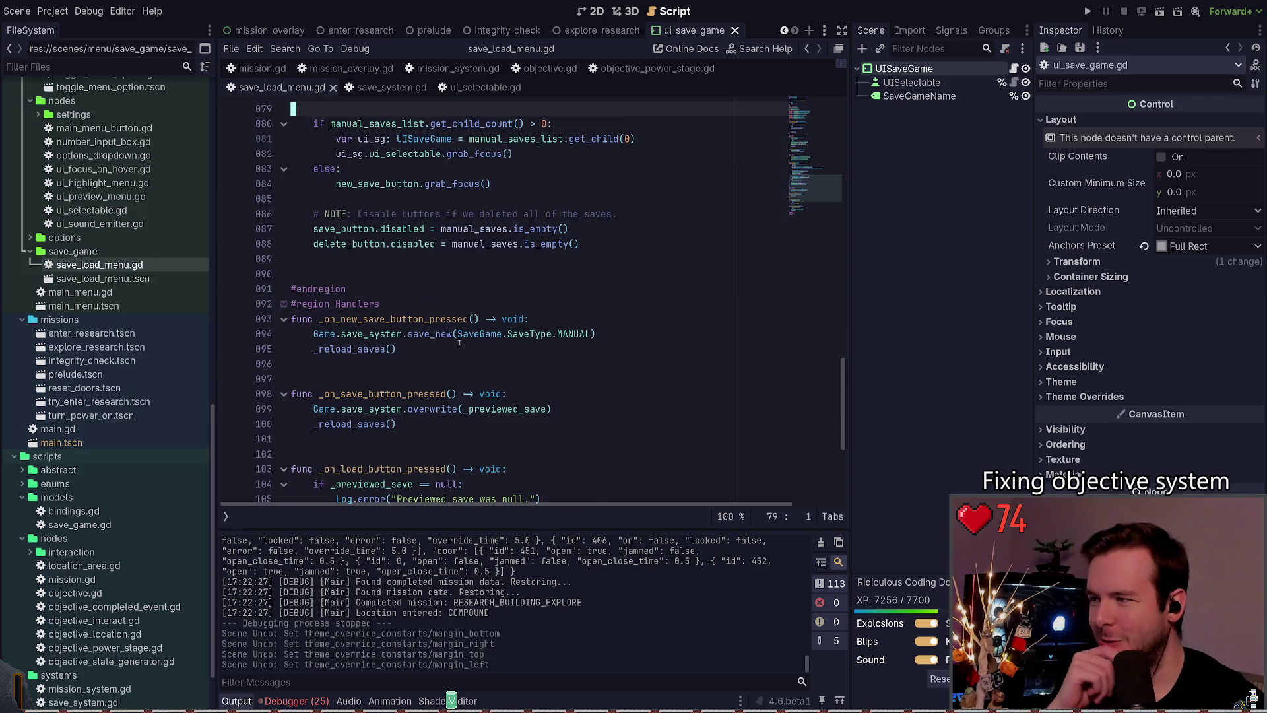
scroll(464, 343, up, 8)
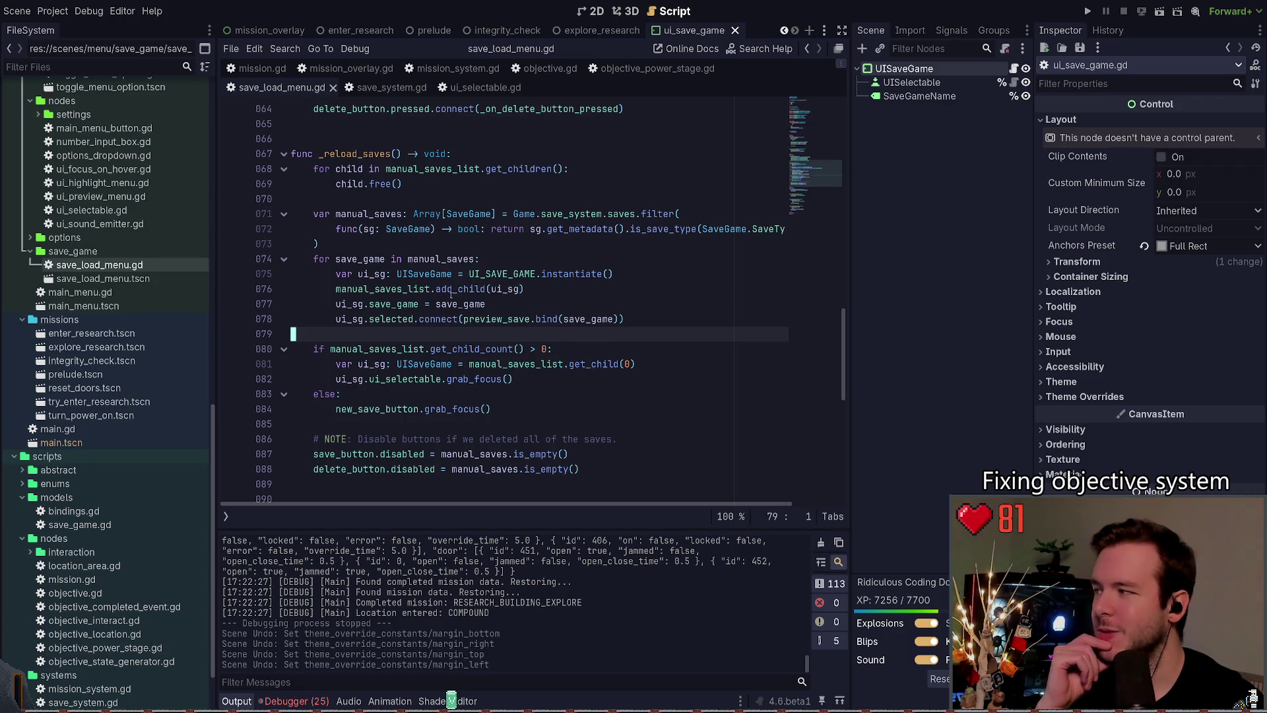
scroll(396, 254, up, 1)
click(436, 249)
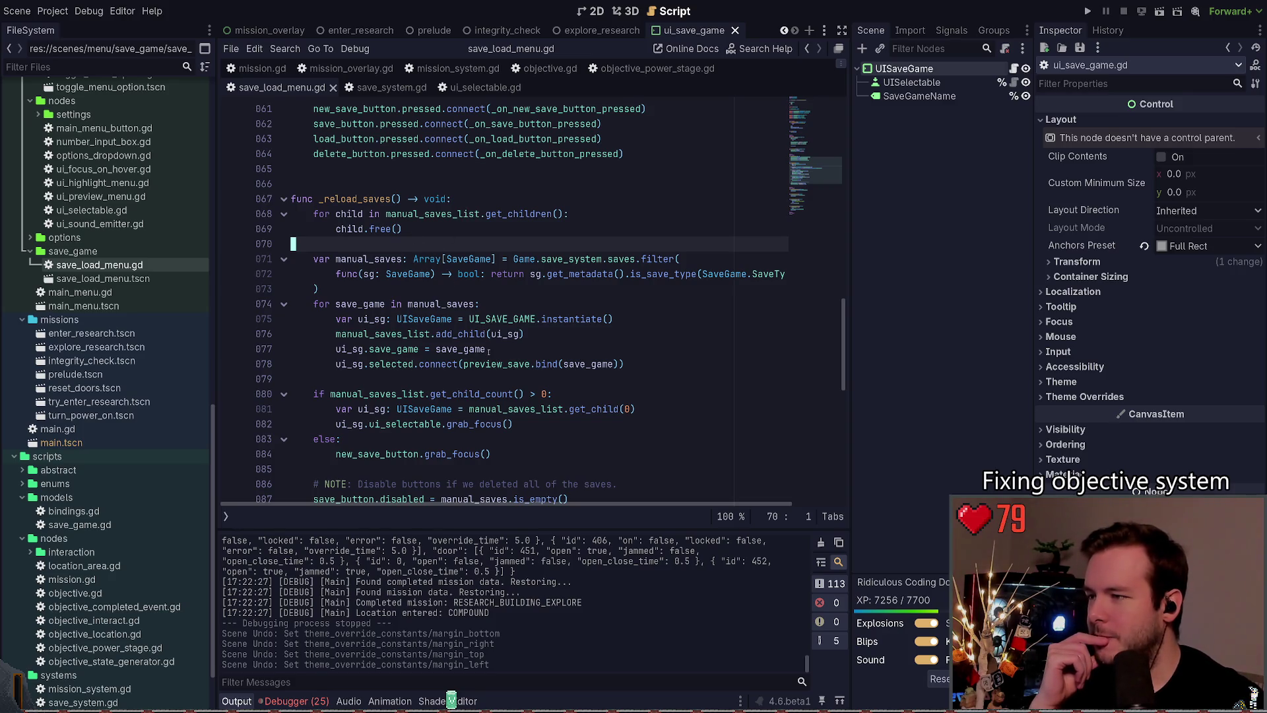
scroll(488, 351, down, 2)
drag(513, 334, 325, 332)
click(451, 342)
scroll(454, 343, down, 3)
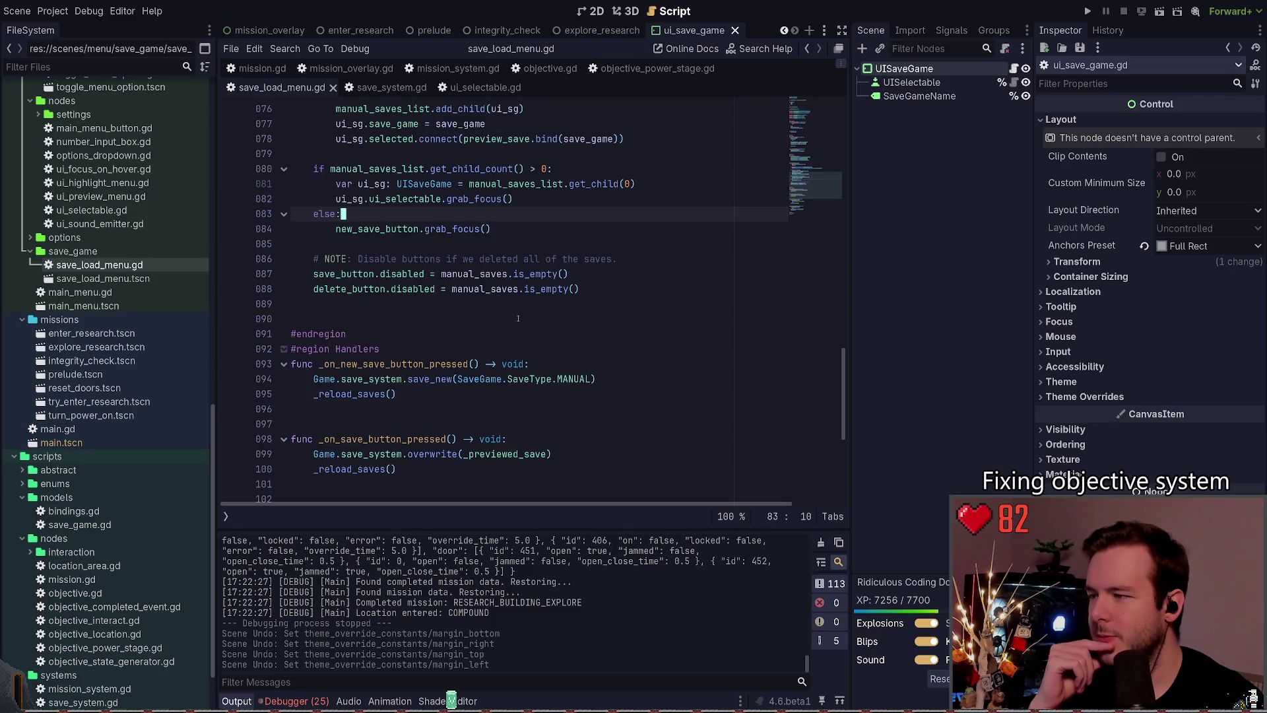
scroll(519, 319, down, 3)
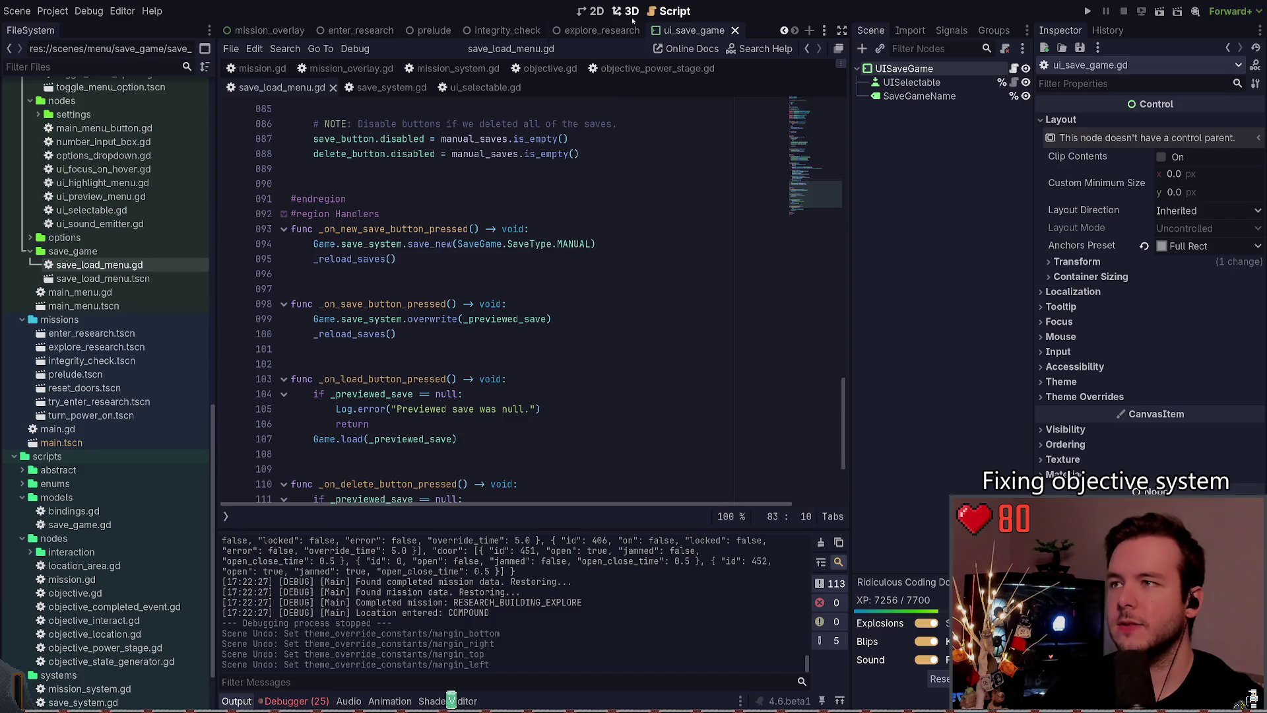
Step: In the 2D scene view, add a UIFocusOnHover child node to the UISaveGame root
key(ctrl+F2)
key(ctrl+F1)
click(924, 69)
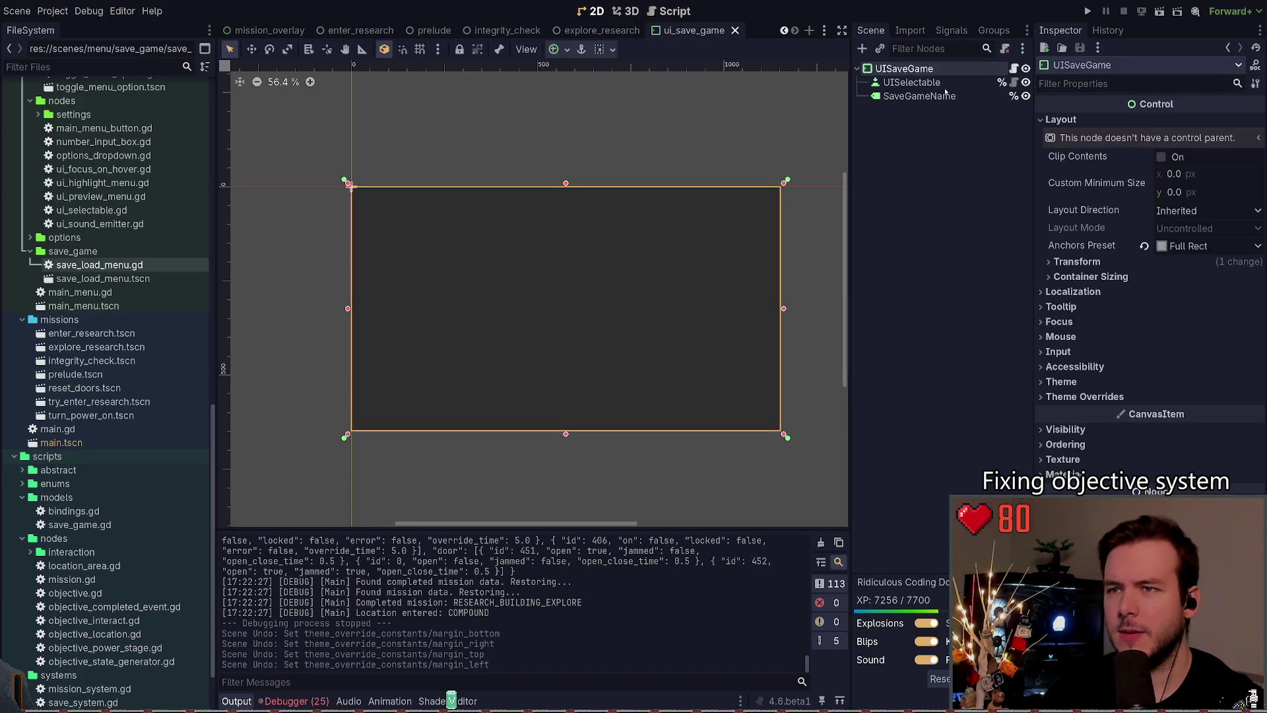
key(ctrl+a)
text(ui)
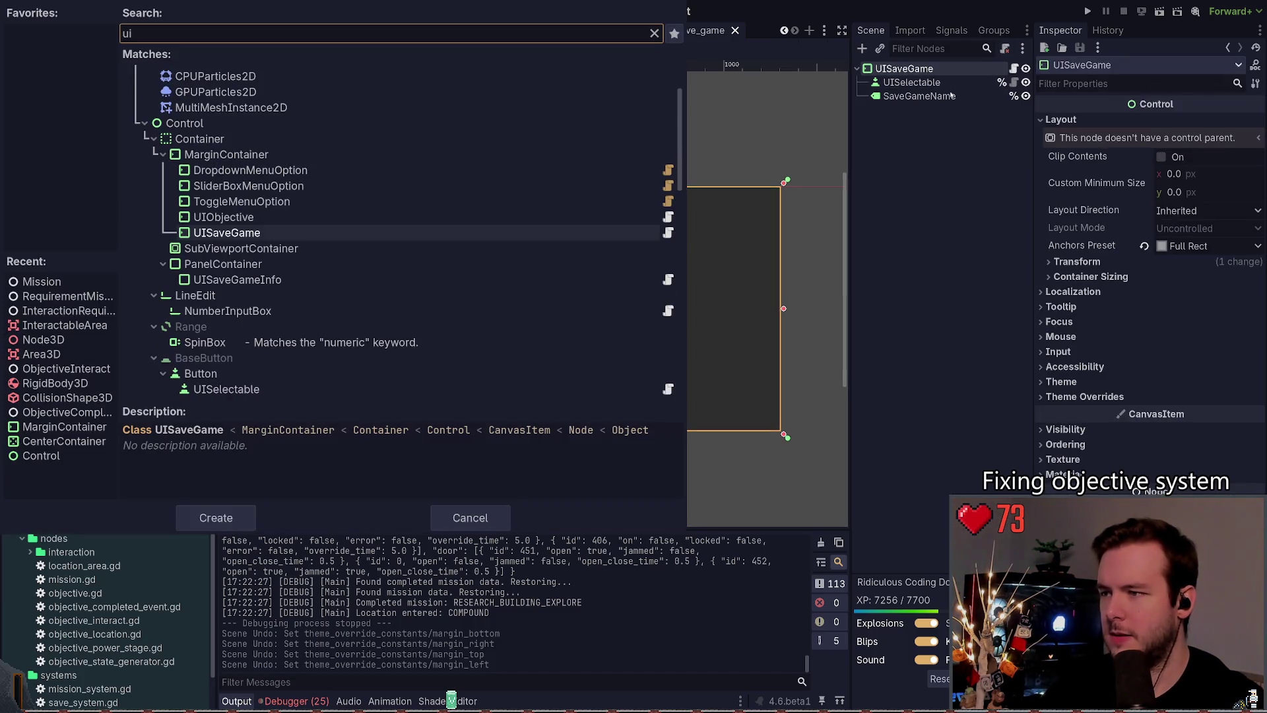
key(ctrl+a)
text(focus)
key(Return)
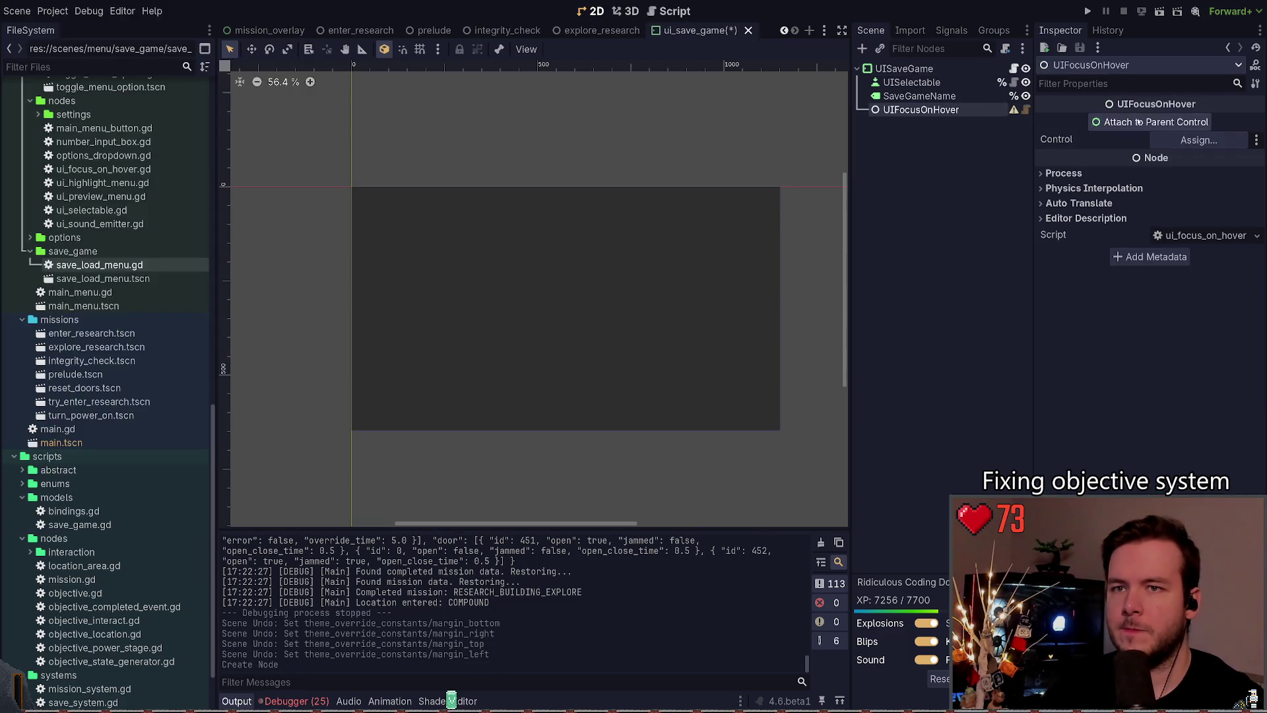
Step: Attach UIFocusOnHover to its parent control, move it under UISelectable, and save the scene
click(1156, 122)
drag(962, 113, 925, 82)
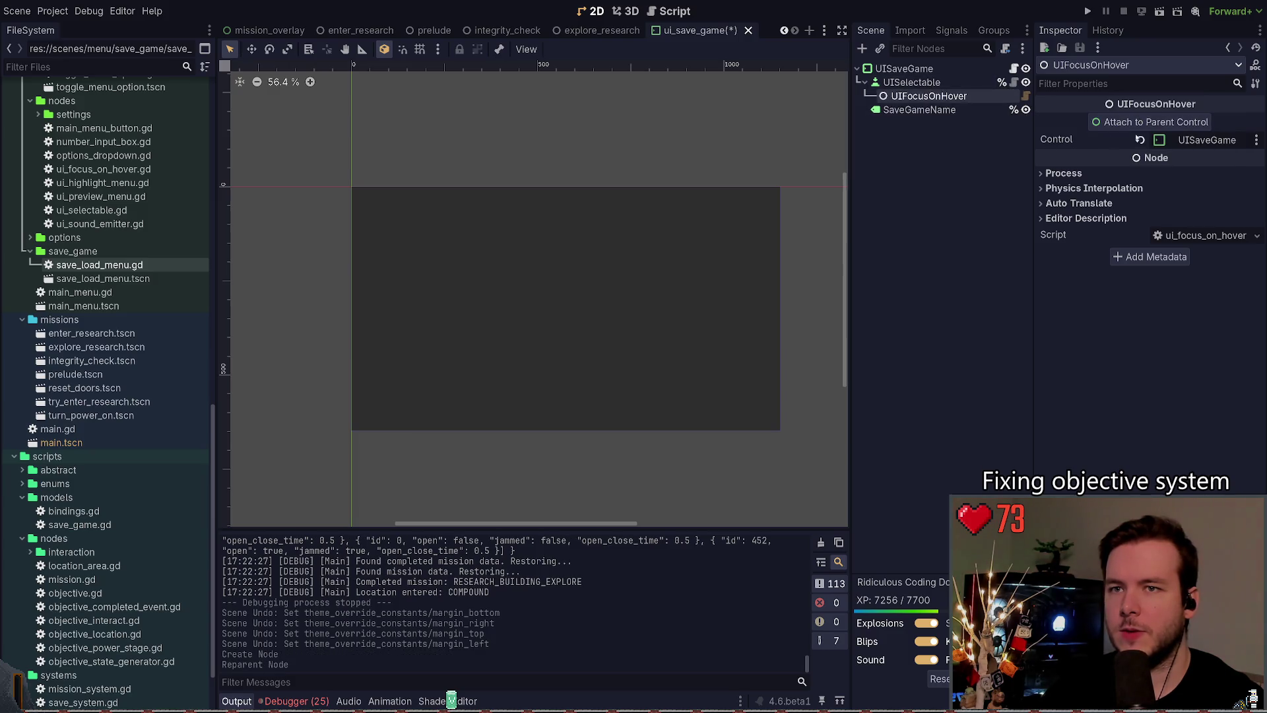
click(1026, 95)
click(488, 220)
key(ctrl+s)
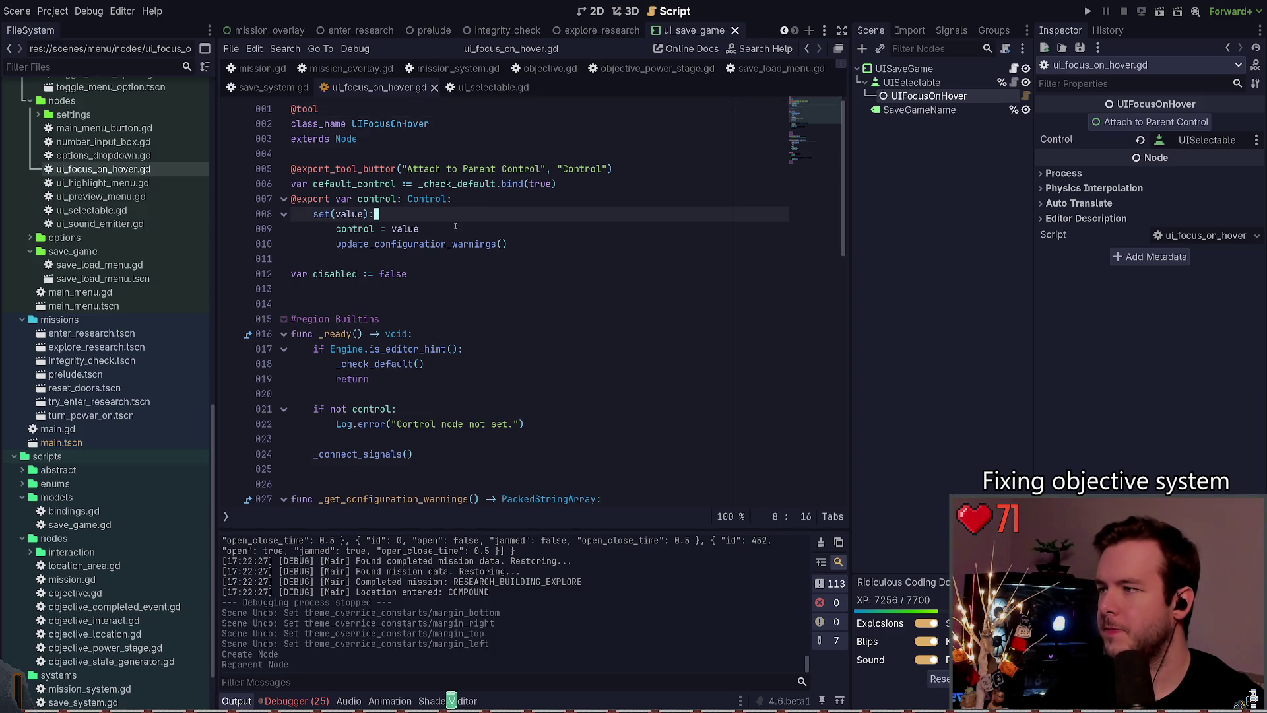
Step: Run the project with F5 to test hover focus
scroll(468, 227, down, 8)
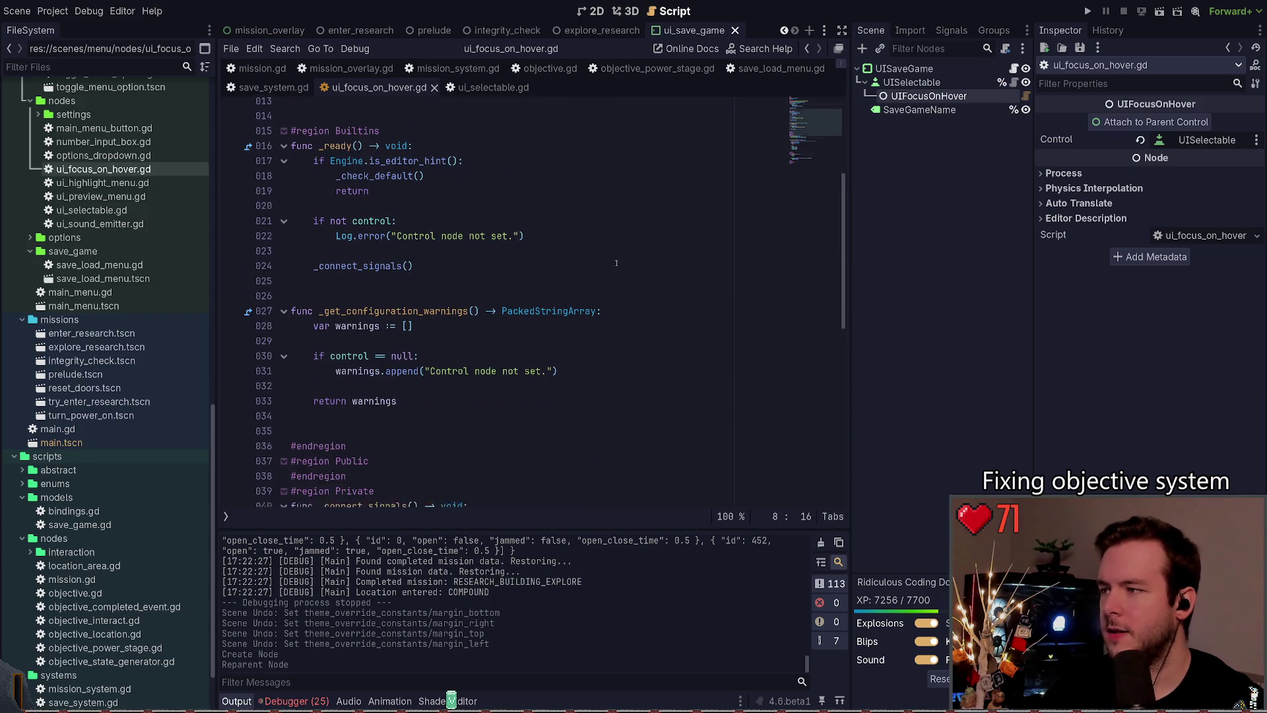
scroll(535, 271, down, 2)
scroll(581, 258, down, 1)
scroll(581, 258, down, 3)
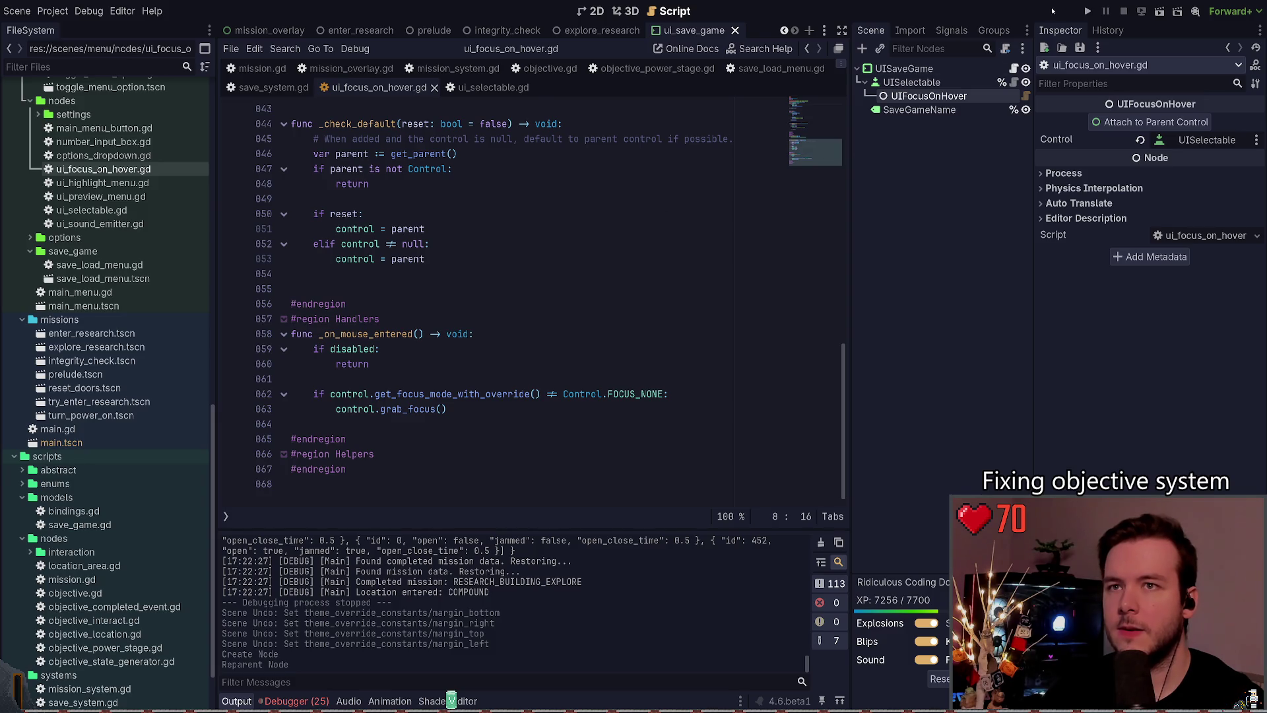
key(F5)
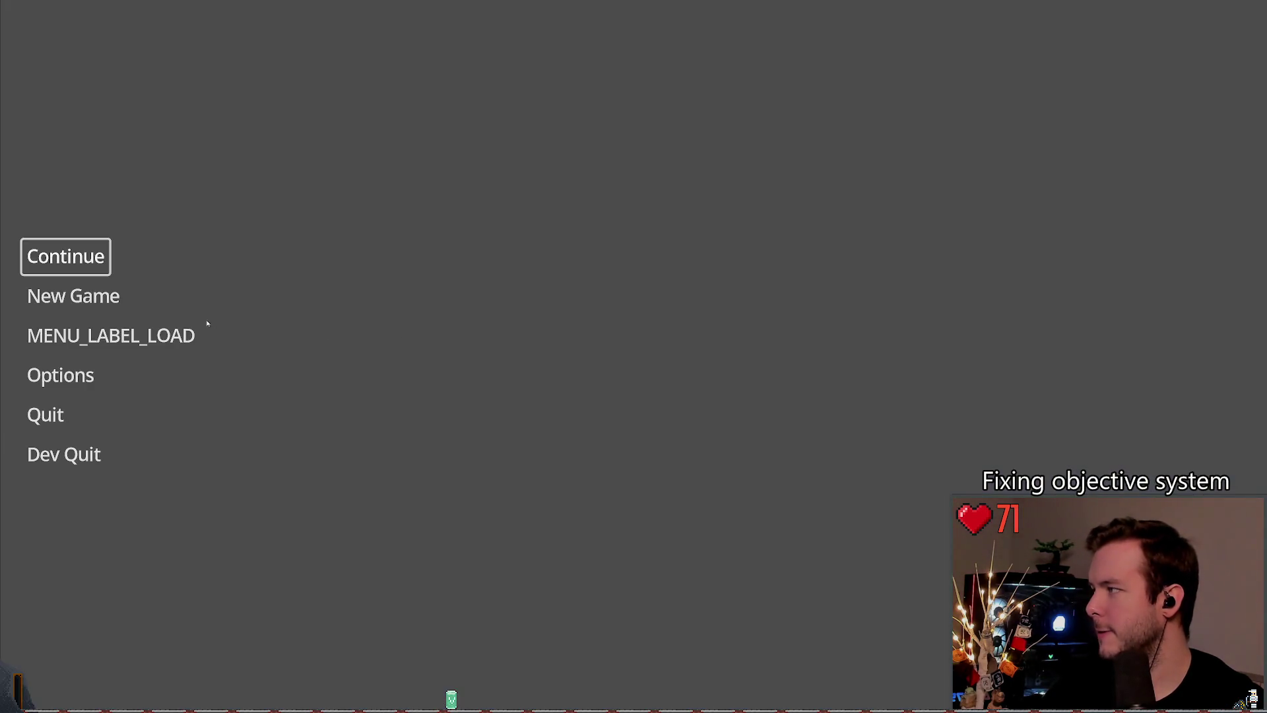
Step: In the running game, open the MENU_LABEL_LOAD panel, scroll through the saved games, then close and reopen it
click(99, 335)
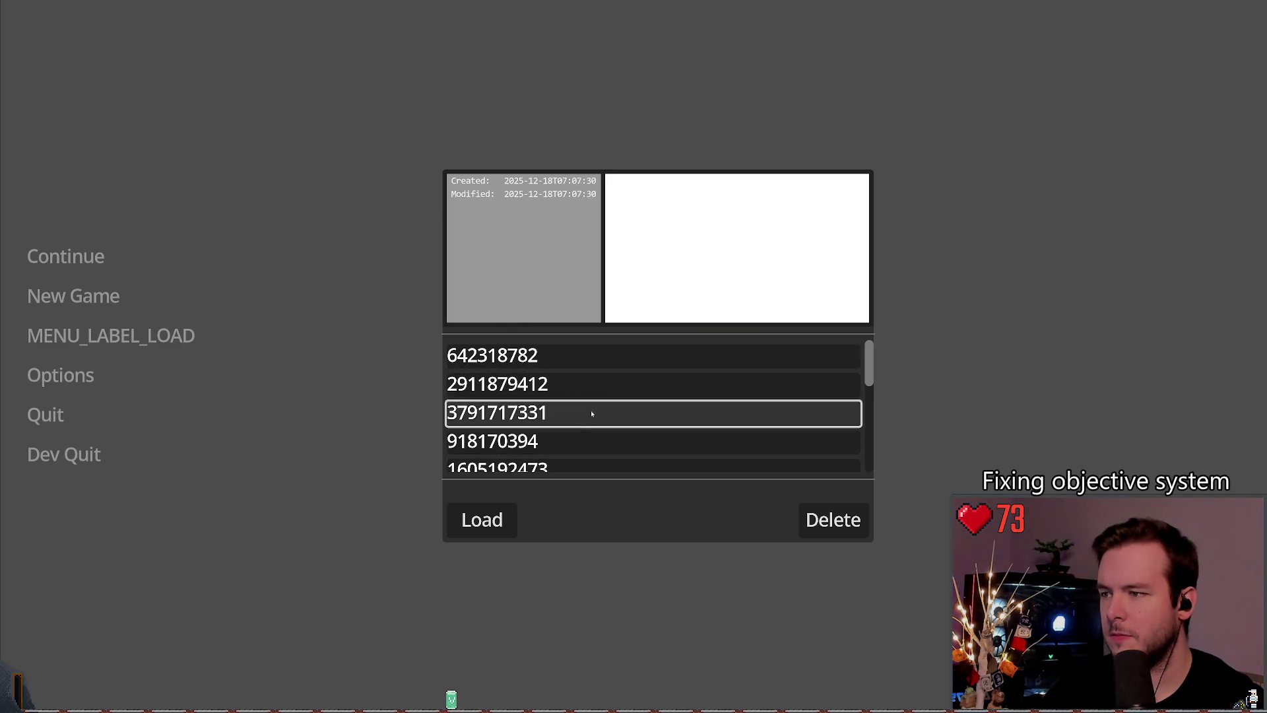
scroll(590, 400, down, 8)
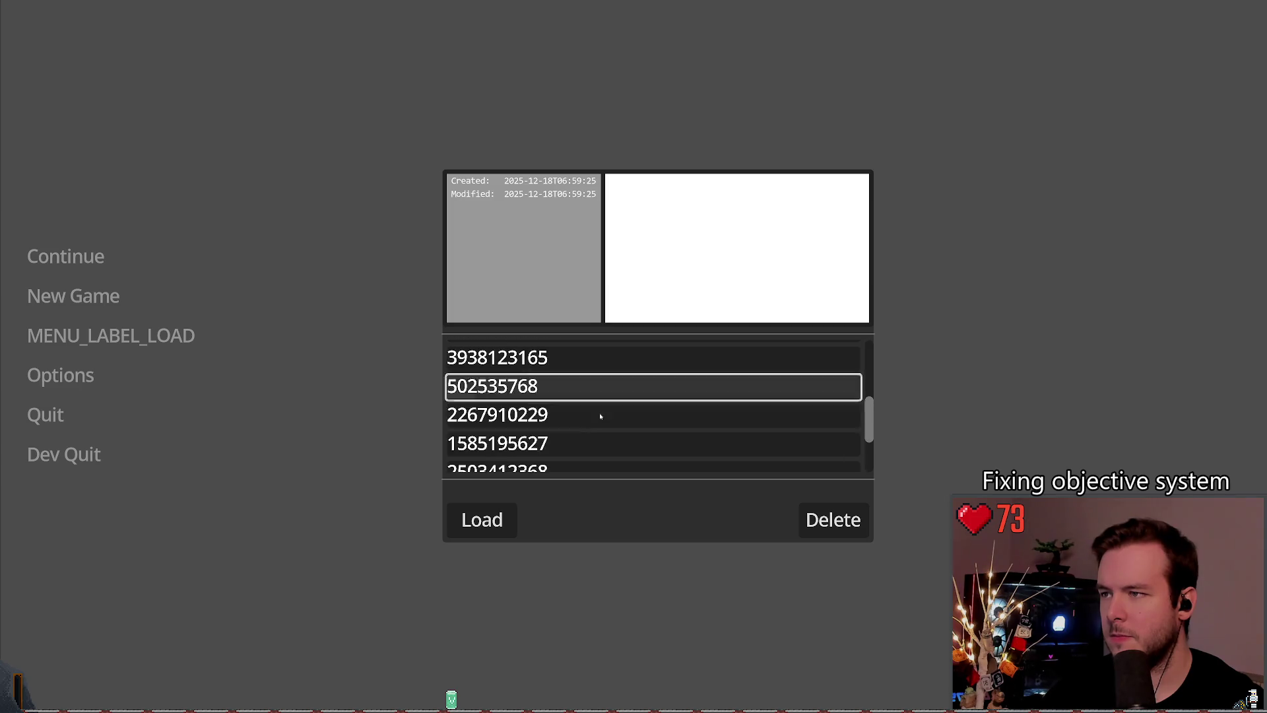
scroll(612, 382, down, 1)
scroll(613, 385, down, 2)
scroll(618, 389, up, 7)
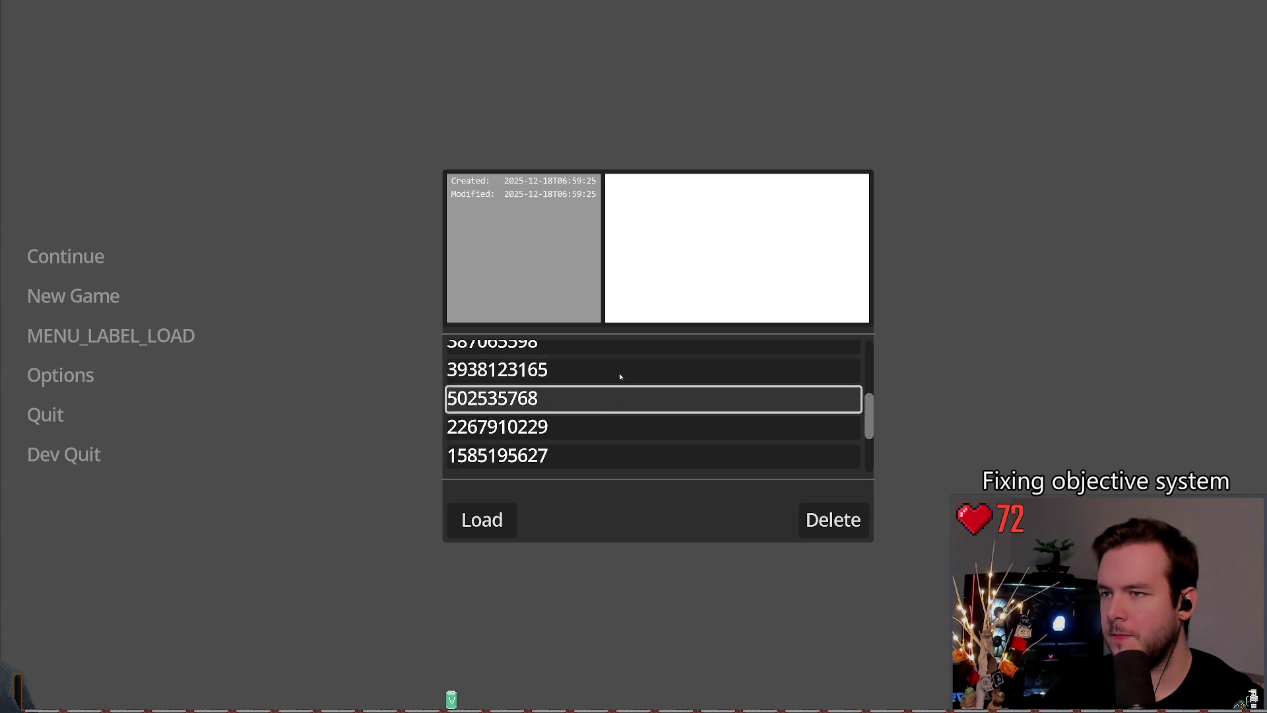
scroll(620, 377, up, 4)
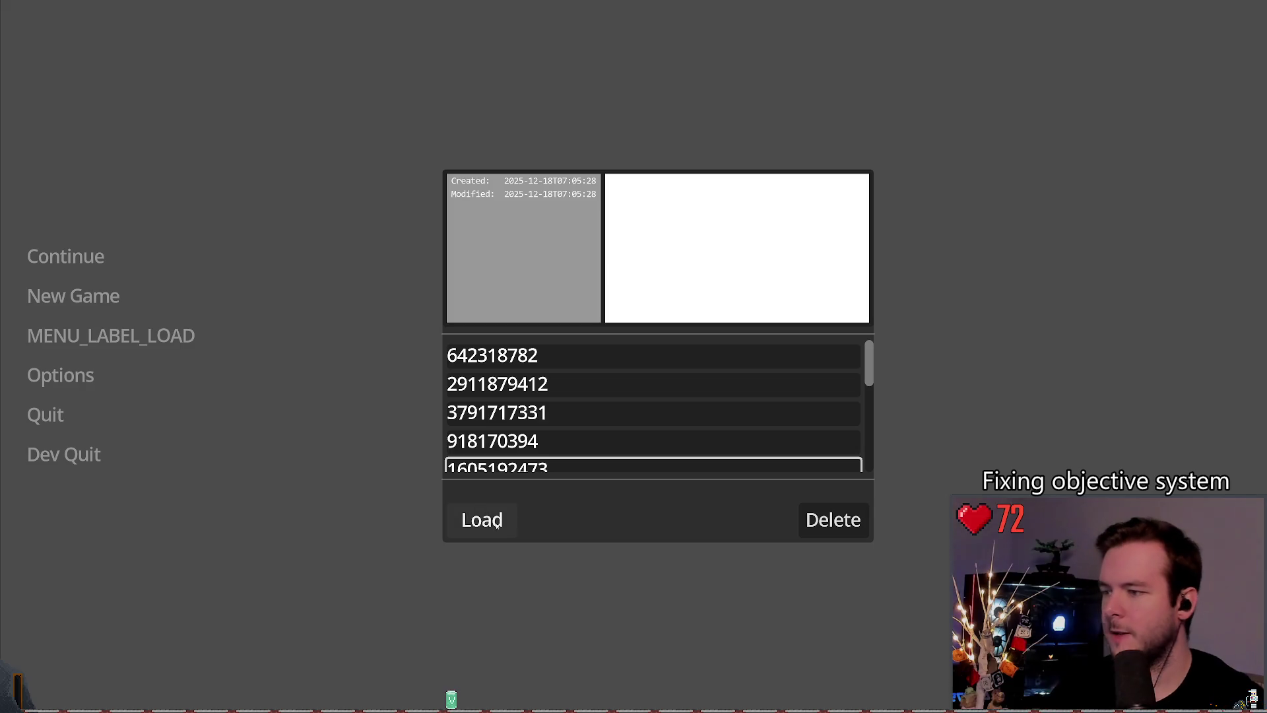
key(Escape)
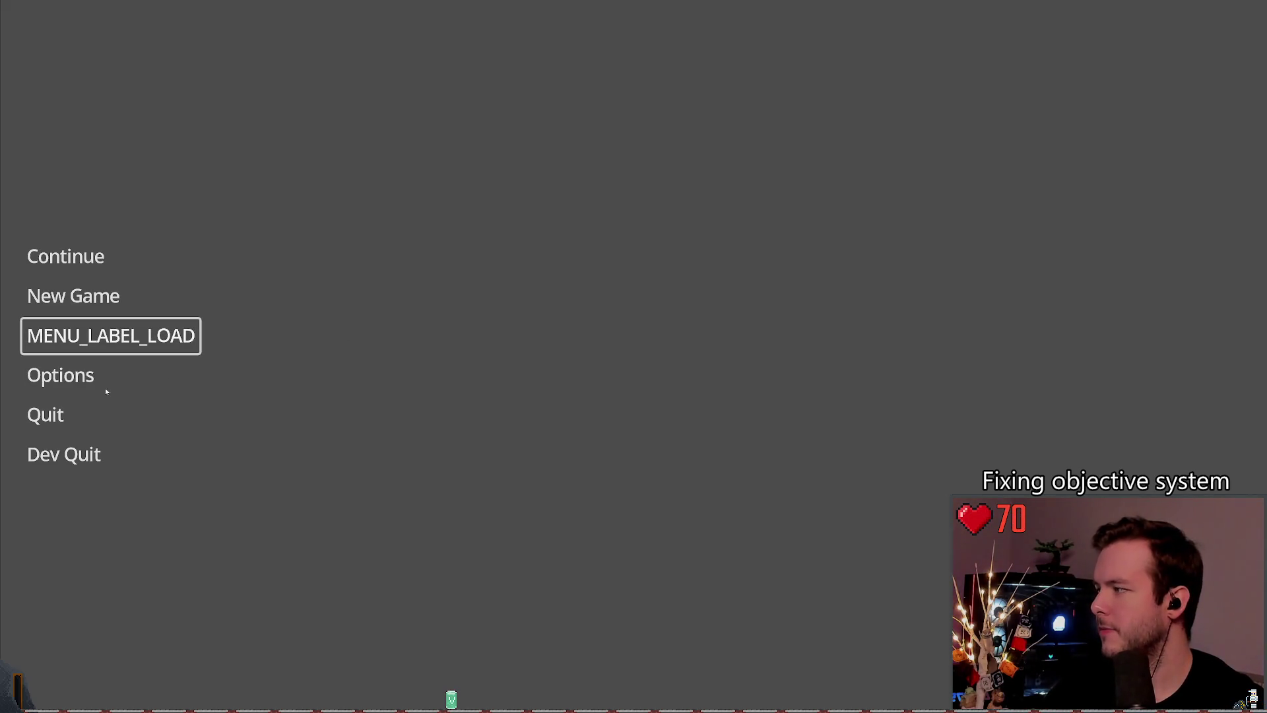
click(142, 336)
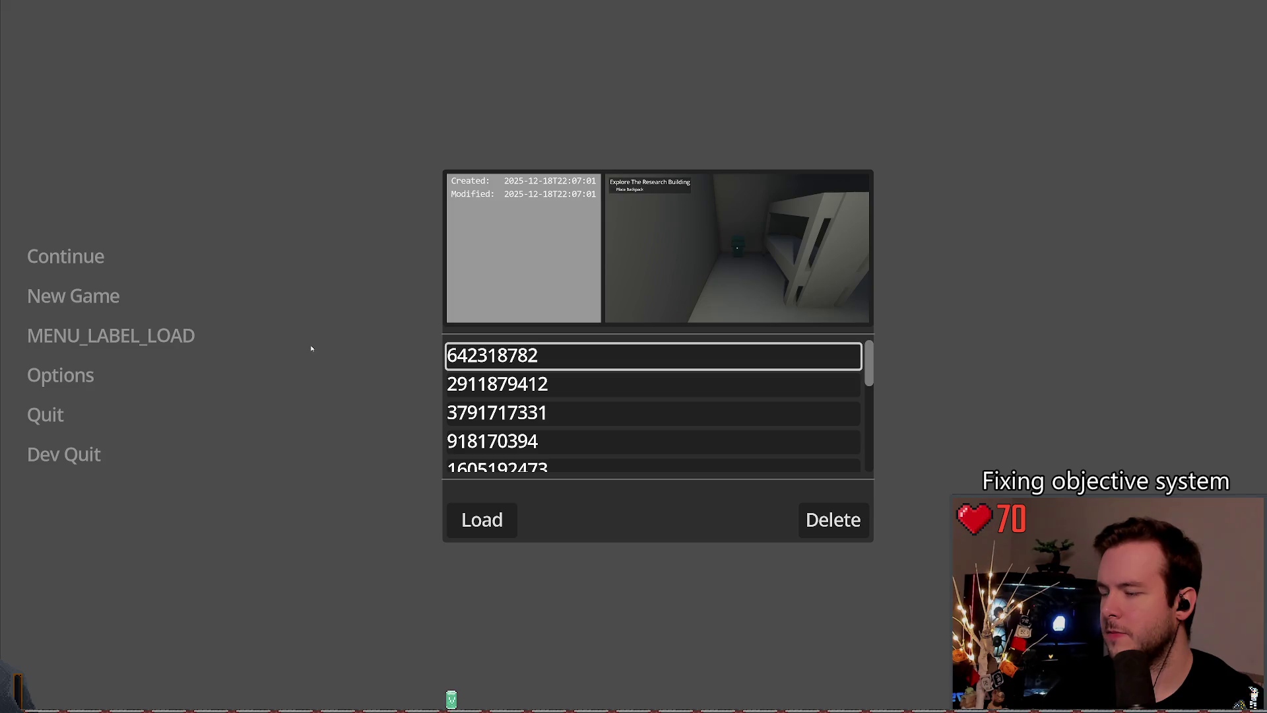
key(Escape)
Step: Quit the game and delete the UIFocusOnHover node from the UISaveGame scene
click(64, 455)
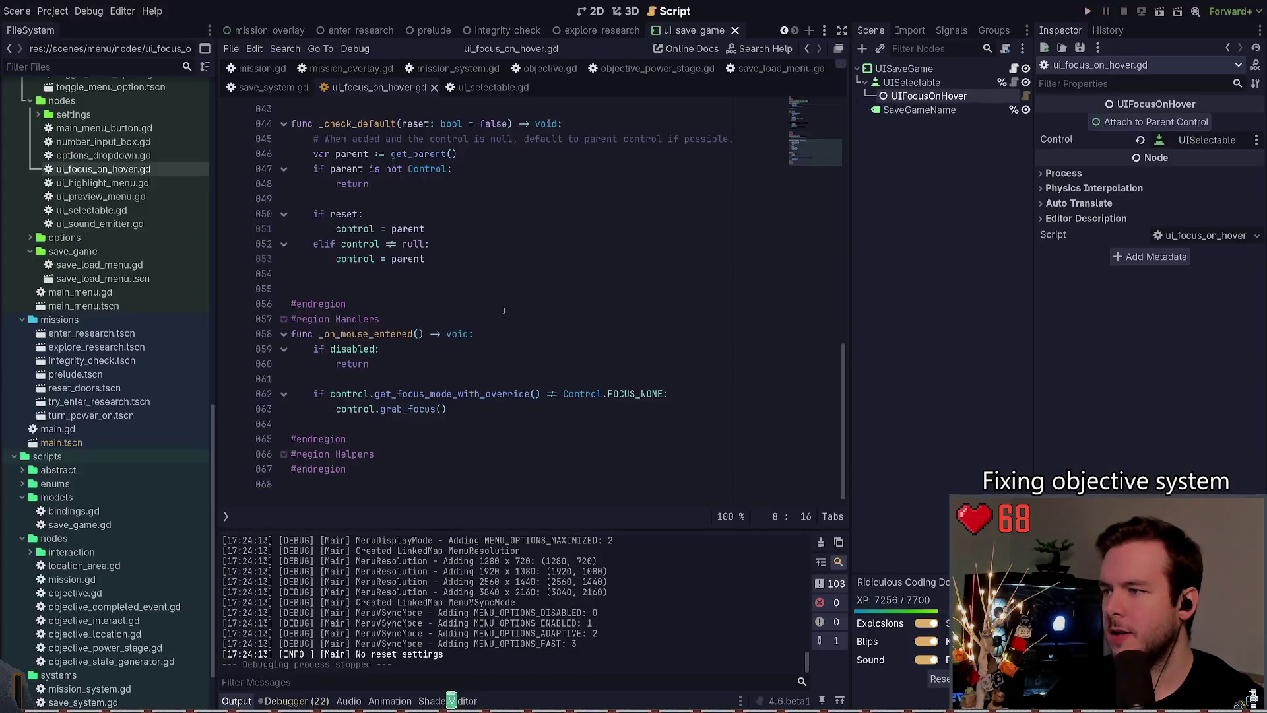
scroll(427, 321, up, 1)
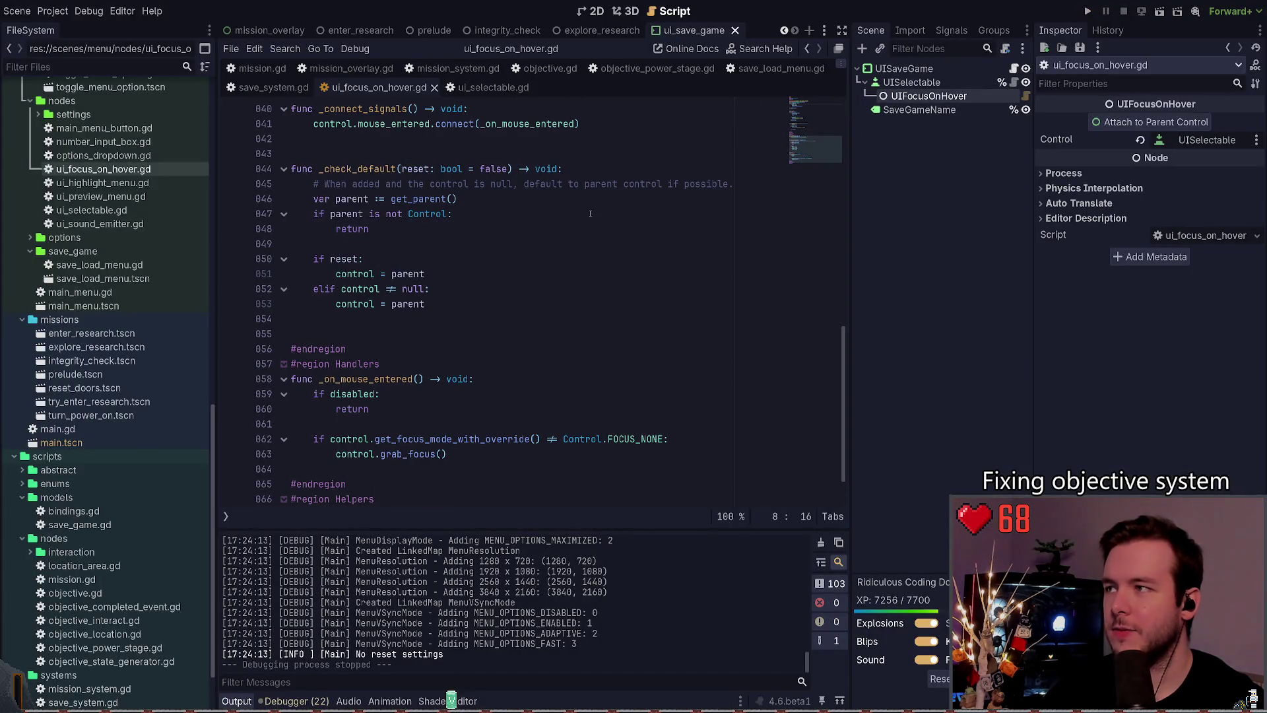
click(928, 96)
key(Delete)
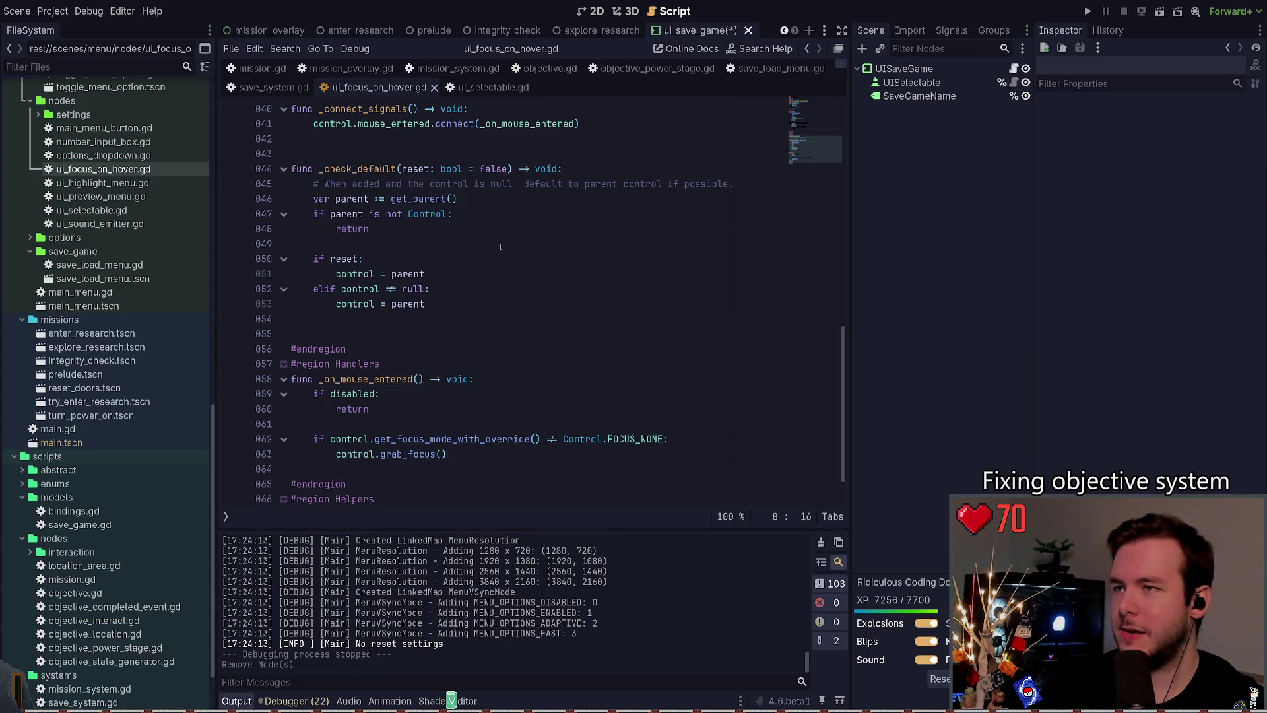
Step: Close the ui_focus_on_hover.gd and ui_selectable.gd script tabs
click(459, 323)
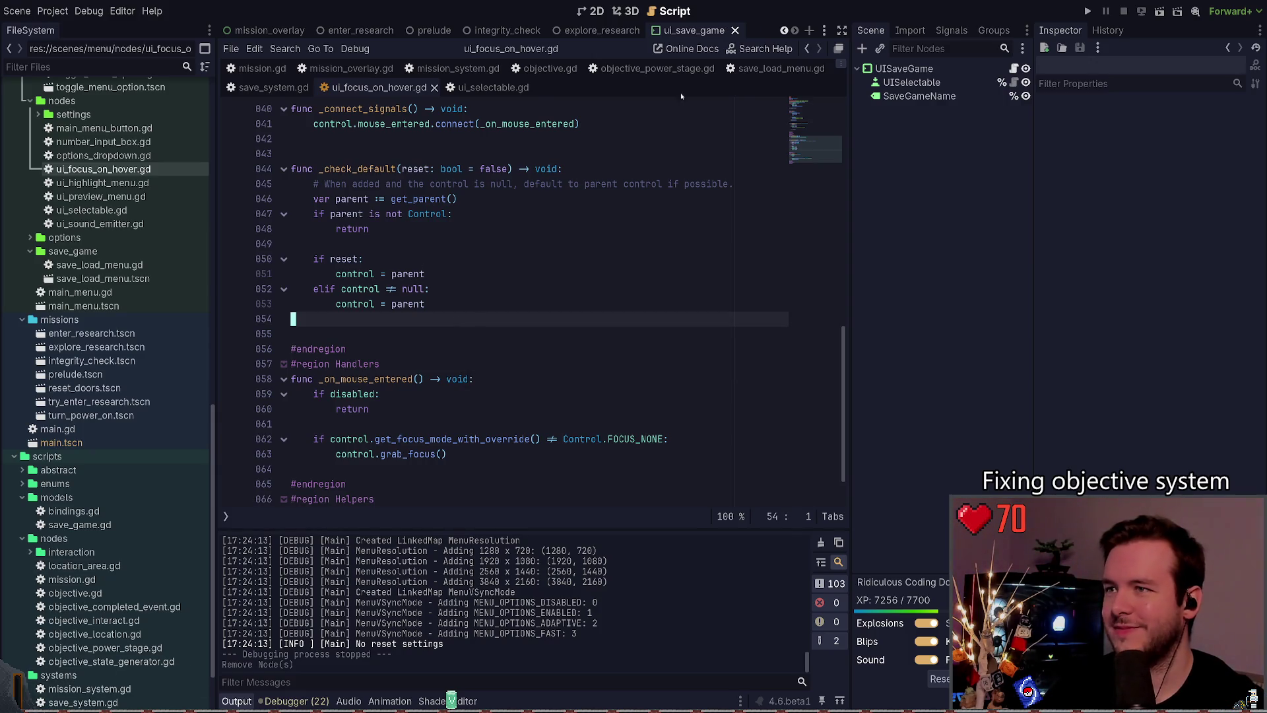
click(434, 87)
click(367, 87)
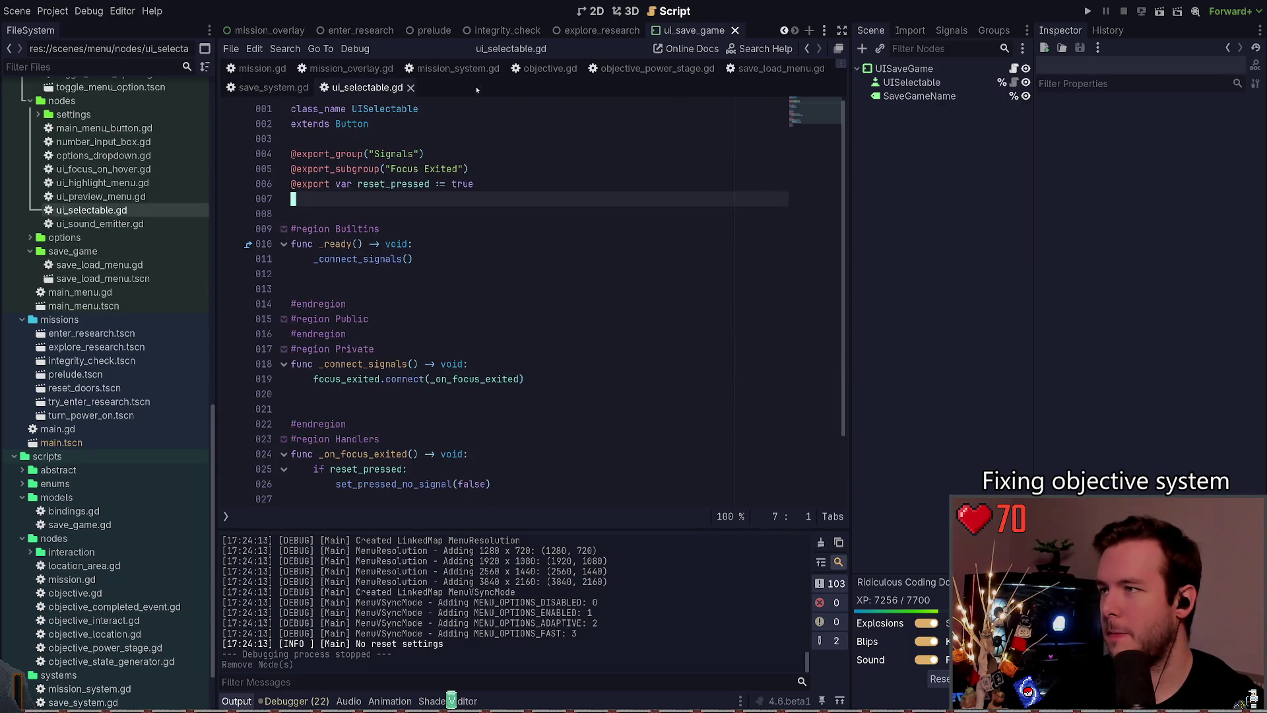
click(411, 87)
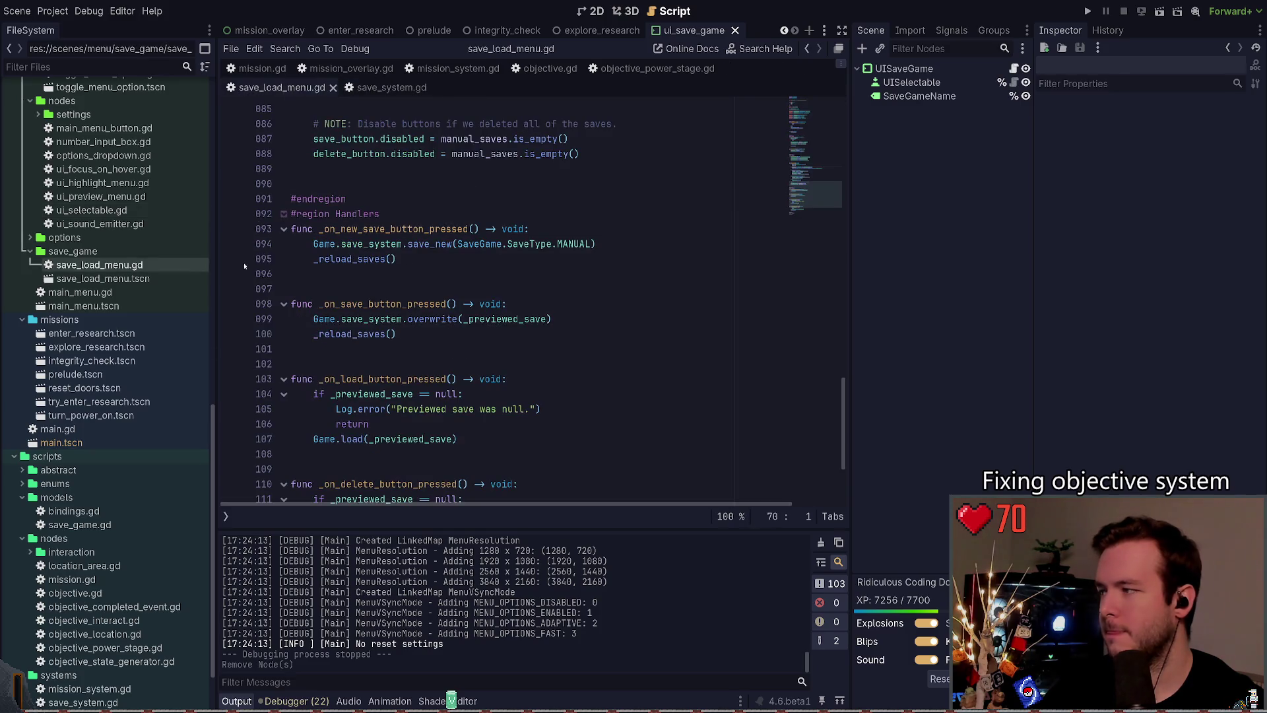
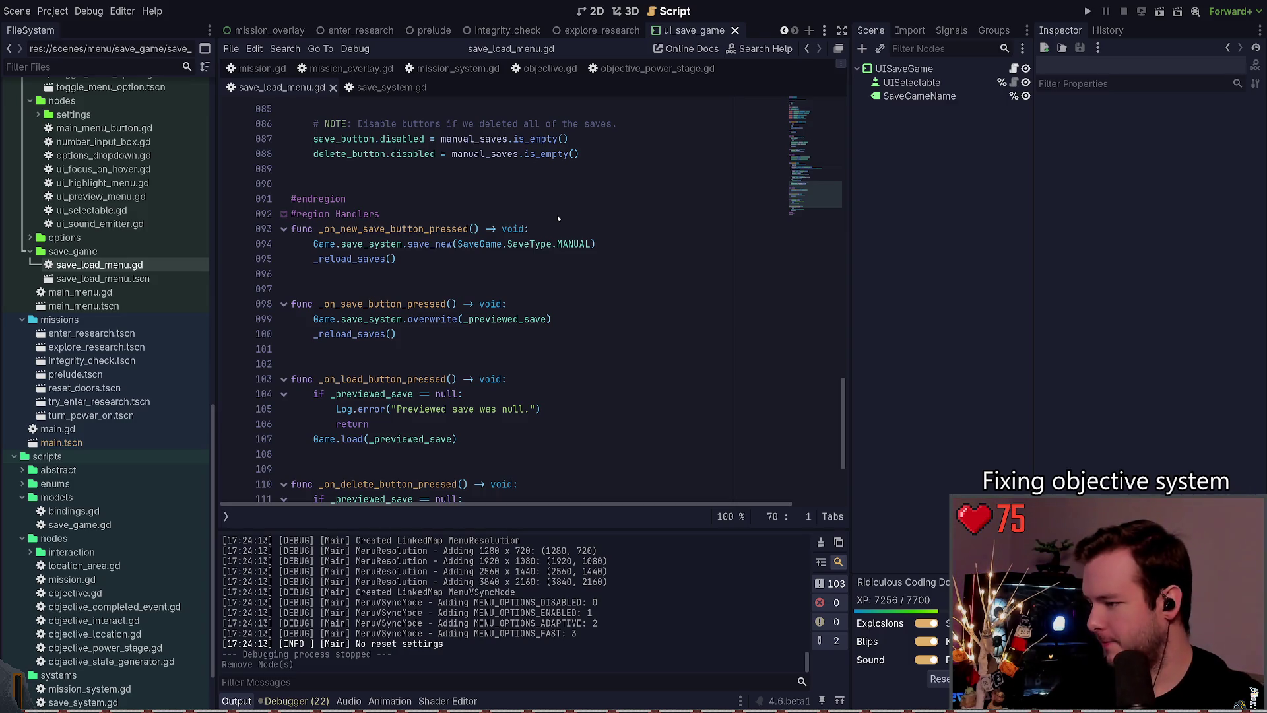
Step: Collapse the logger and addons folders in the FileSystem dock
click(405, 319)
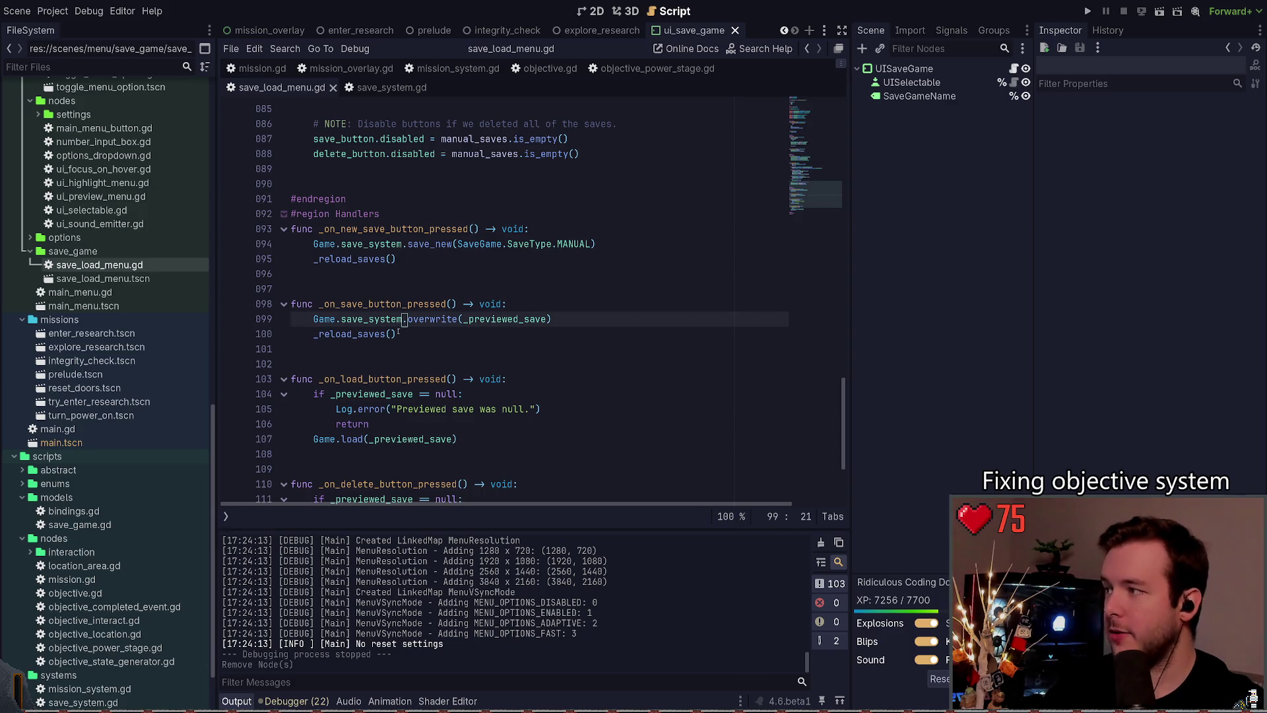
key(Up)
key(Up)
scroll(148, 389, up, 10)
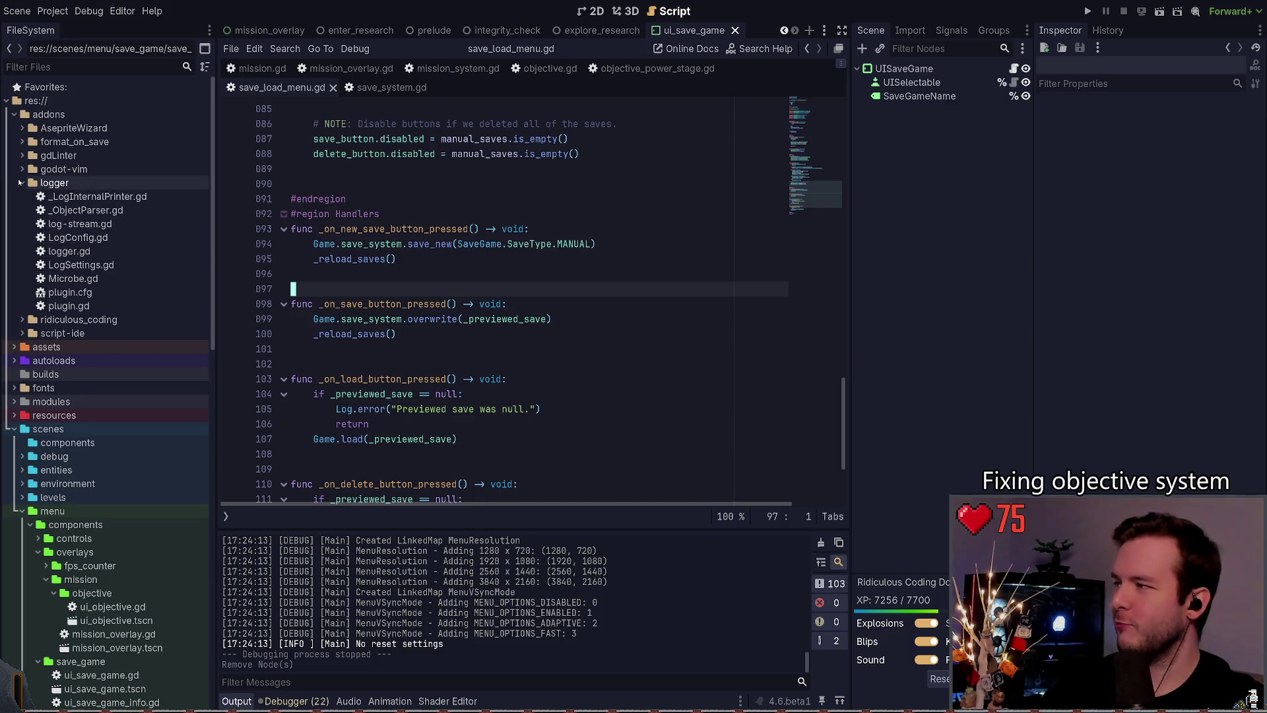
click(23, 183)
click(13, 113)
key(Up)
key(Up)
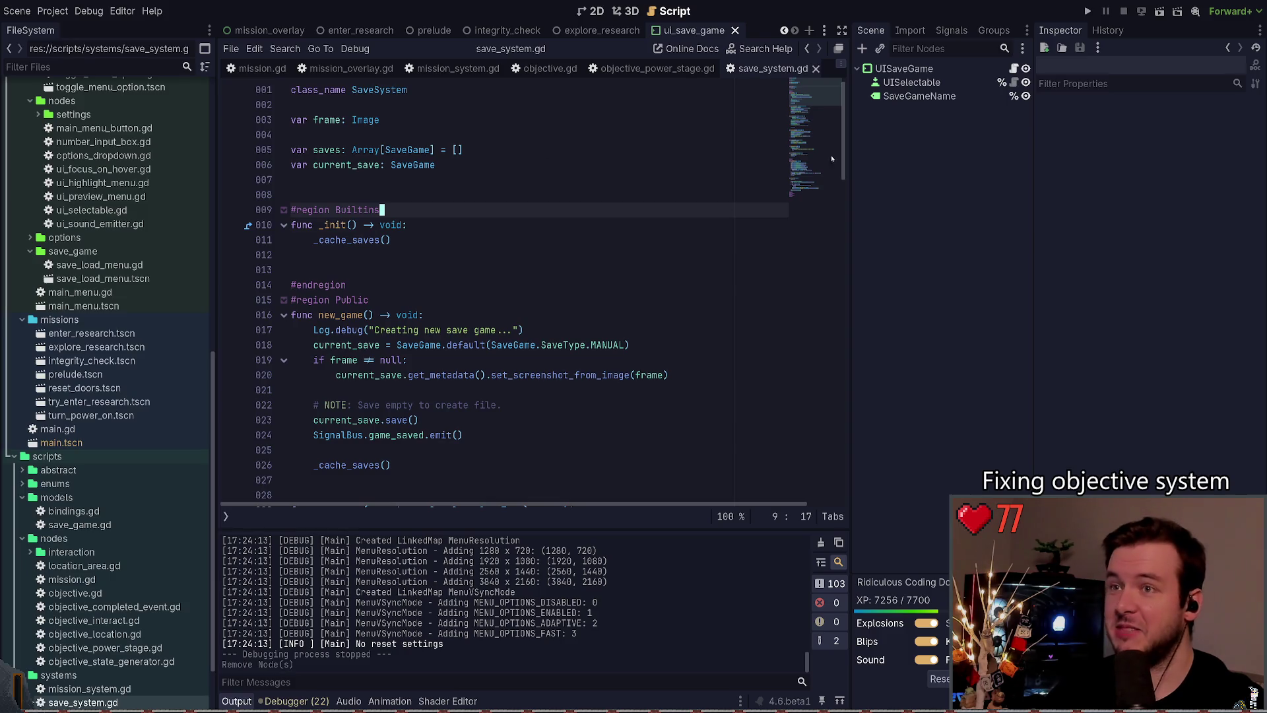
Step: Close the ui_save_game scene and review _check_mission_completed with its commented-out assert
click(734, 30)
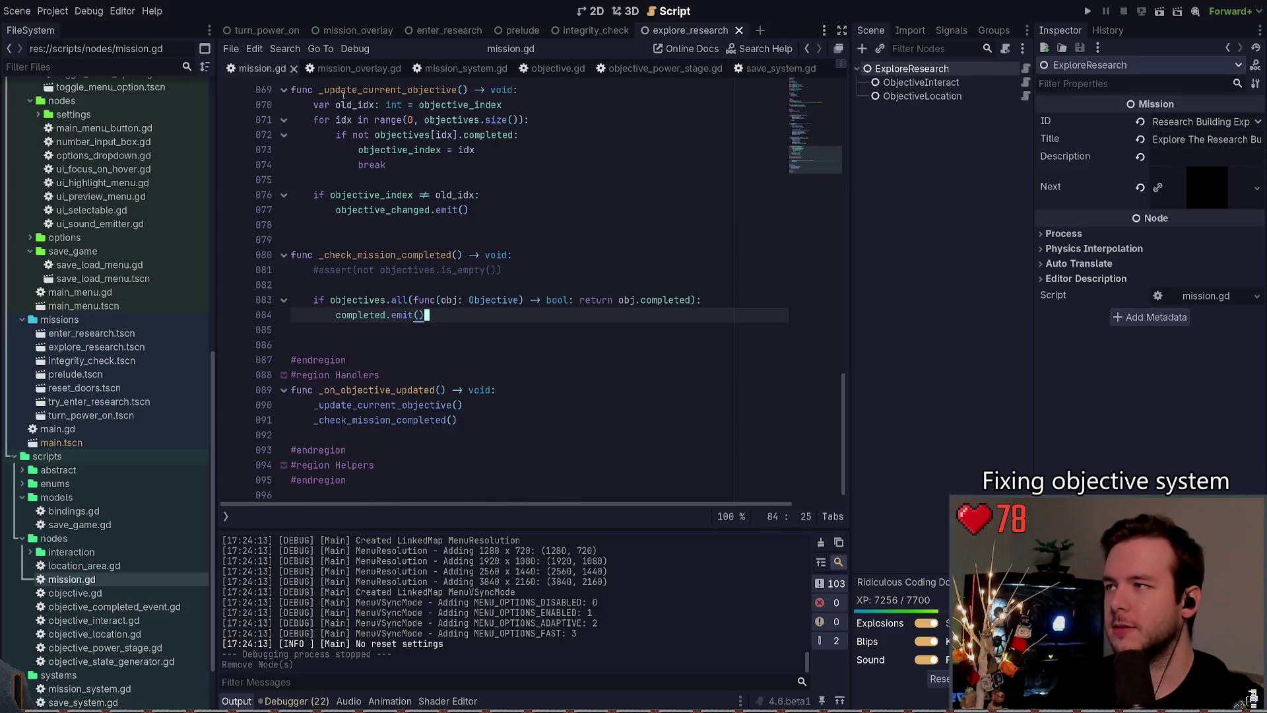
click(507, 213)
click(522, 256)
click(527, 268)
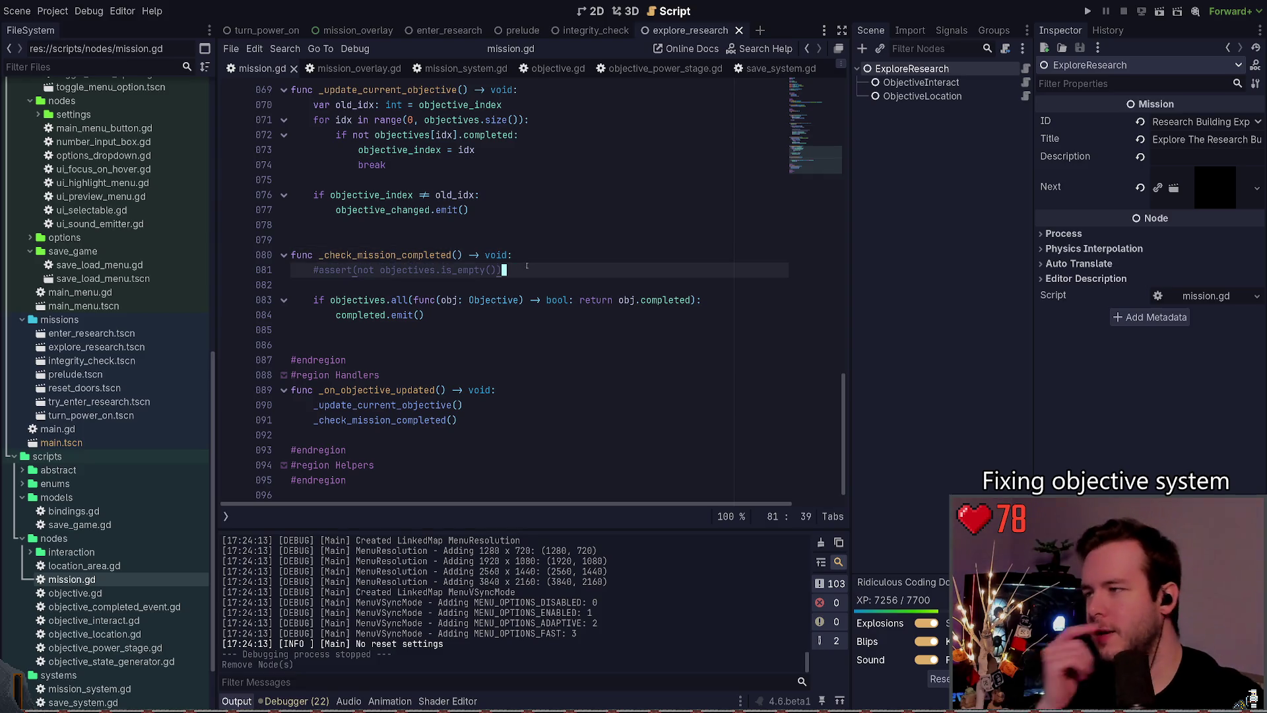
scroll(534, 258, down, 1)
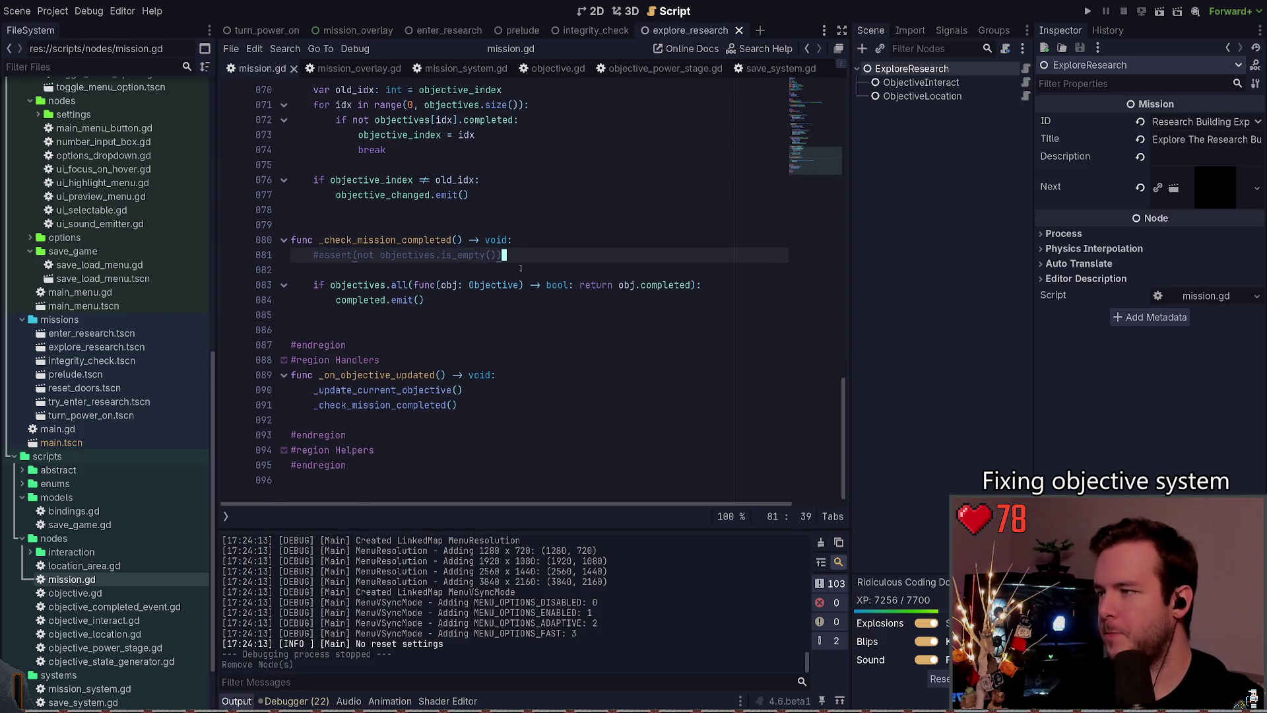
scroll(521, 268, up, 1)
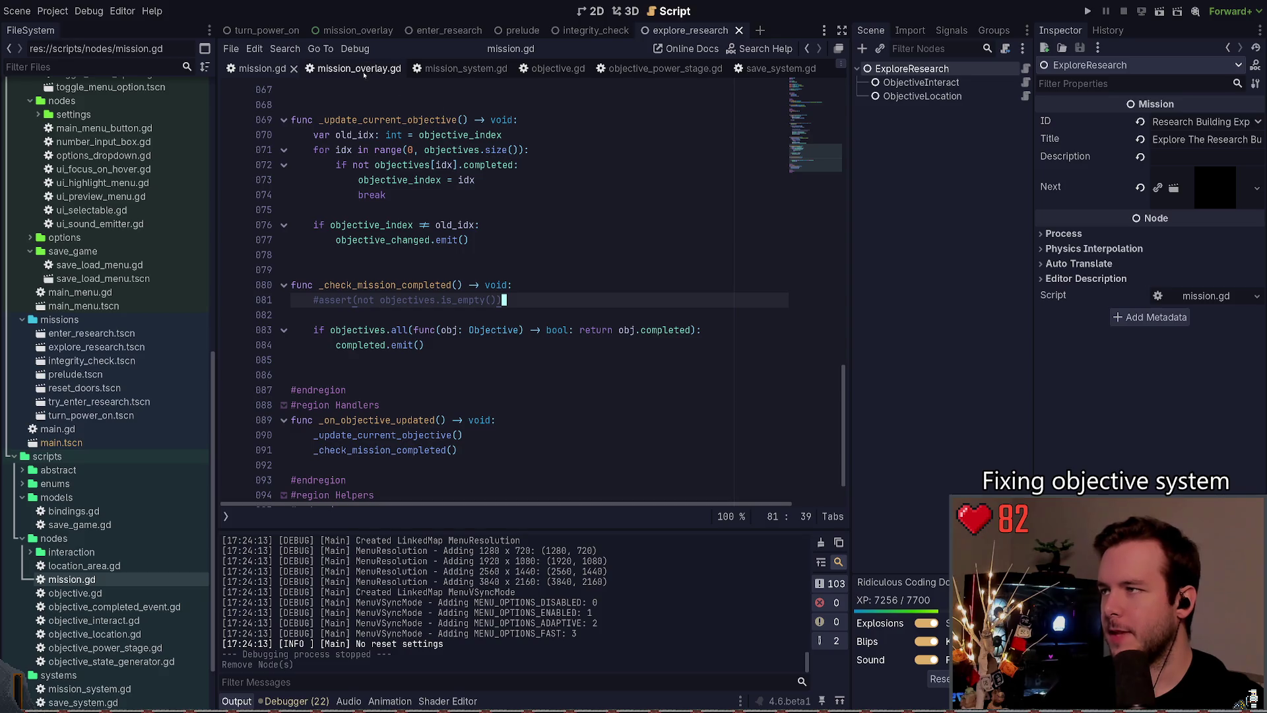
click(463, 68)
scroll(505, 293, up, 10)
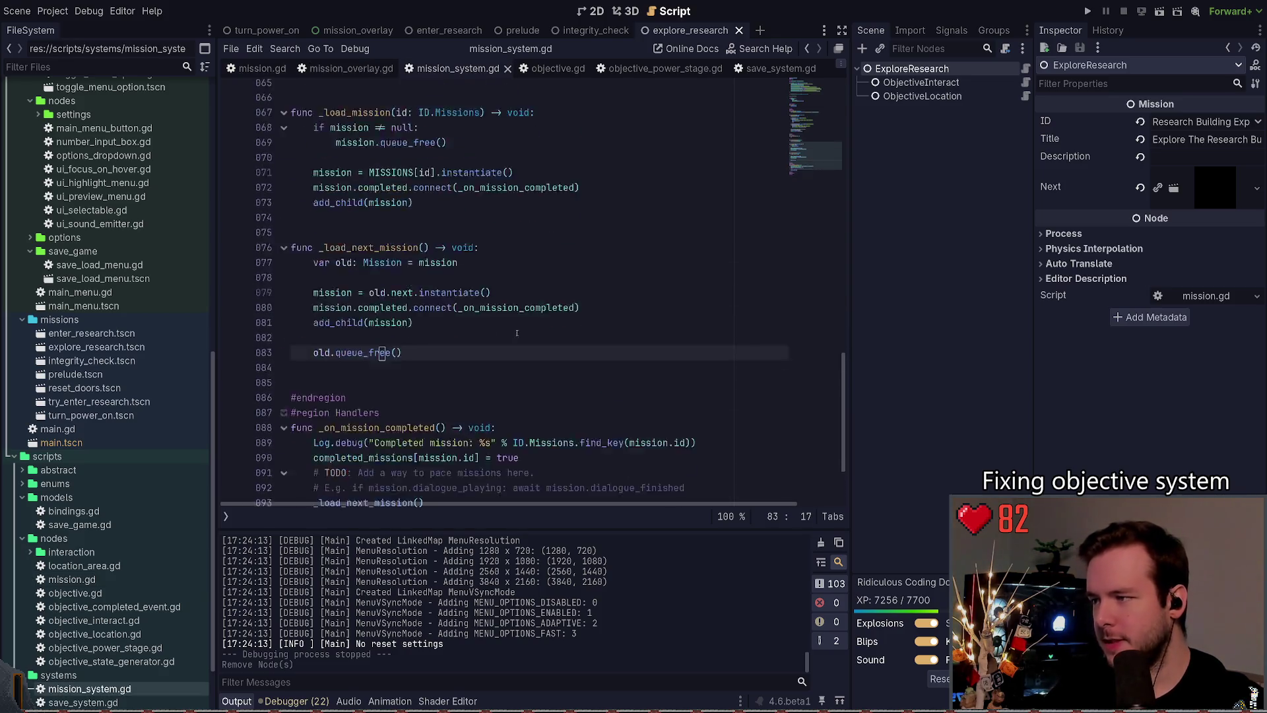
scroll(442, 315, down, 2)
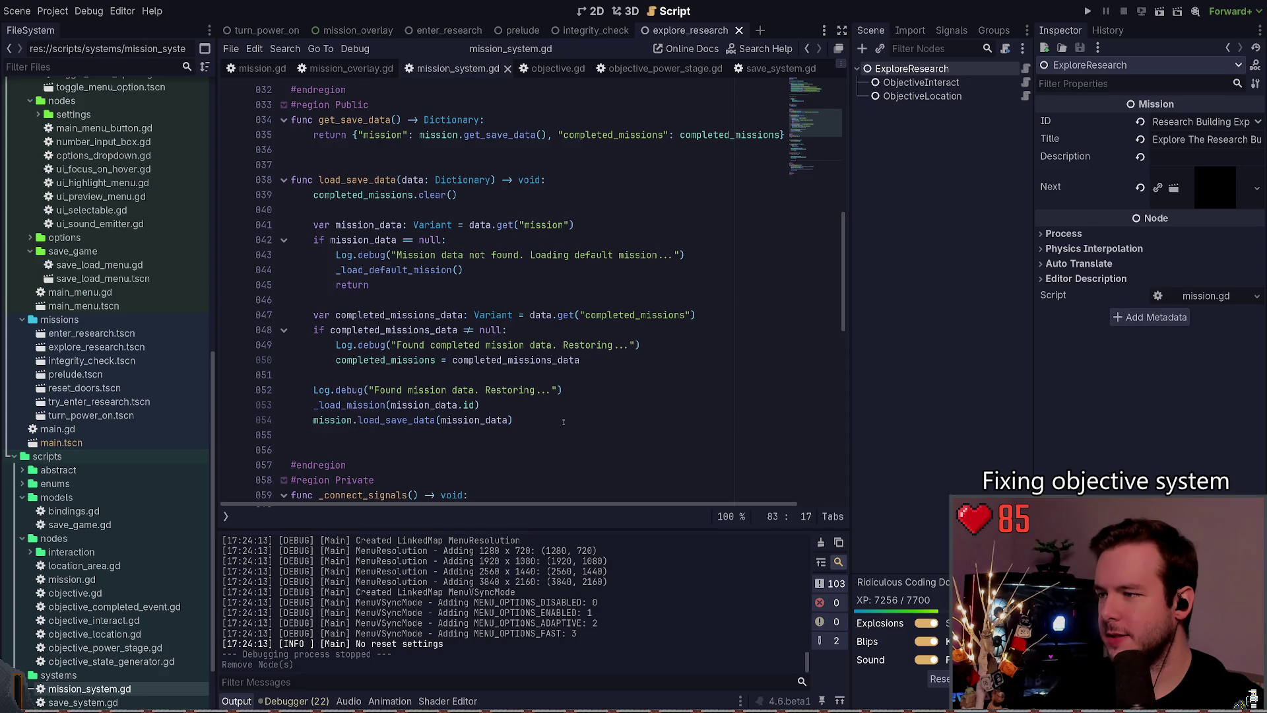
drag(521, 421, 237, 215)
click(421, 225)
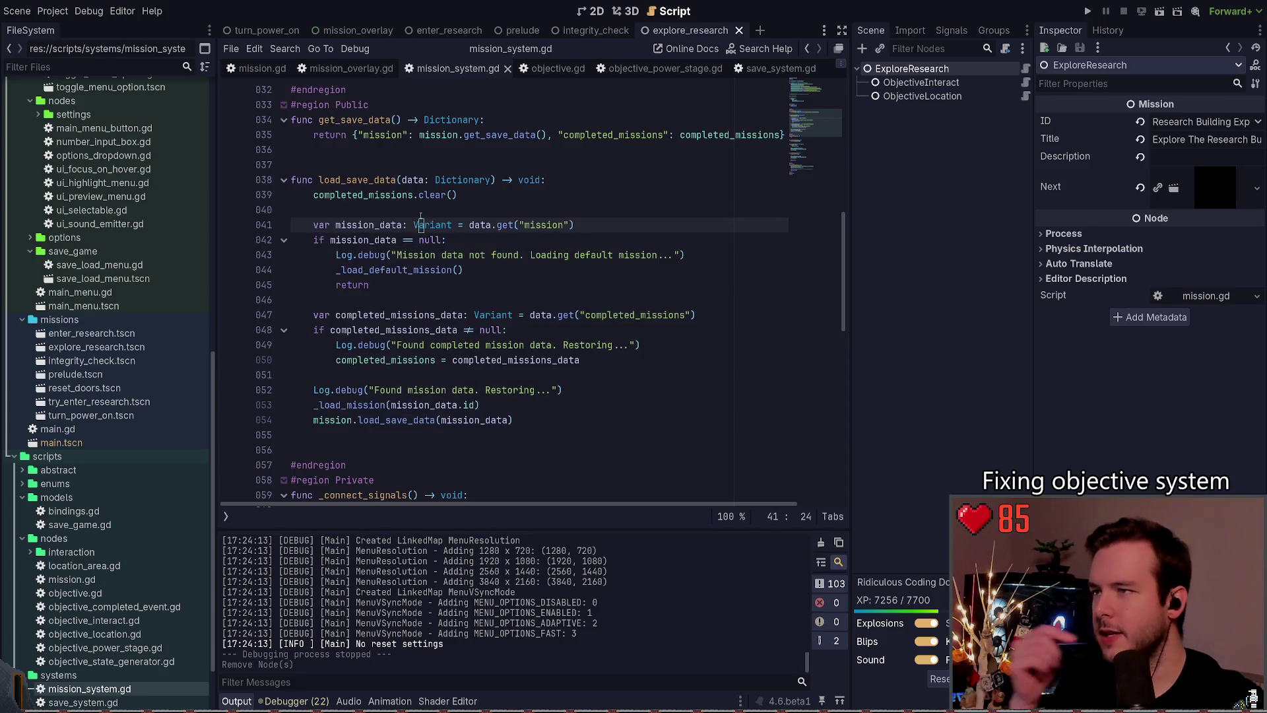
scroll(421, 218, up, 4)
scroll(522, 236, down, 2)
scroll(502, 212, up, 2)
scroll(468, 225, up, 2)
scroll(469, 237, down, 4)
scroll(469, 236, down, 2)
mouse_move(544, 406)
mouse_down()
mouse_move(370, 285)
mouse_move(297, 195)
mouse_up()
click(449, 315)
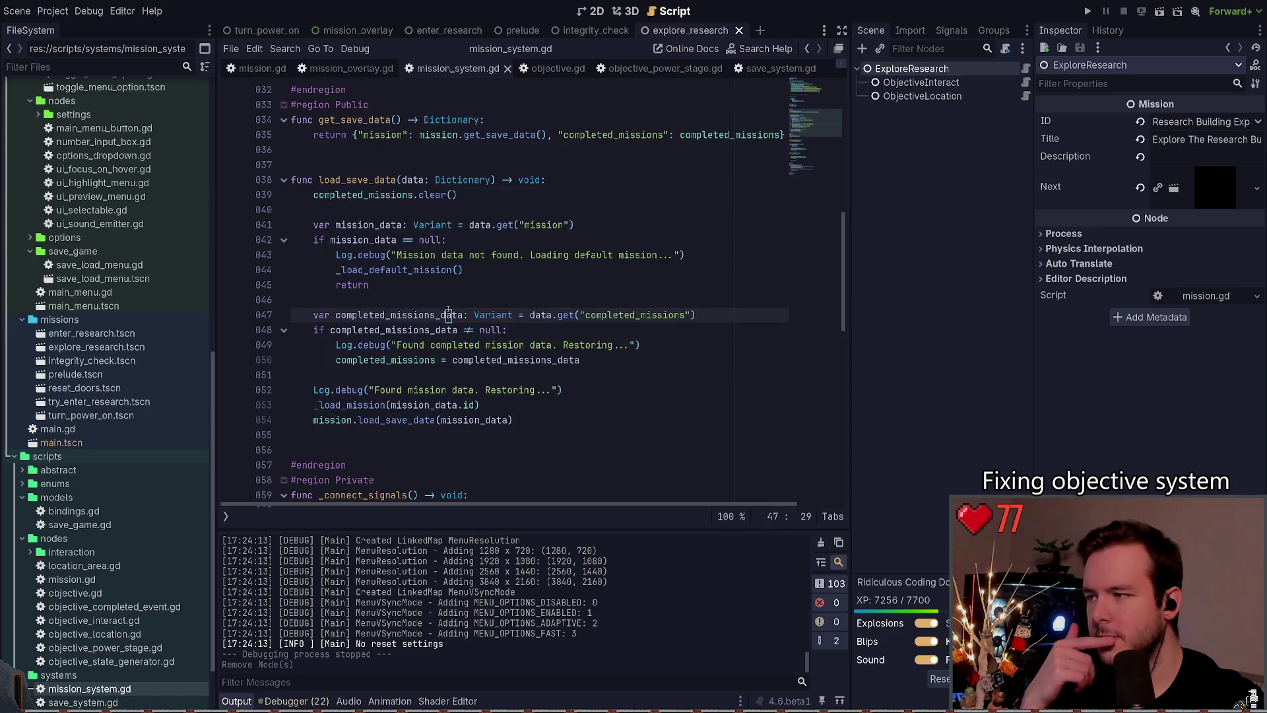
click(259, 70)
scroll(437, 252, up, 17)
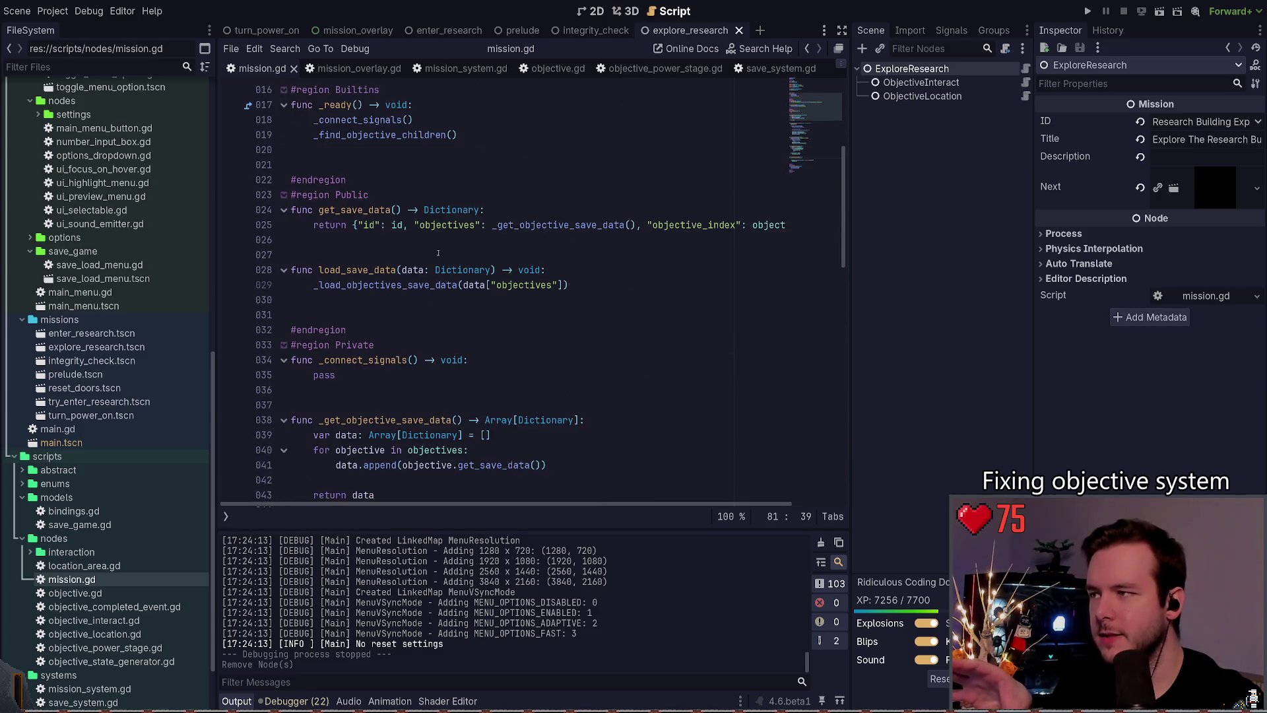
click(457, 69)
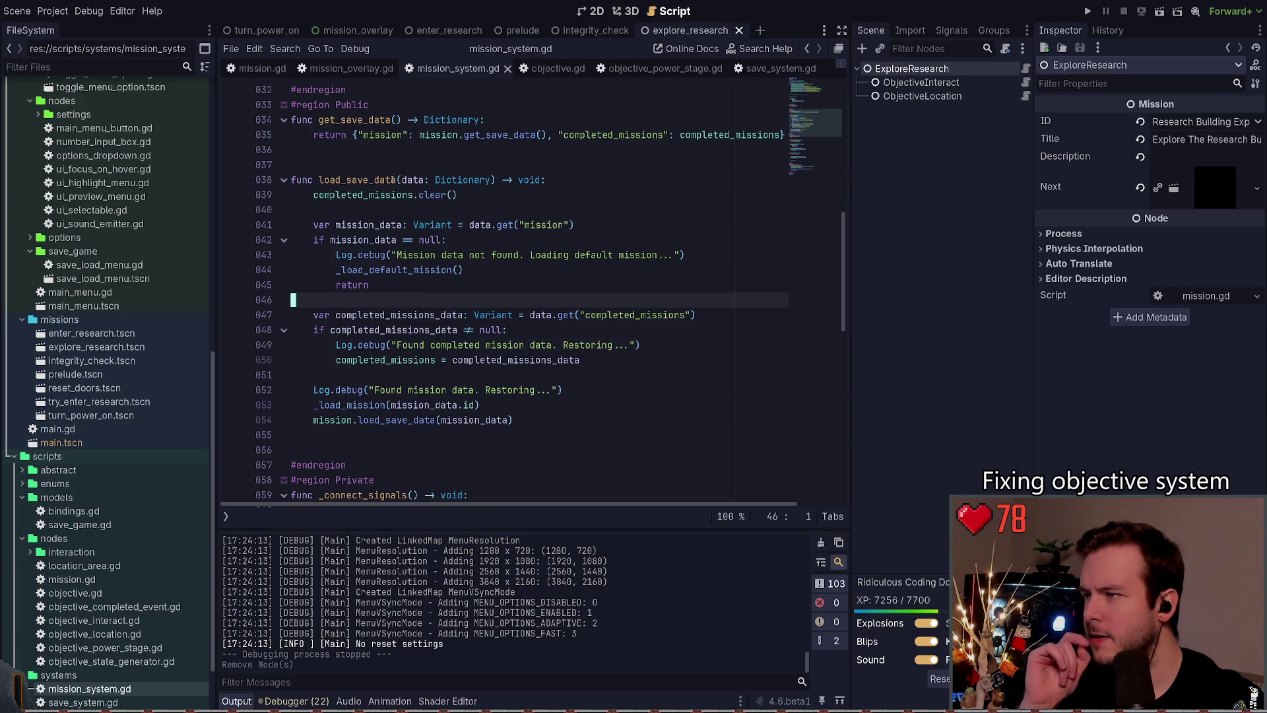
scroll(357, 198, down, 10)
scroll(357, 198, up, 4)
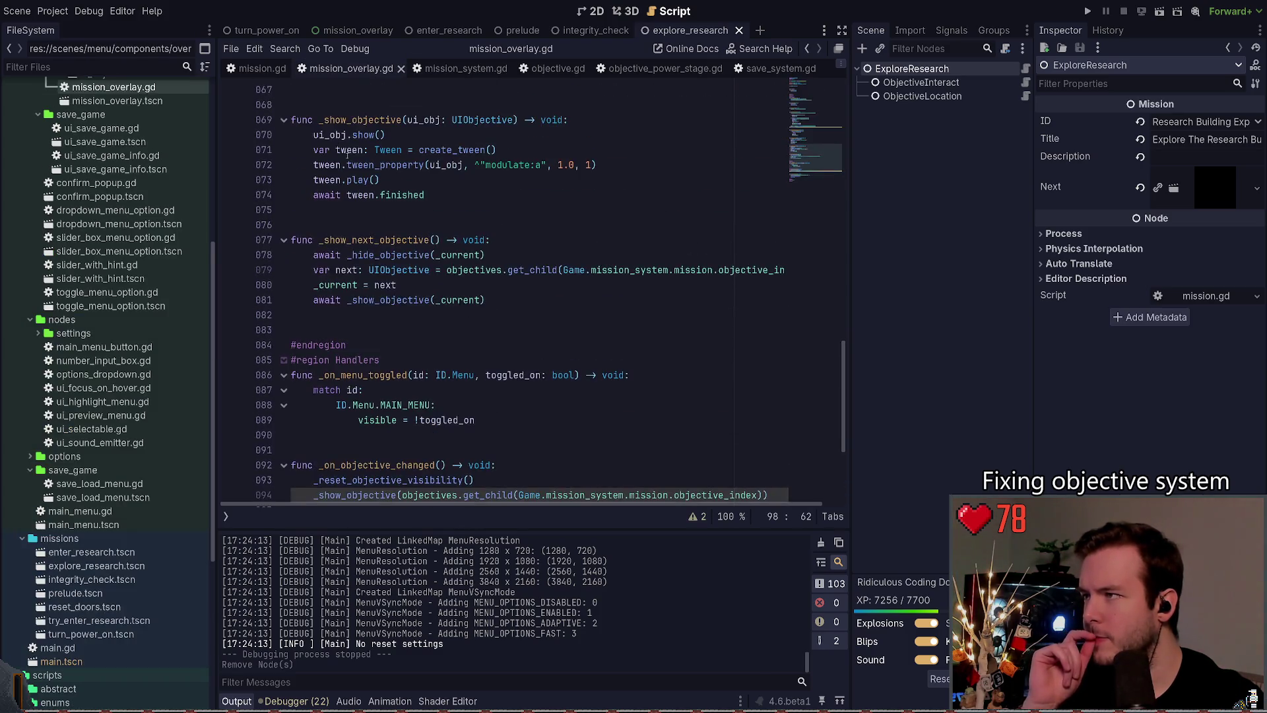
click(261, 70)
scroll(396, 330, up, 5)
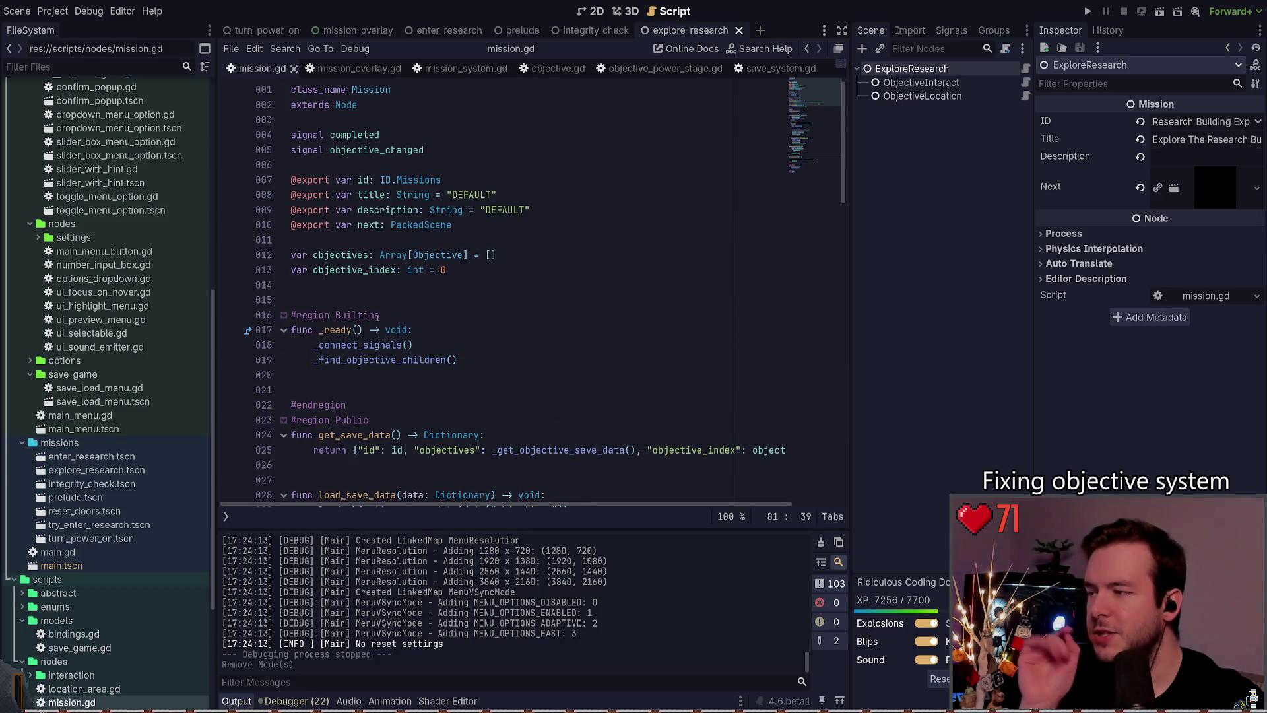
scroll(397, 297, down, 2)
click(438, 69)
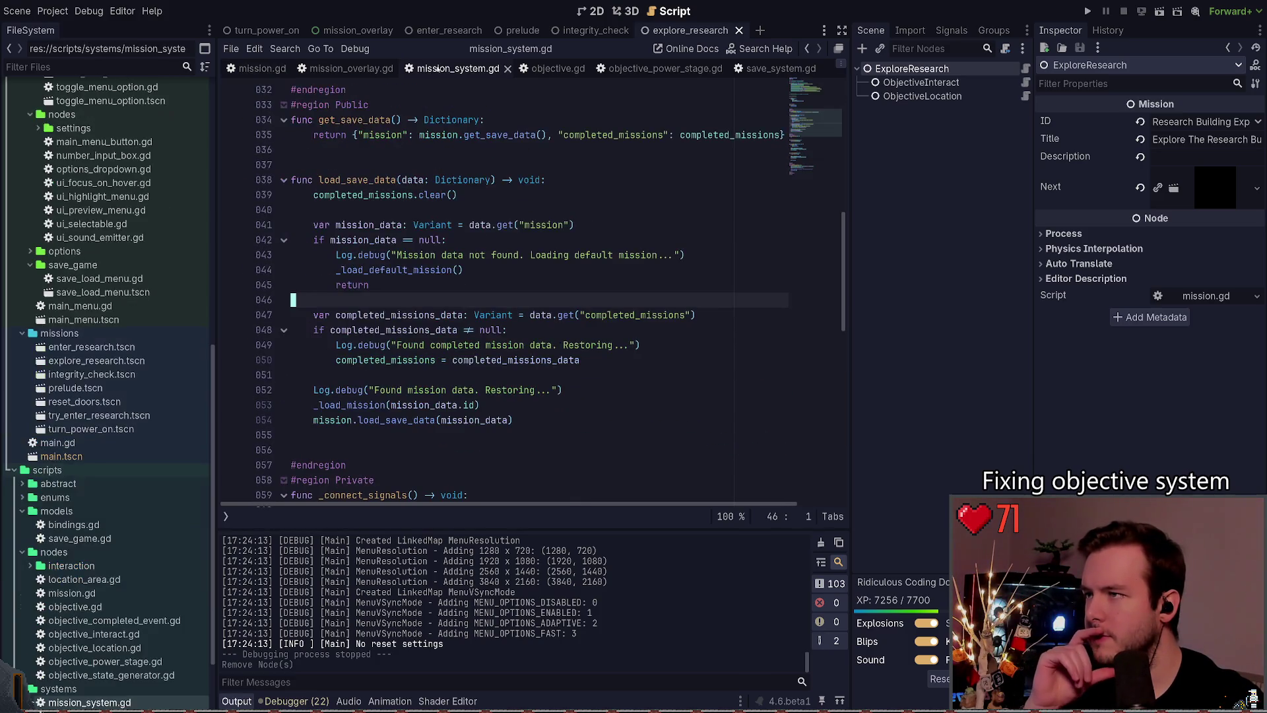
scroll(414, 276, up, 5)
scroll(415, 276, down, 3)
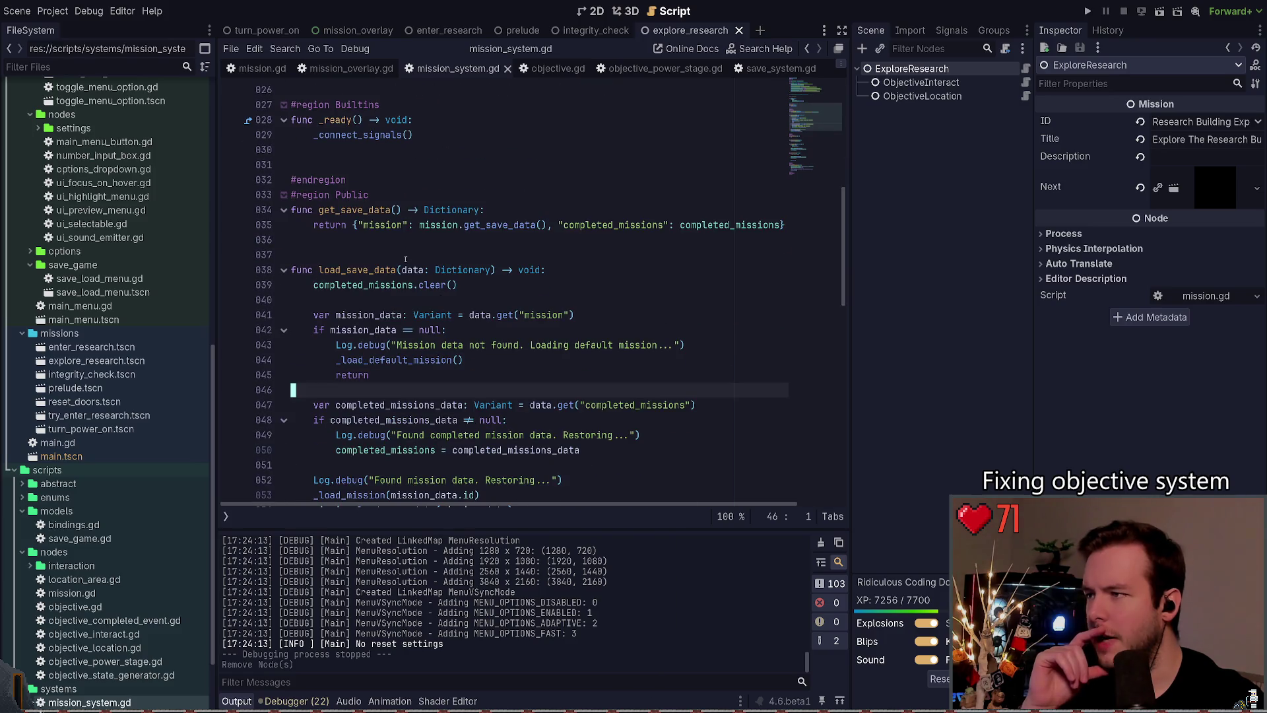
scroll(405, 259, down, 2)
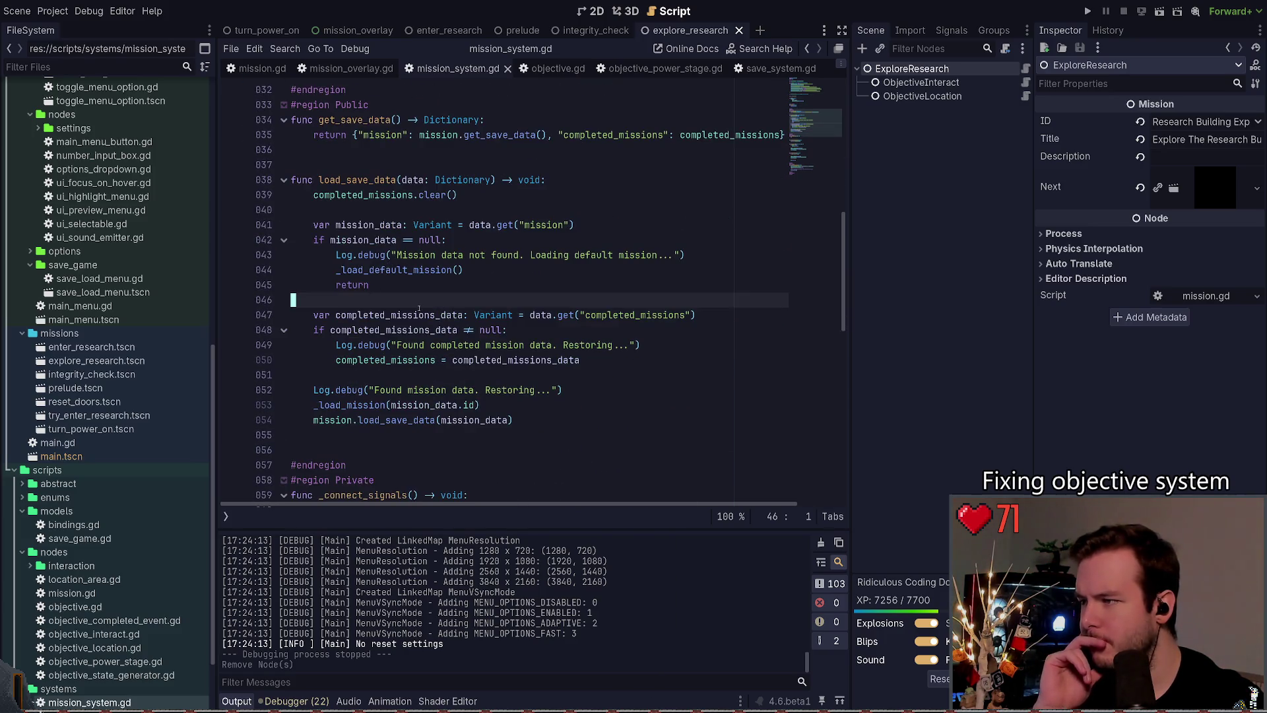
scroll(423, 297, down, 10)
drag(414, 256, 291, 256)
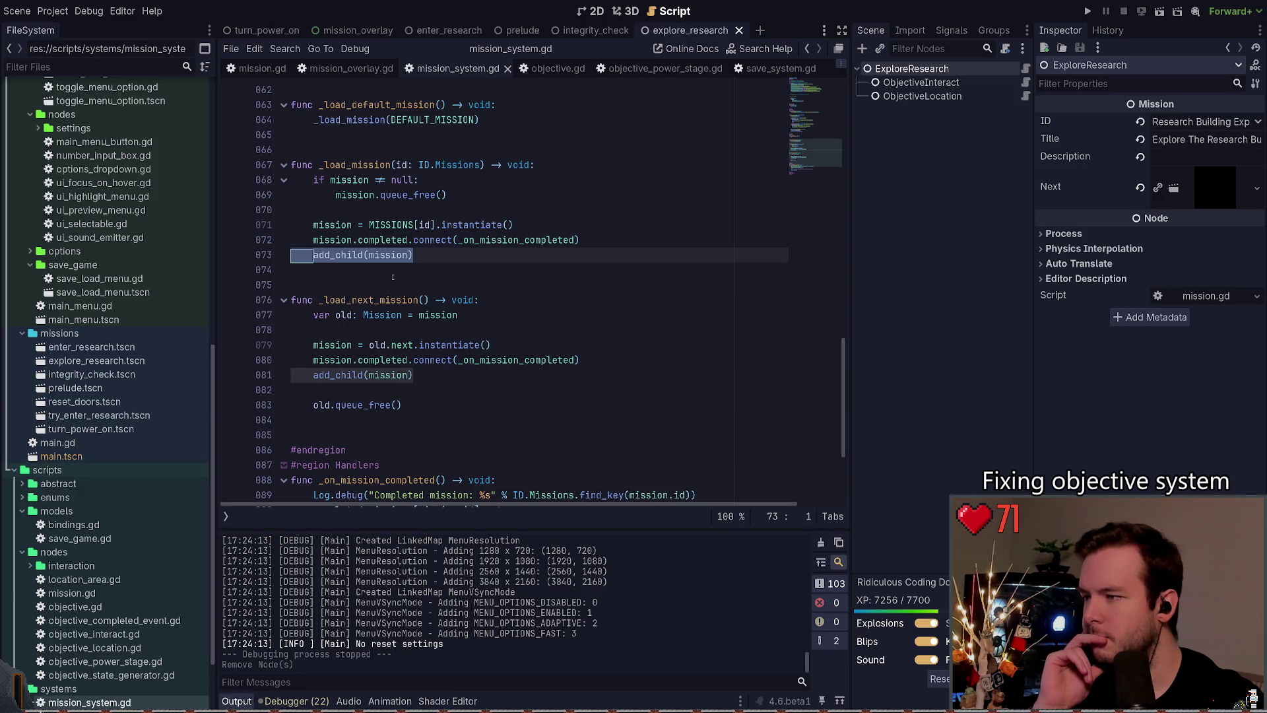
mouse_move(393, 272)
mouse_down()
mouse_move(317, 265)
mouse_move(265, 239)
mouse_move(237, 249)
mouse_up()
click(349, 264)
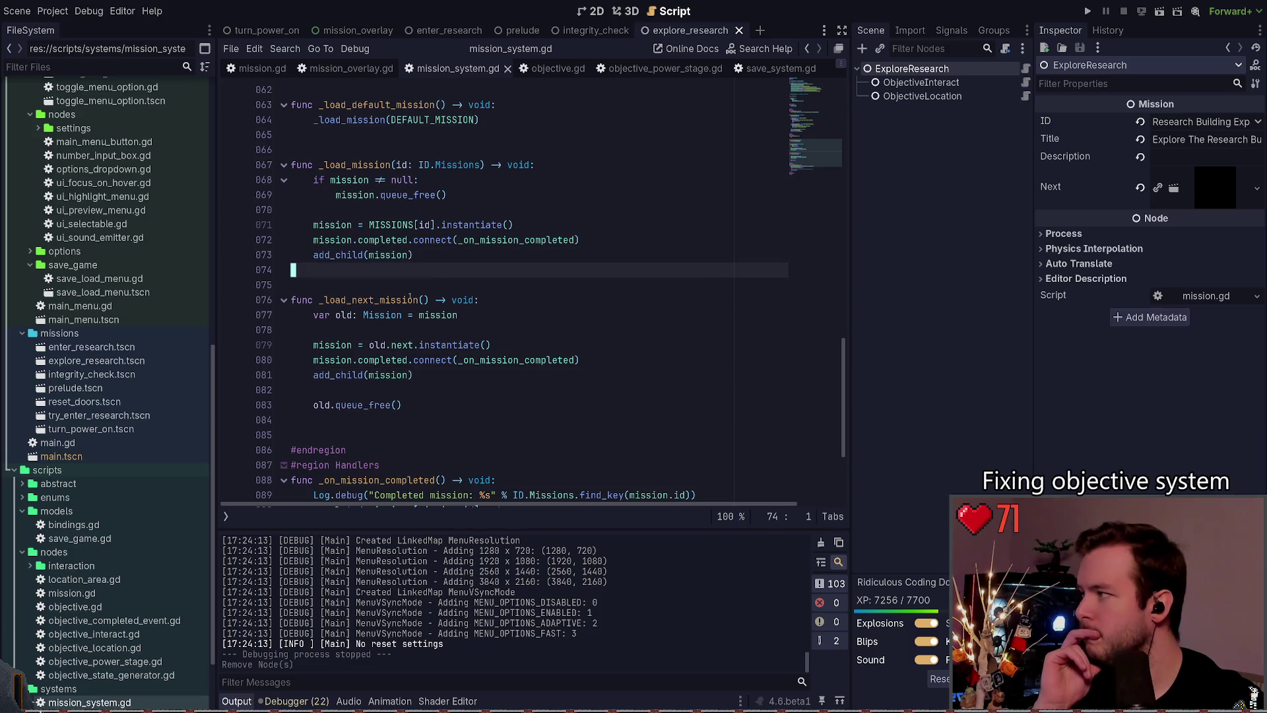
key(ctrl+shift+Tab)
key(ctrl+shift+Tab)
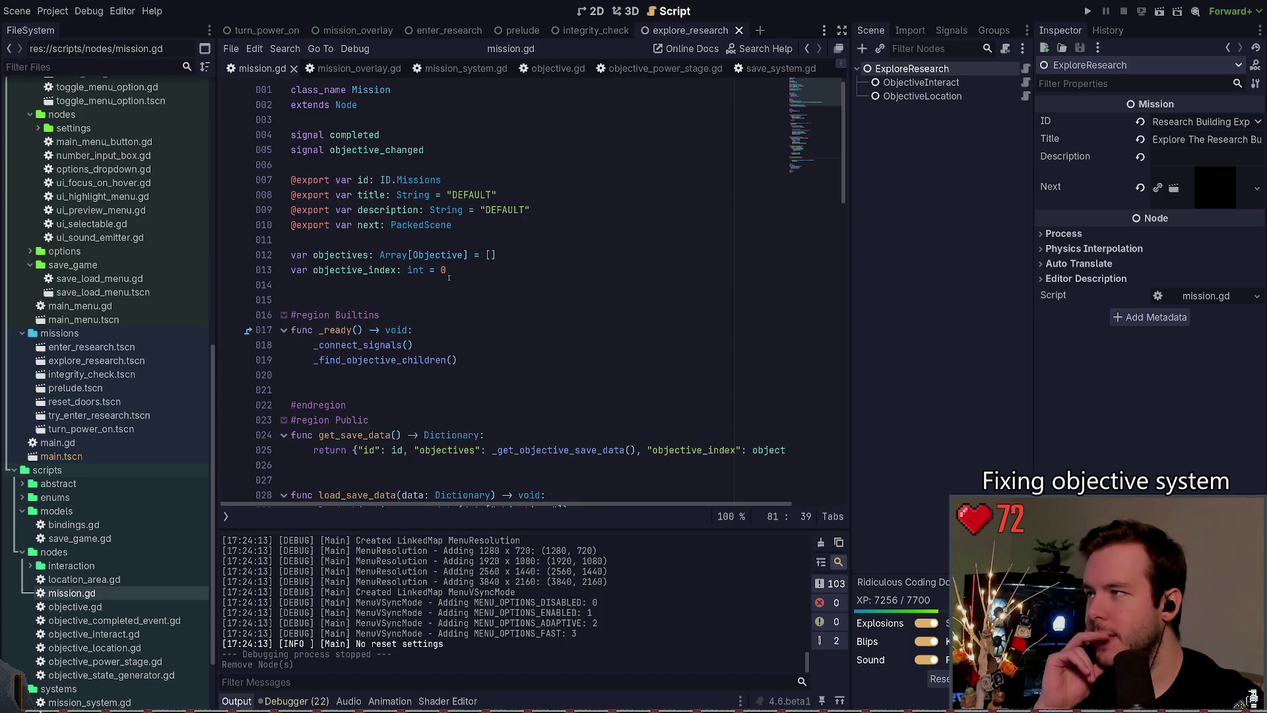
scroll(462, 209, down, 3)
scroll(315, 92, up, 3)
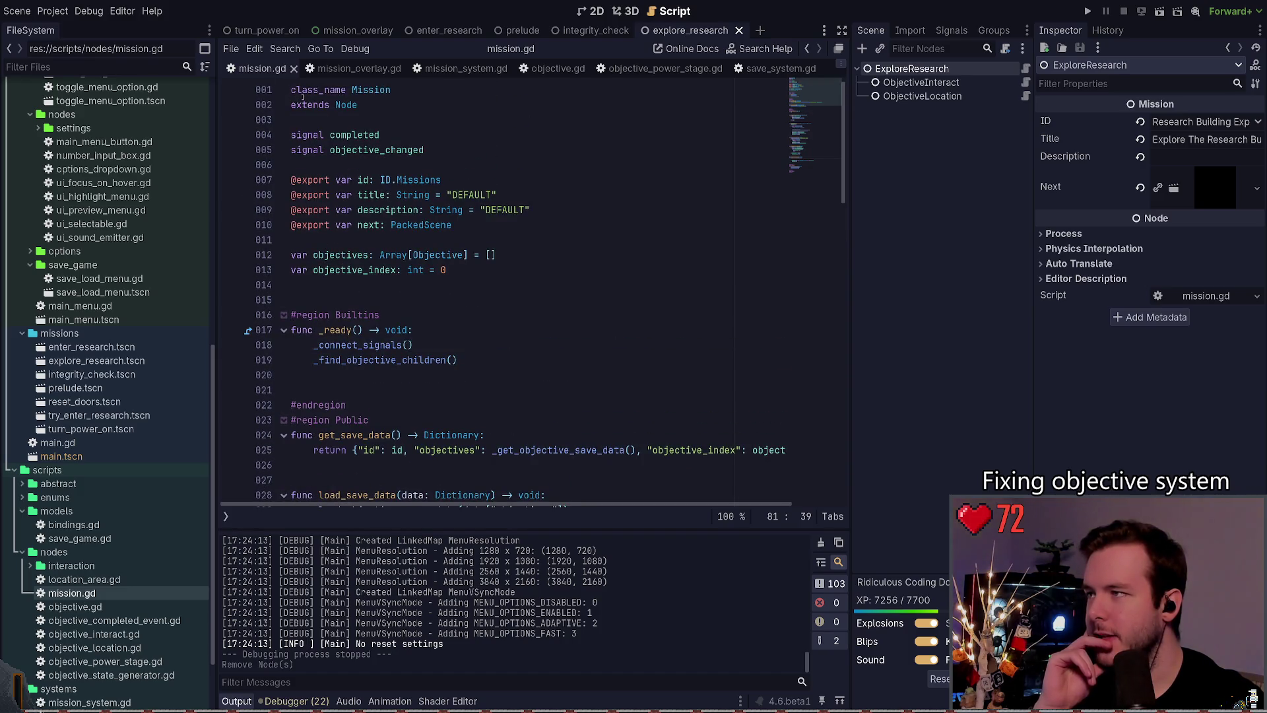
click(333, 106)
scroll(370, 198, down, 7)
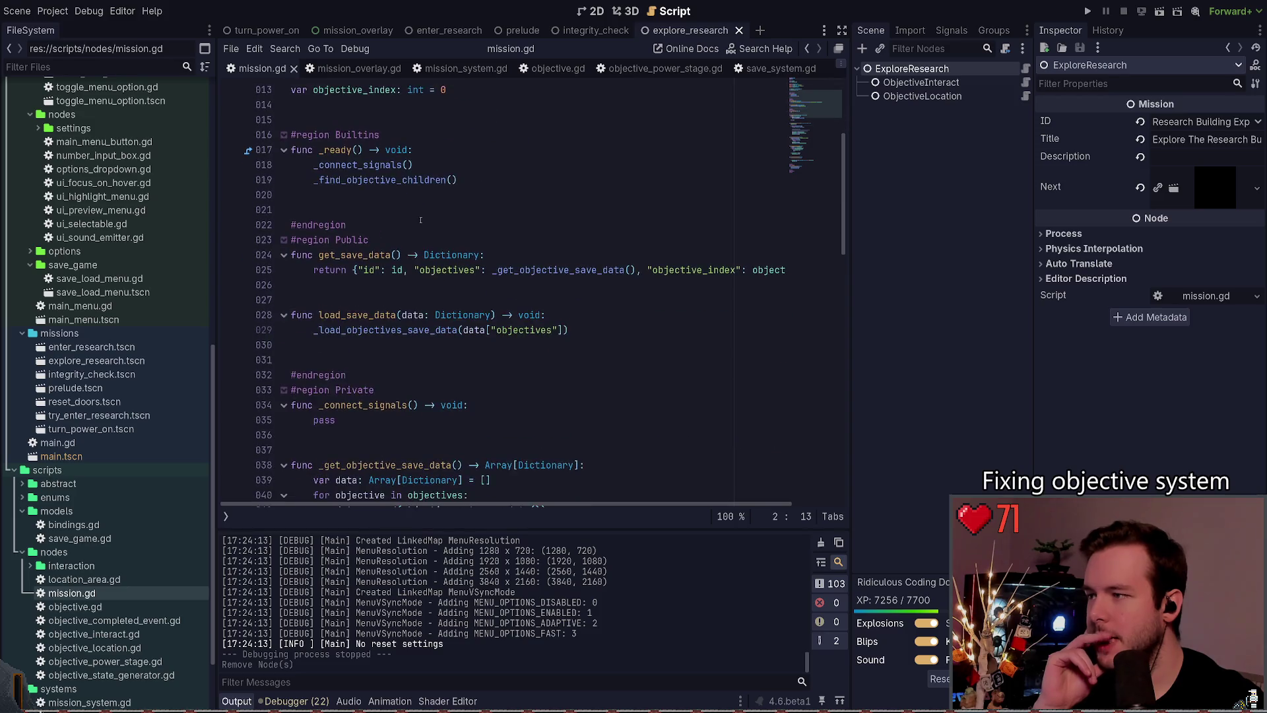
click(393, 271)
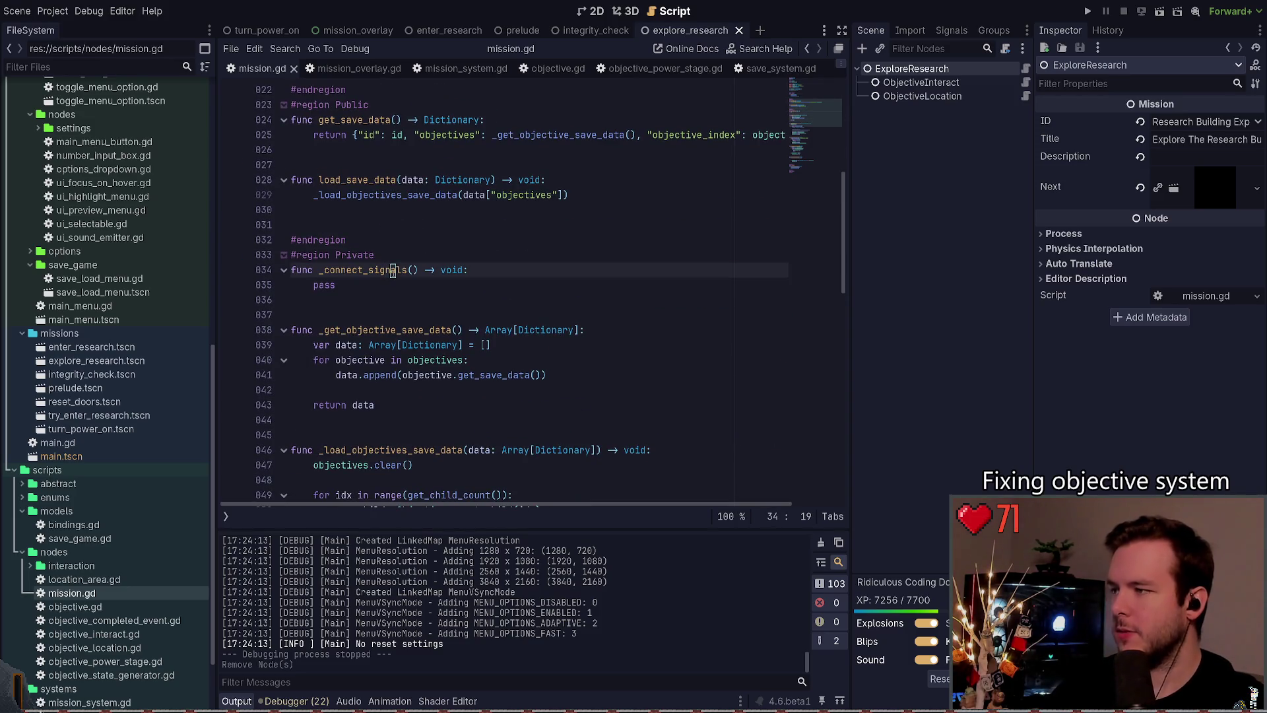
Step: Delete the empty _connect_signals function, change the base class from Node to RefCounted, and save
key(ctrl+shift+k)
key(ctrl+shift+k)
key(ctrl+shift+k)
key(ctrl+Home)
key(Down)
key(End)
key(ctrl+shift+Left)
text(NR)
key(BackSpace)
key(BackSpace)
text(RefC)
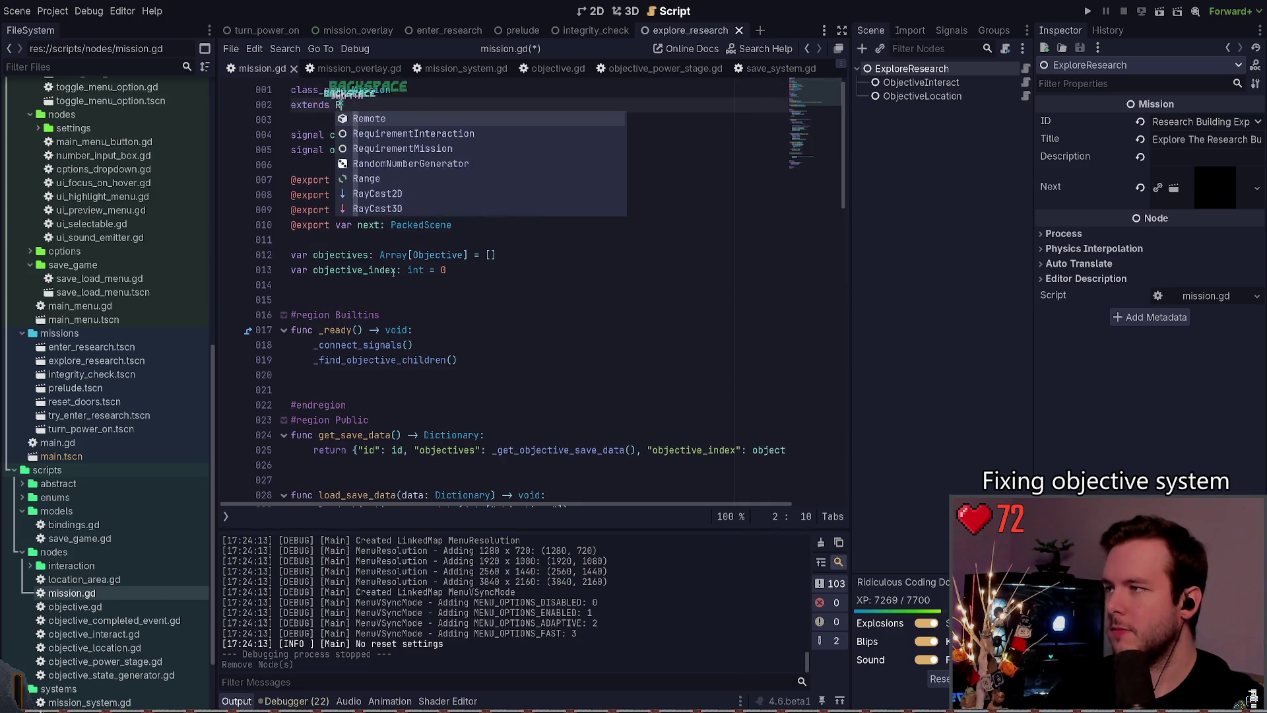
key(Return)
key(ctrl+s)
Step: Undo the change so mission.gd extends Node again, and save
key(Down)
key(Down)
key(Down)
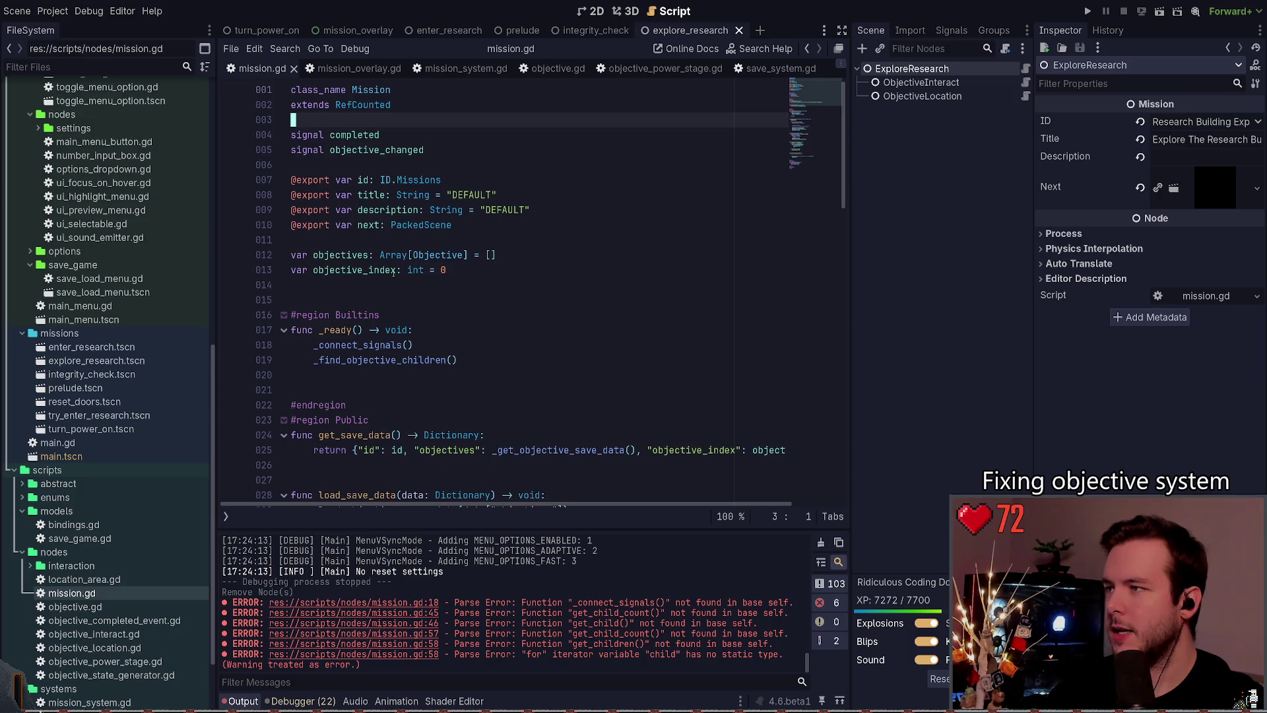
key(Down)
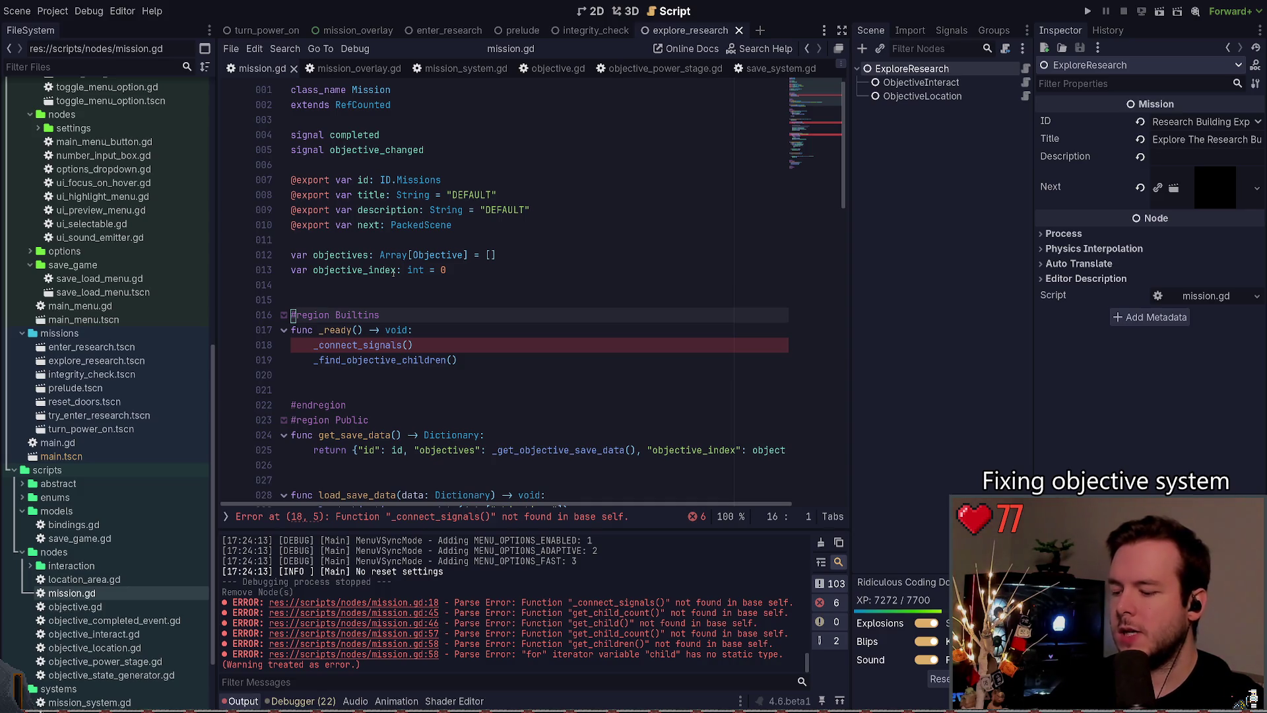
key(ctrl+z)
key(ctrl+z)
key(ctrl+z)
key(ctrl+z)
key(ctrl+z)
key(ctrl+z)
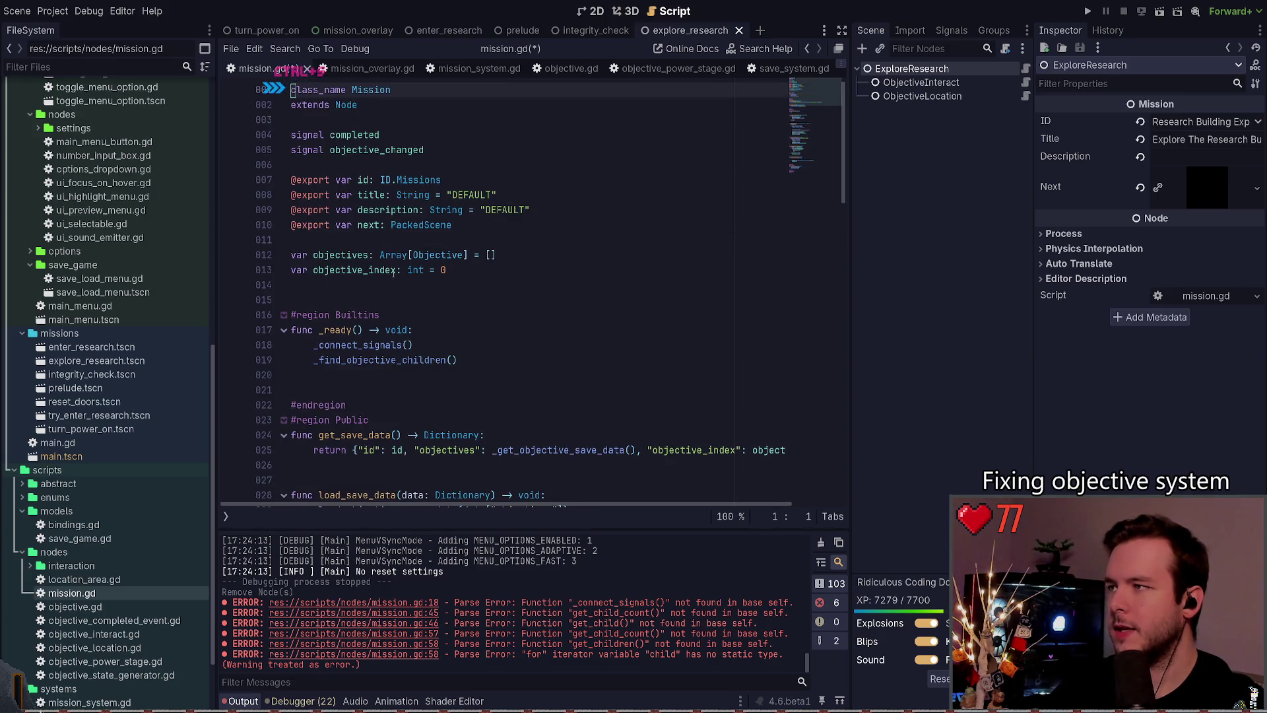
key(ctrl+z)
key(ctrl+shift+z)
key(ctrl+s)
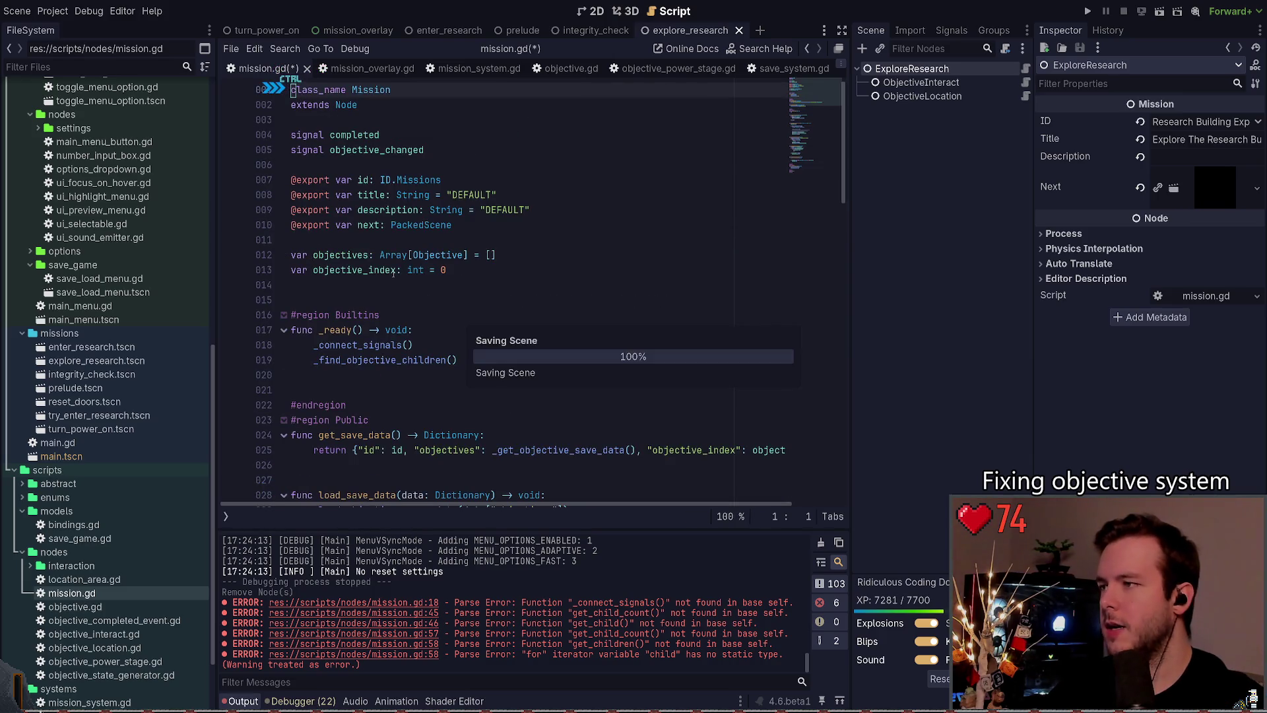
scroll(383, 257, down, 8)
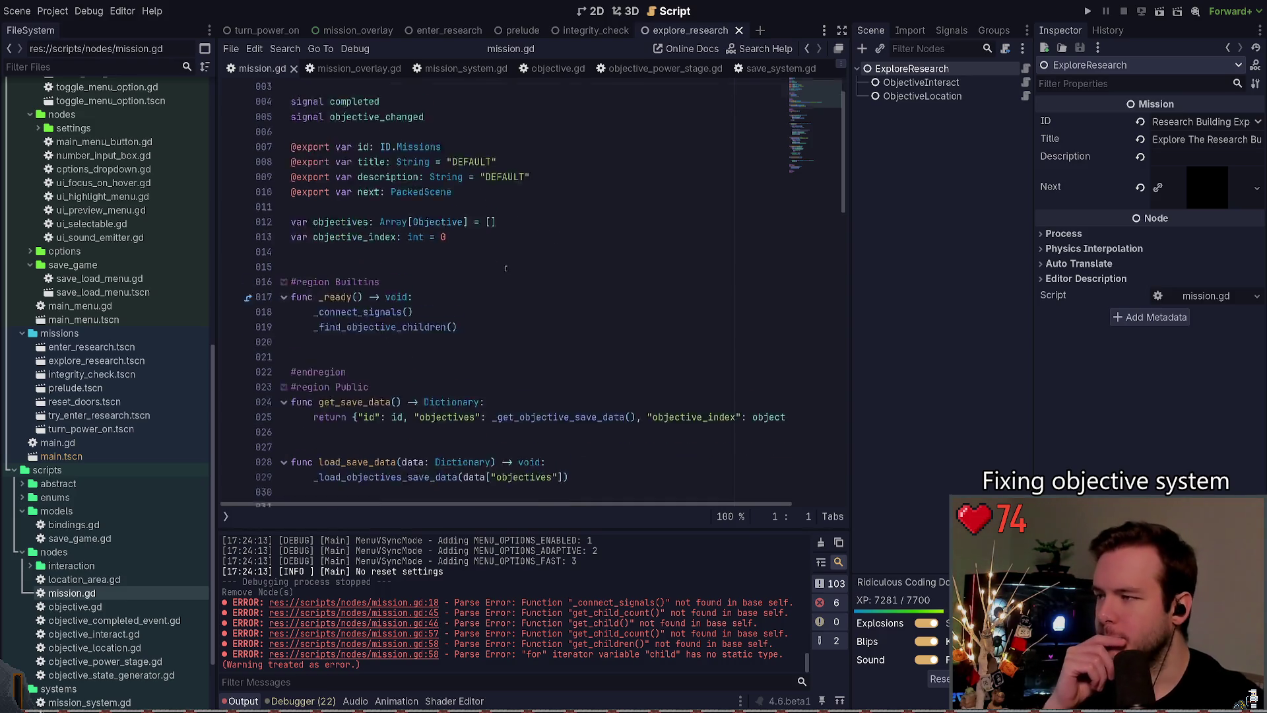
scroll(390, 310, up, 4)
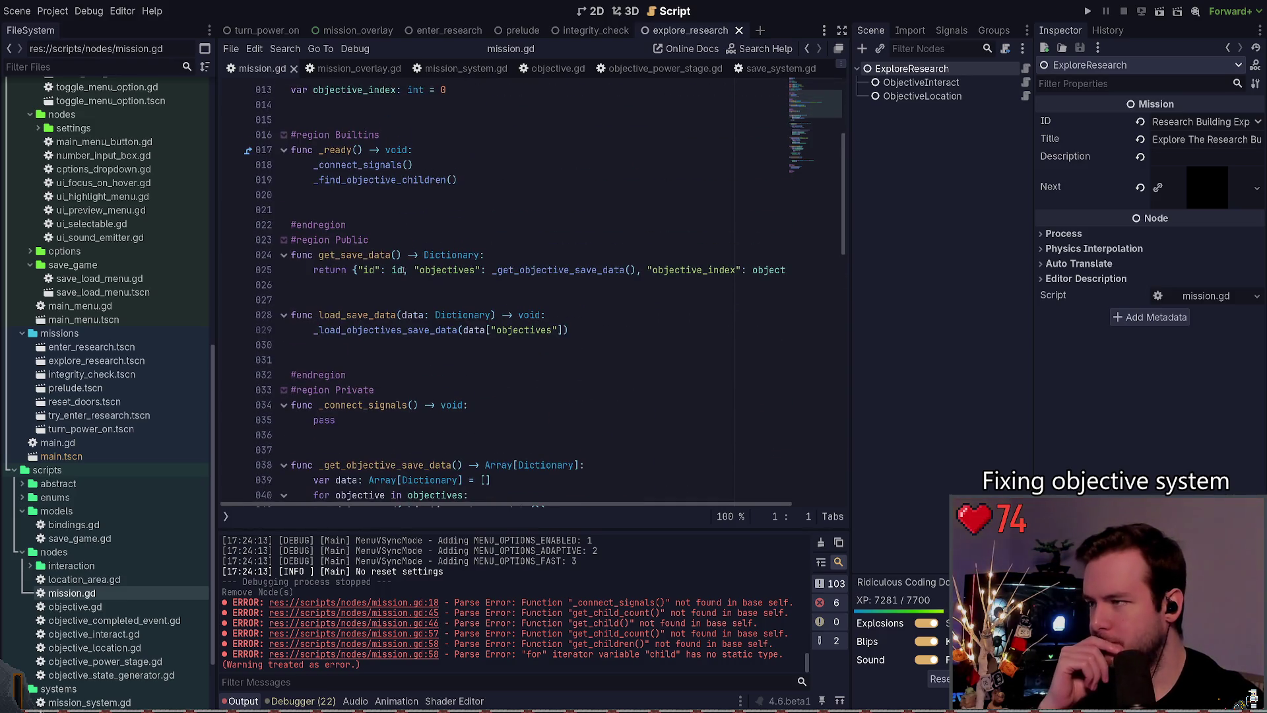
scroll(410, 350, up, 3)
scroll(433, 328, down, 2)
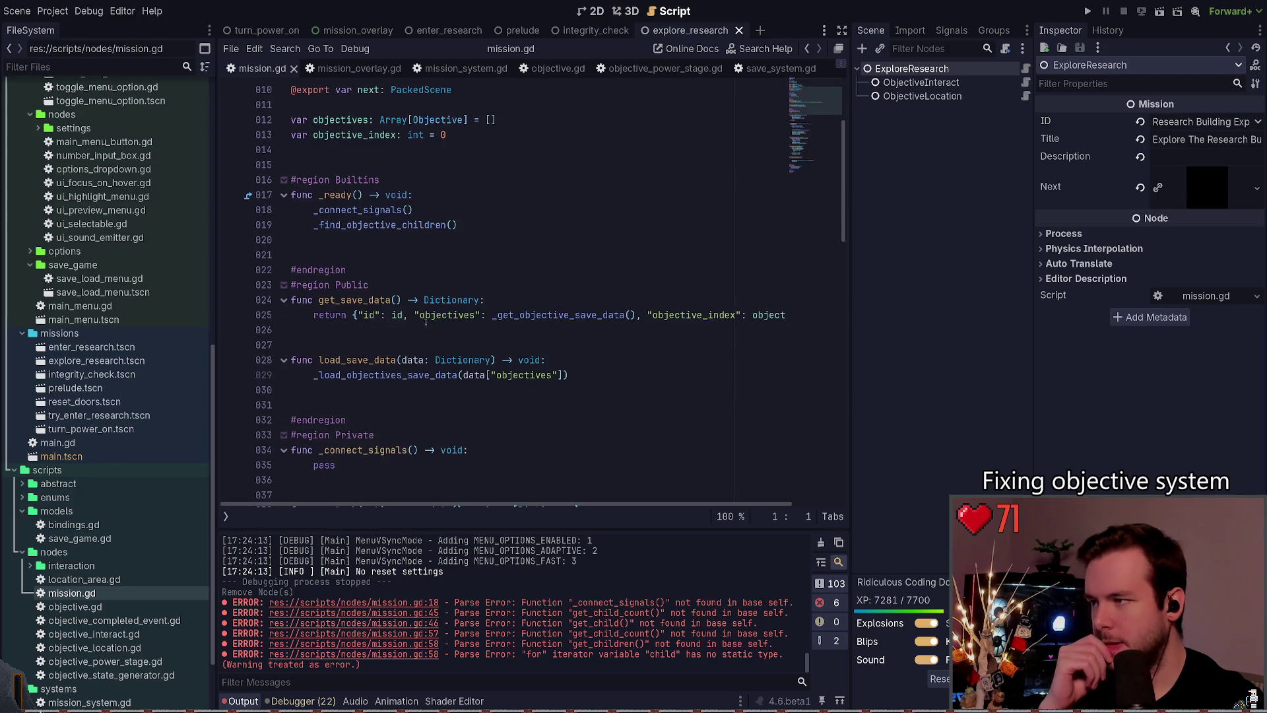
scroll(429, 301, down, 9)
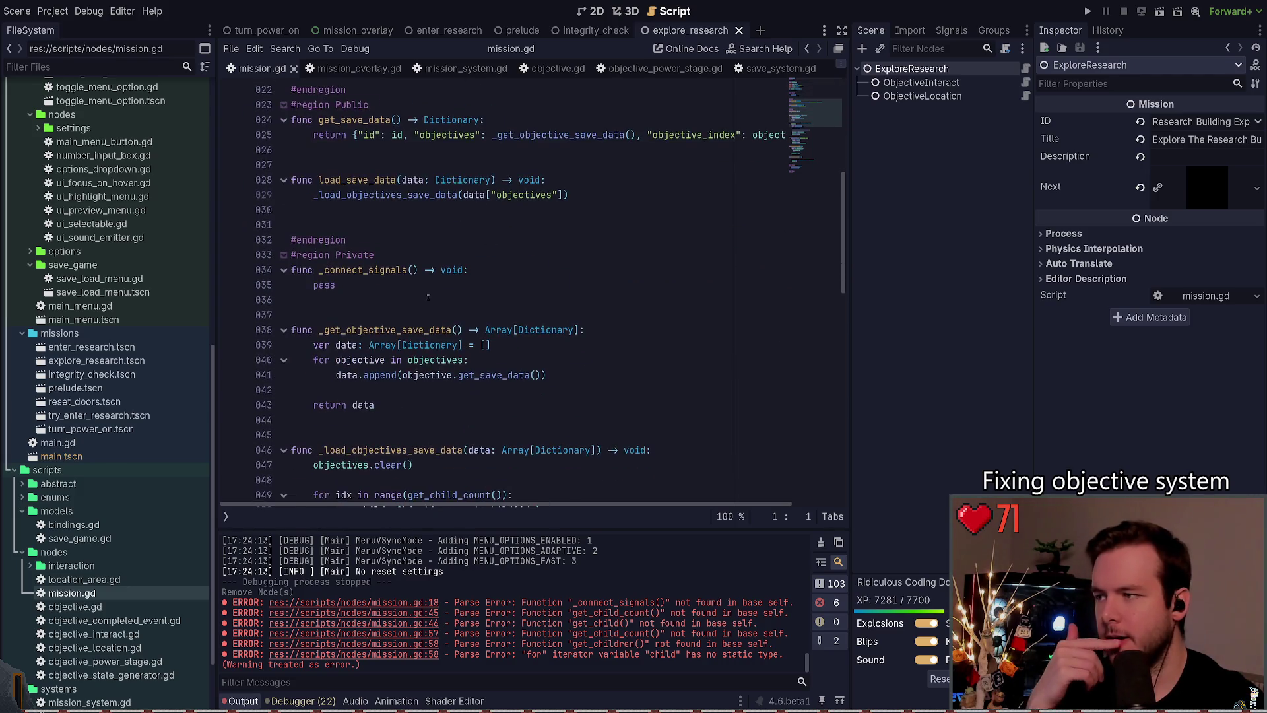
scroll(429, 297, down, 9)
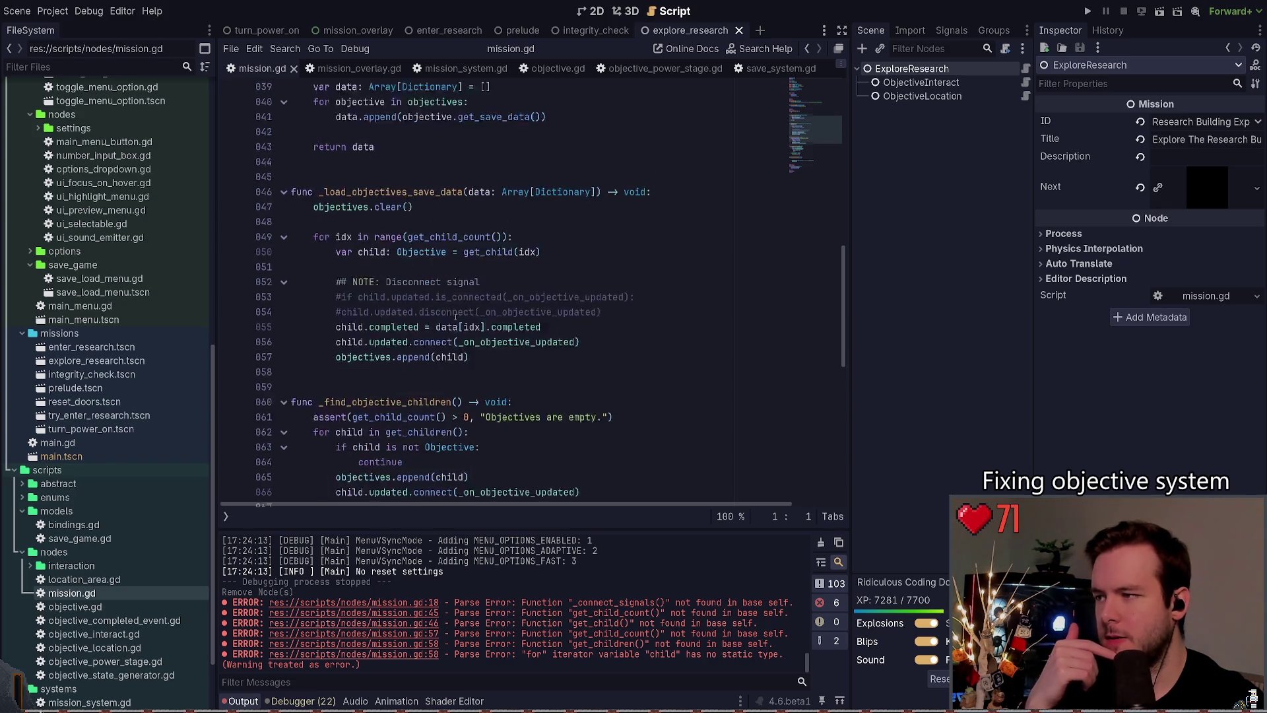
scroll(439, 299, down, 1)
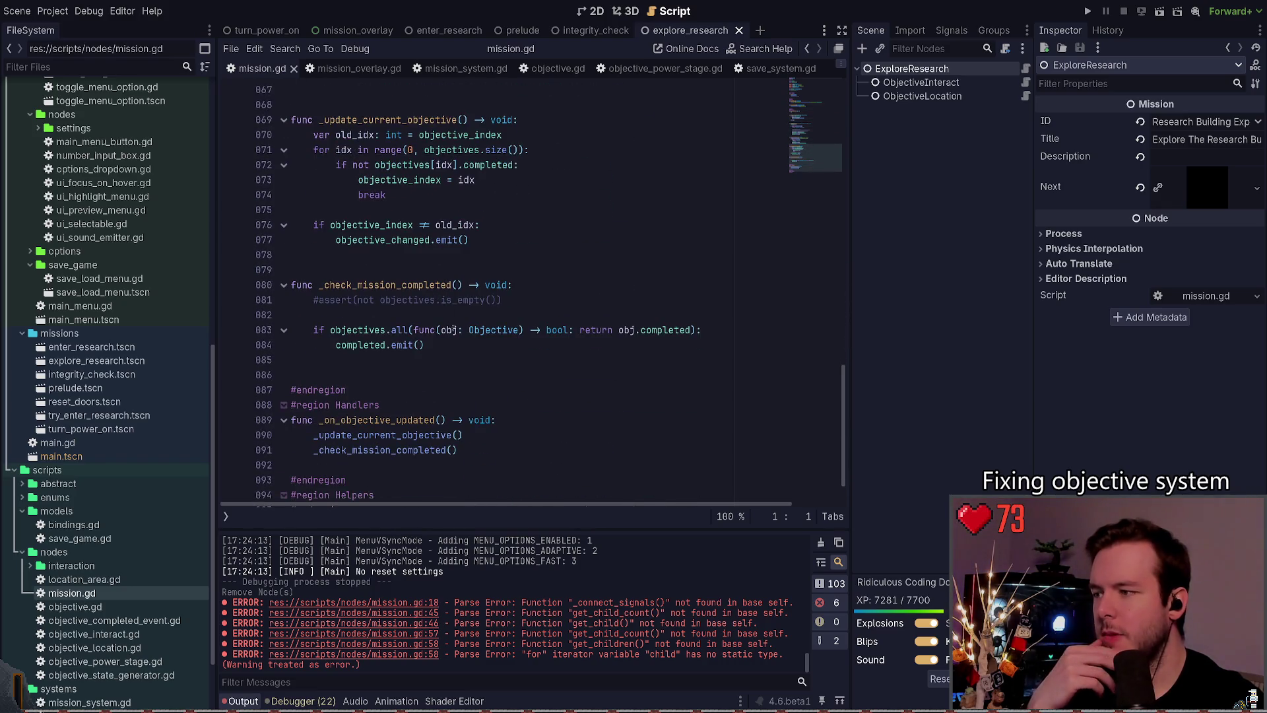
scroll(435, 344, up, 18)
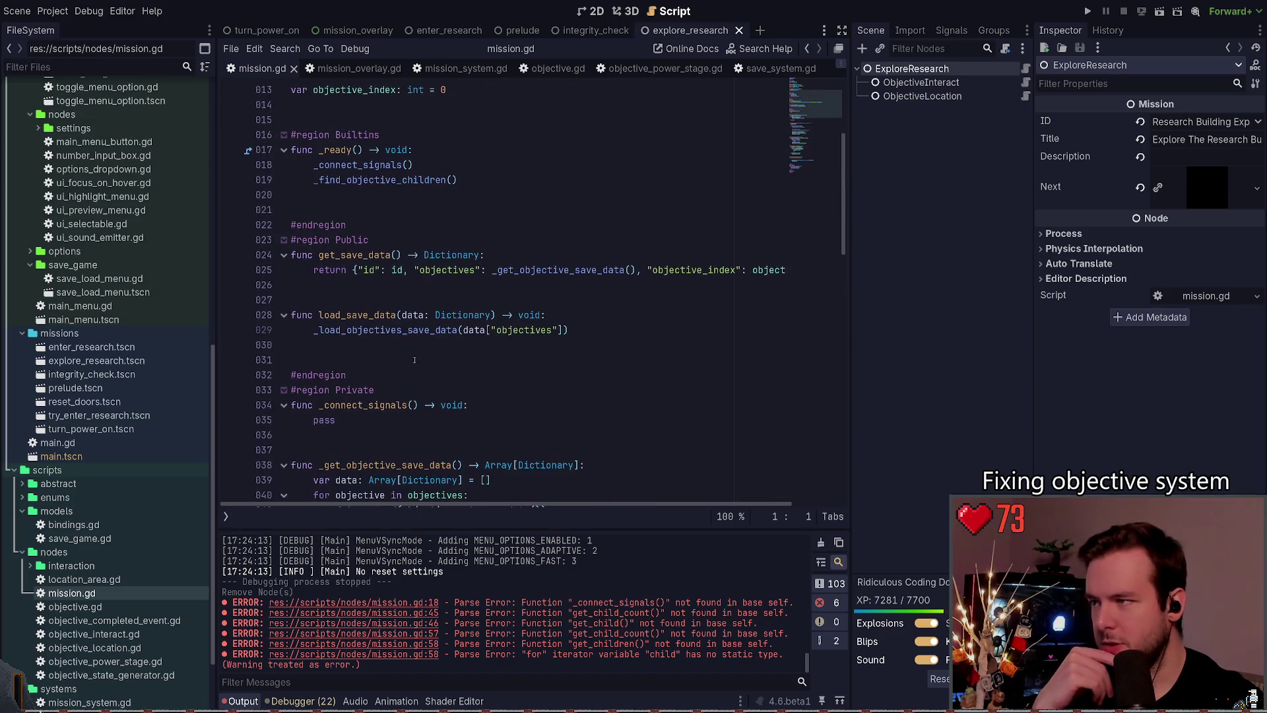
scroll(413, 361, up, 4)
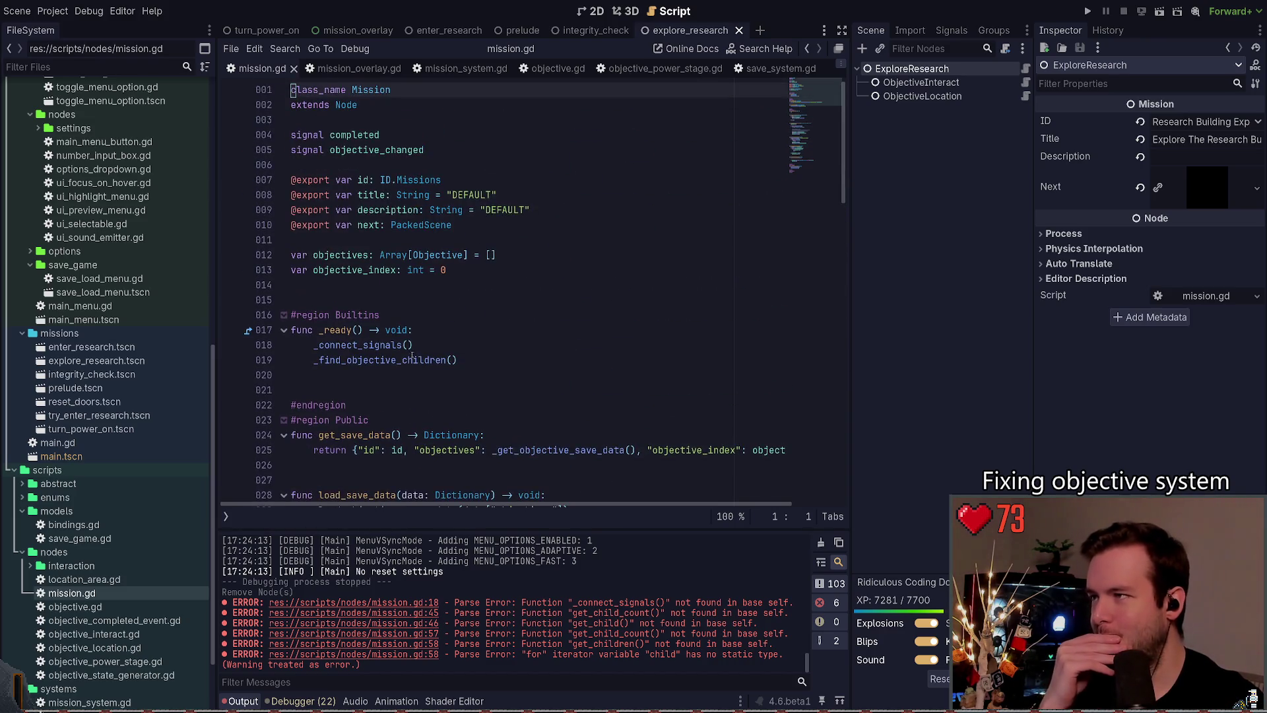
scroll(389, 198, down, 6)
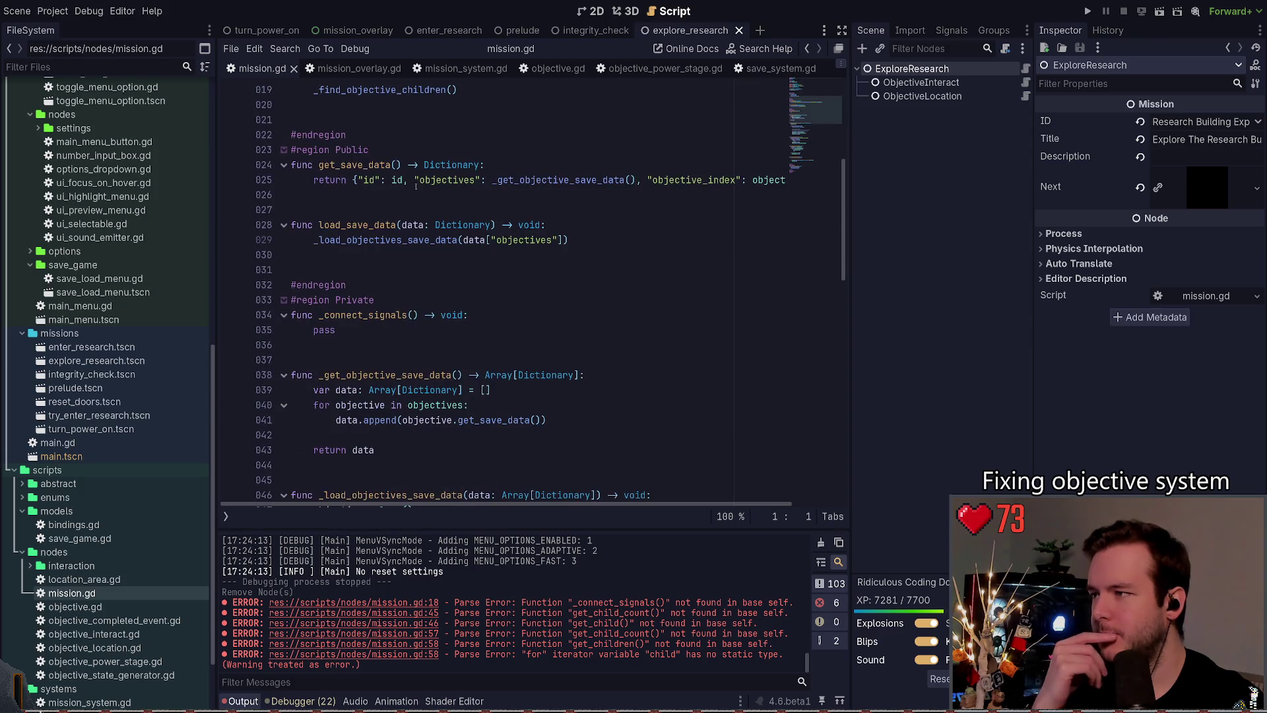
Step: In mission_system.gd, inspect _load_mission's instantiate, connect and add_child lines
ctrl+click(416, 225)
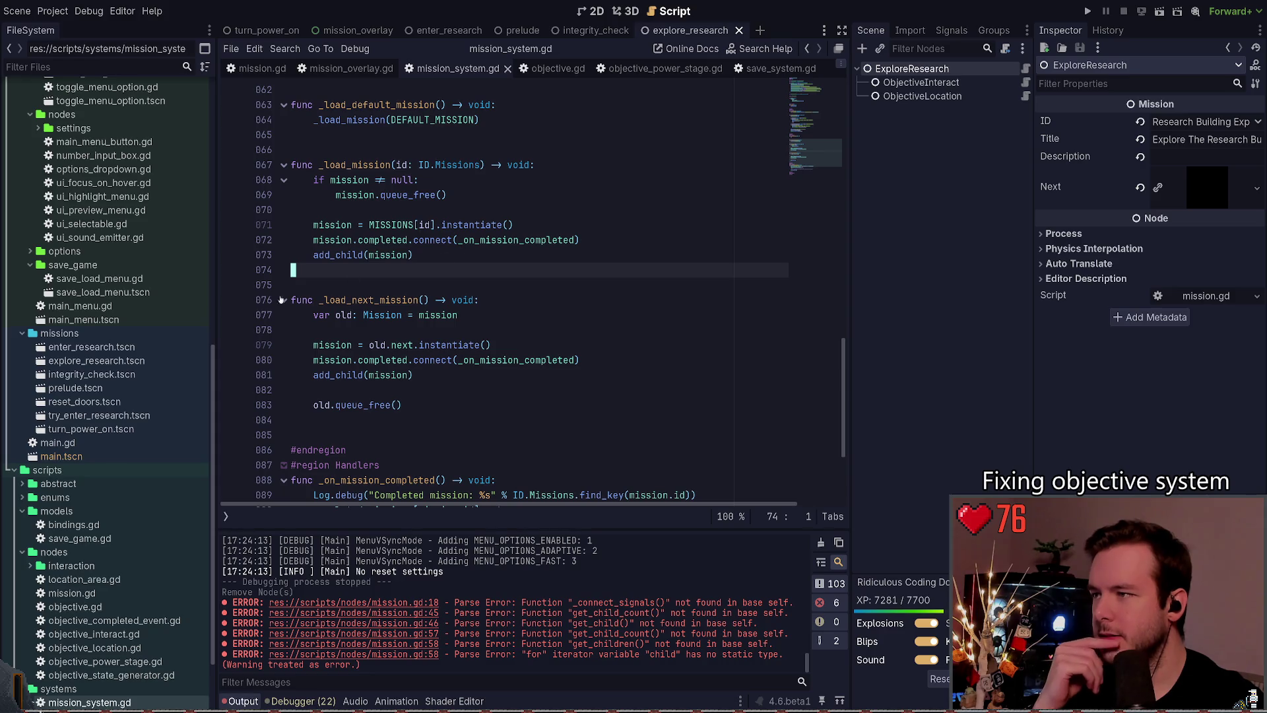
scroll(429, 287, up, 5)
ctrl+click(353, 345)
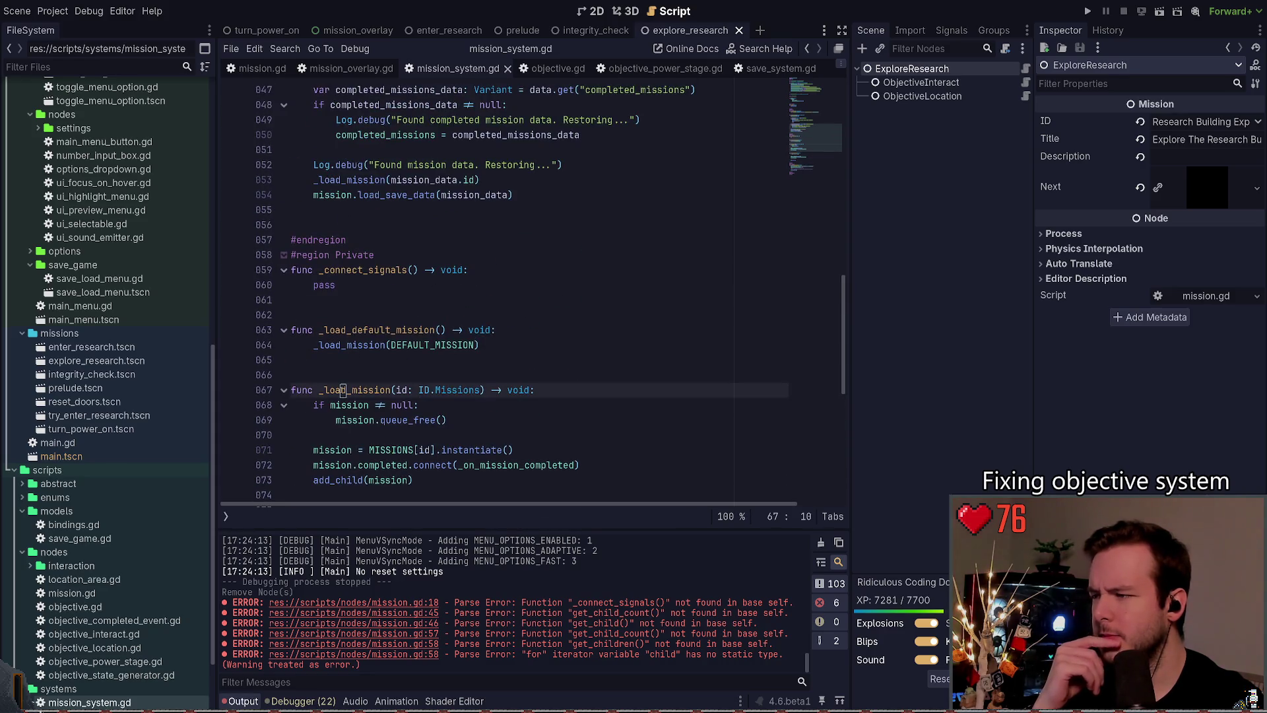
scroll(415, 284, up, 2)
click(412, 297)
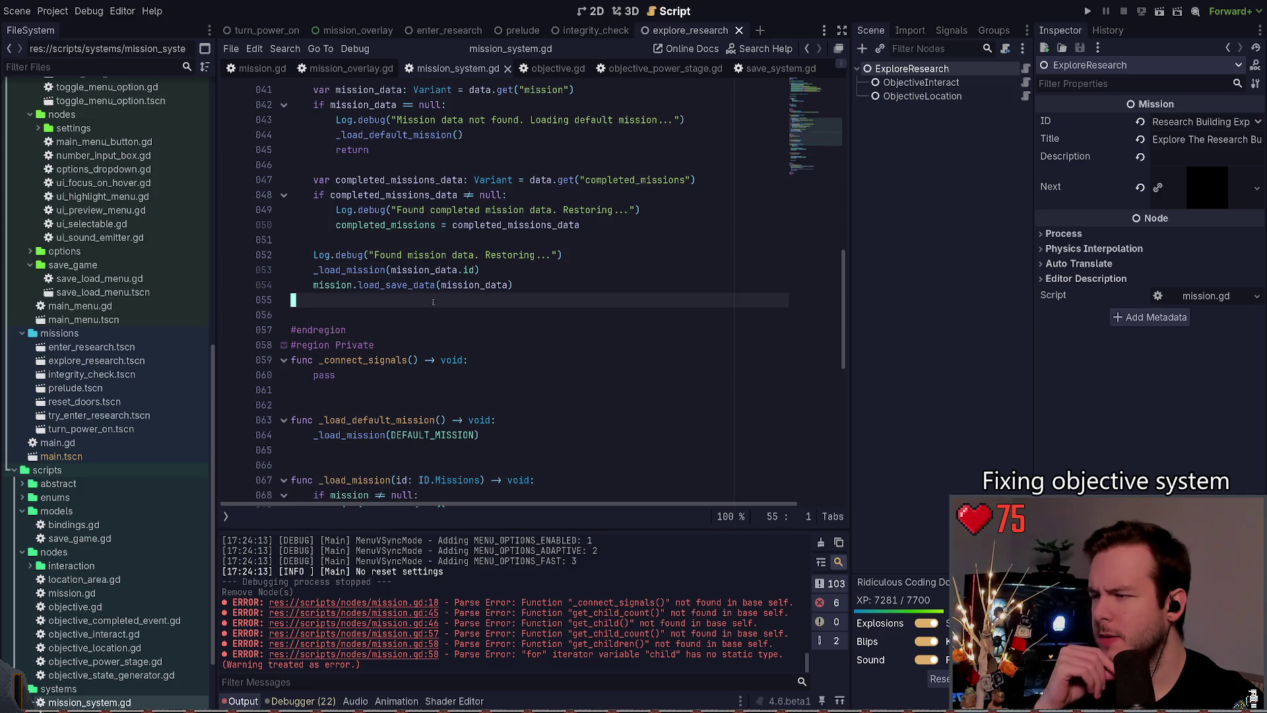
scroll(438, 312, down, 4)
drag(460, 397, 234, 365)
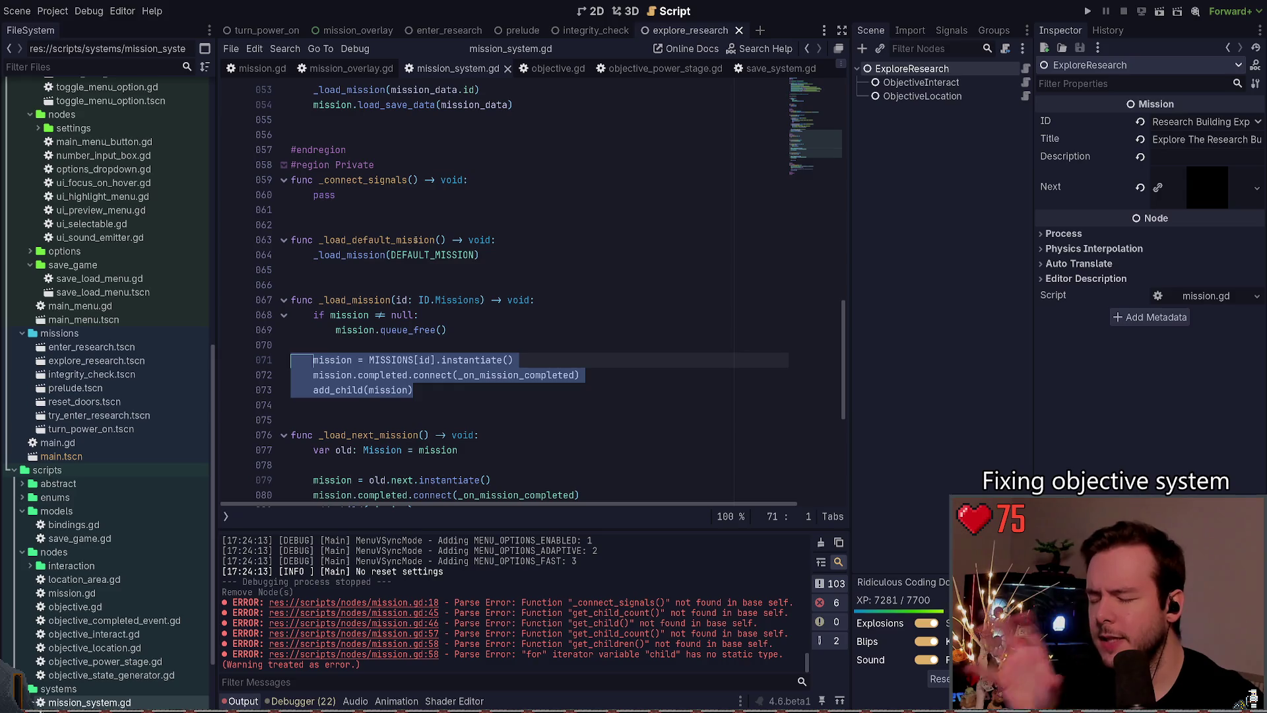
scroll(550, 110, up, 1)
Step: Add the comment '# Instantiate the scene.' below the restore log message and save
click(583, 114)
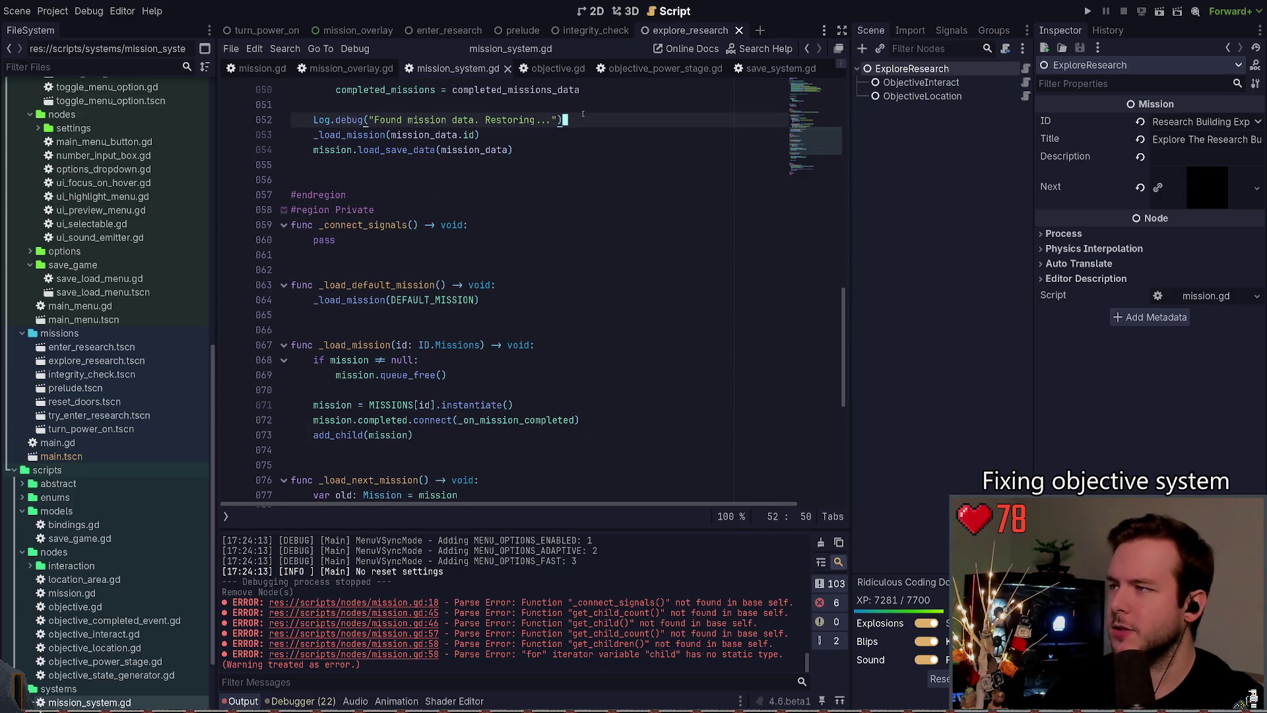
key(Return)
text(# Inst)
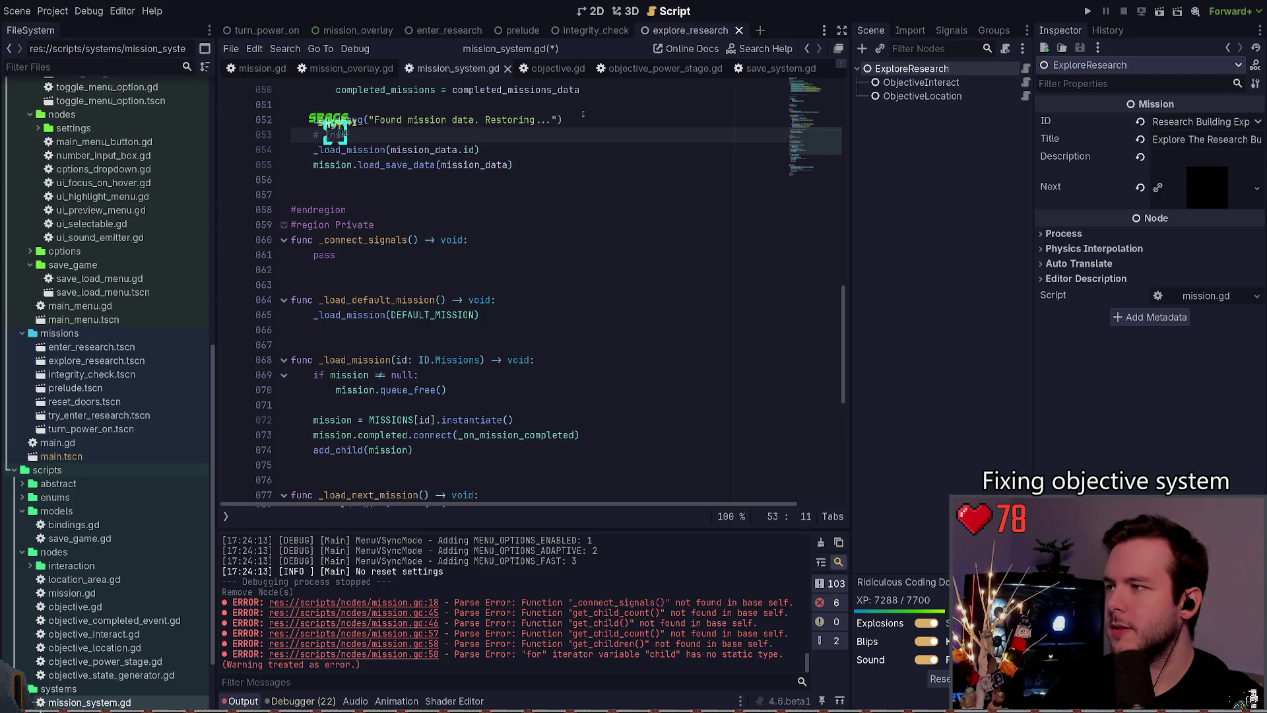
text(antiate the mcene.)
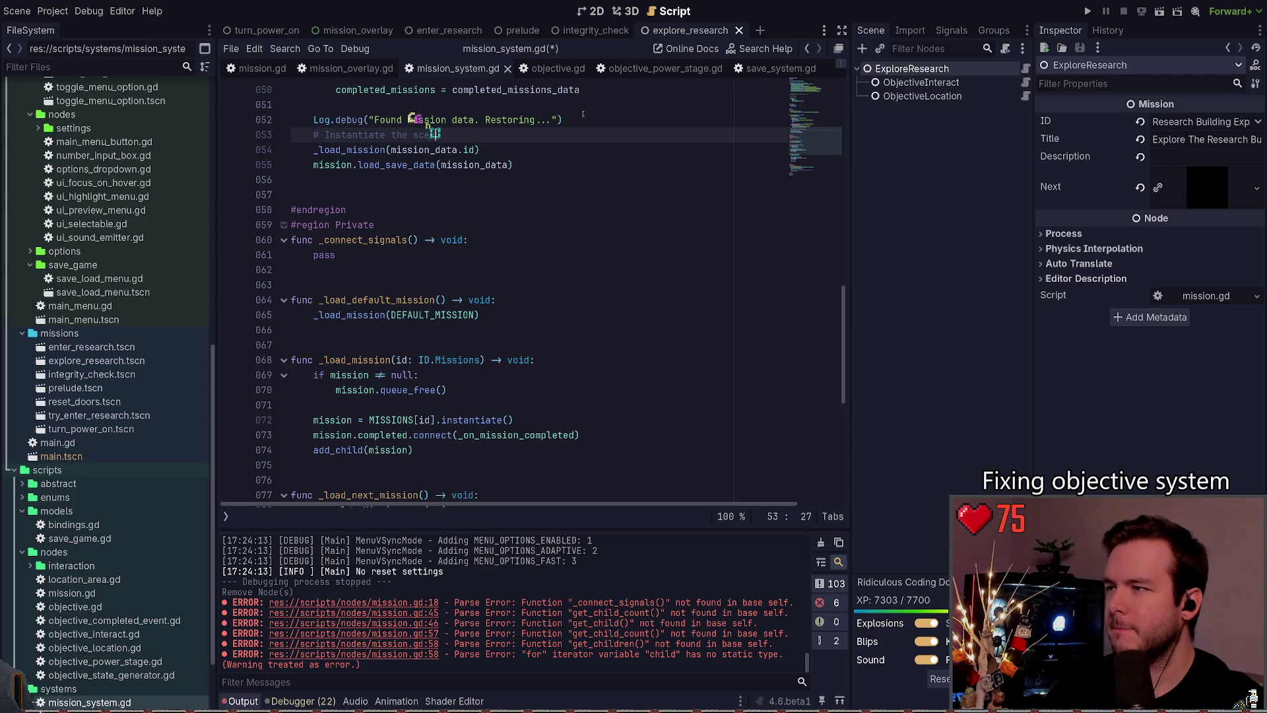
key(ctrl+s)
key(shift+Down)
key(Escape)
key(End)
Step: Add a second comment reading 'Overwrite the defaults with save data.' and save
scroll(583, 114, up, 1)
key(Return)
text(# Instantiate the scene.)
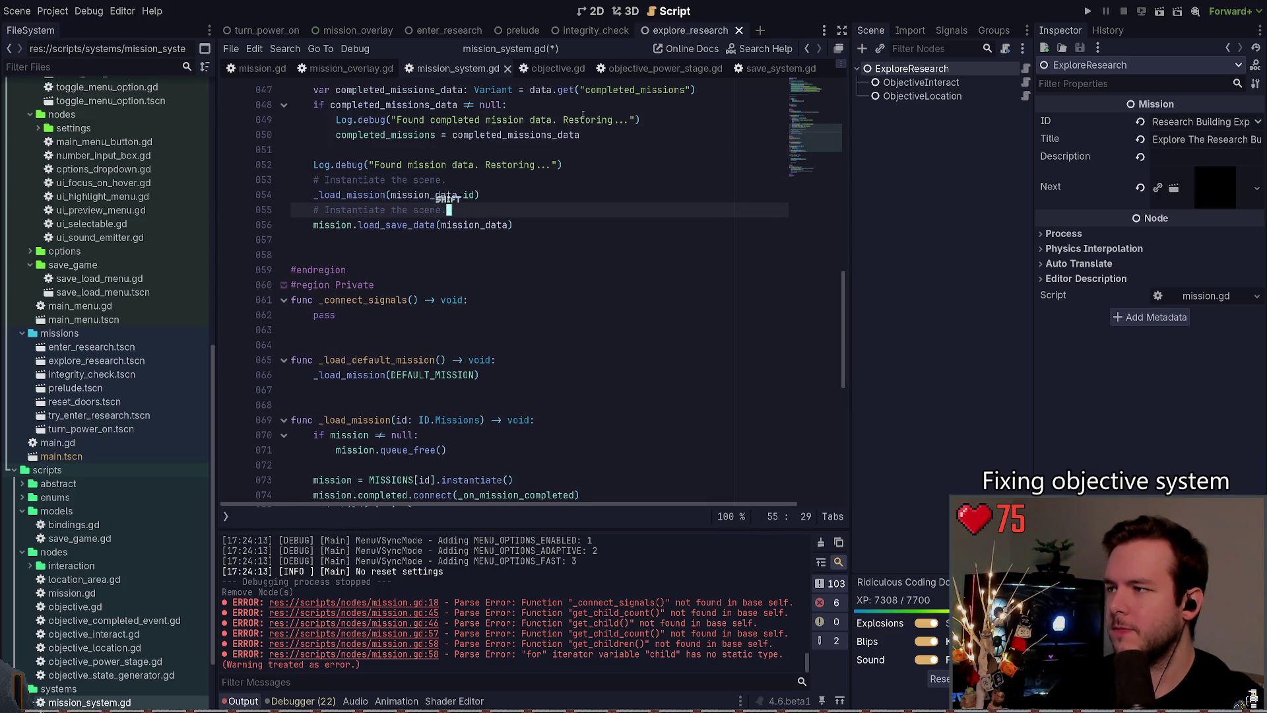
key(Home)
key(Right)
key(Right)
key(shift+End)
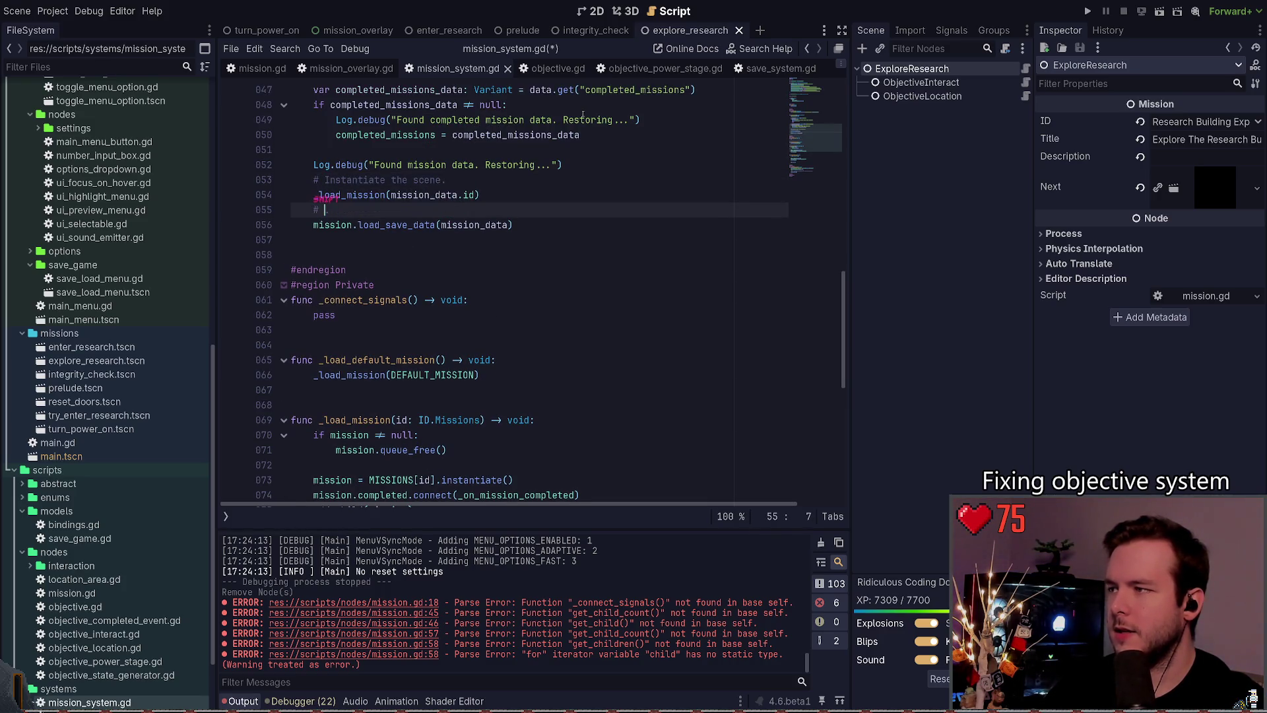
text(Overwrite the)
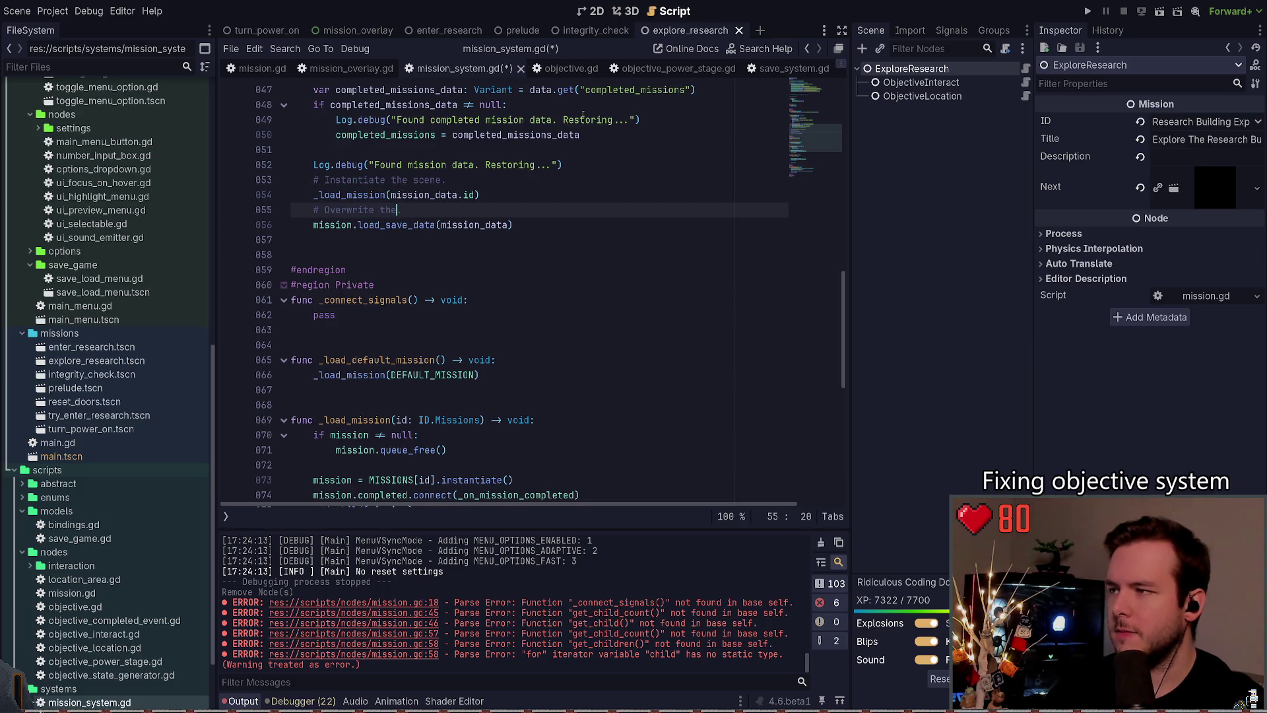
text( defaults with save dat)
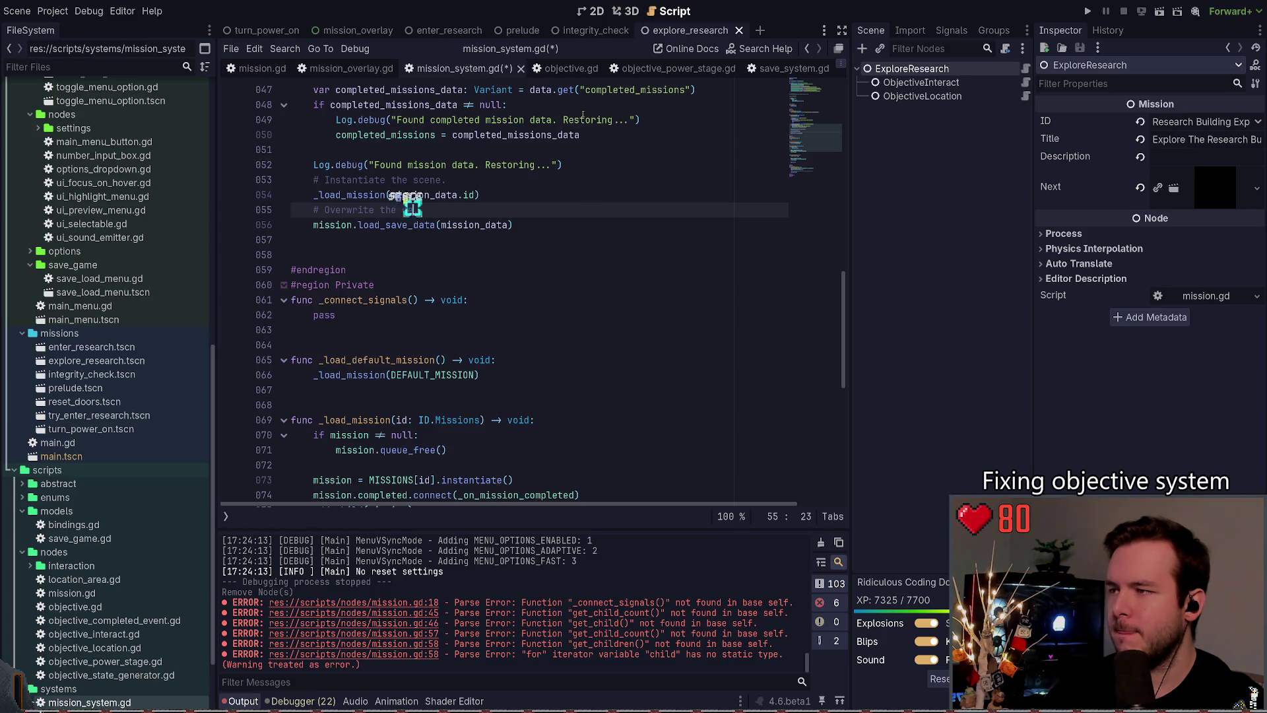
text(a.)
key(ctrl+s)
Step: Review the _load_mission body and load_save_data call, save, and switch to mission_overlay.gd
click(426, 195)
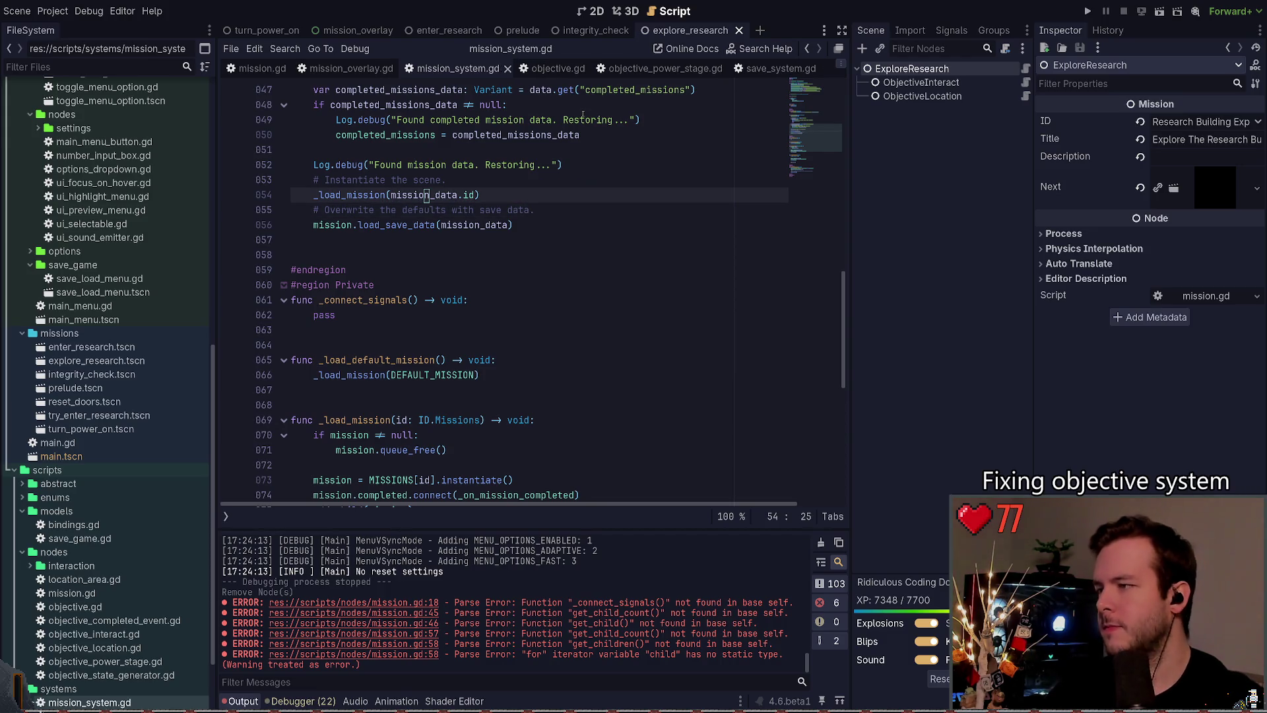
scroll(402, 190, down, 4)
mouse_move(446, 326)
mouse_down()
mouse_move(310, 298)
mouse_move(307, 255)
mouse_up()
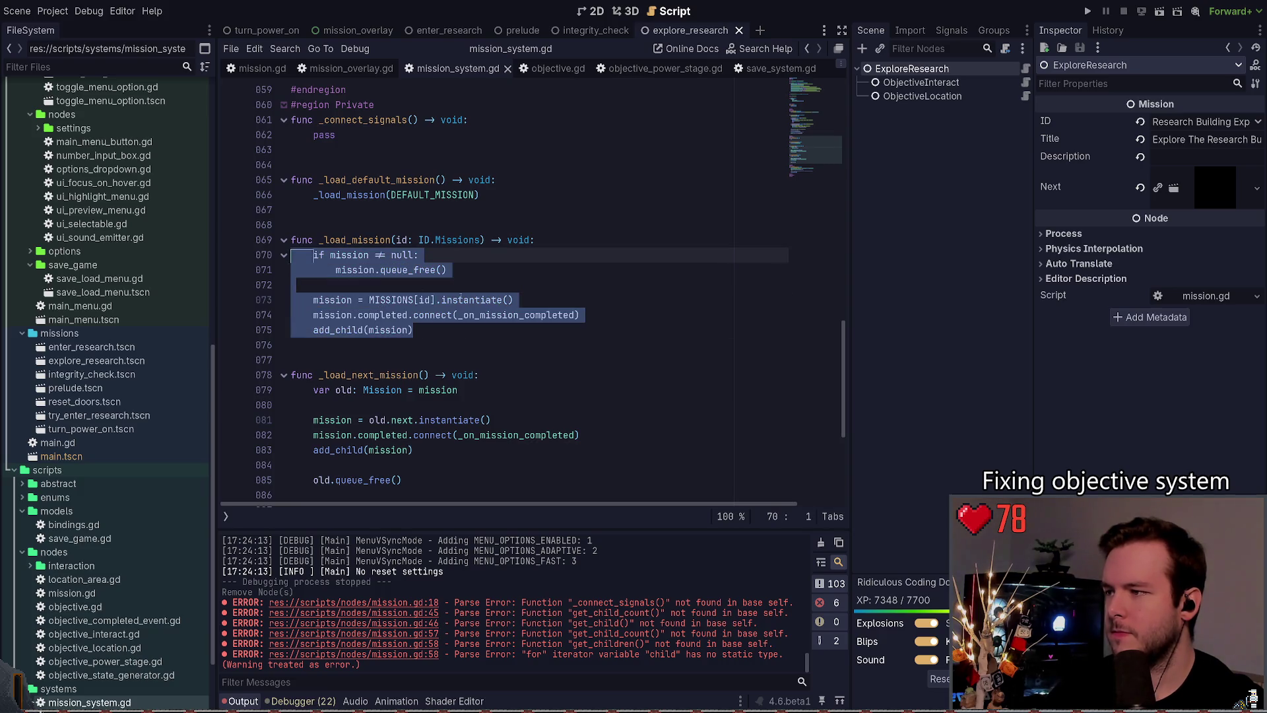
click(472, 300)
key(ctrl+s)
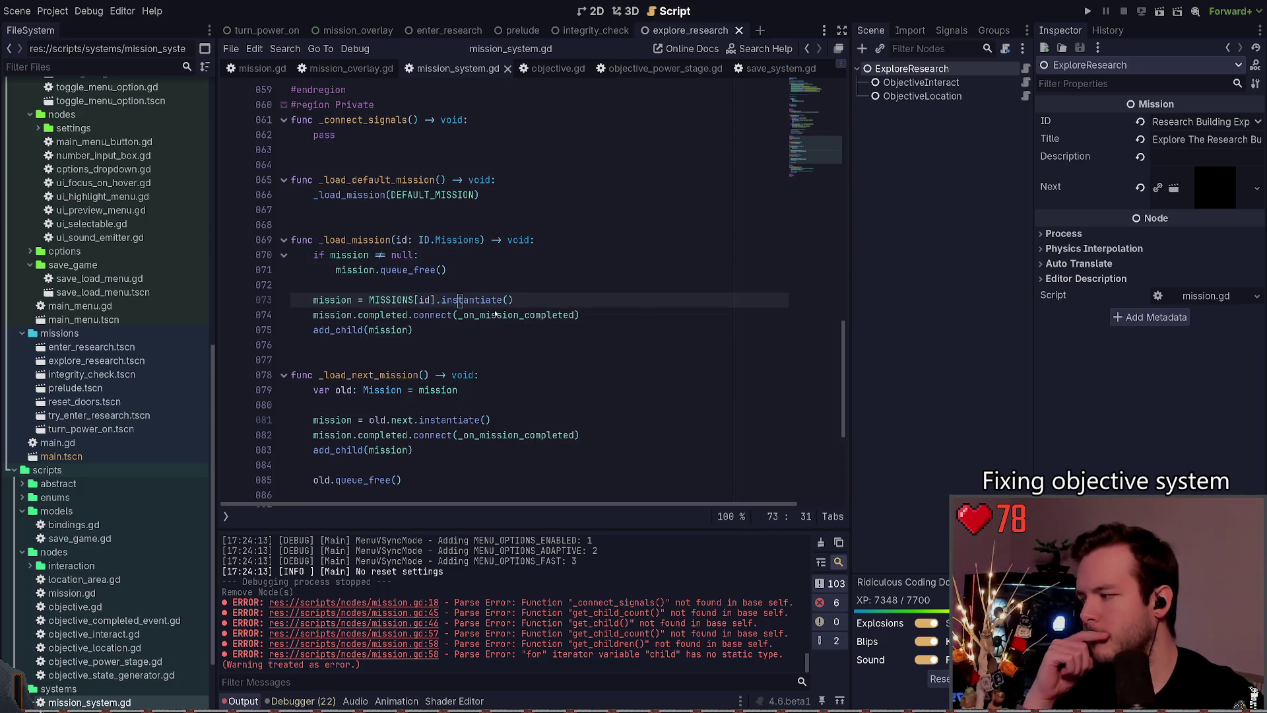
scroll(472, 294, up, 4)
scroll(474, 286, up, 1)
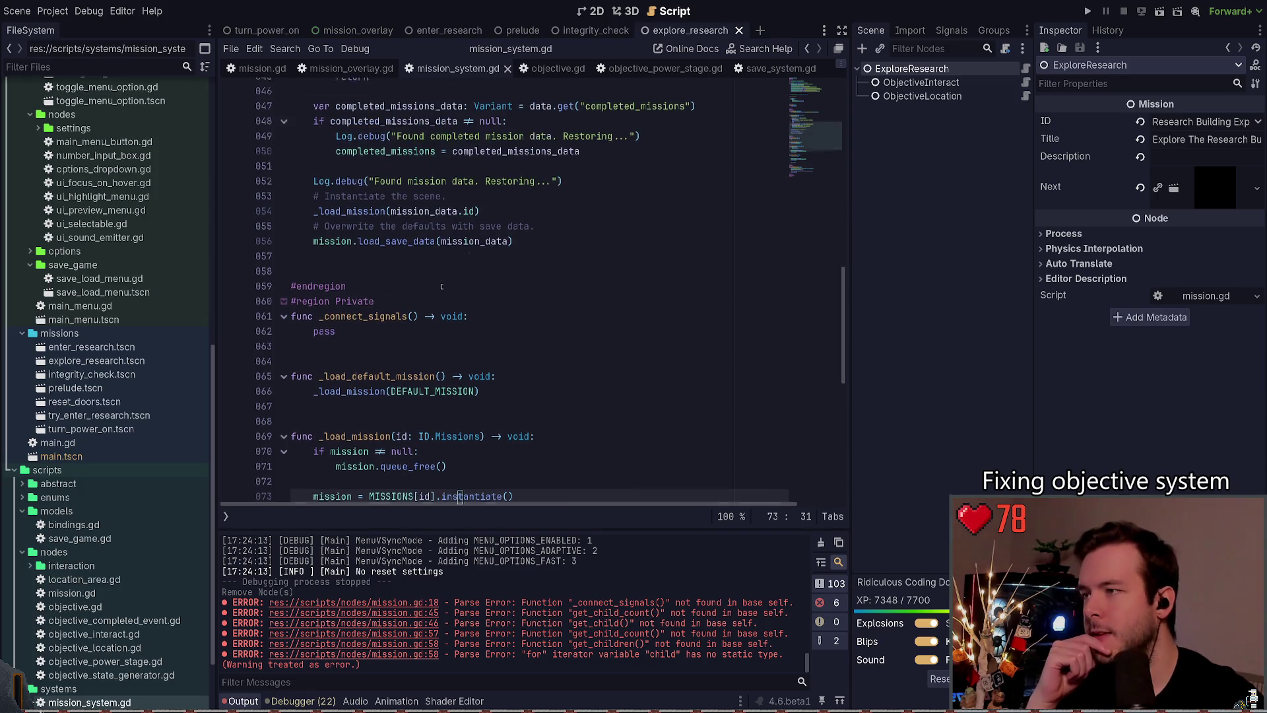
drag(513, 270, 289, 269)
click(372, 285)
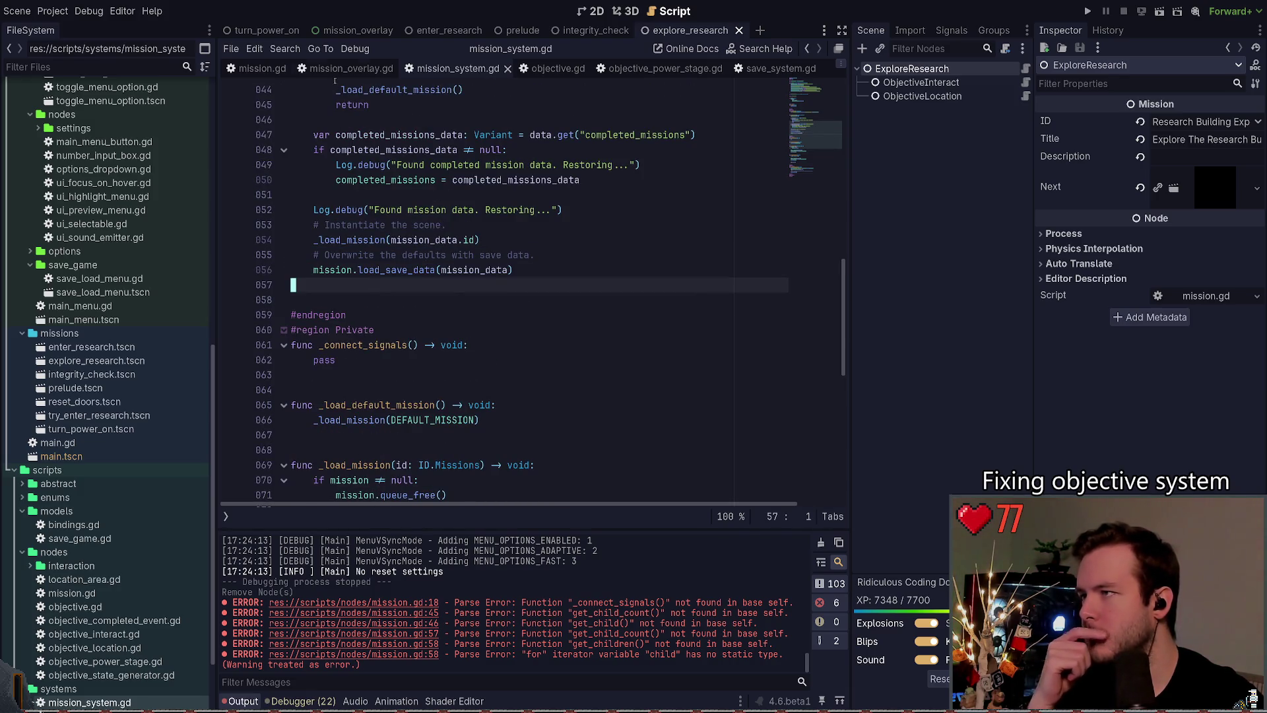
click(343, 68)
scroll(510, 295, down, 3)
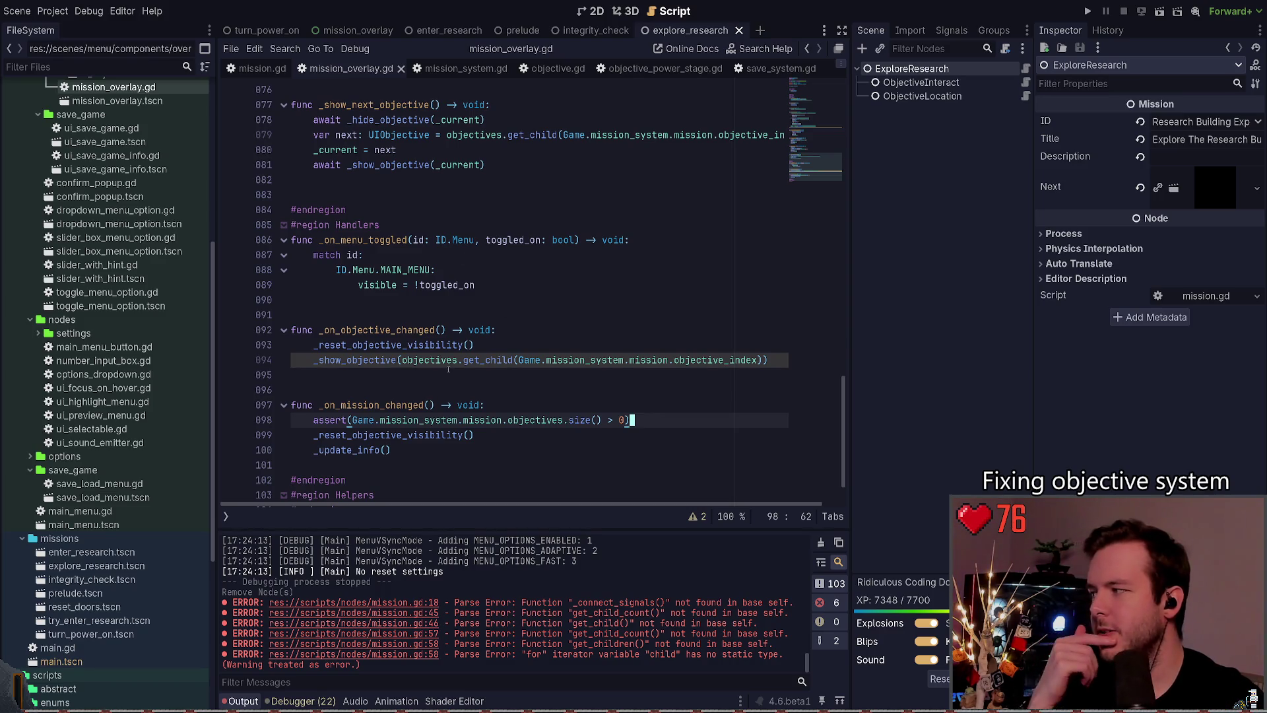
click(450, 376)
scroll(446, 383, down, 1)
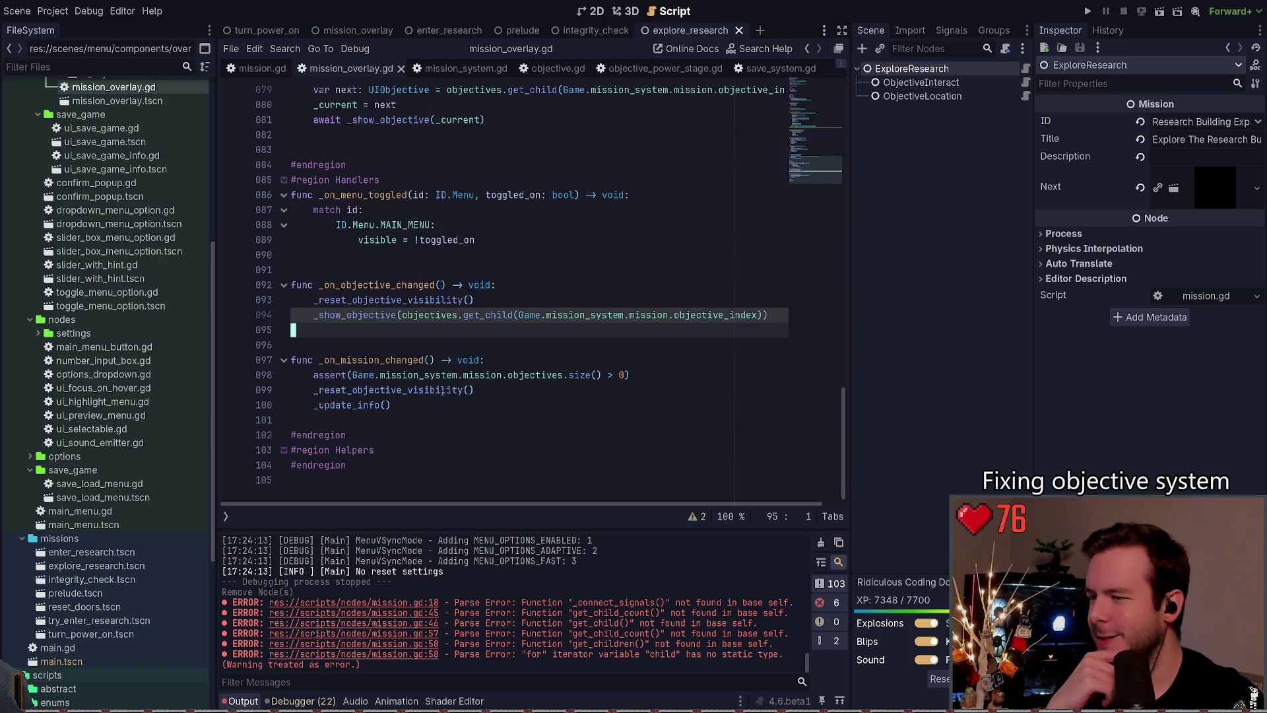
click(411, 411)
click(351, 418)
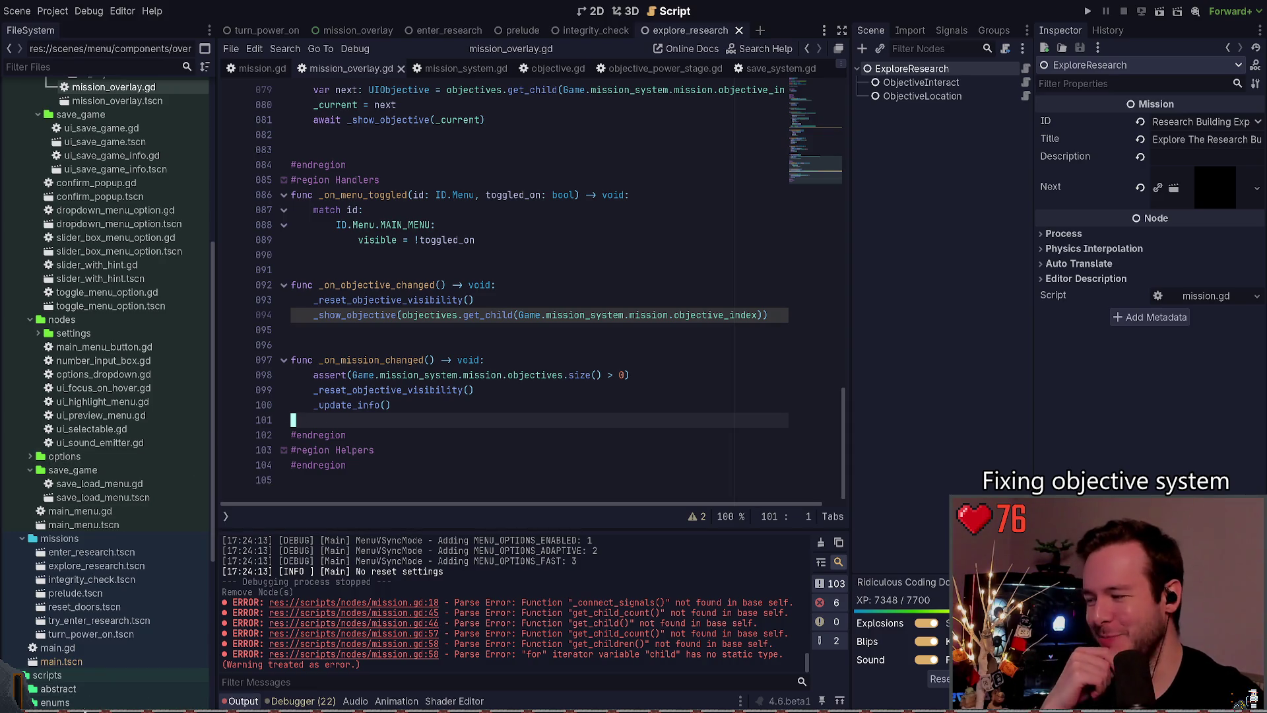
key(super+grave)
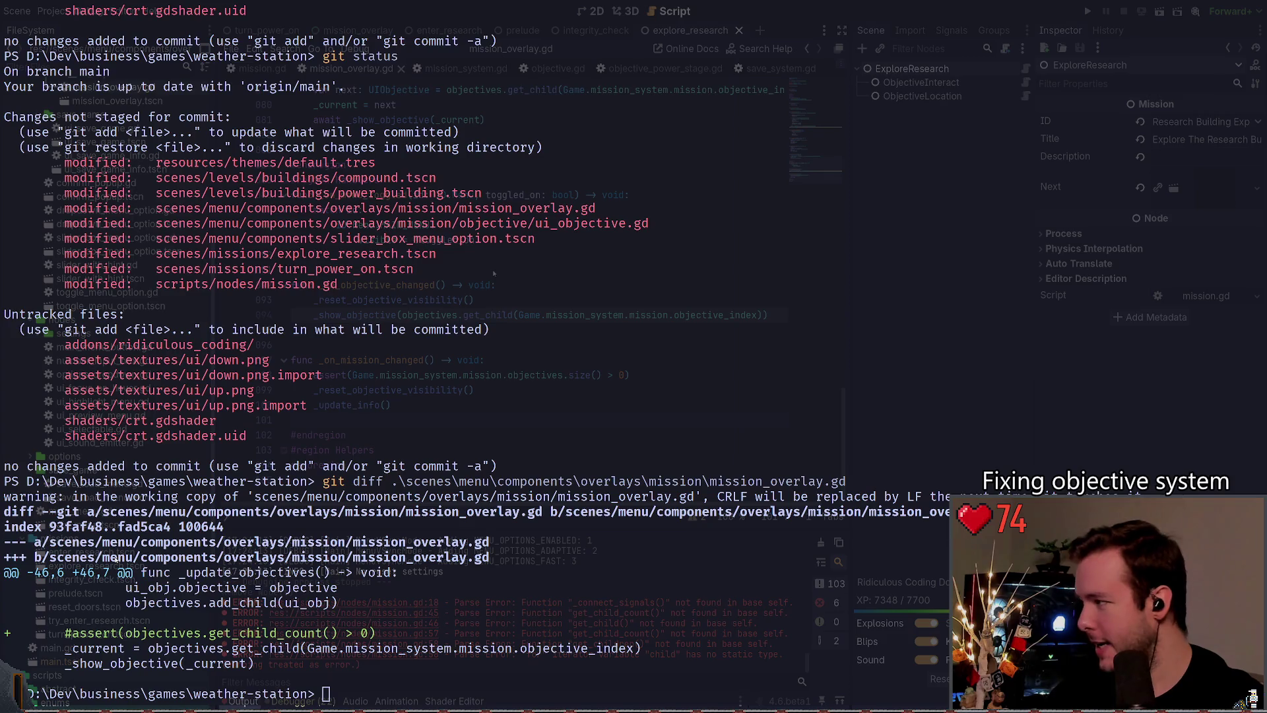
key(super+grave)
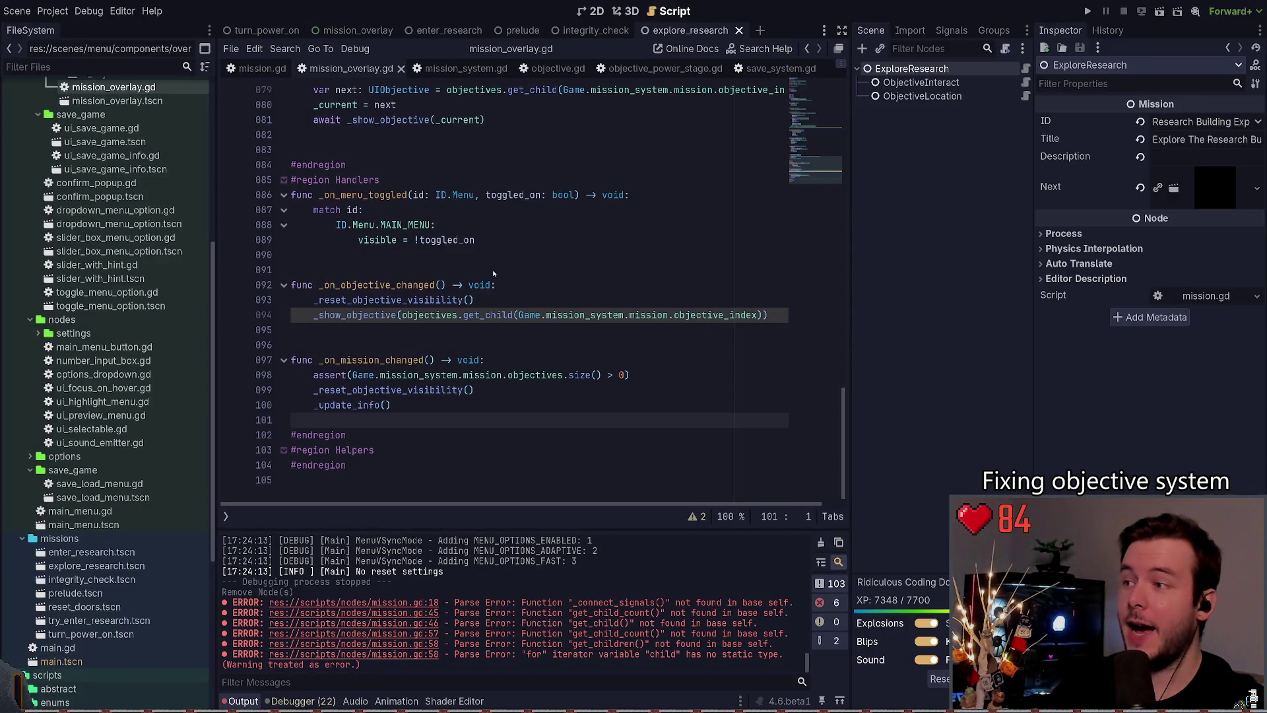
click(393, 285)
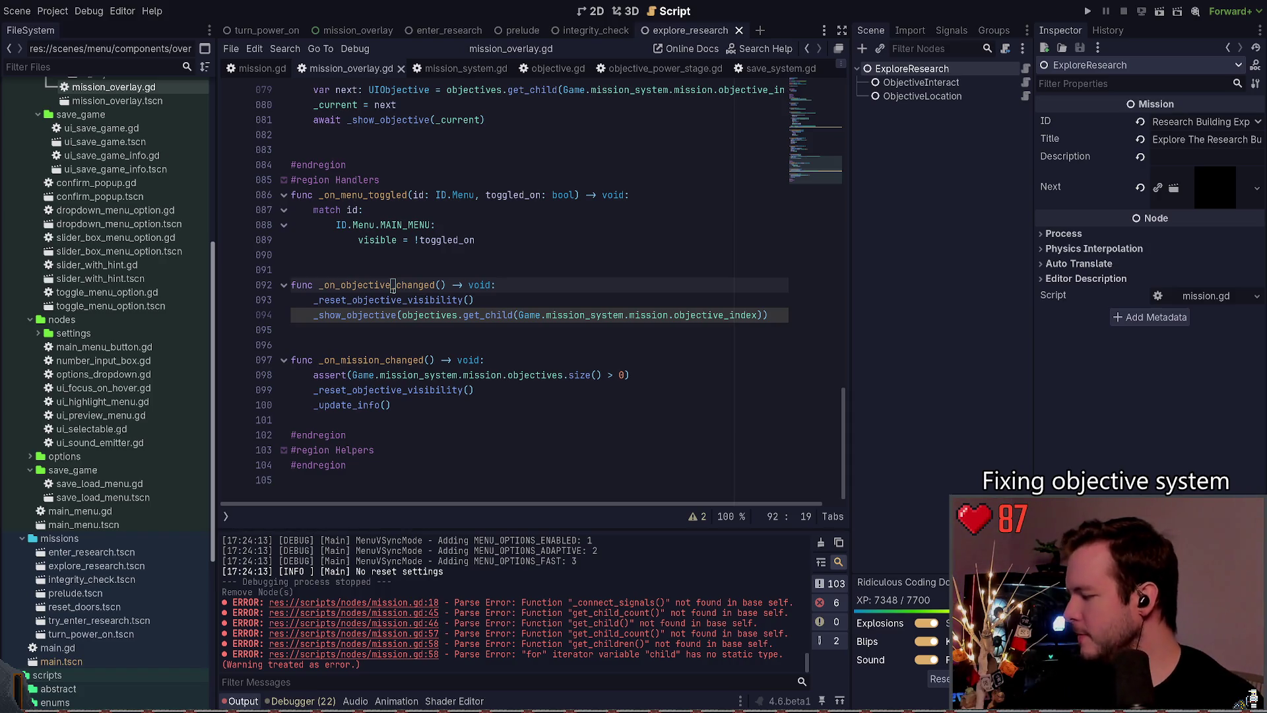
Step: Inspect the 'HACK: COME BACK' comment in mission_overlay.gd, stepping back and forth through edit history
key(Up)
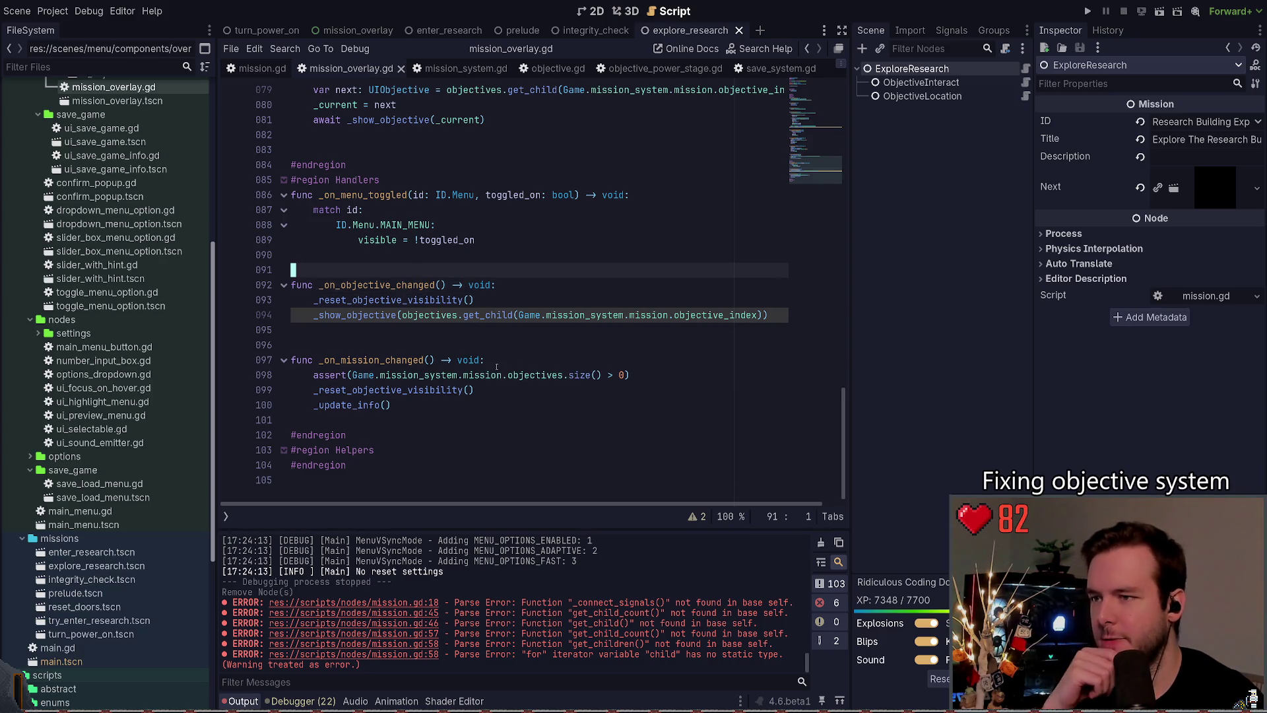
scroll(496, 367, up, 10)
scroll(509, 313, up, 5)
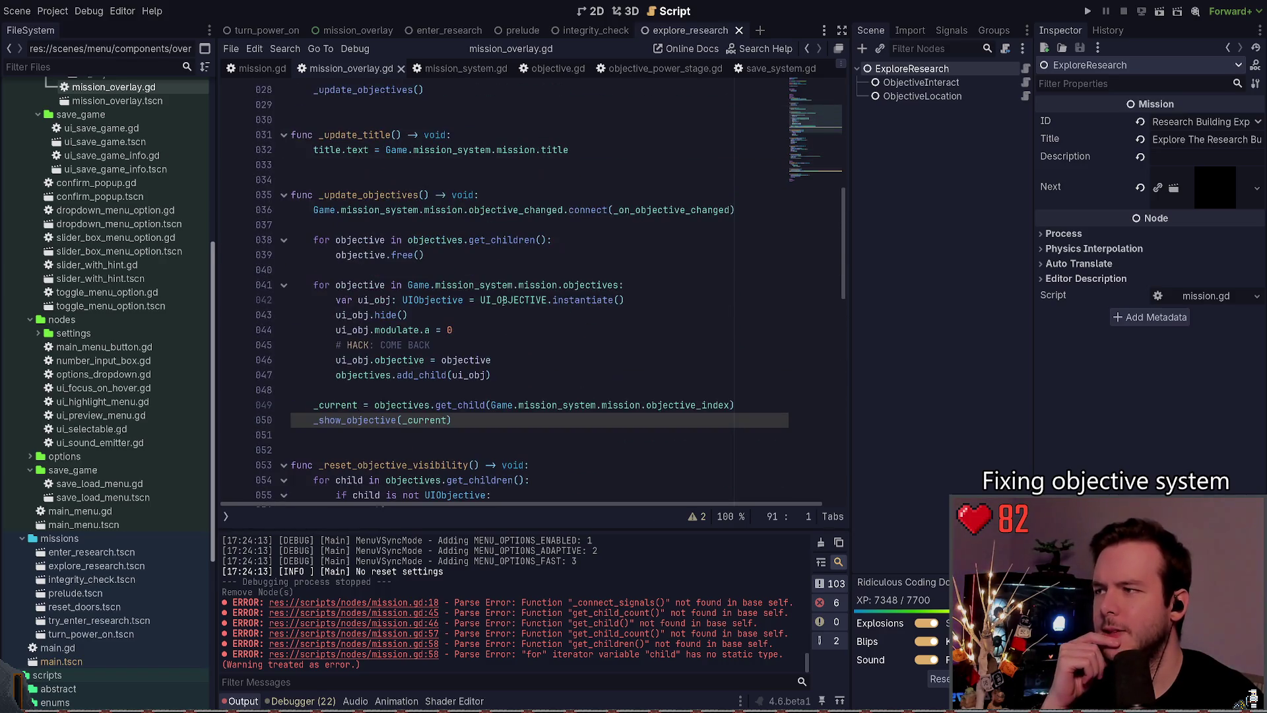
scroll(503, 350, down, 2)
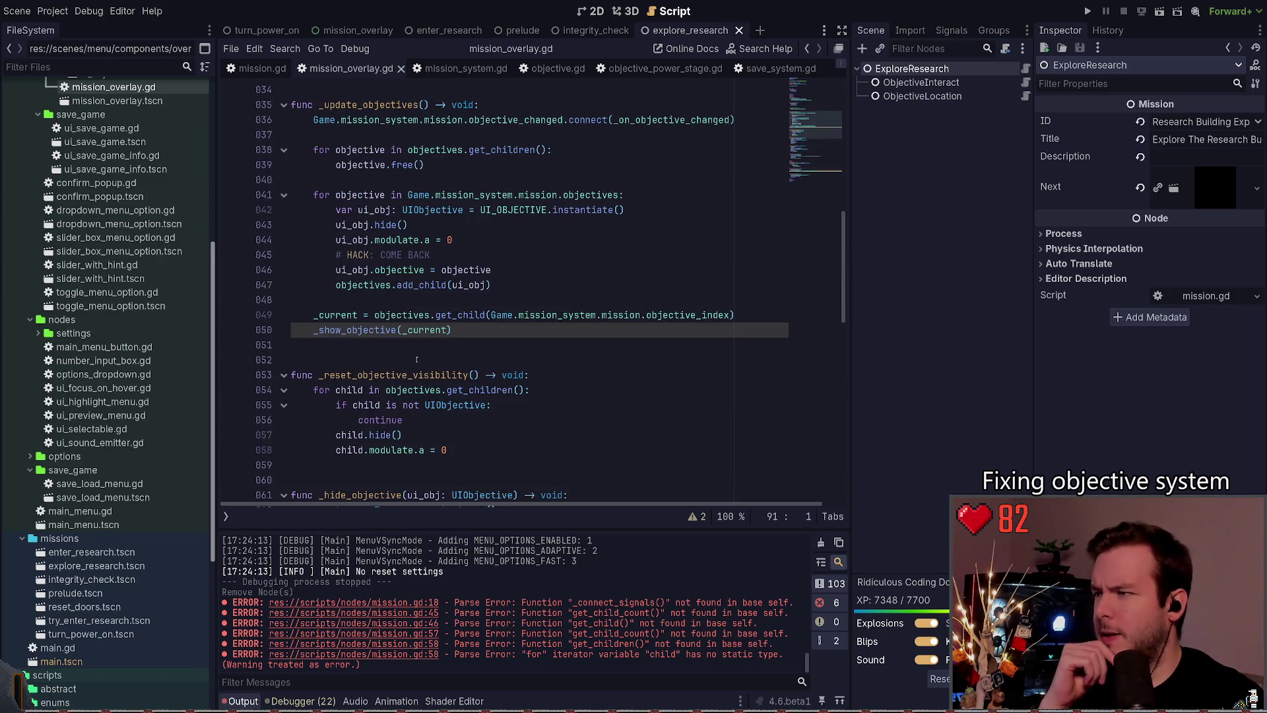
drag(454, 259, 301, 259)
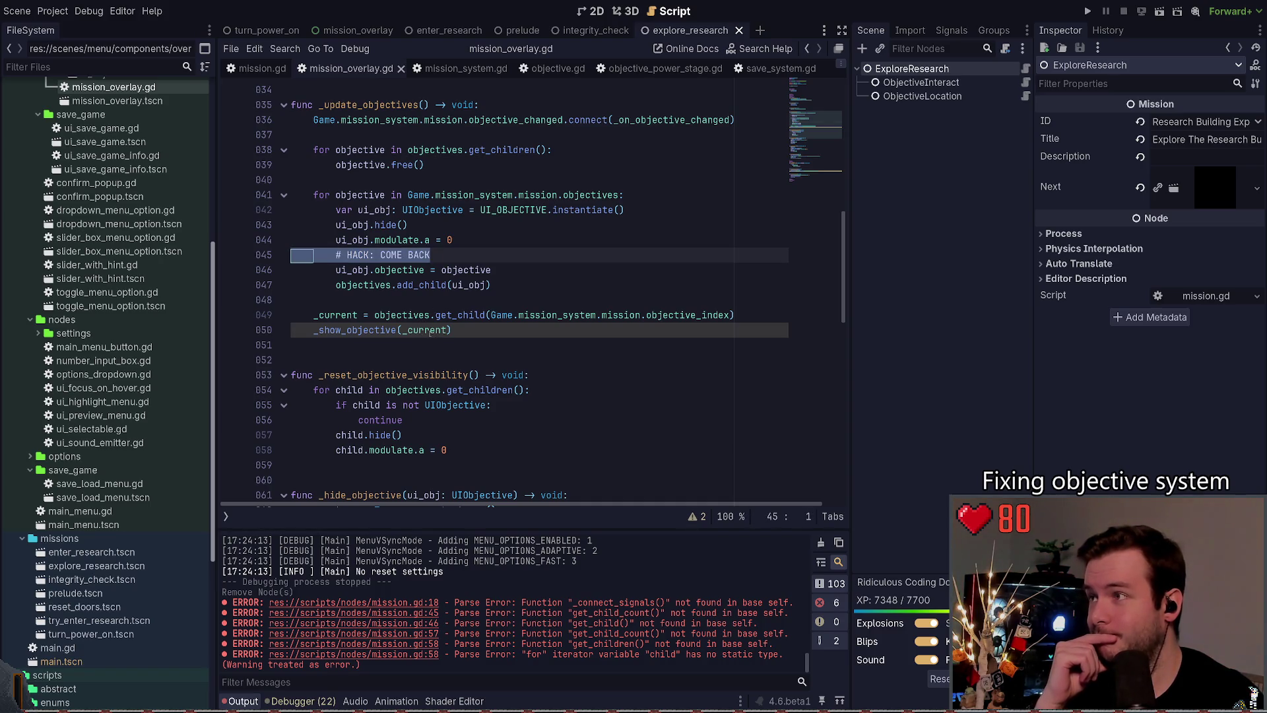
key(alt+Left)
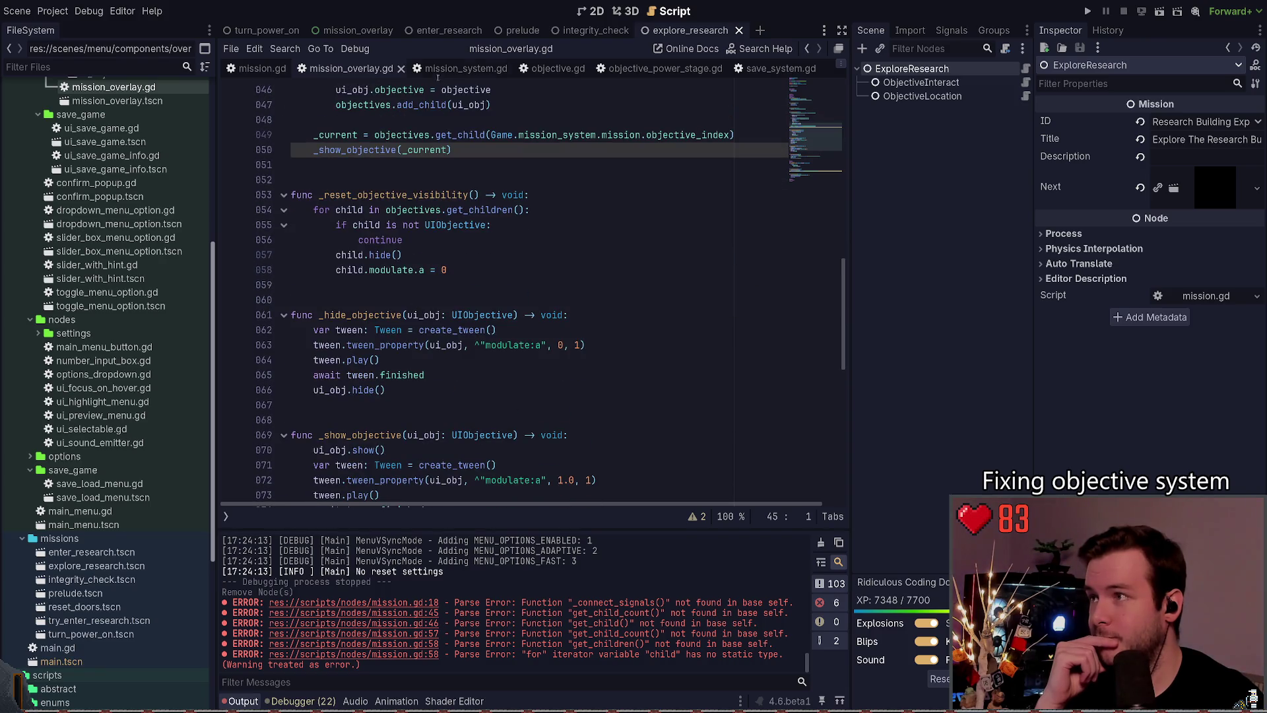
key(alt+Left)
scroll(424, 284, up, 2)
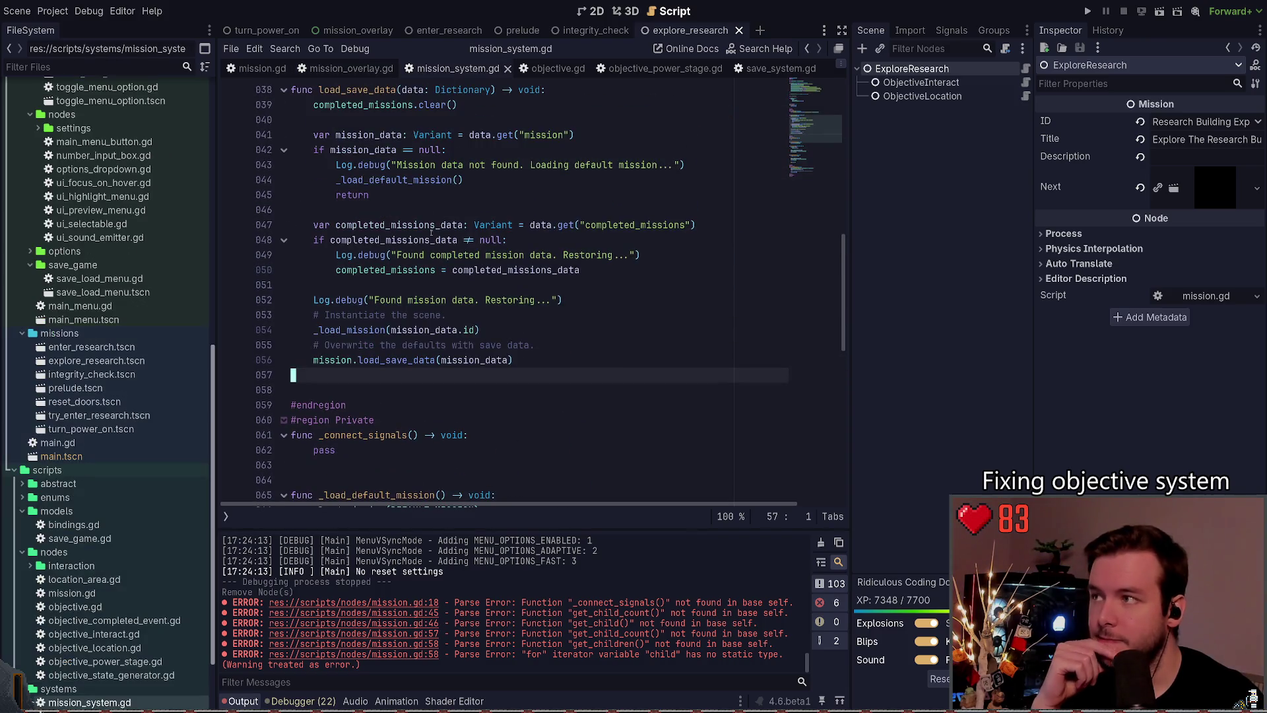
key(alt+Right)
Step: Review the assert line in _on_mission_changed, then switch to mission_system.gd
scroll(449, 227, up, 8)
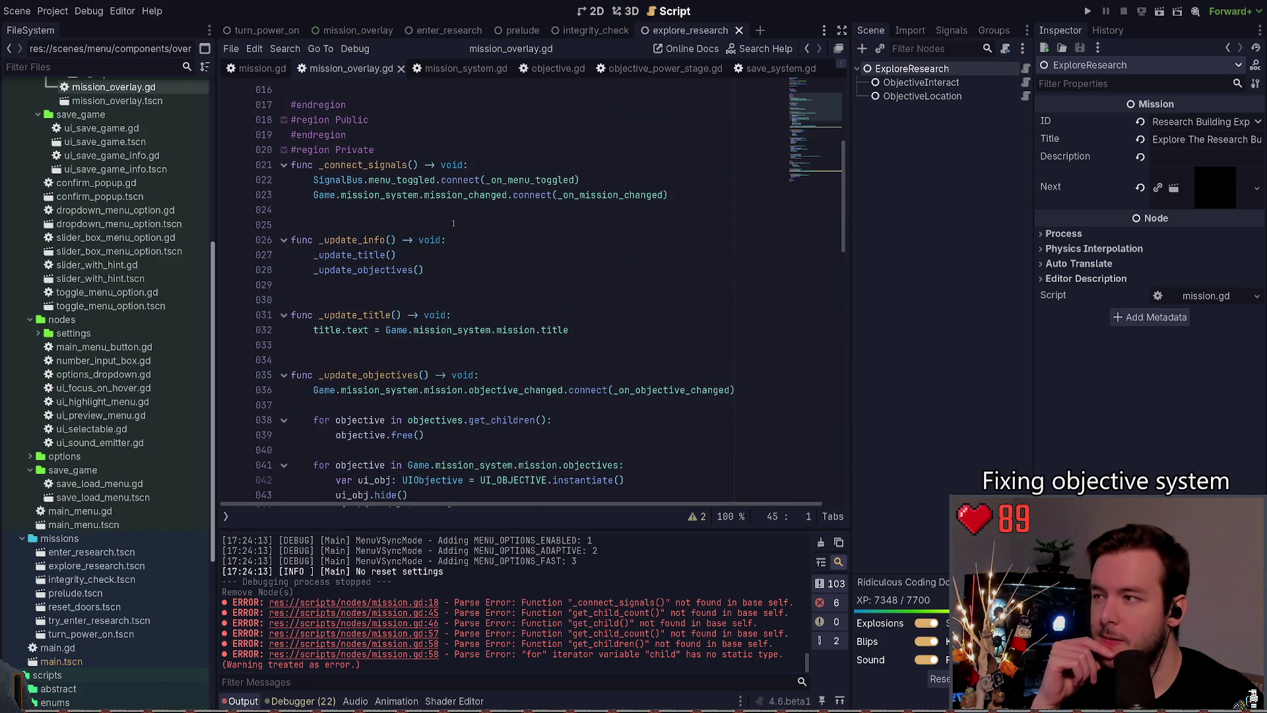
scroll(465, 239, up, 4)
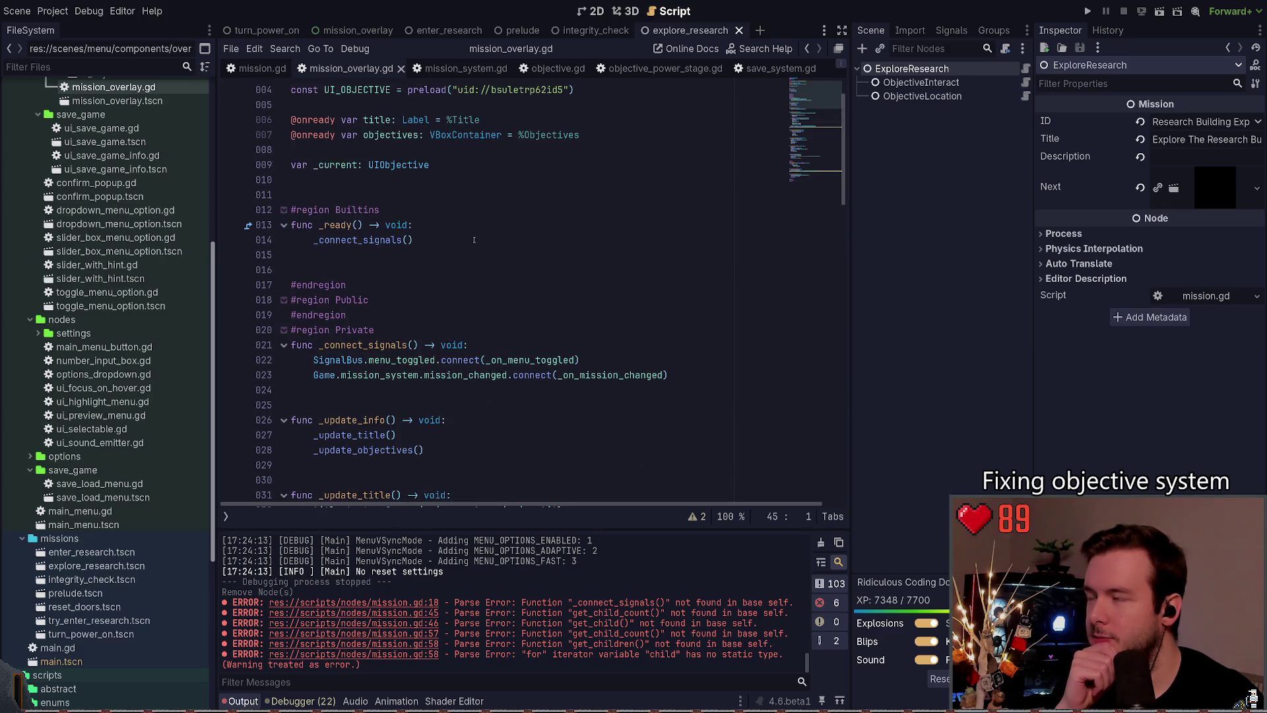
scroll(474, 240, down, 3)
scroll(474, 239, down, 20)
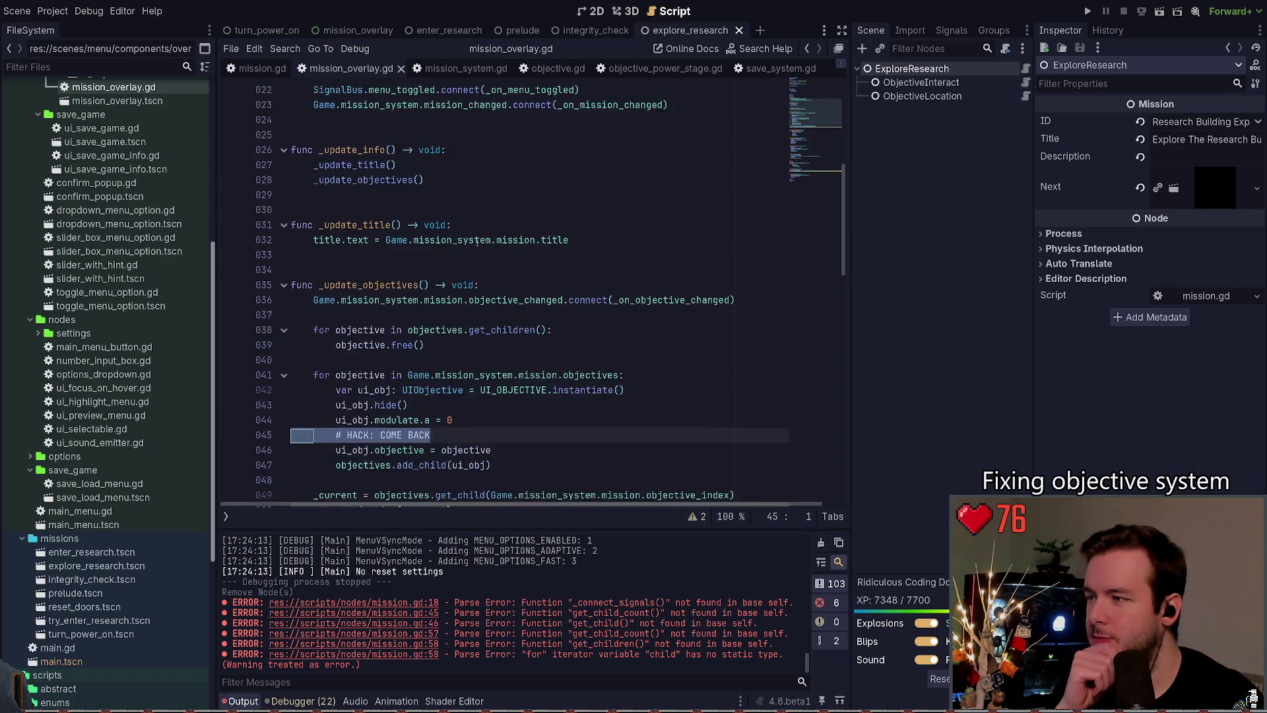
click(417, 329)
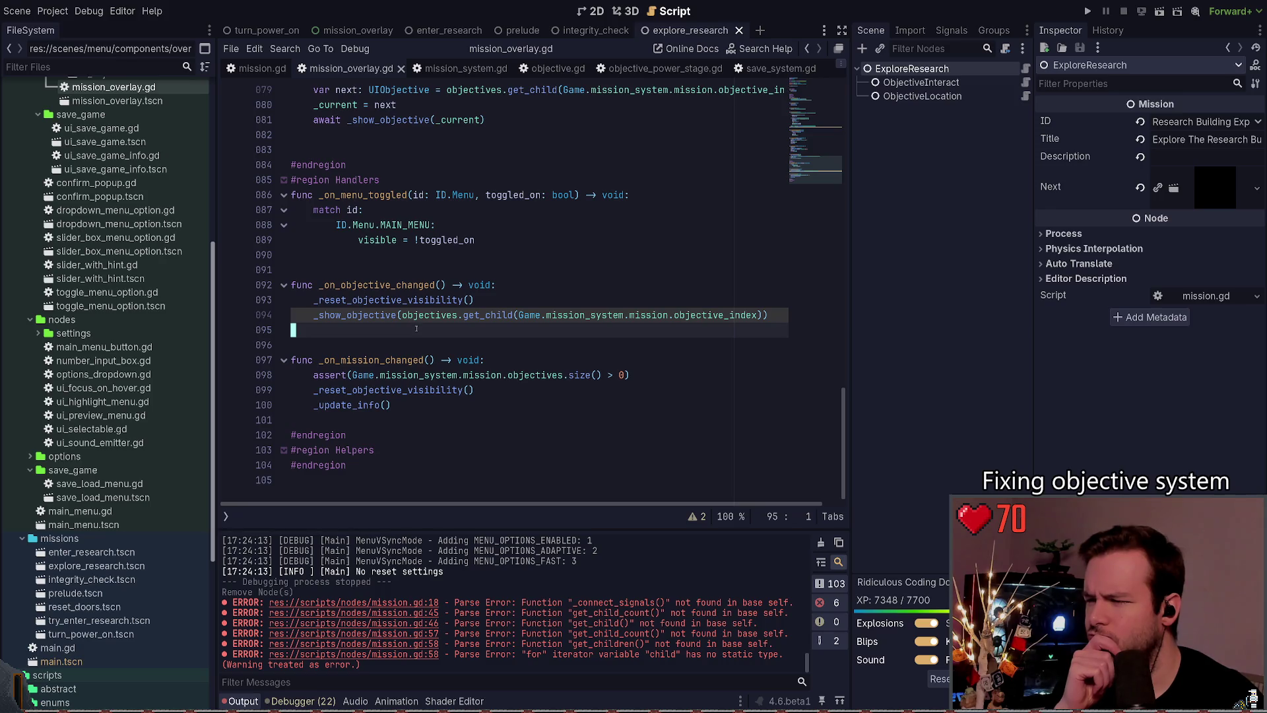
drag(656, 375, 307, 382)
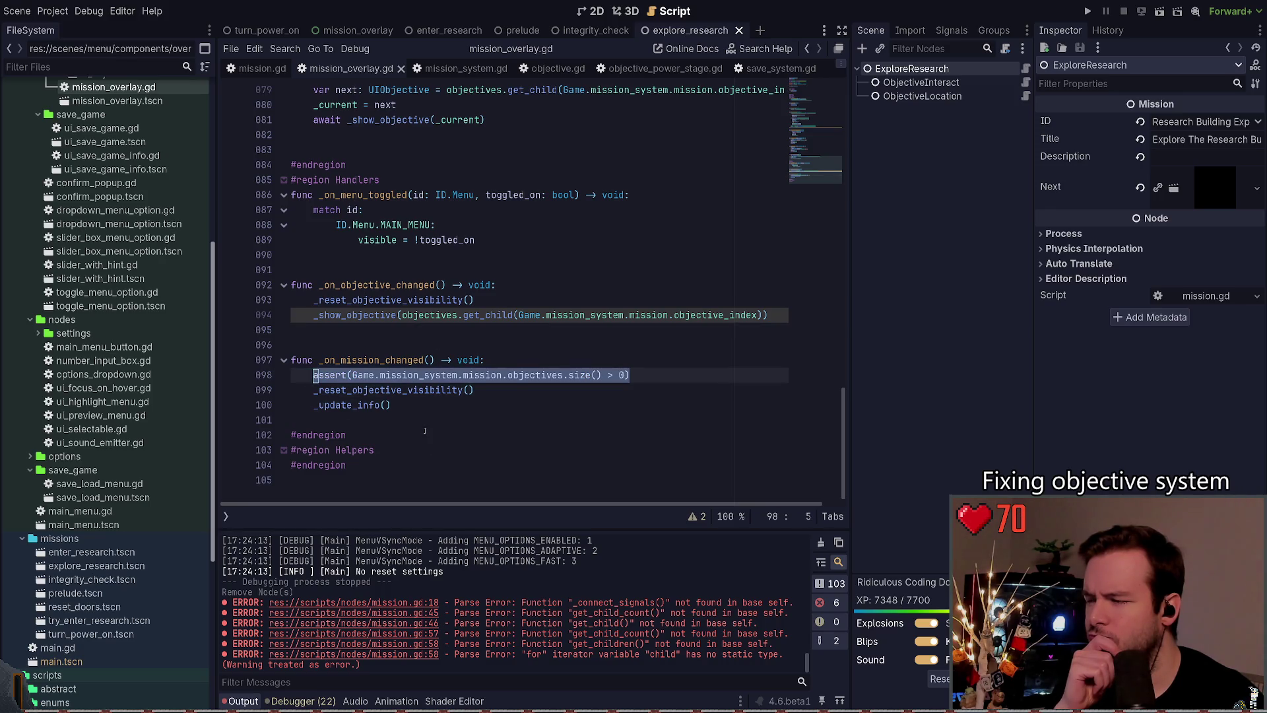
click(427, 420)
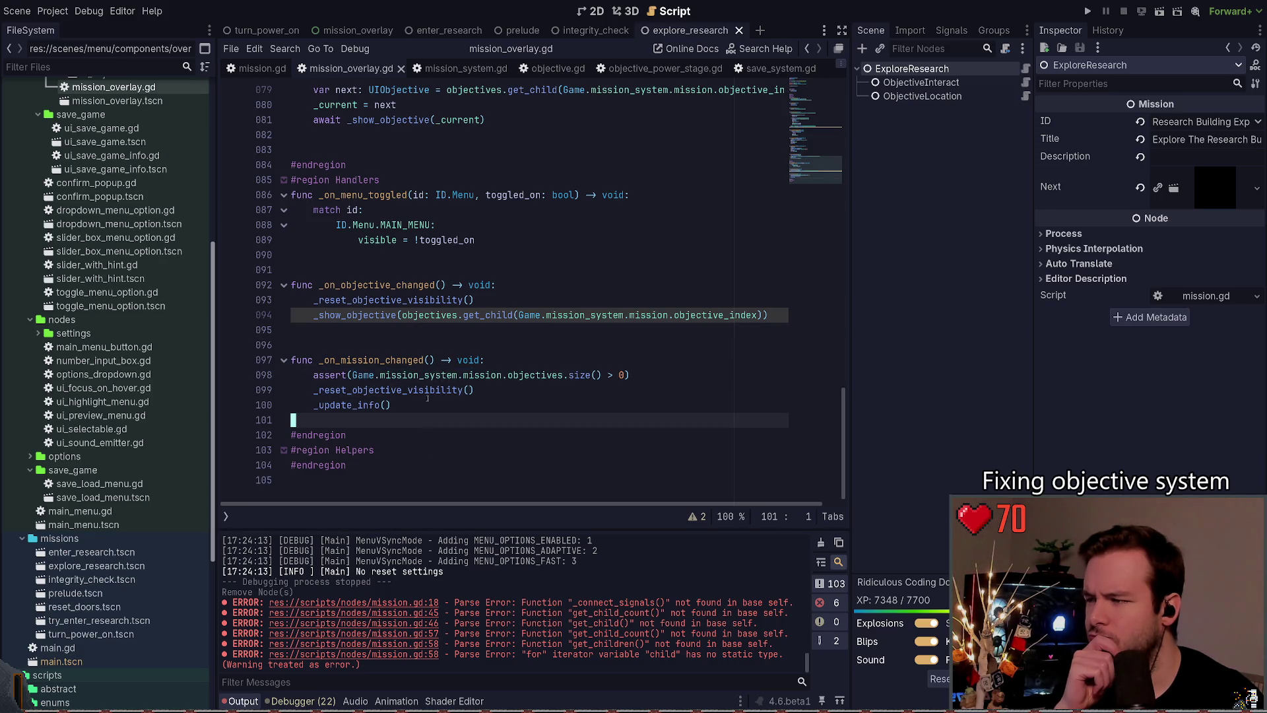
click(458, 68)
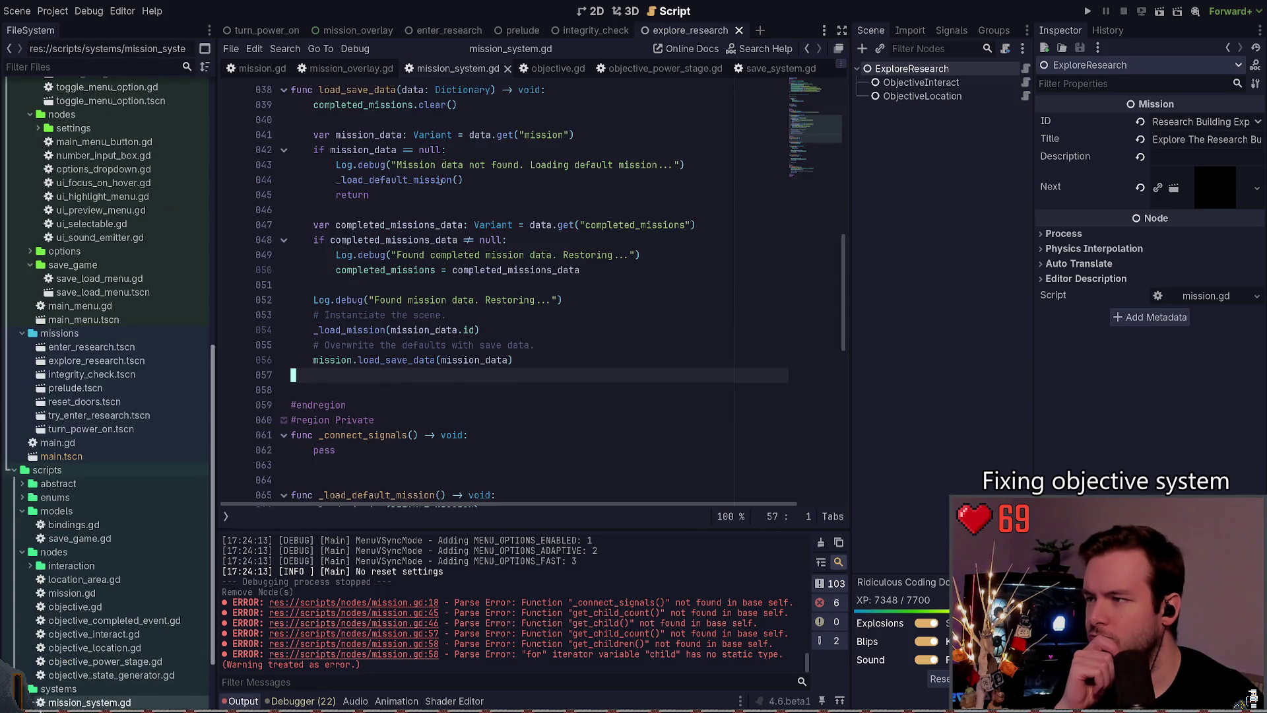
scroll(452, 298, up, 2)
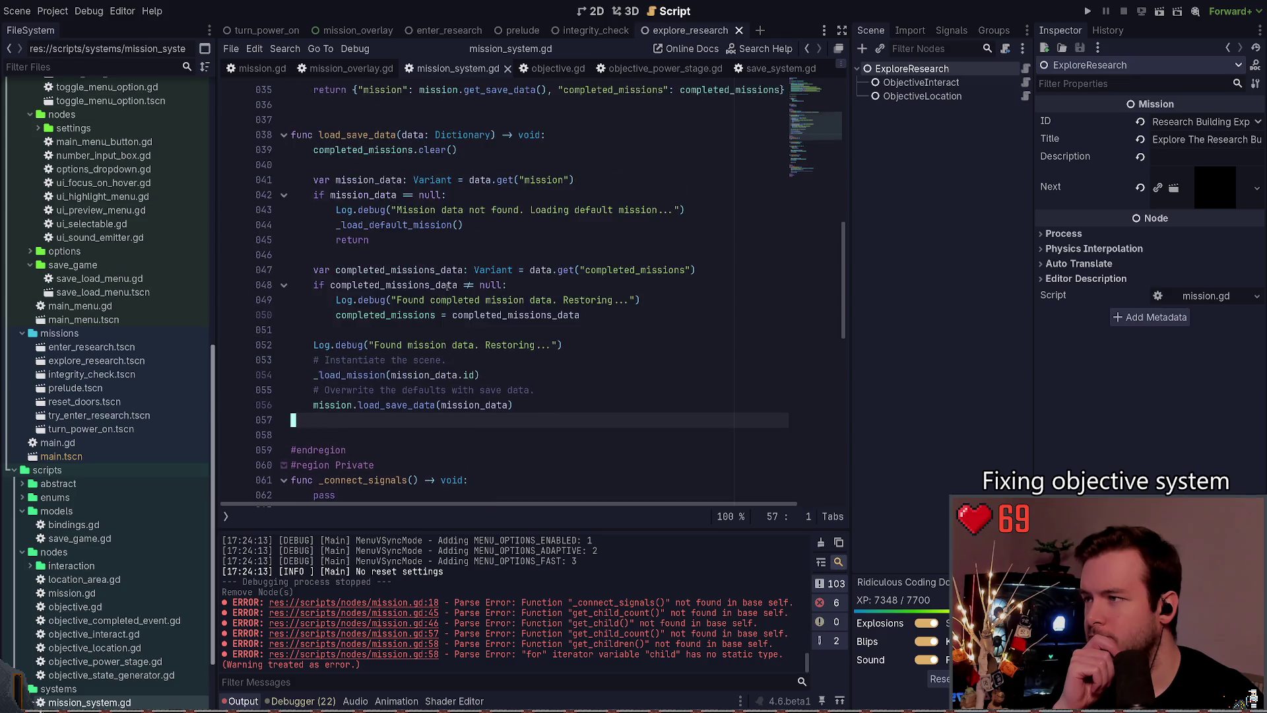
scroll(452, 297, up, 10)
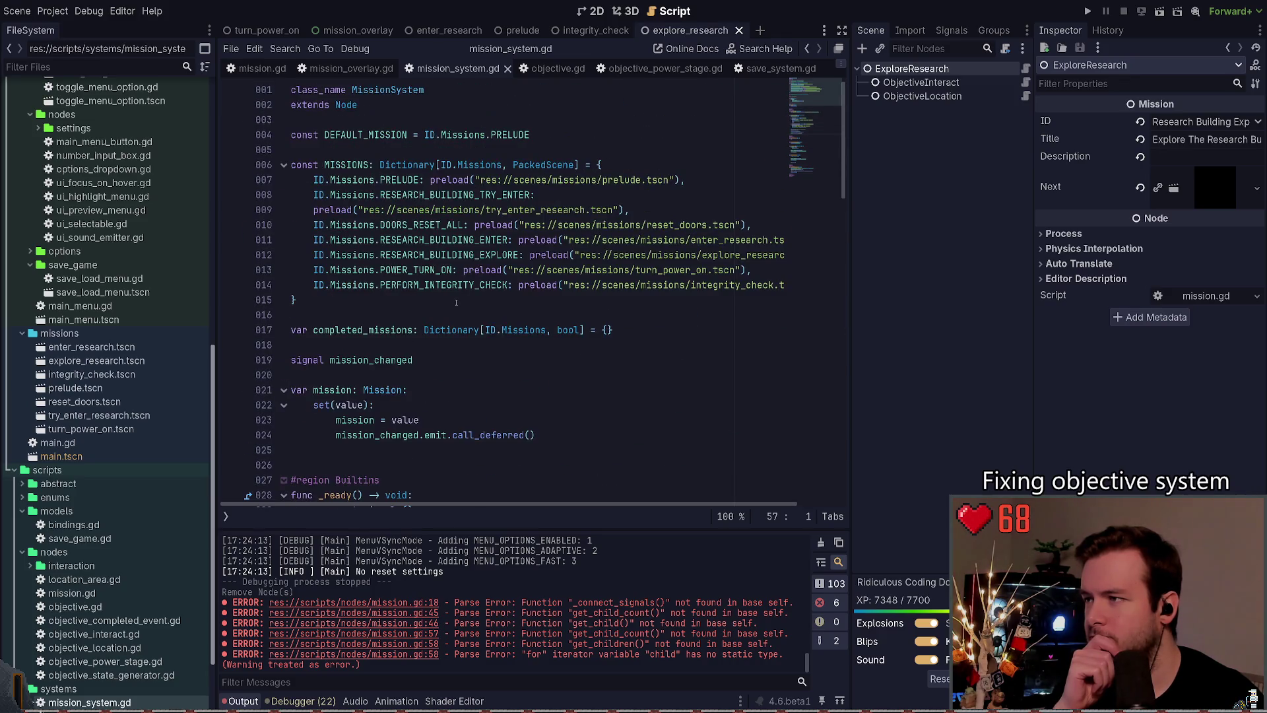
scroll(455, 298, down, 9)
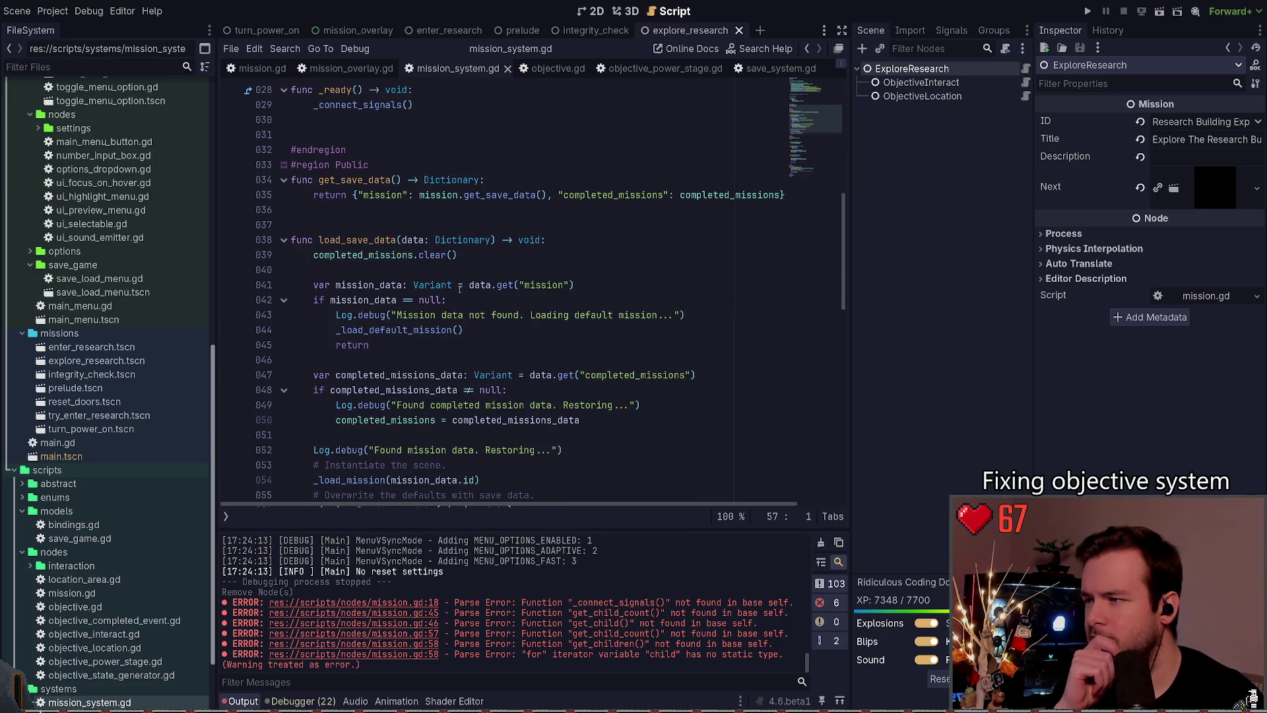
scroll(460, 289, down, 8)
scroll(462, 291, down, 3)
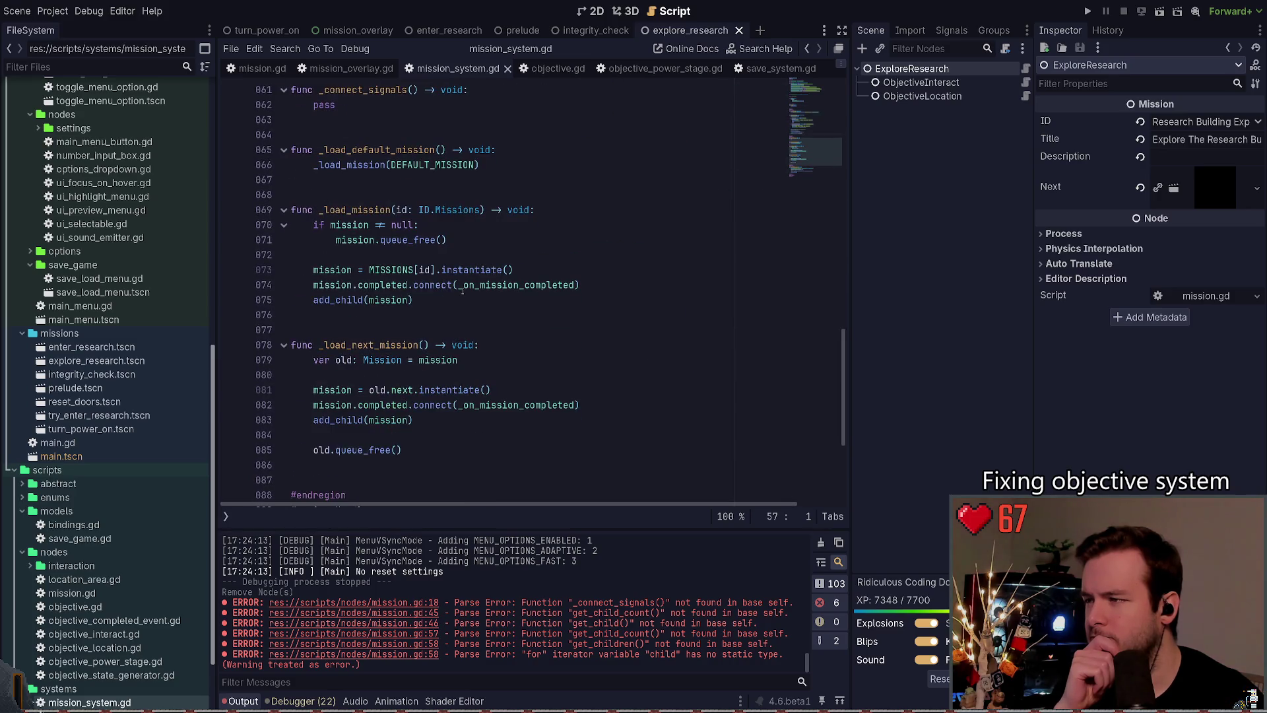
scroll(462, 291, down, 1)
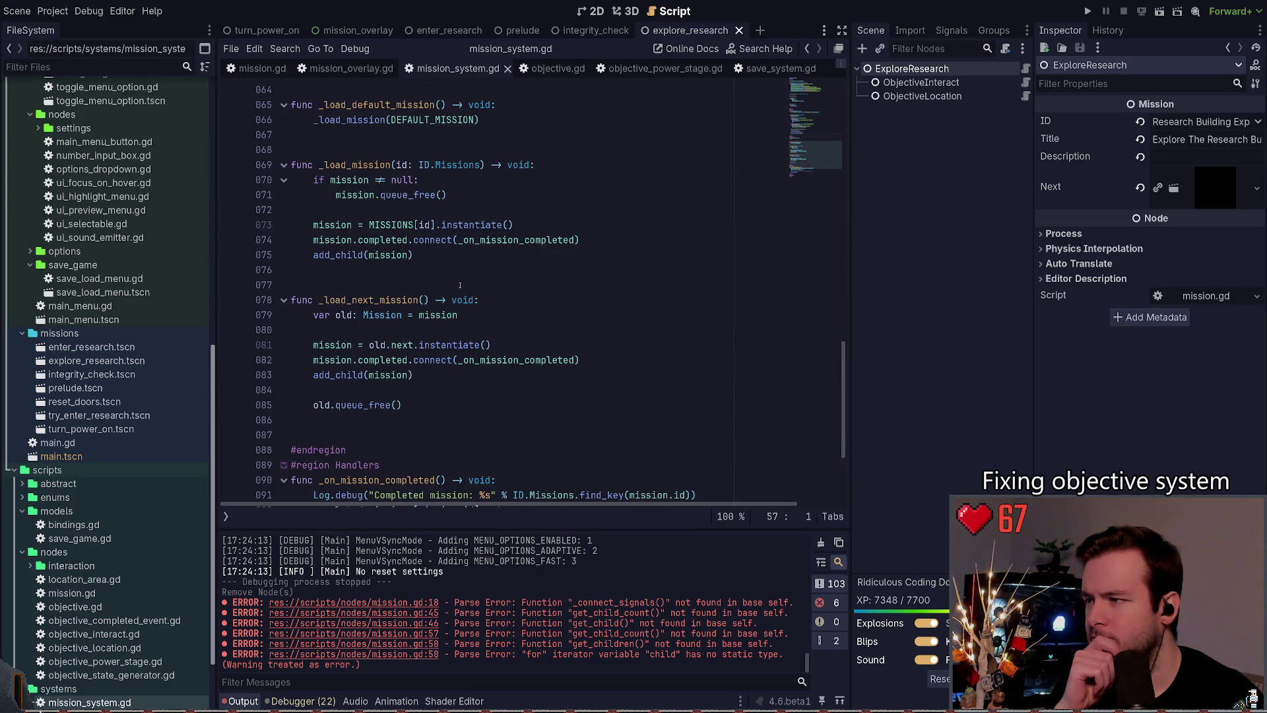
scroll(460, 286, down, 3)
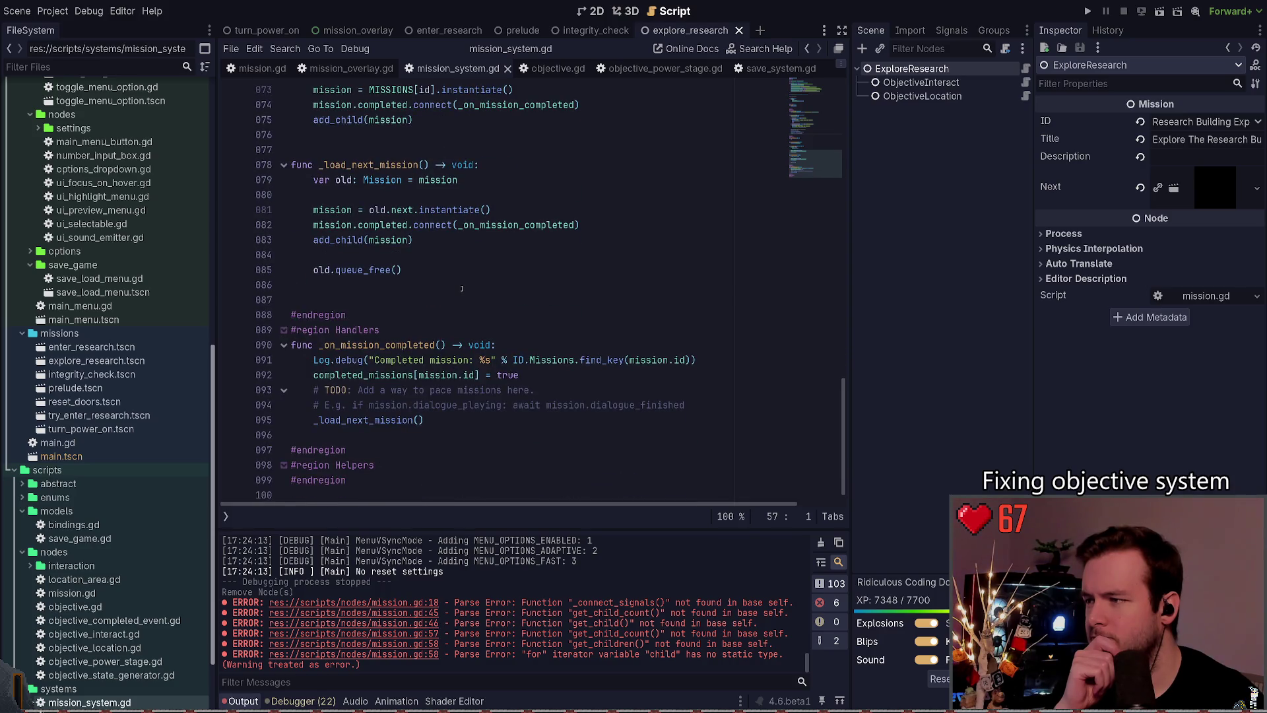
scroll(462, 288, down, 1)
click(438, 419)
drag(463, 409, 315, 405)
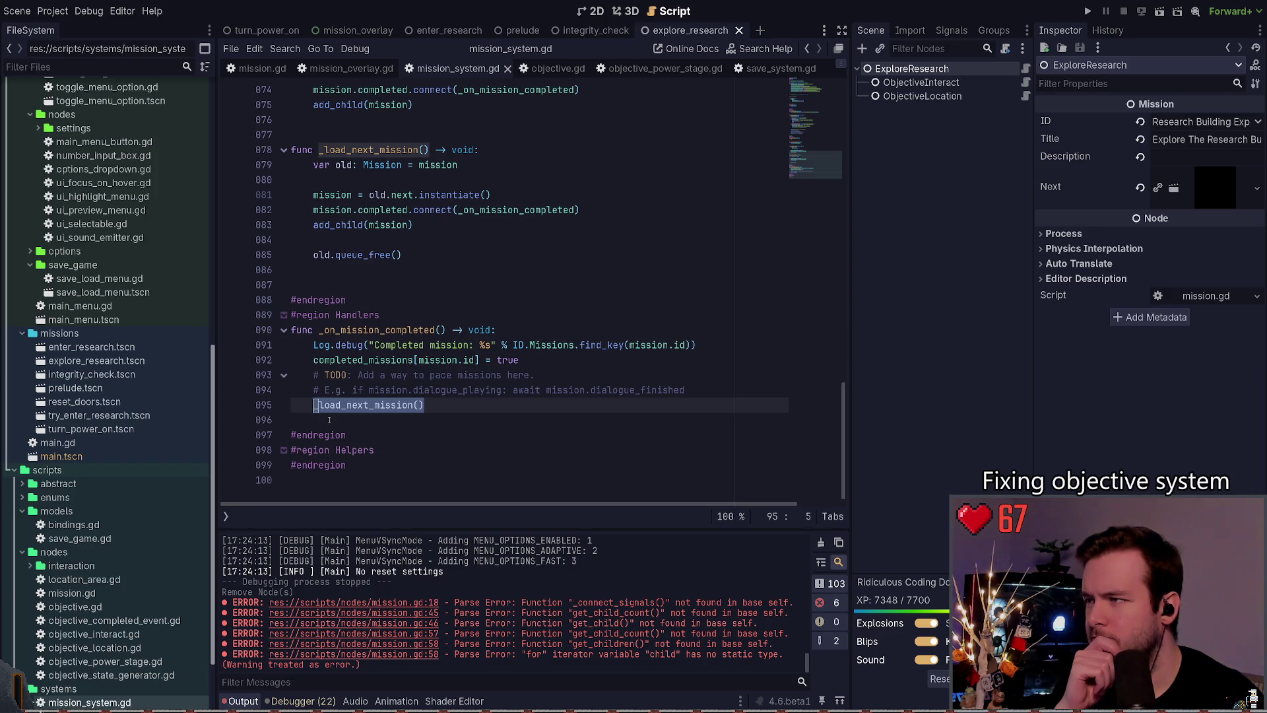
click(332, 419)
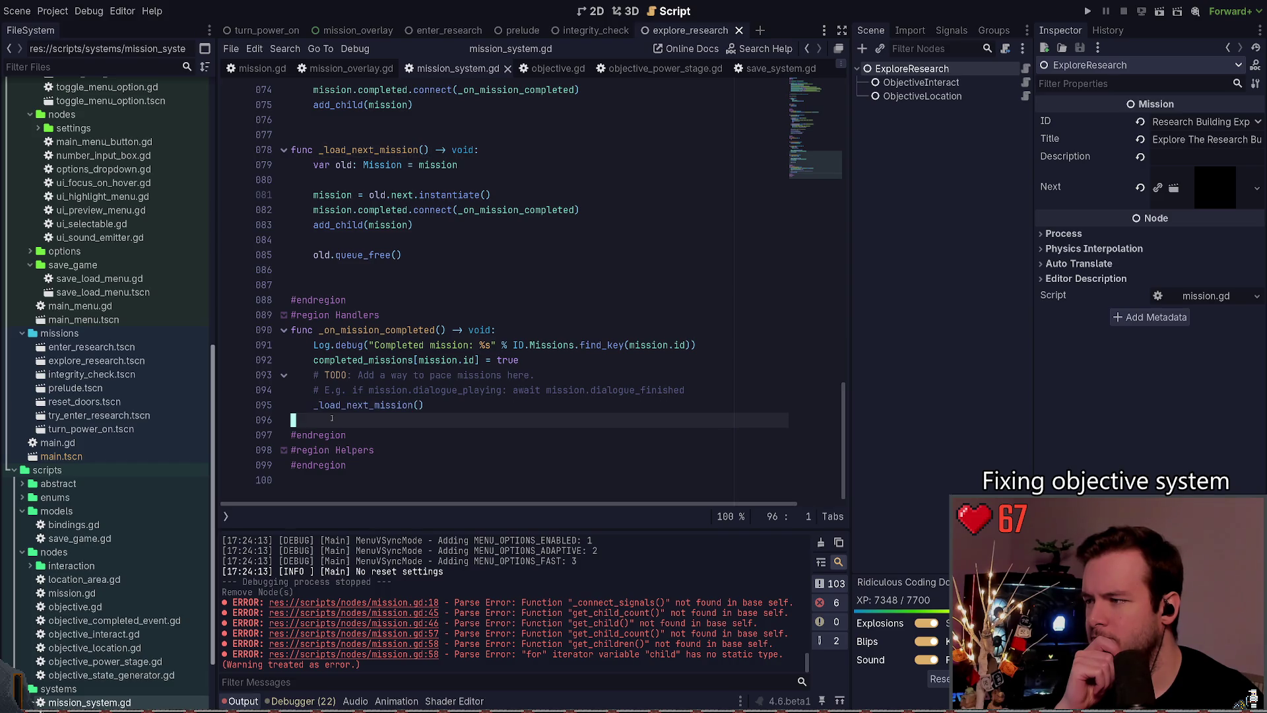
double_click(314, 406)
click(369, 419)
double_click(418, 405)
click(383, 416)
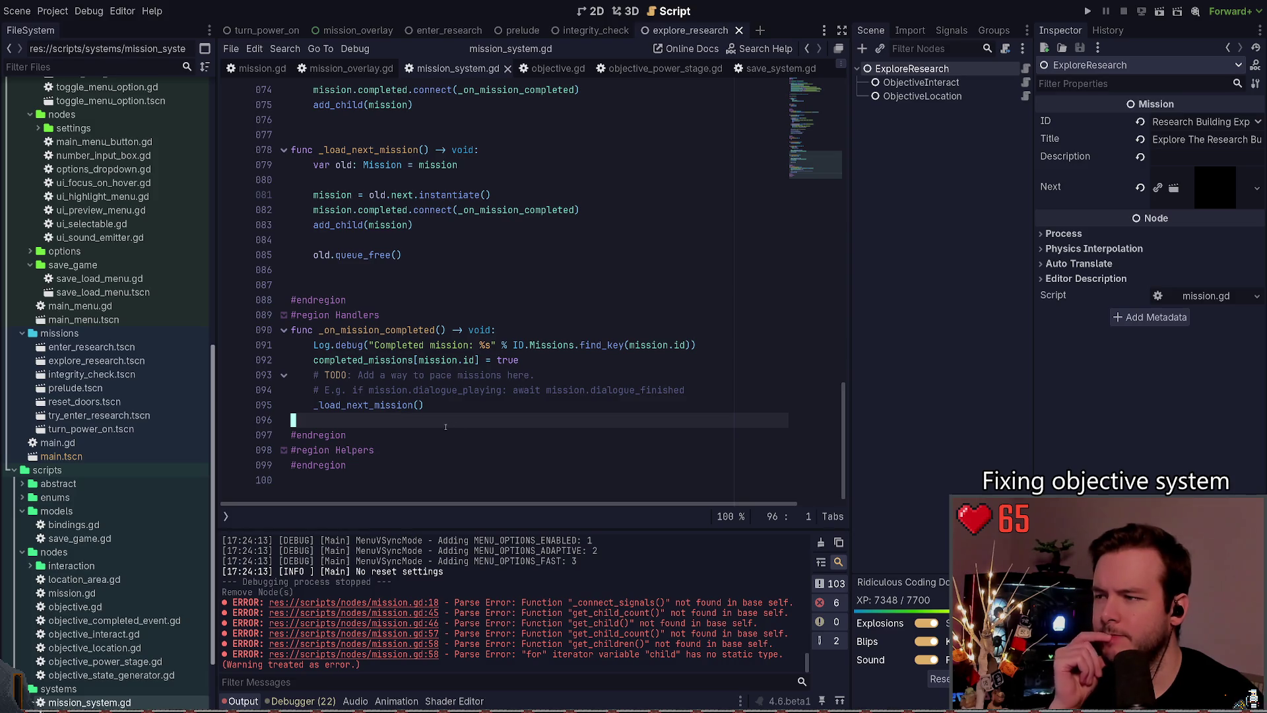
drag(441, 422, 243, 331)
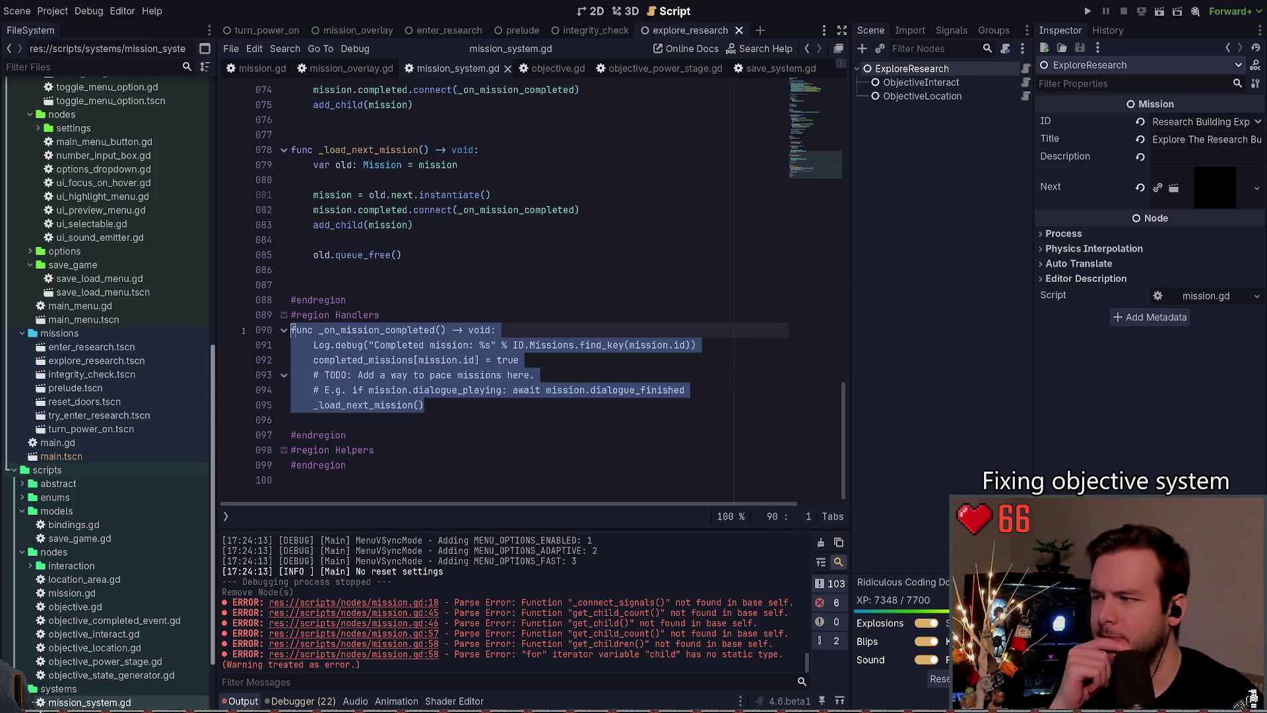
click(343, 419)
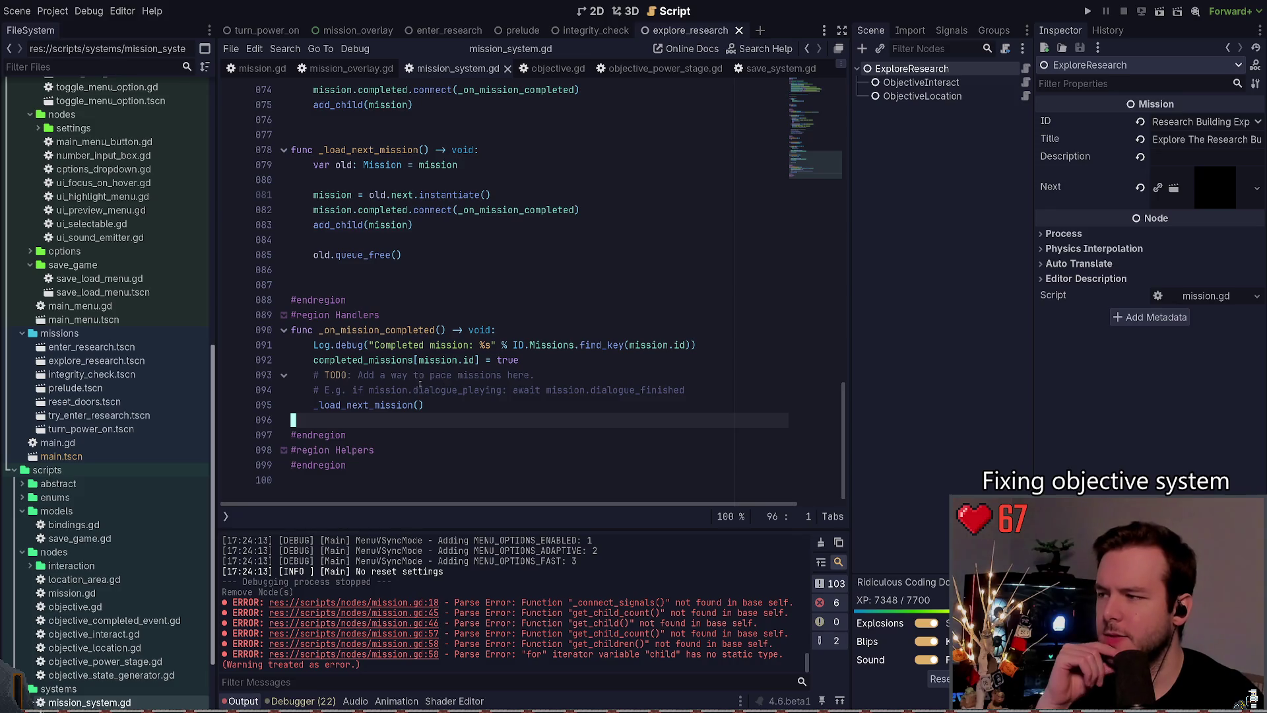
mouse_move(431, 404)
mouse_down()
mouse_move(290, 330)
mouse_move(436, 402)
mouse_up()
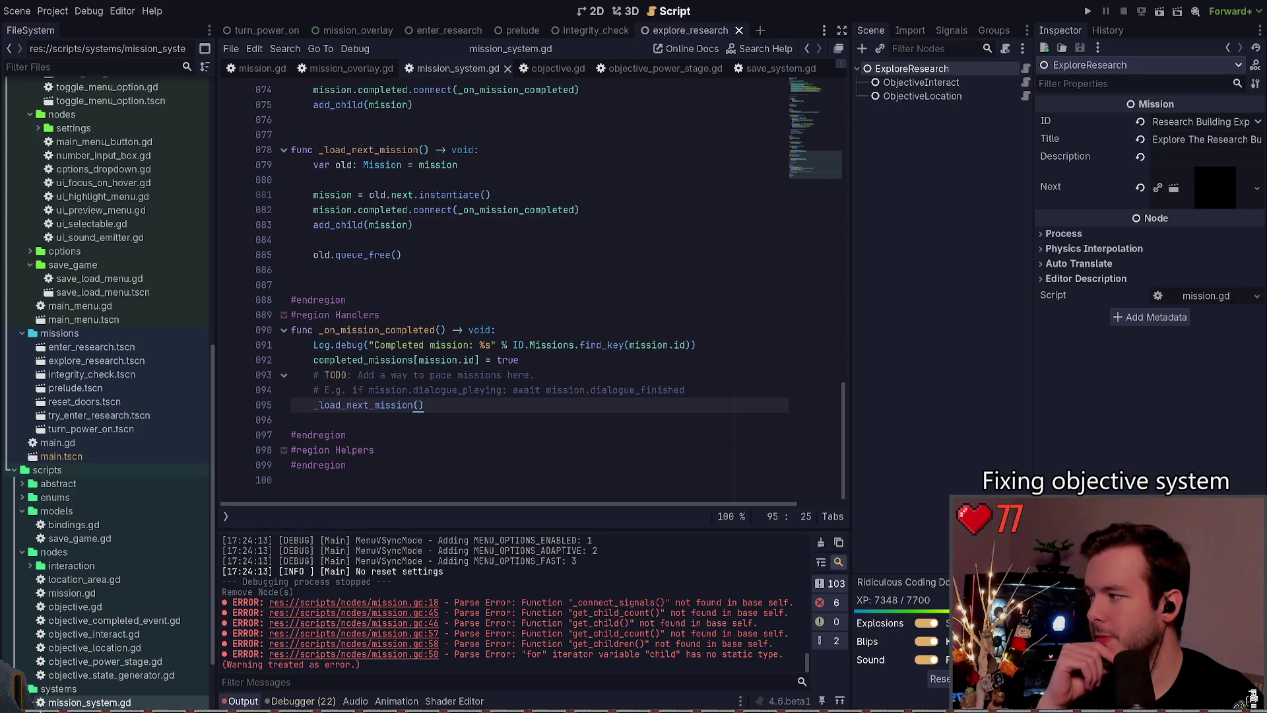
click(430, 311)
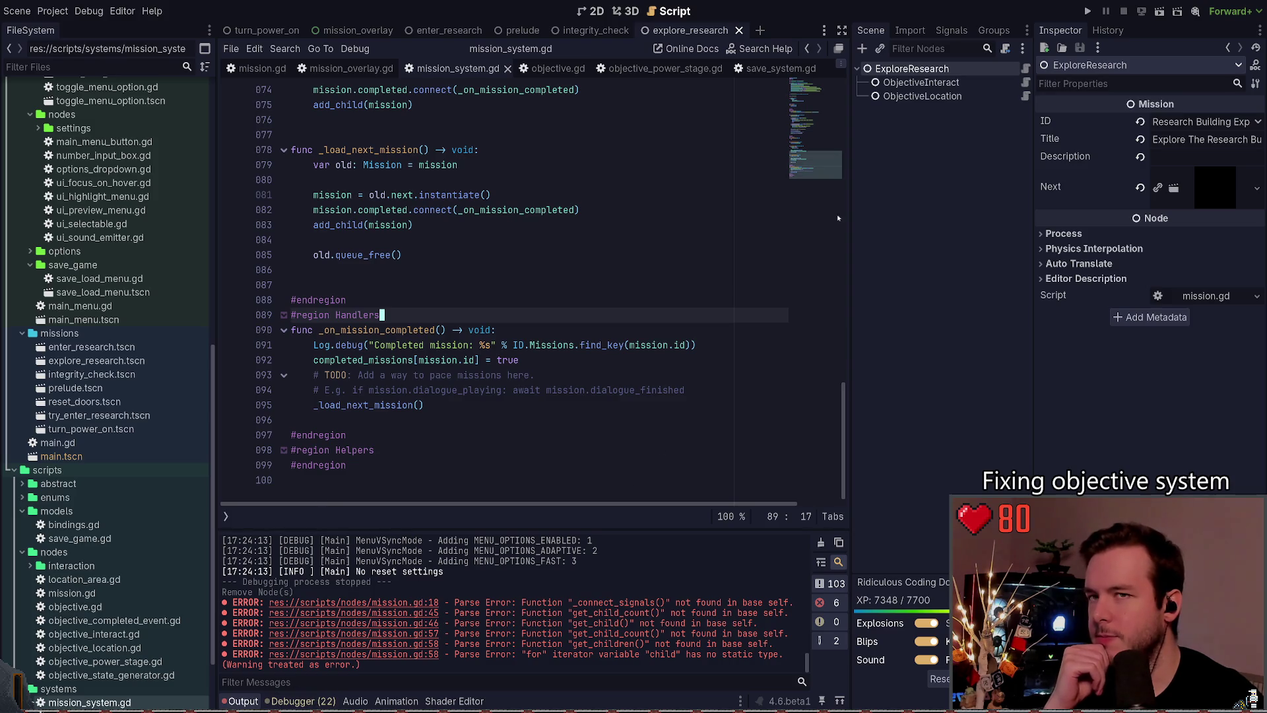
click(1086, 19)
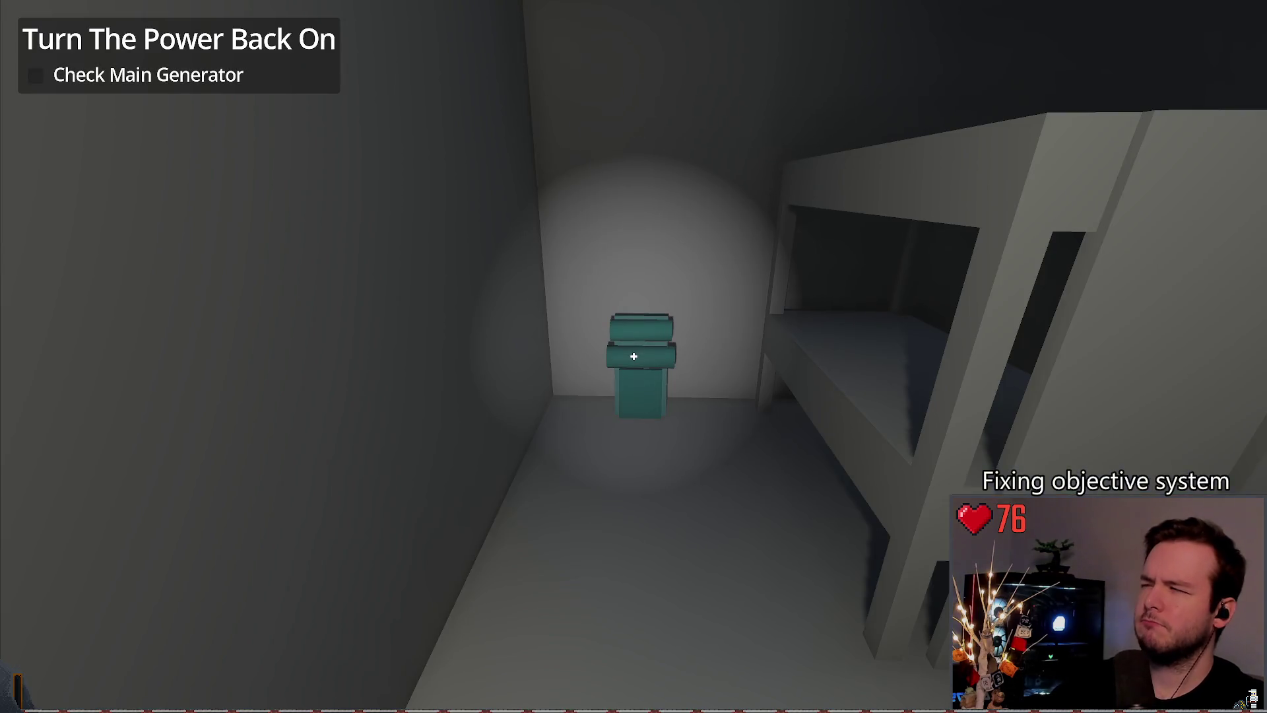
Step: Quit the running game and inspect the child.completed loop in load_save_data
key(Escape)
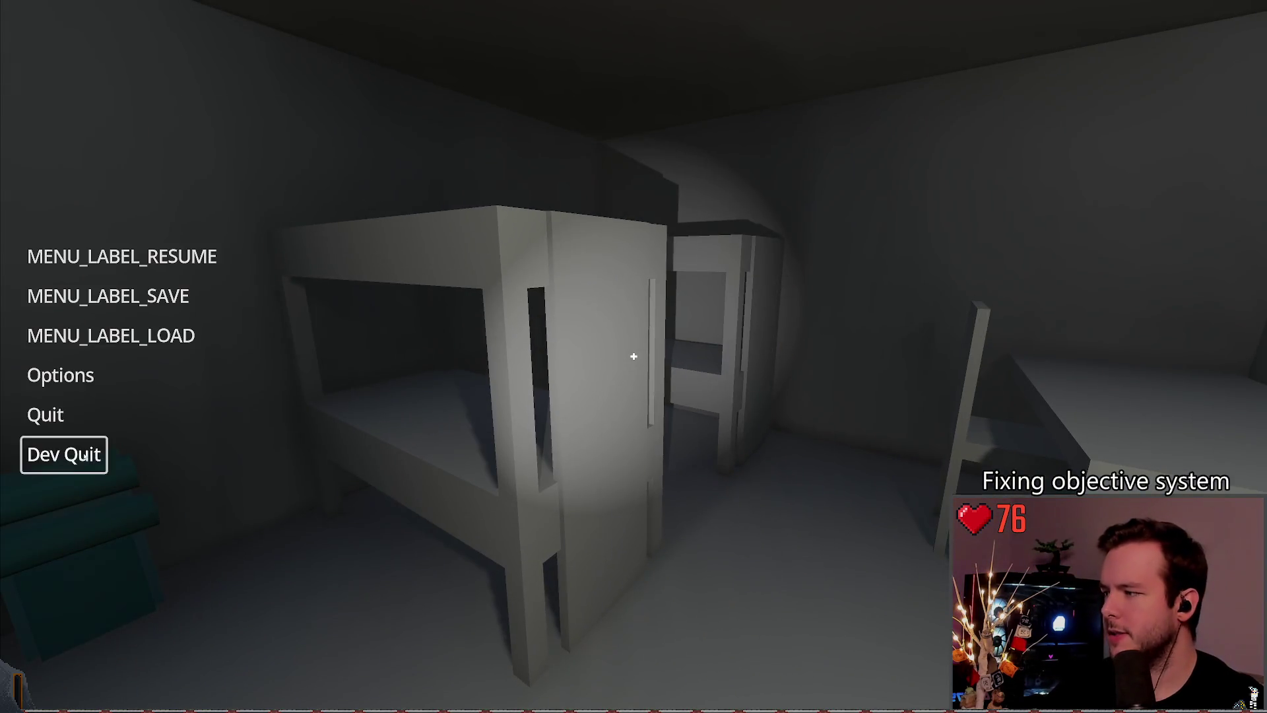
click(63, 453)
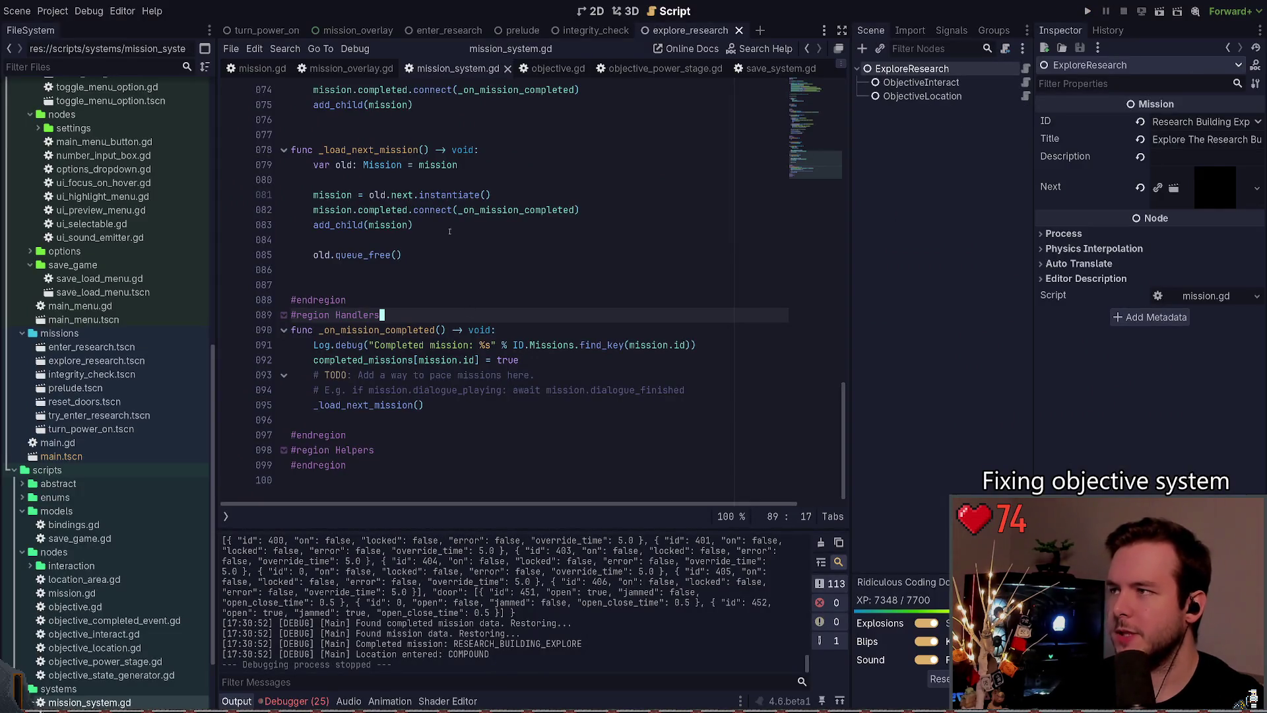
key(alt+Left)
key(alt+Left)
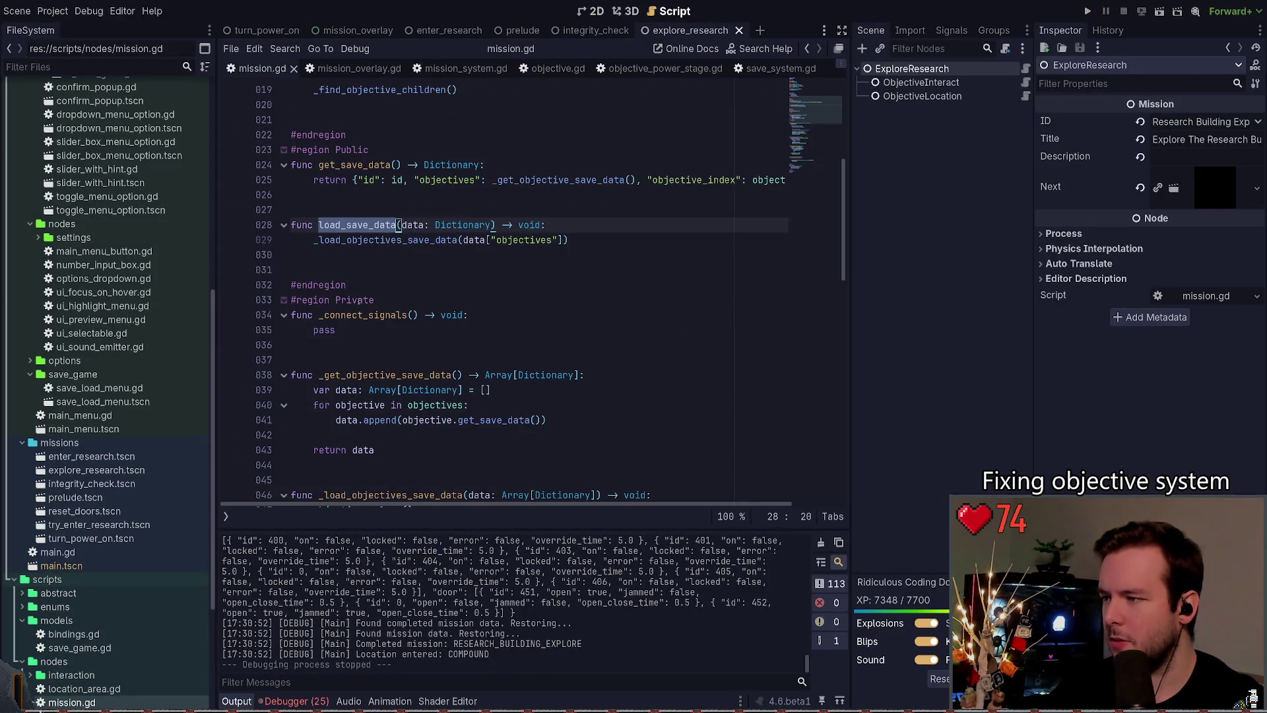
scroll(358, 301, down, 9)
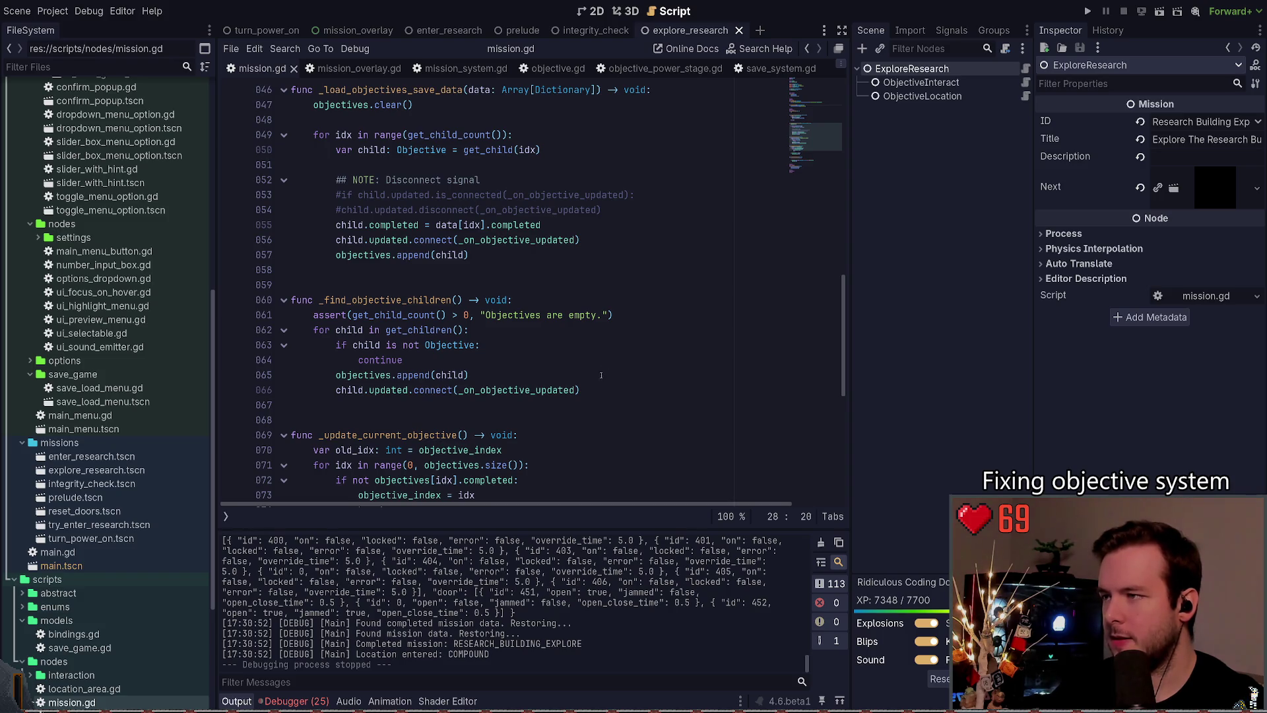
mouse_move(613, 209)
mouse_down()
mouse_move(330, 180)
mouse_move(310, 193)
mouse_up()
click(553, 225)
drag(553, 225, 331, 225)
click(431, 267)
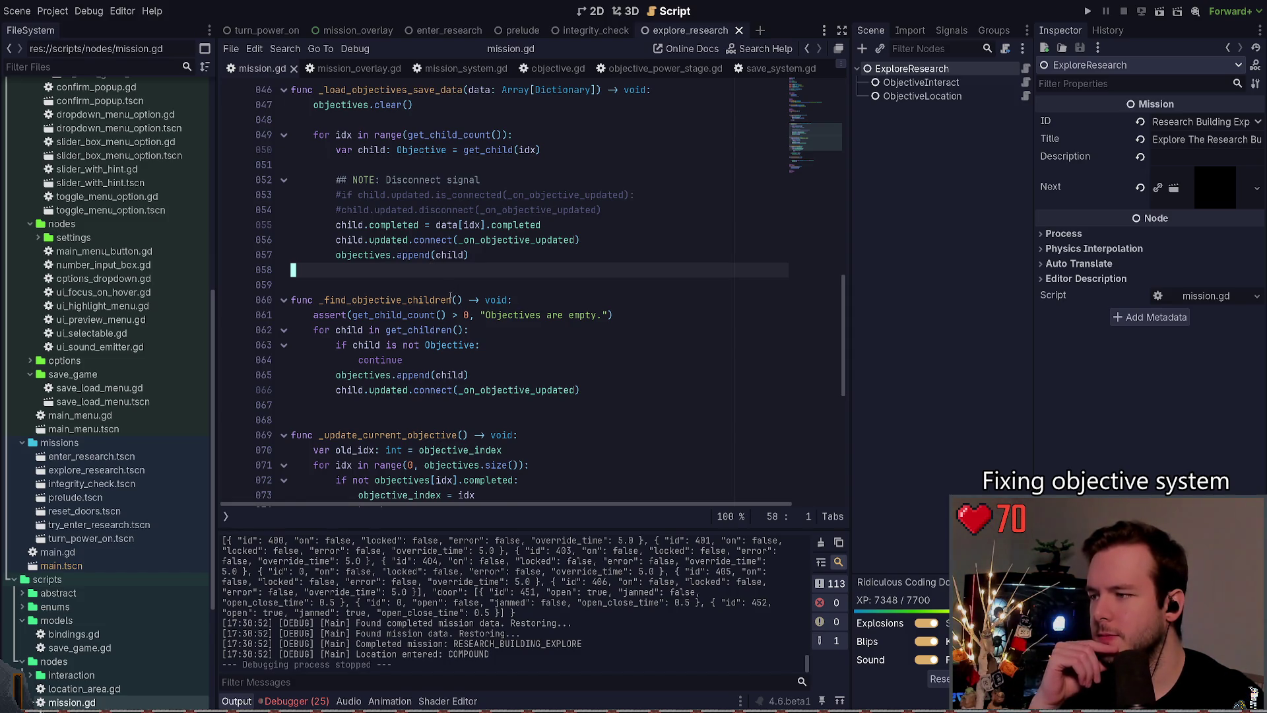
Step: Review the _check_mission_completed function in mission.gd
scroll(451, 297, down, 3)
scroll(504, 355, up, 1)
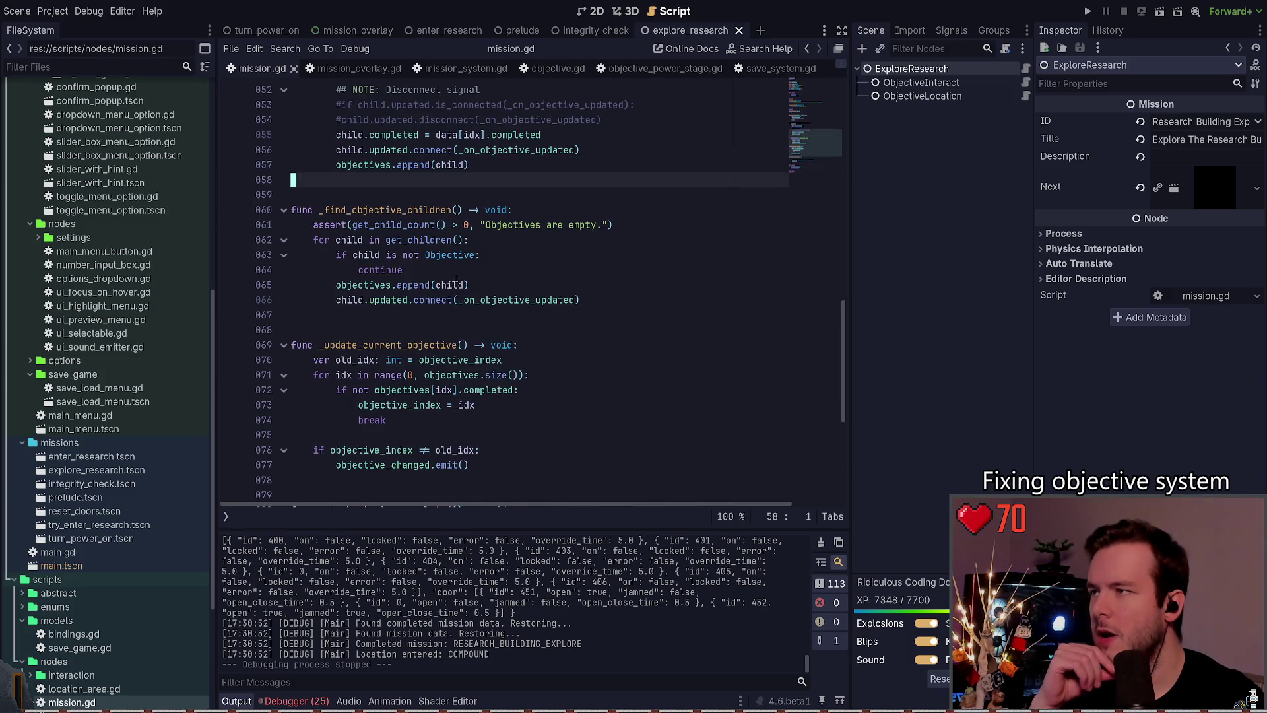
scroll(464, 280, down, 3)
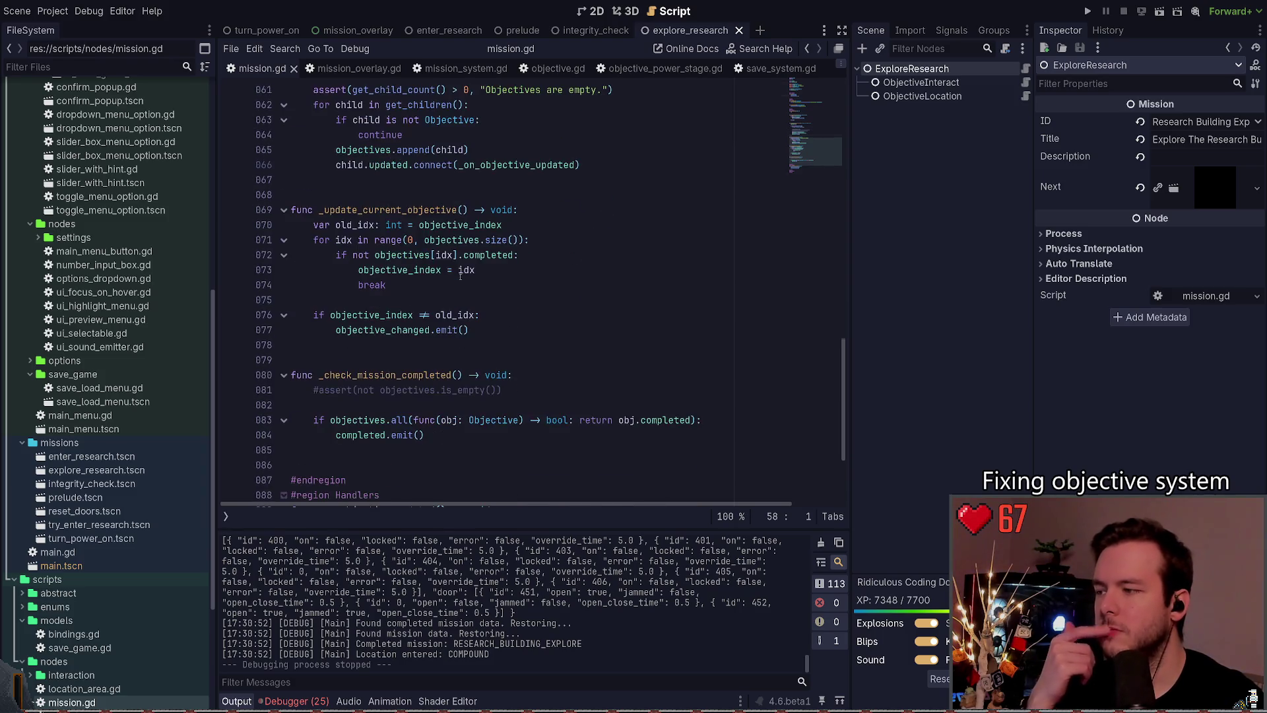
double_click(371, 375)
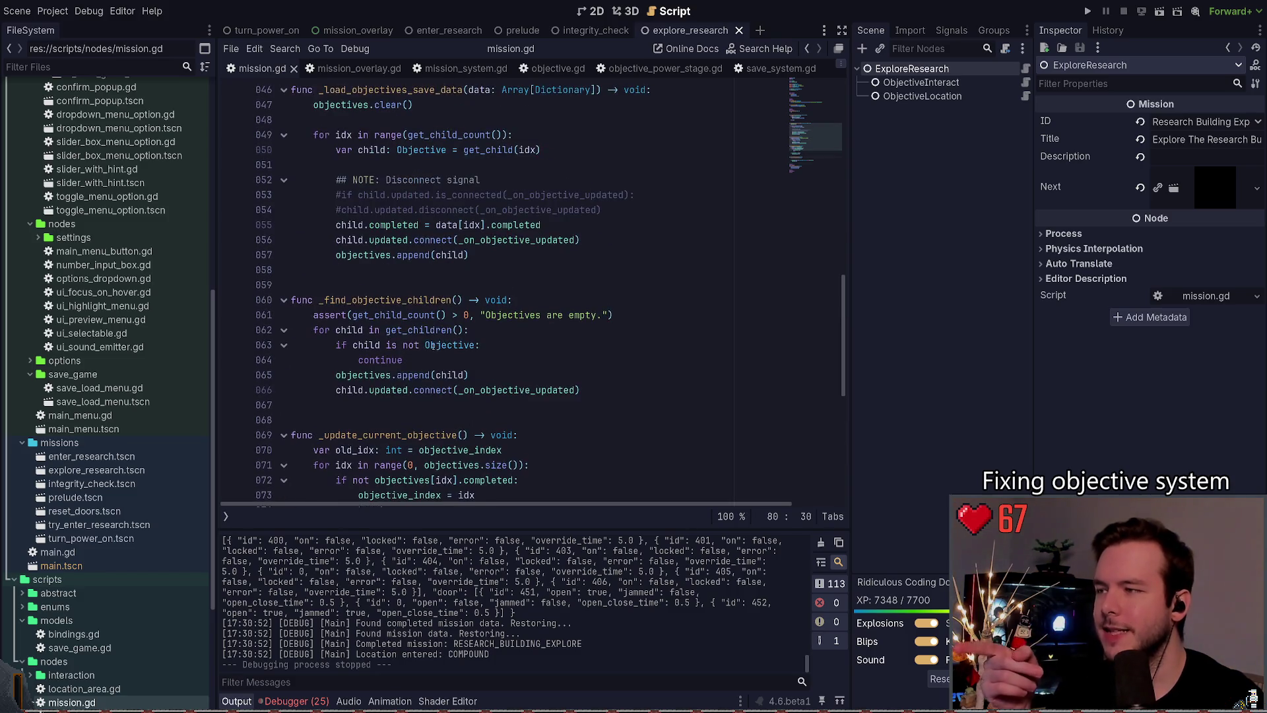
scroll(440, 352, down, 2)
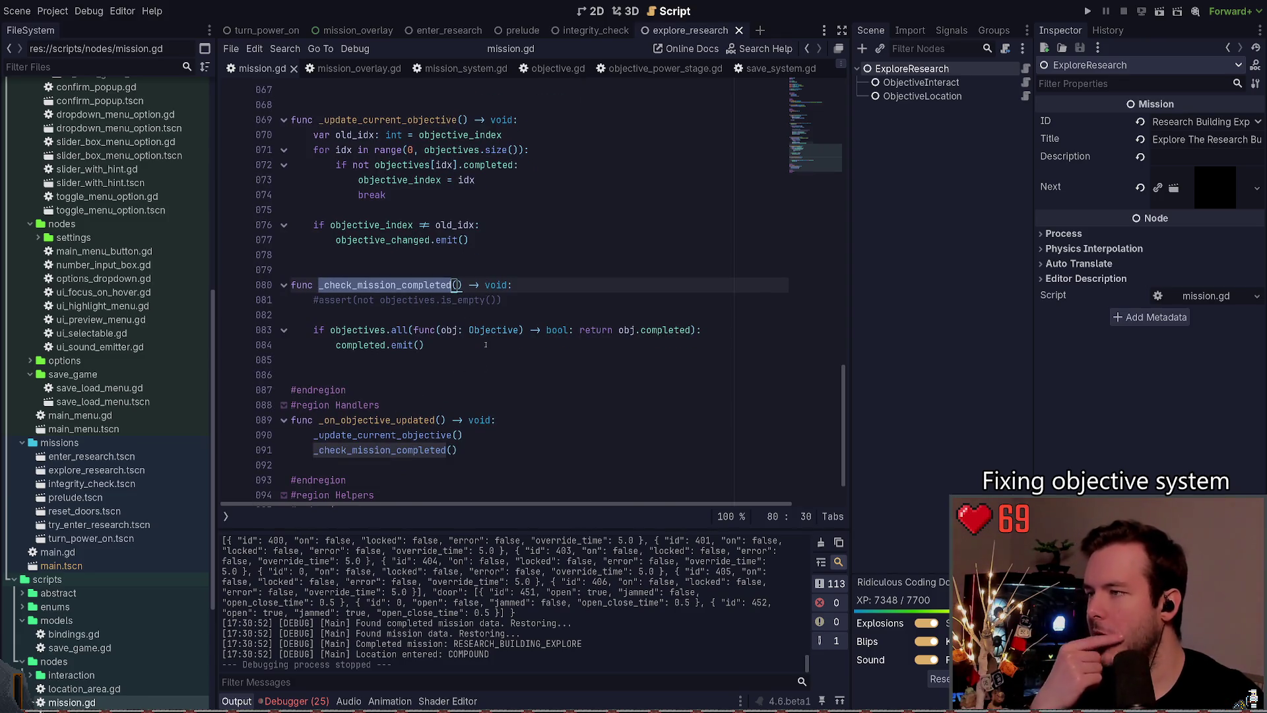
scroll(487, 344, up, 8)
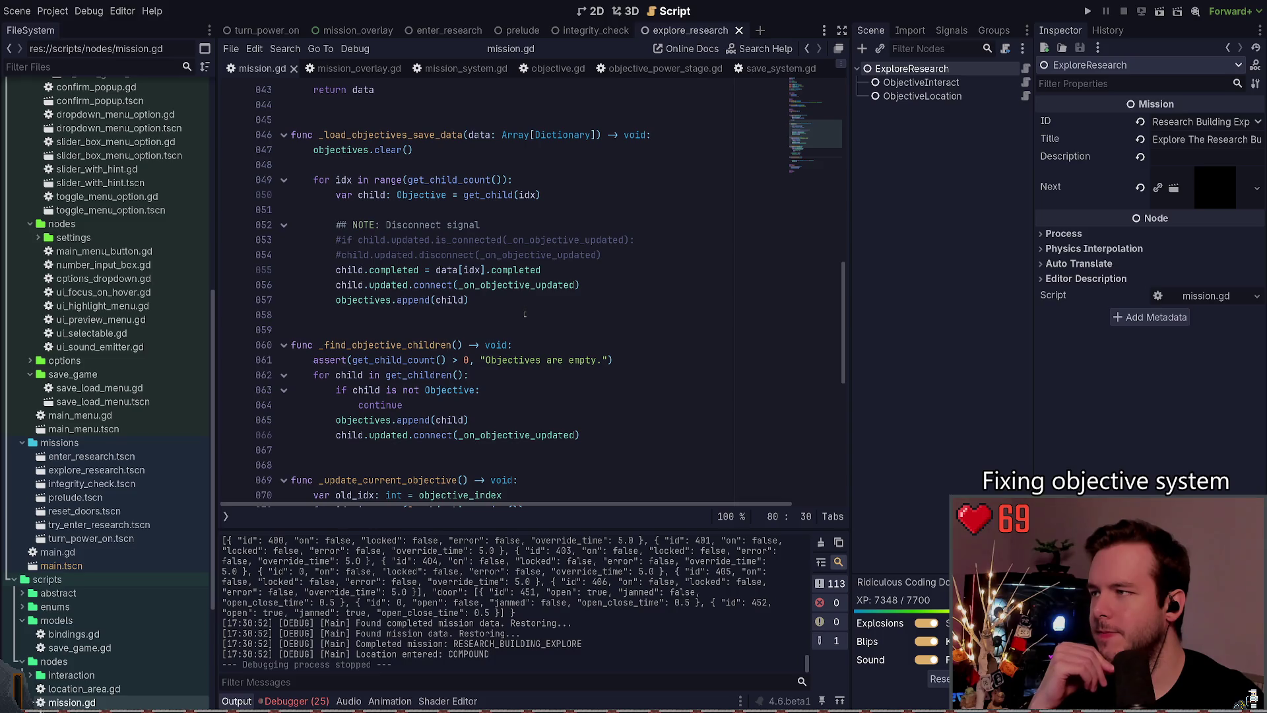
Step: Move objectives.append(child) above the child.completed assignment and save
click(525, 315)
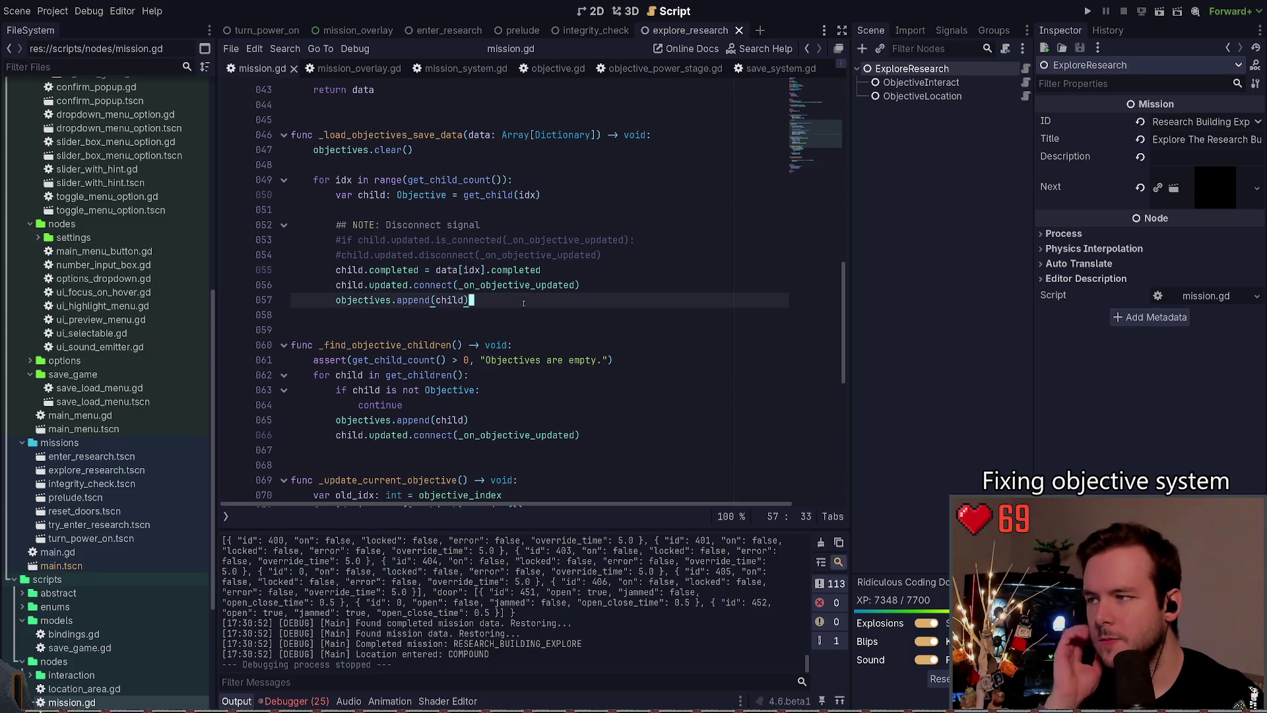
click(523, 300)
key(alt+Up)
key(alt+Up)
key(ctrl+s)
key(Escape)
Step: Delete the child.updated.connect line and run the game with F5
click(664, 300)
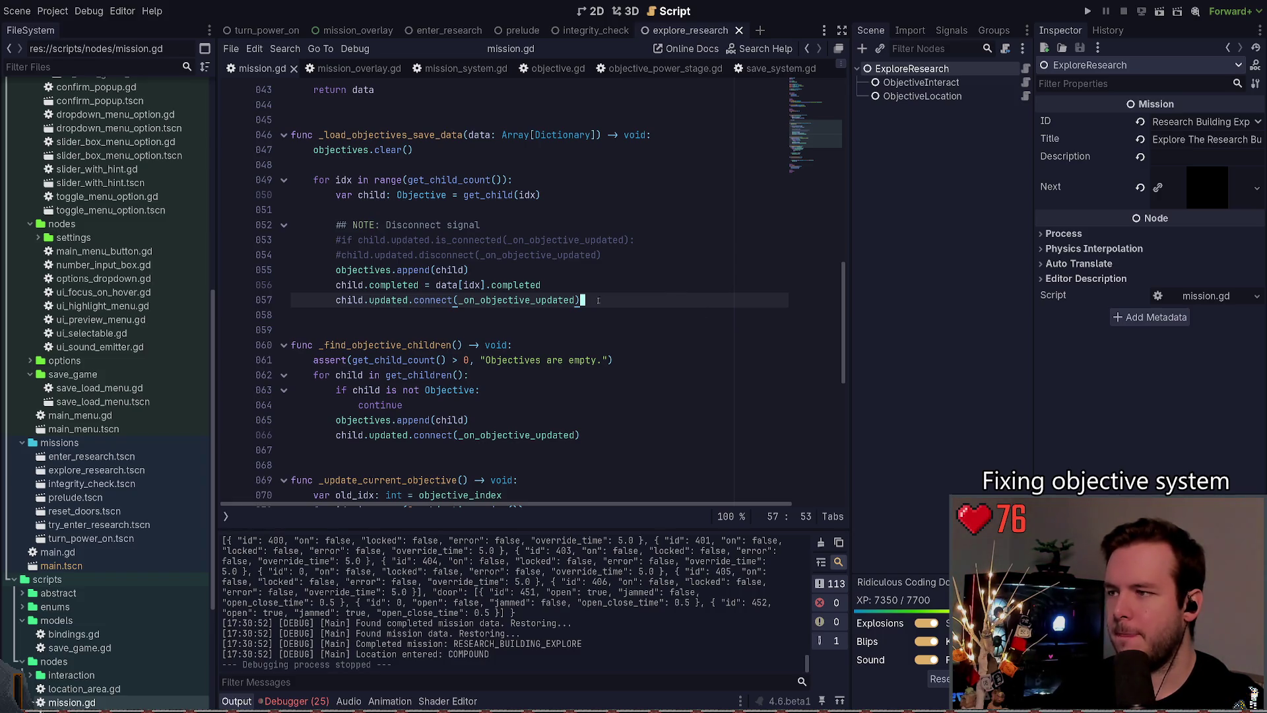
drag(617, 300, 273, 298)
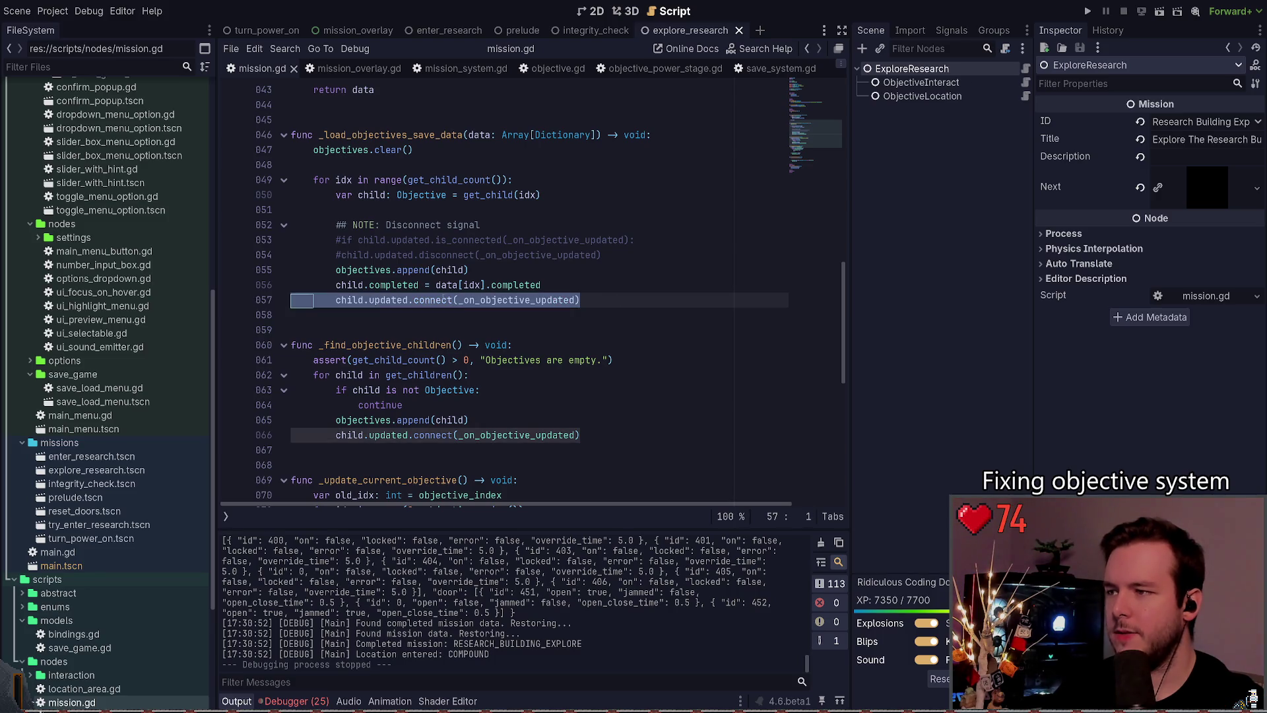
click(631, 299)
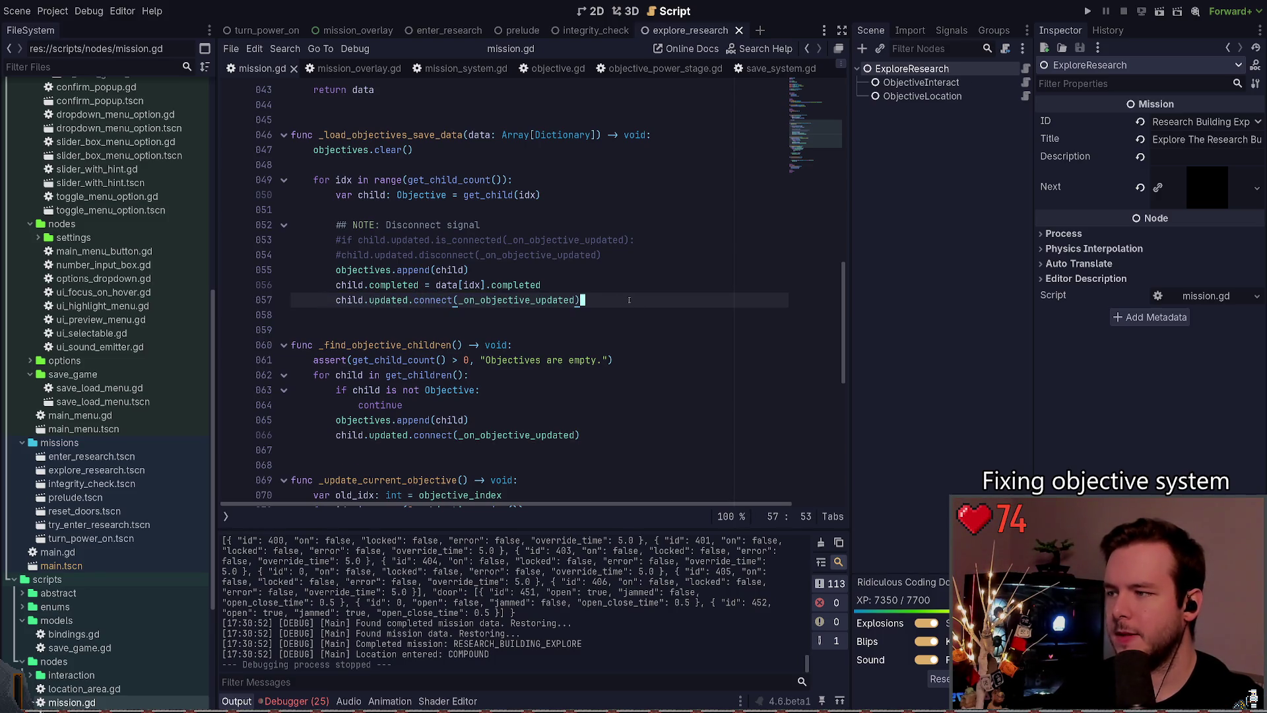
key(ctrl+shift+k)
key(F5)
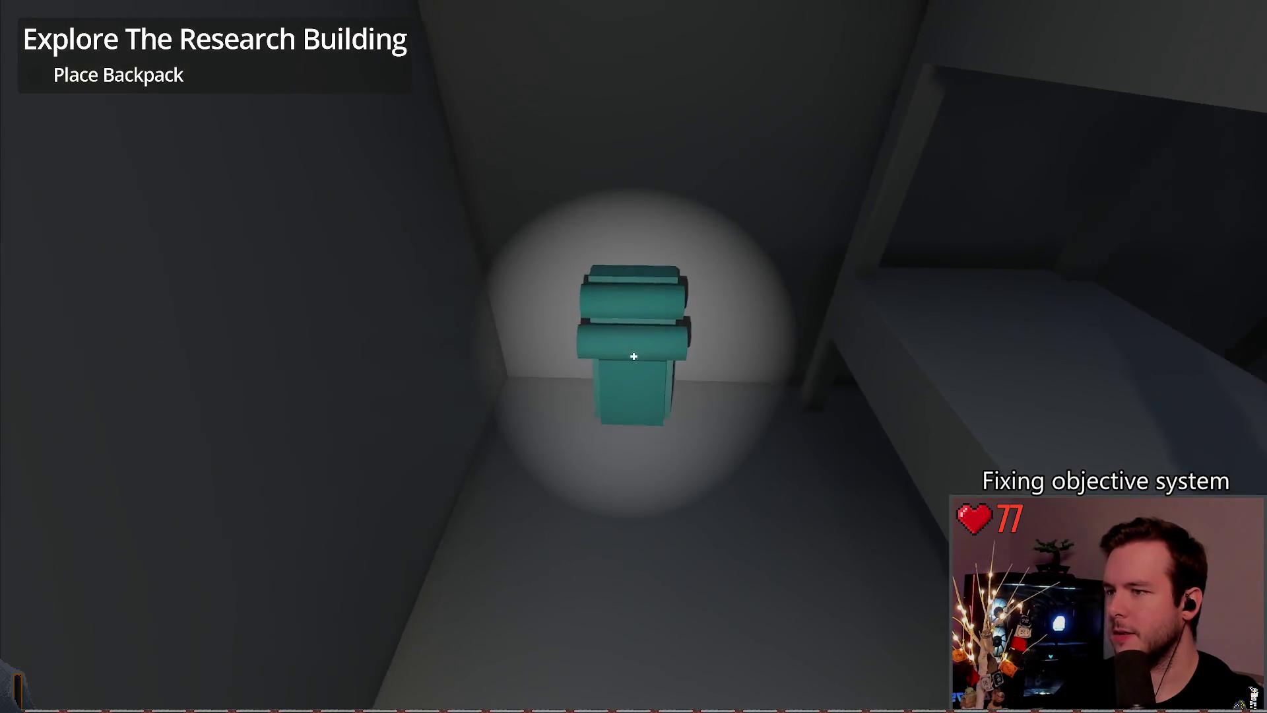
Step: Place the backpack, then walk outside into the grey generator building and check it
key(e)
key(Escape)
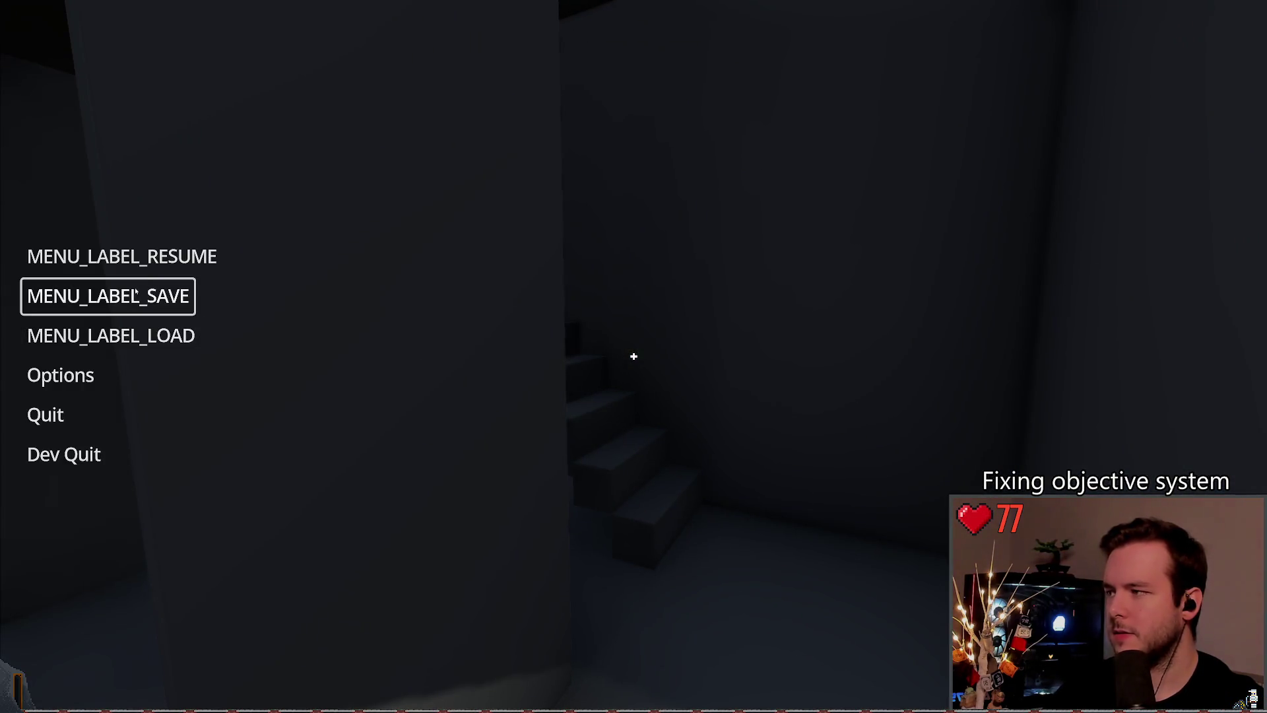
key(Escape)
key(w)
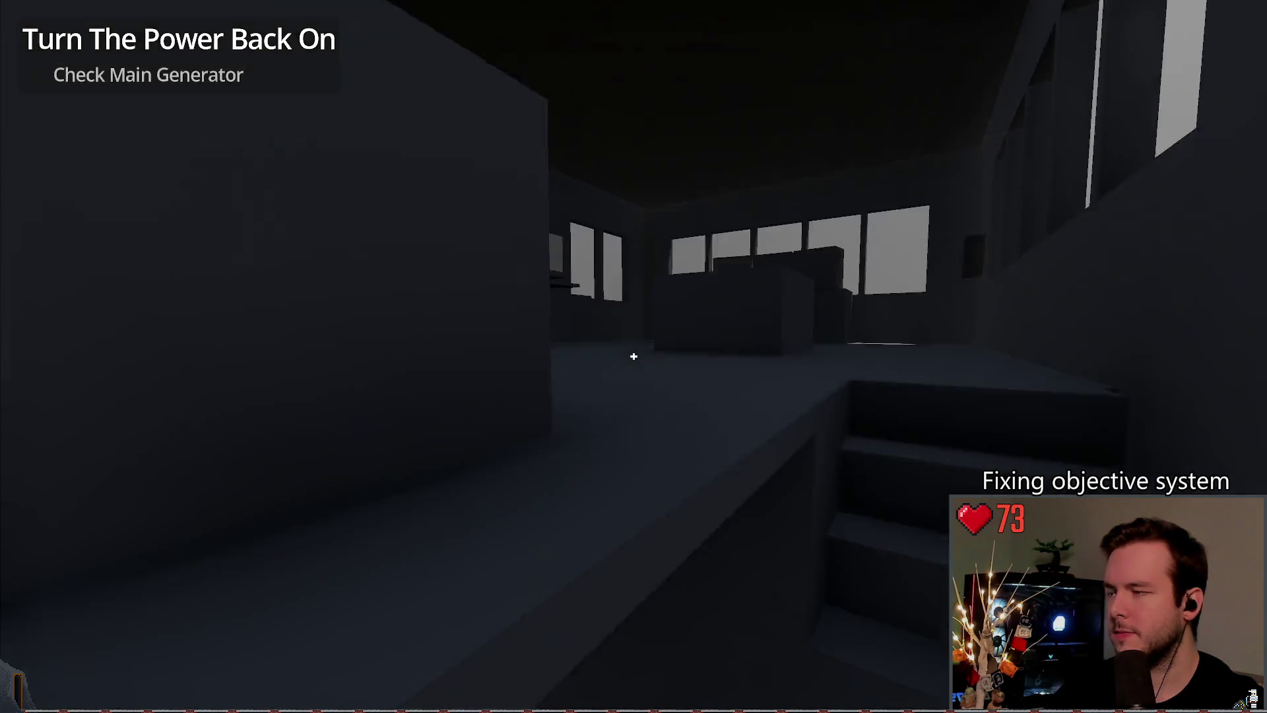
key(w)
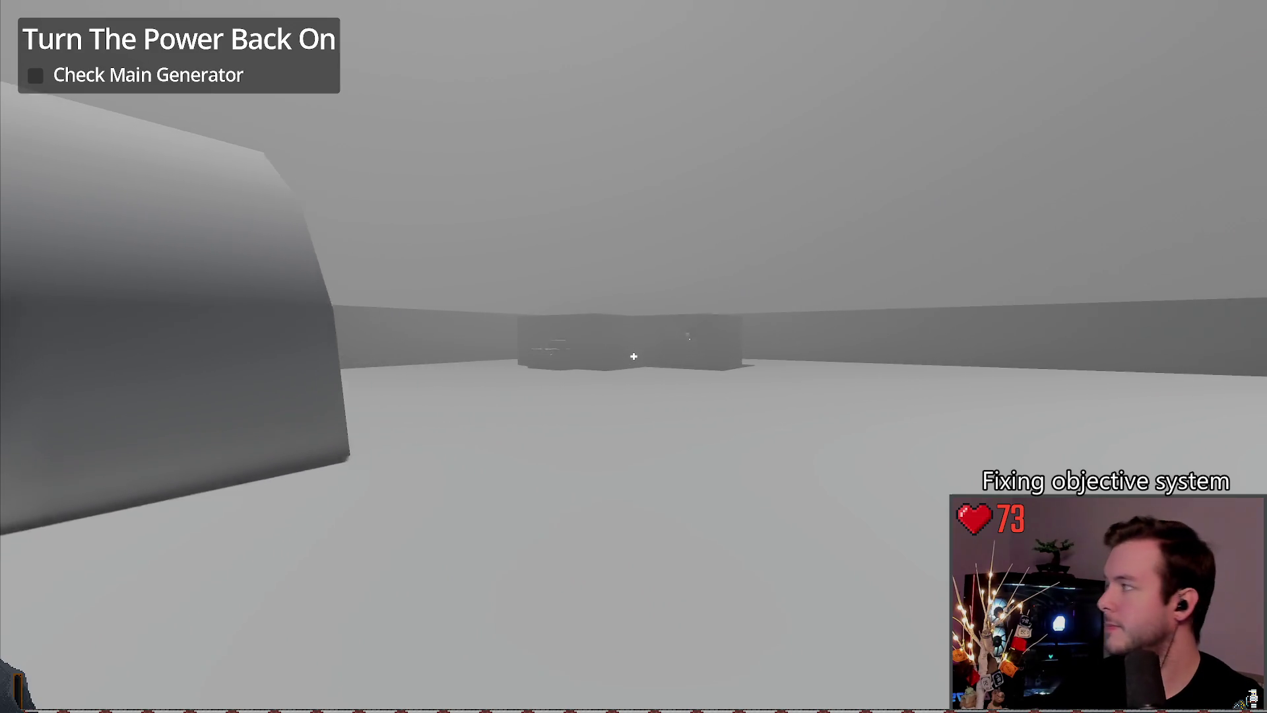
key(w)
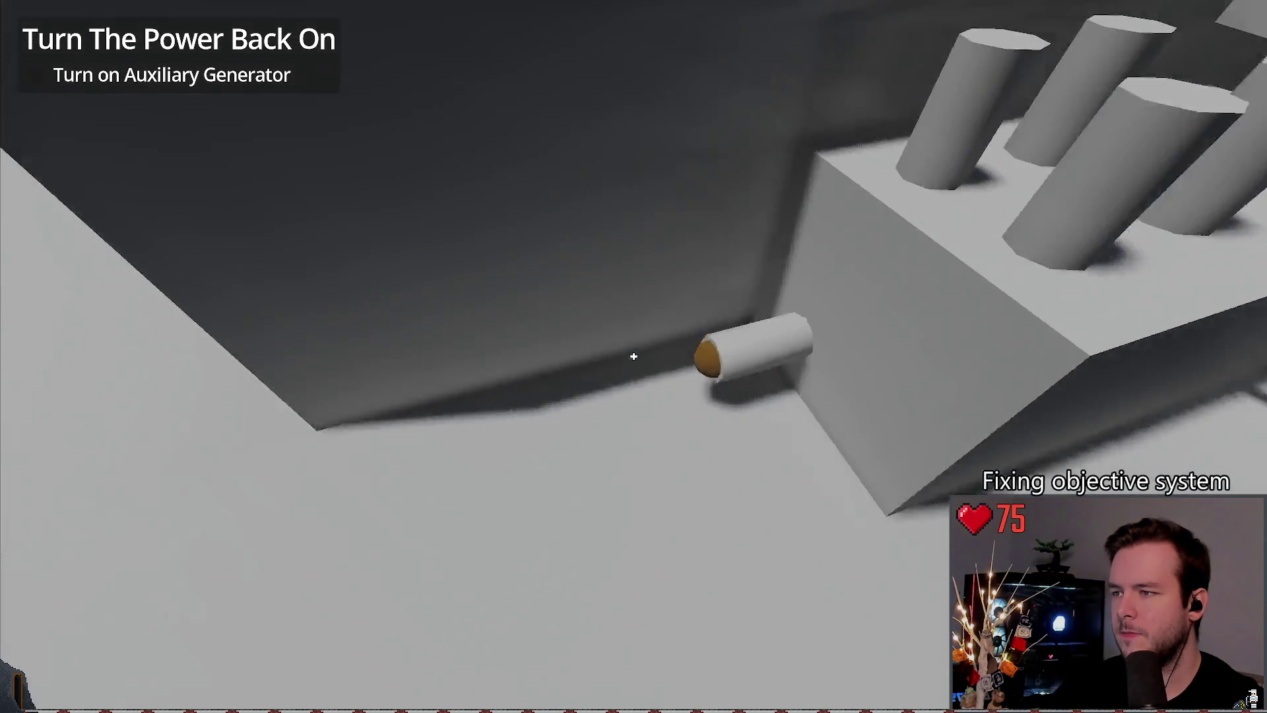
click(634, 356)
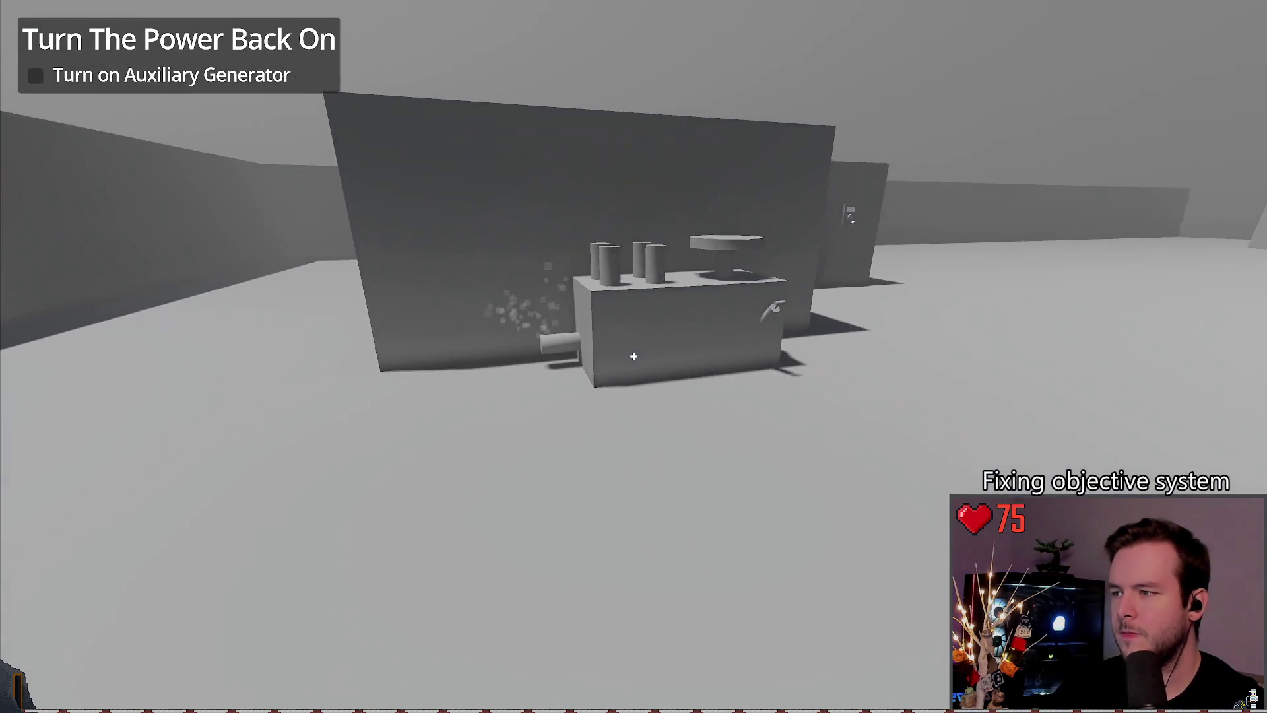
Step: Start the main generator, go to the auxiliary generator, and stop the game with F8
key(w)
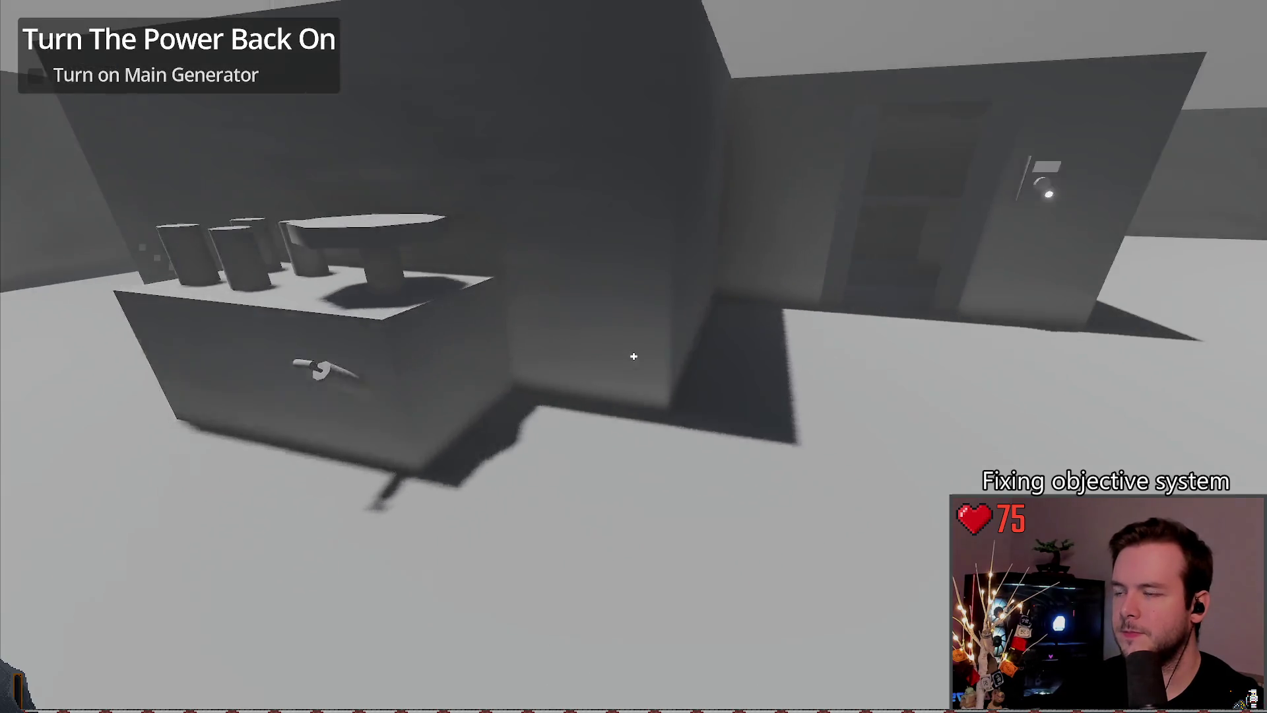
key(w)
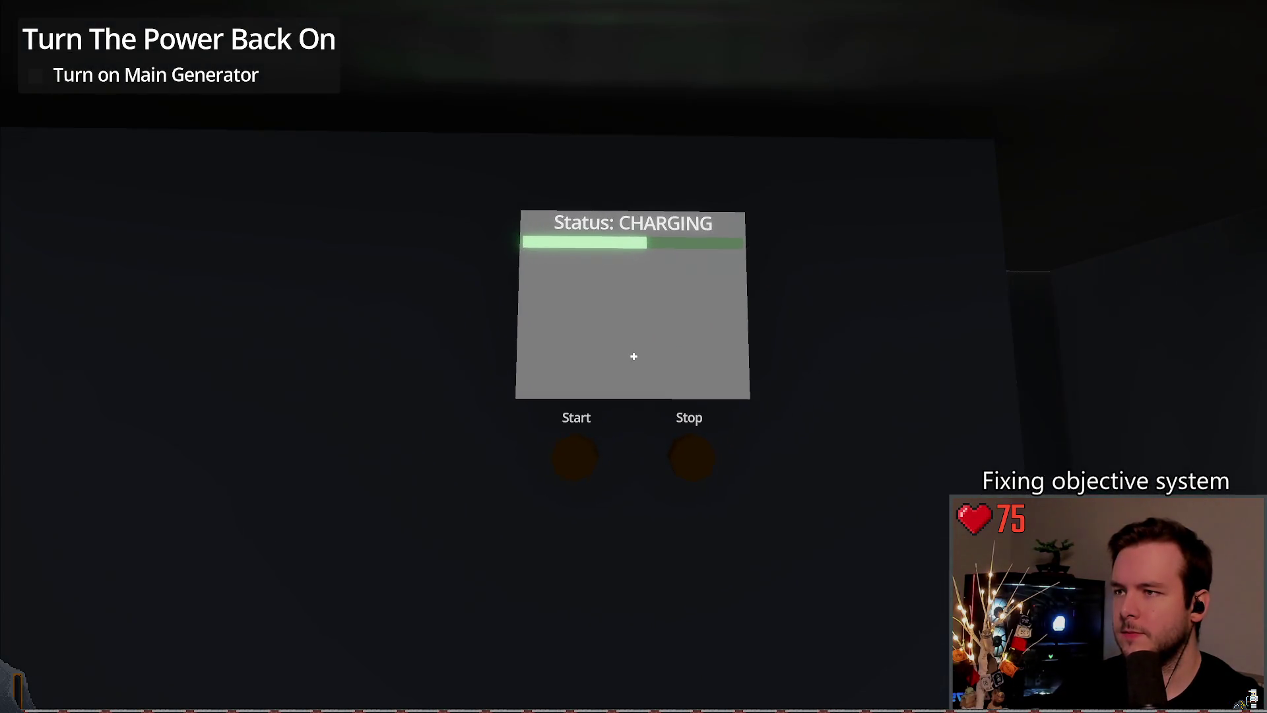
click(634, 356)
key(w)
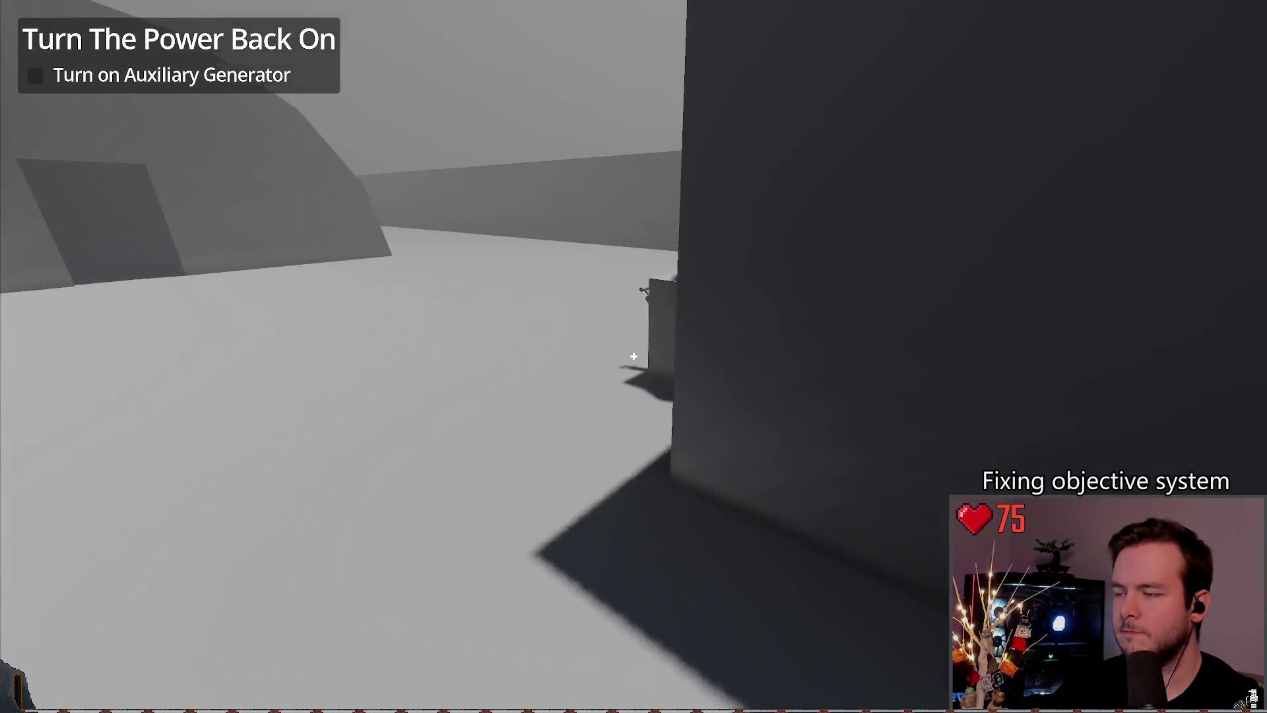
key(s)
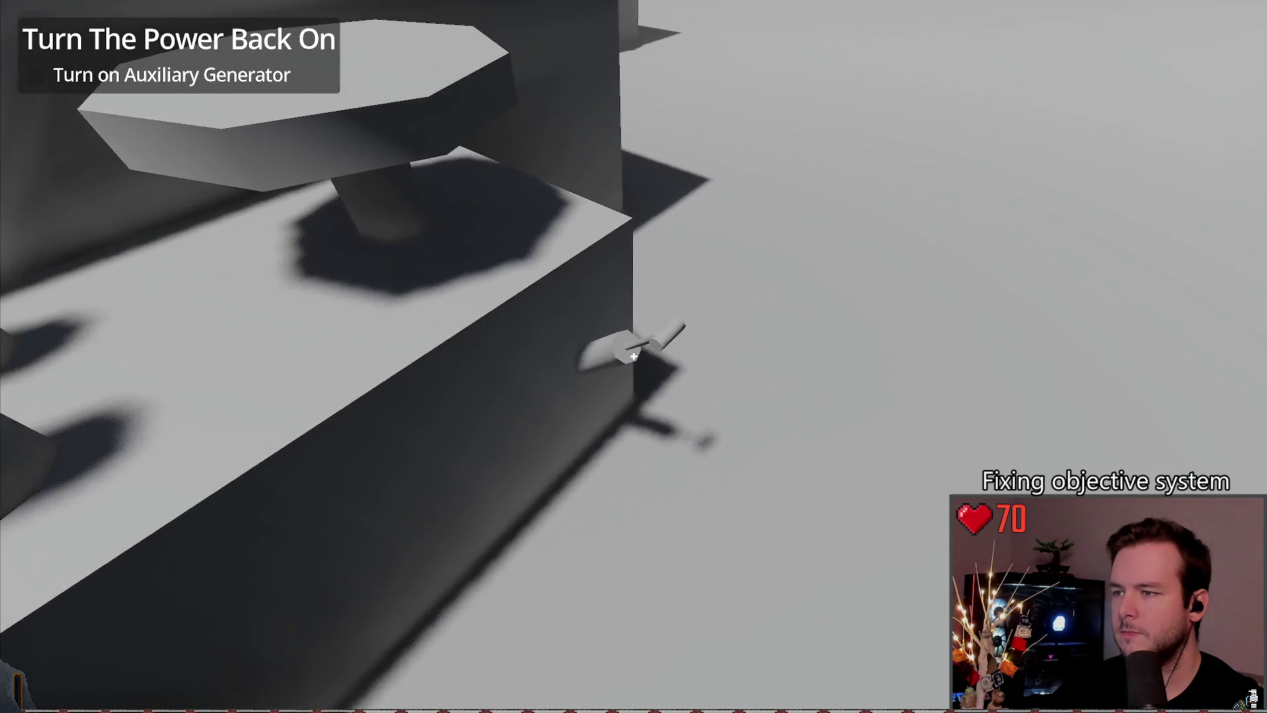
key(s)
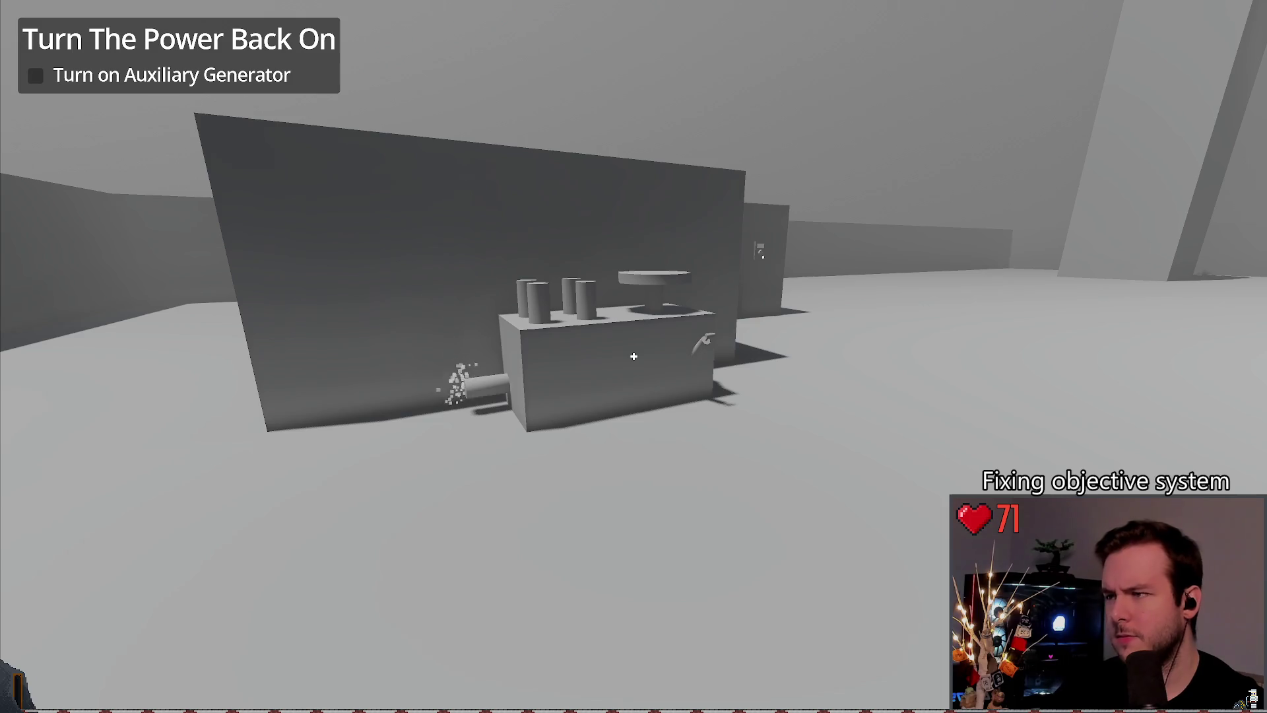
key(F8)
click(603, 165)
scroll(602, 164, up, 3)
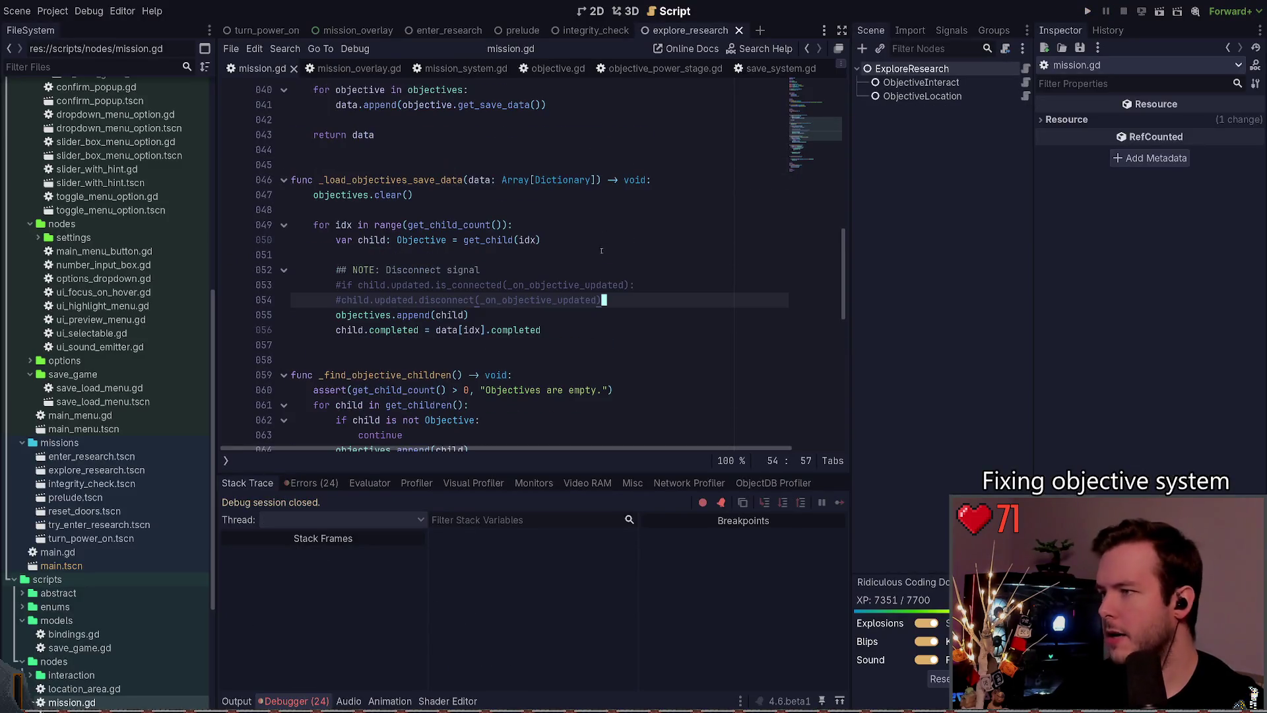
Step: Delete the three commented-out disconnect lines in mission.gd and save
click(565, 286)
key(shift+Up)
key(shift+Up)
key(shift+Up)
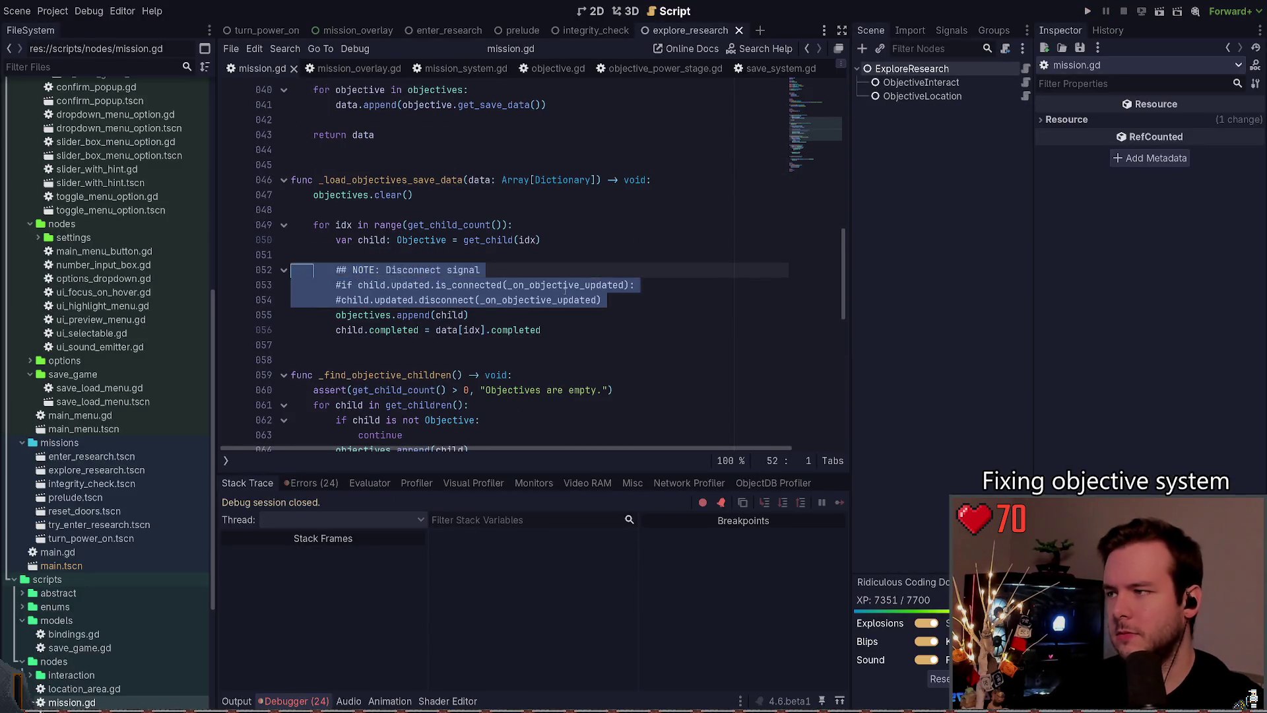
key(BackSpace)
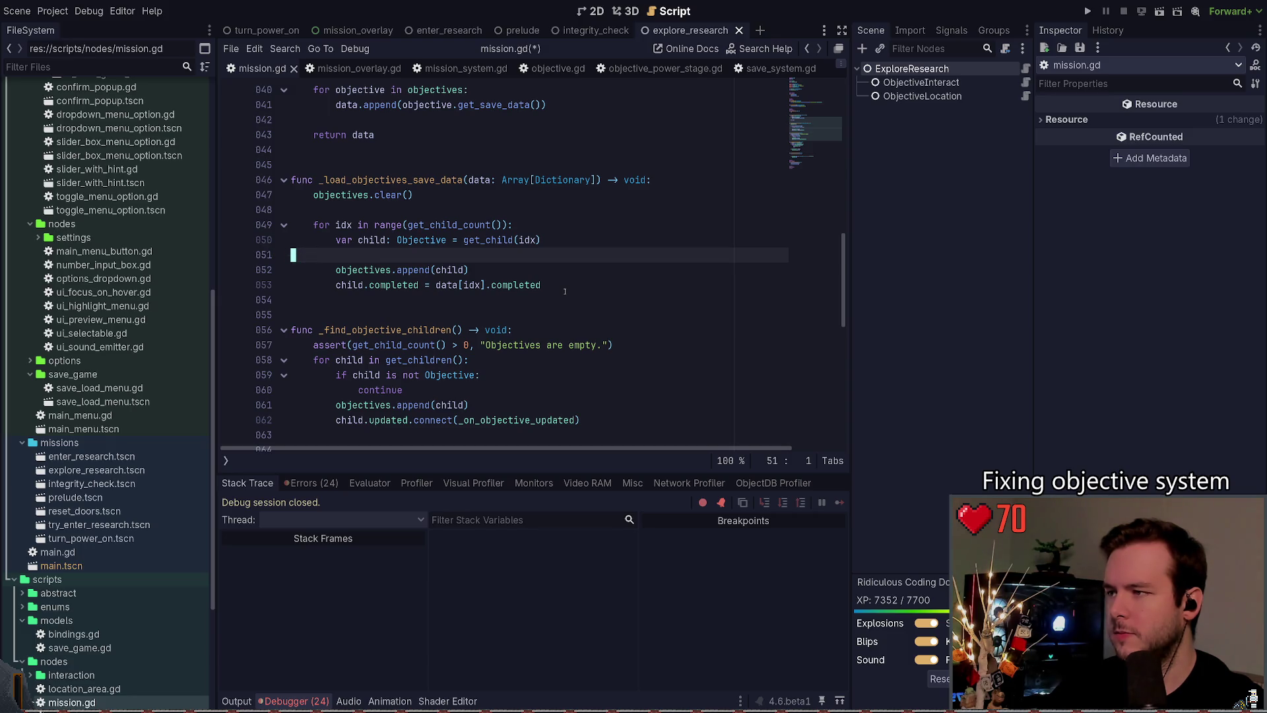
key(Delete)
key(ctrl+s)
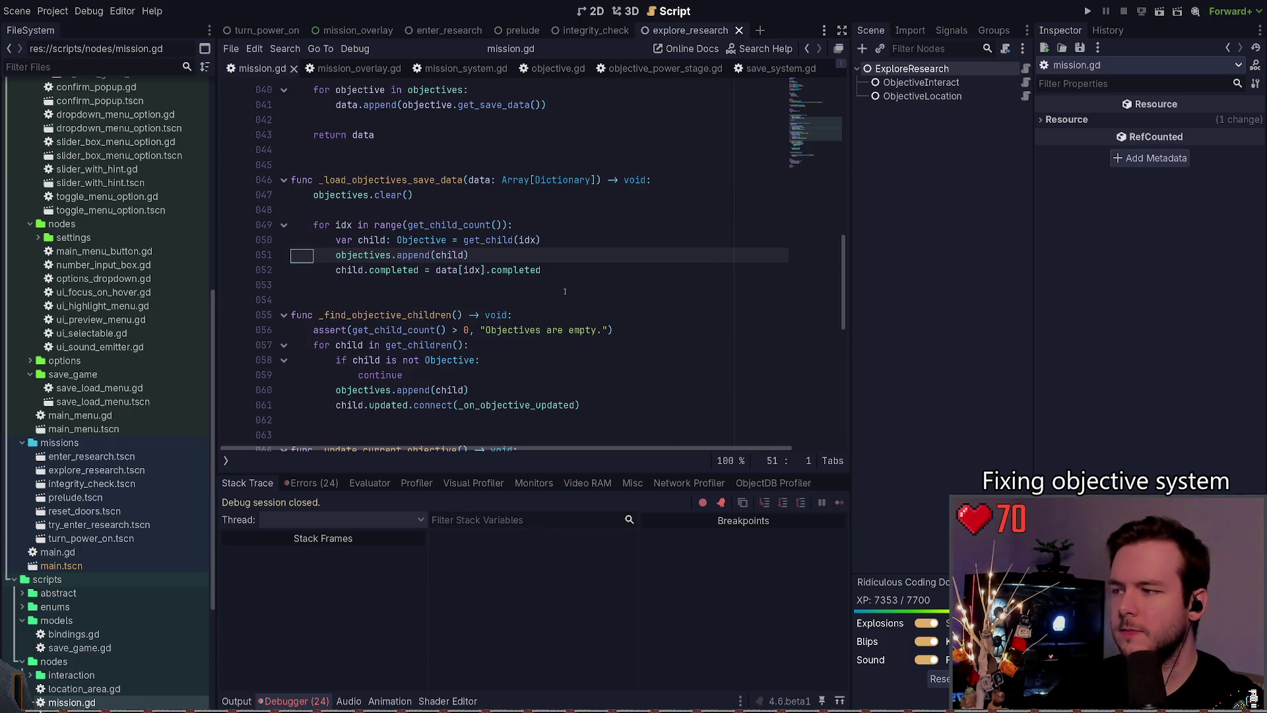
Step: Add a two-line NOTE under get_child(idx) explaining that append comes first because objective_updated fires on completion, and save
click(598, 241)
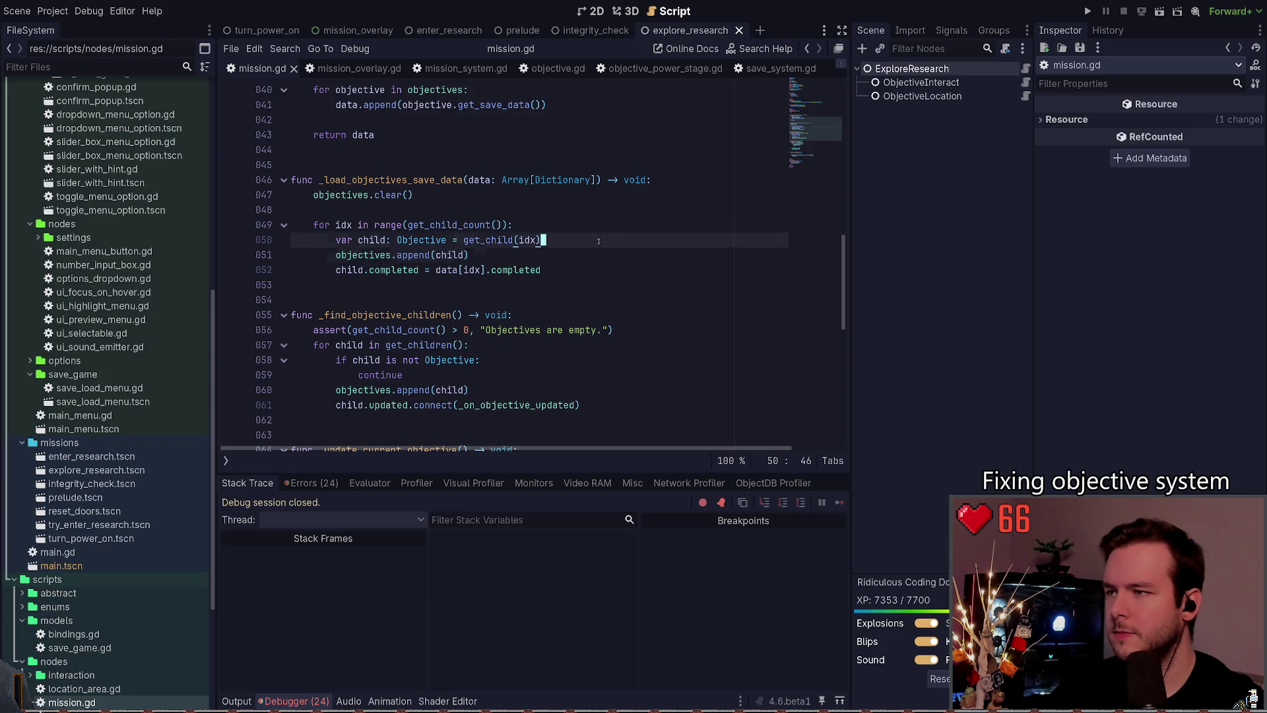
key(Return)
text(# NOTE)
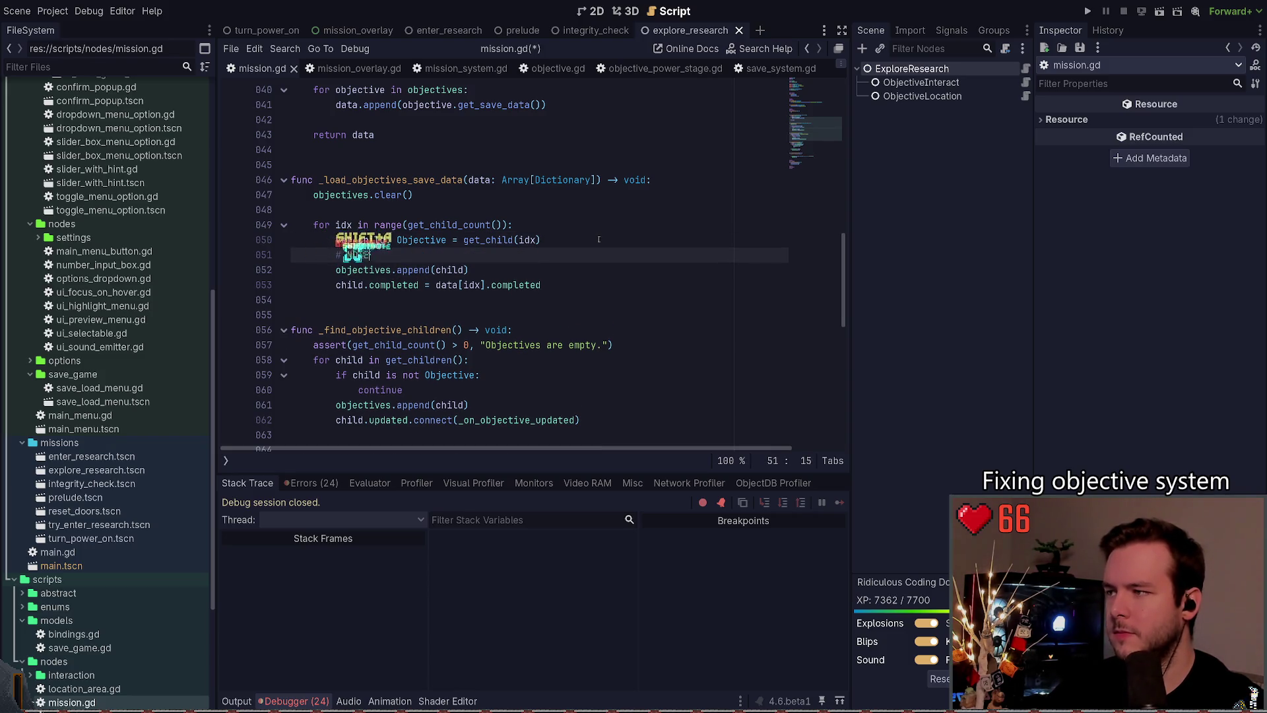
text(: Append )
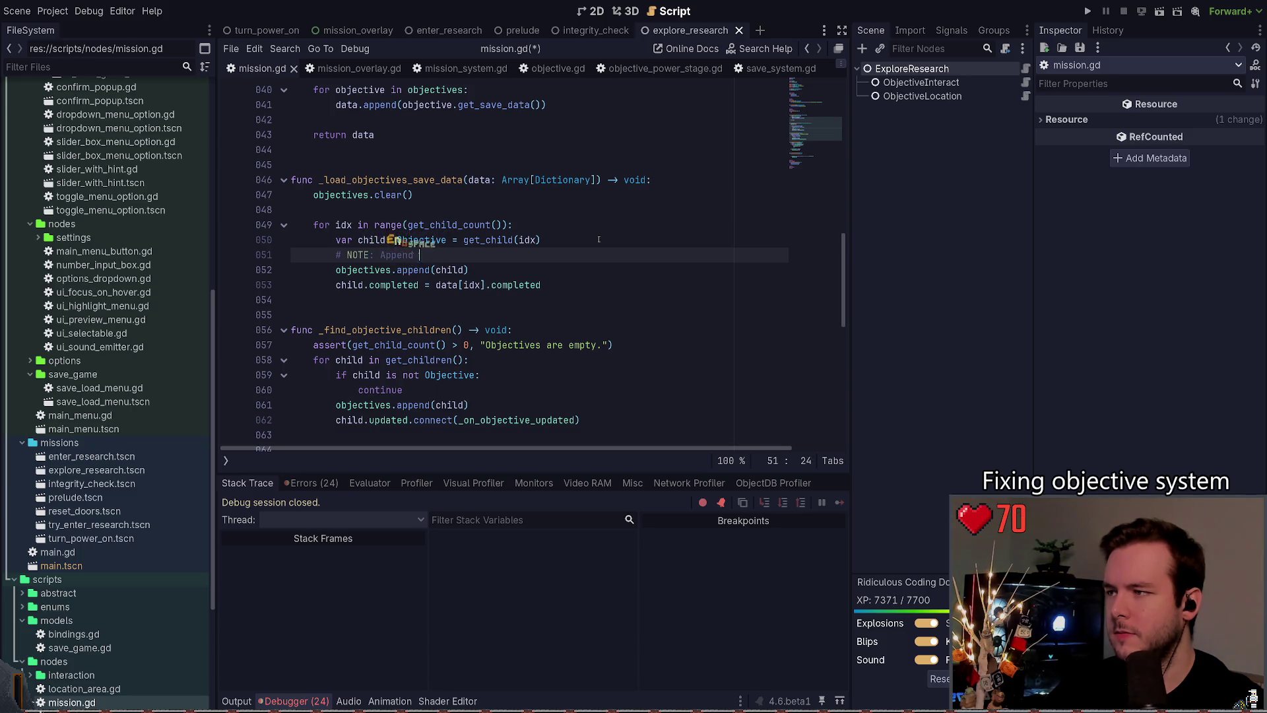
text(first since )
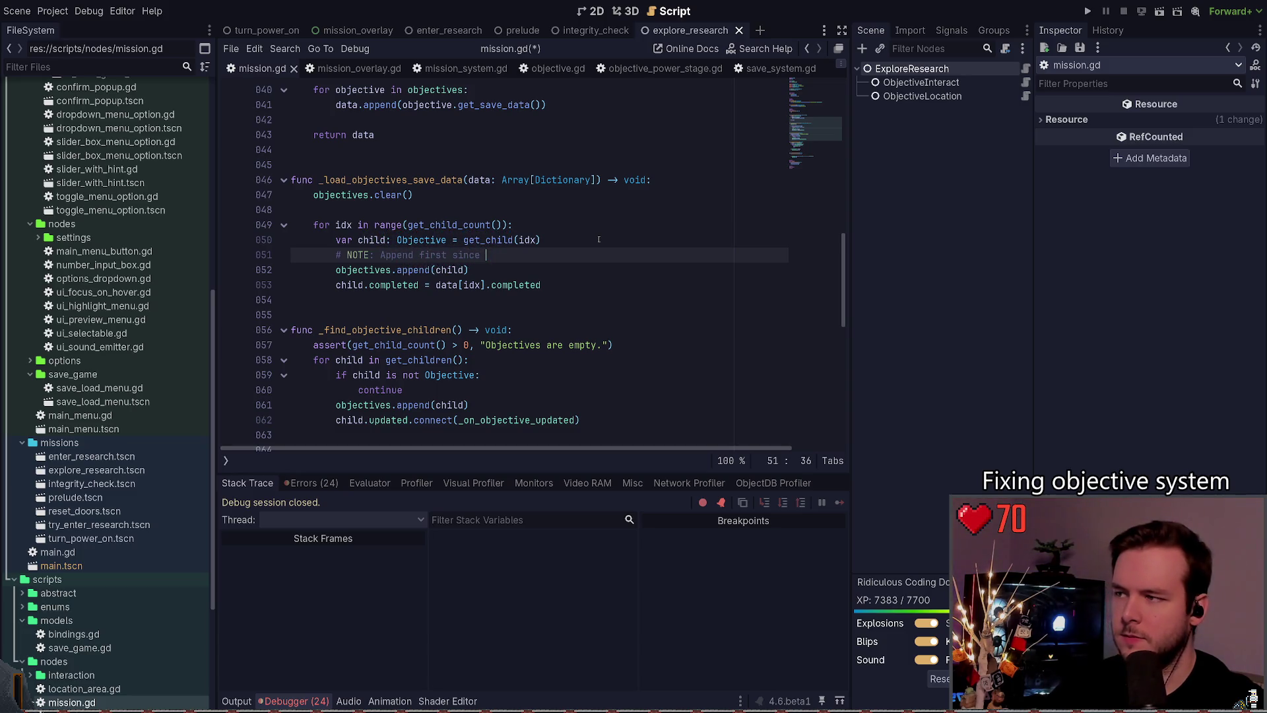
text(the sigan)
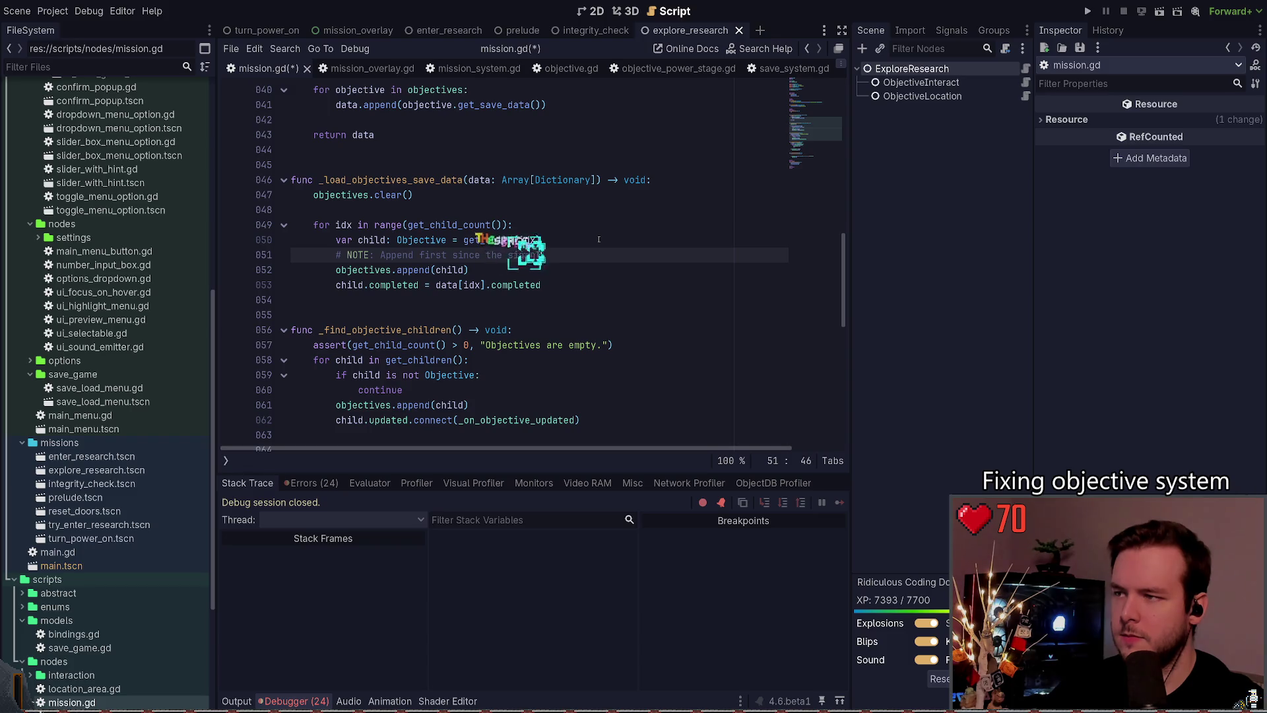
key(BackSpace)
key(BackSpace)
key(BackSpace)
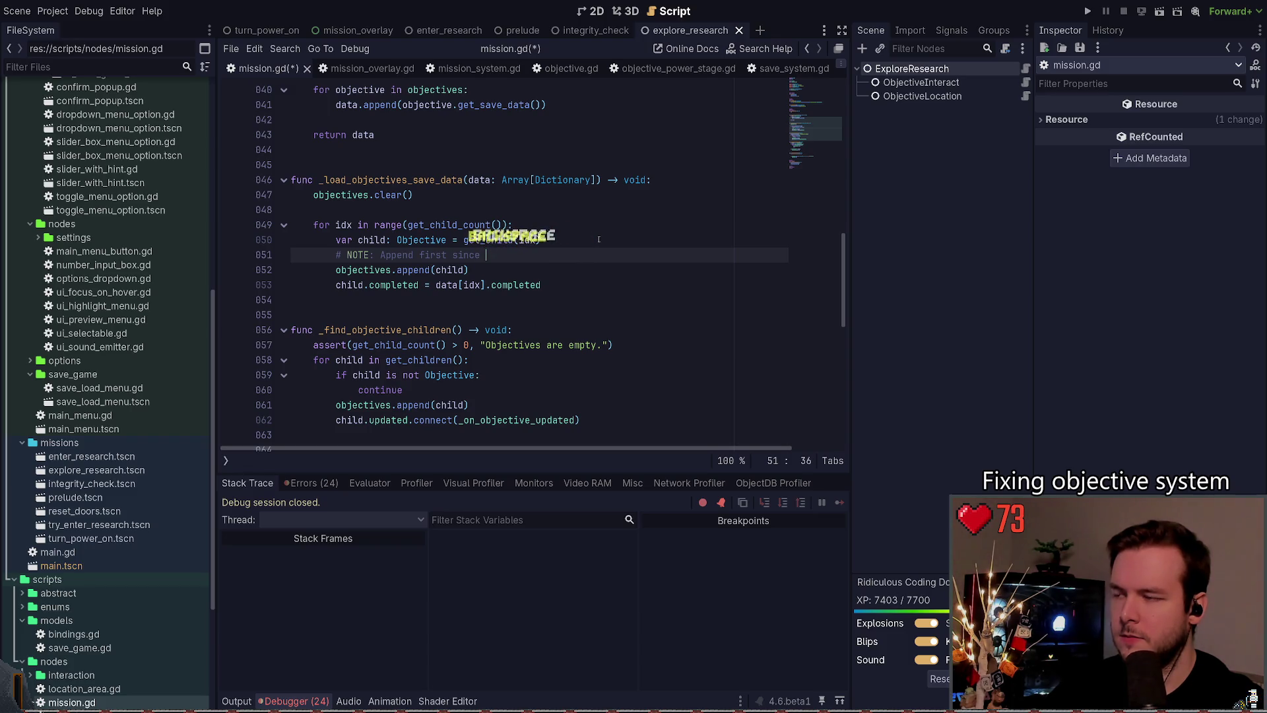
text(_on_)
text(objec)
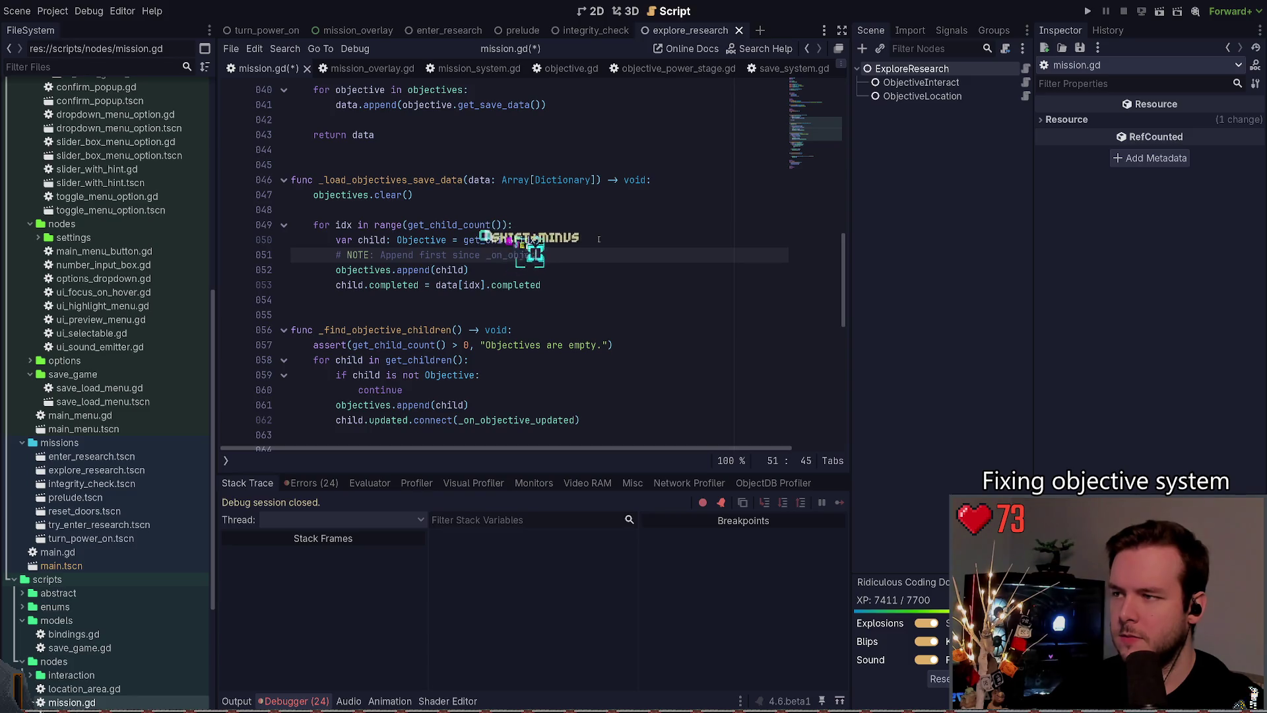
text(tive_updated will be called)
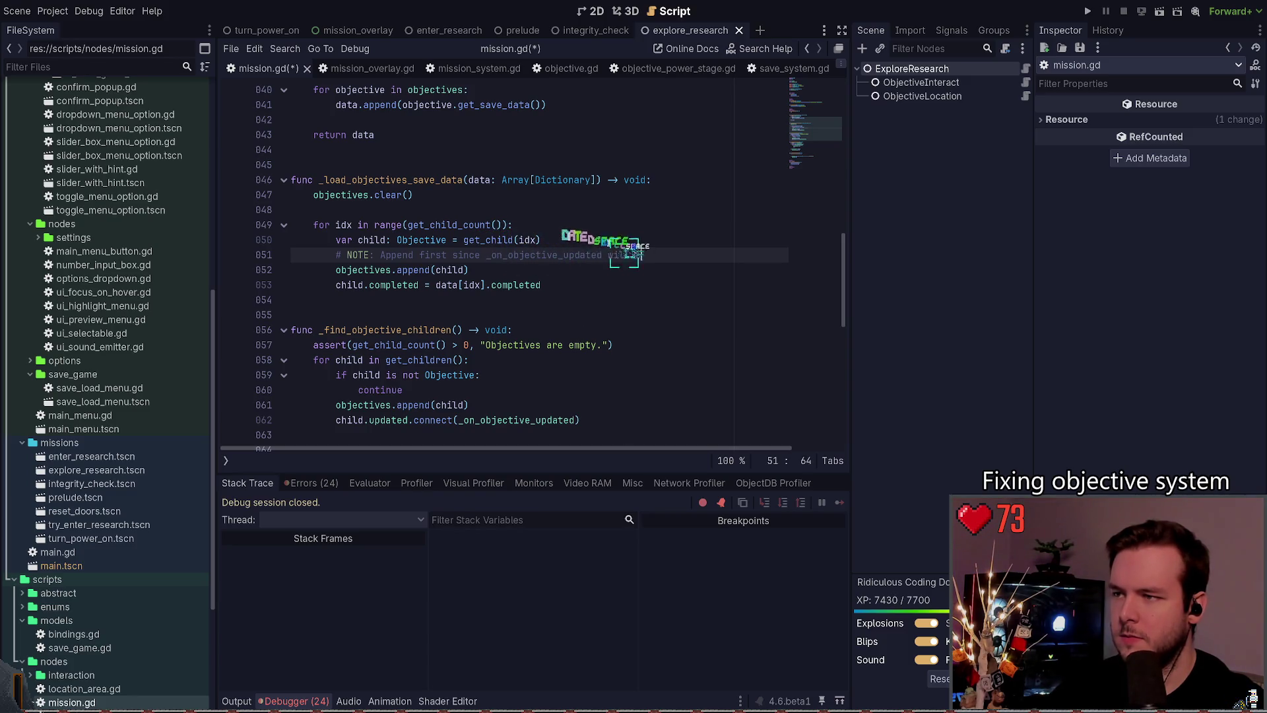
key(Return)
text(# as)
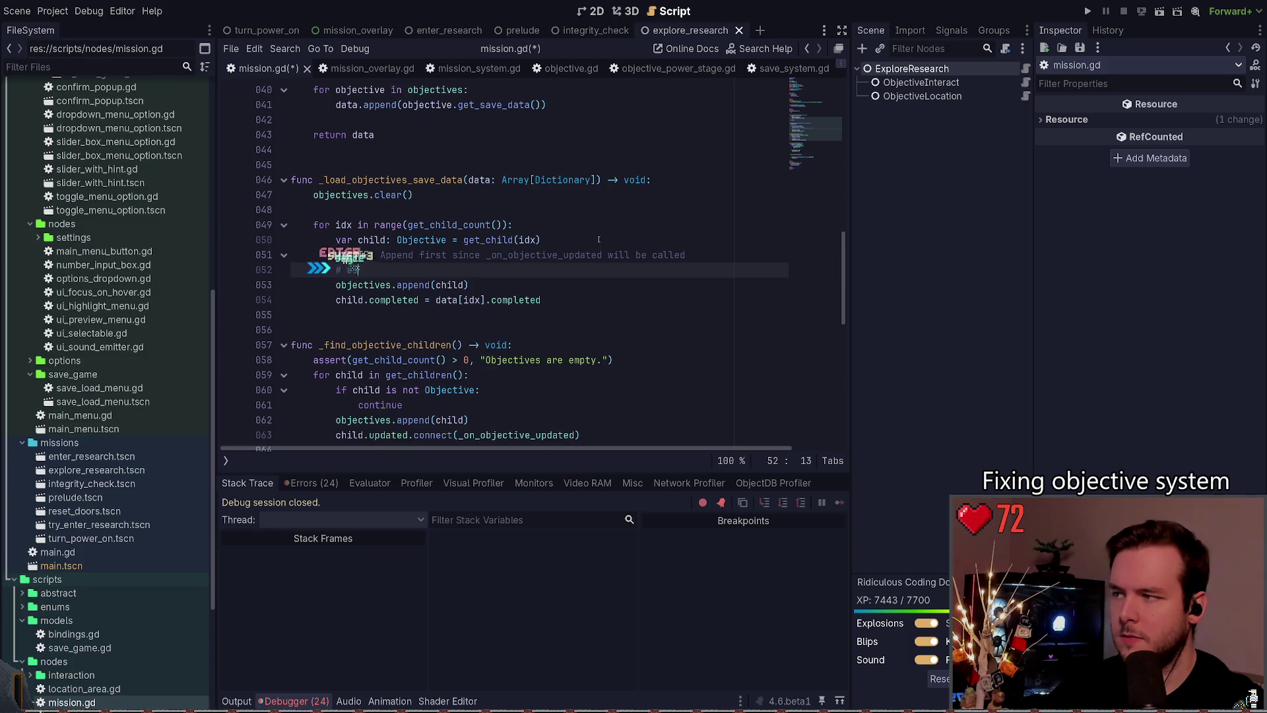
text( soon as completed)
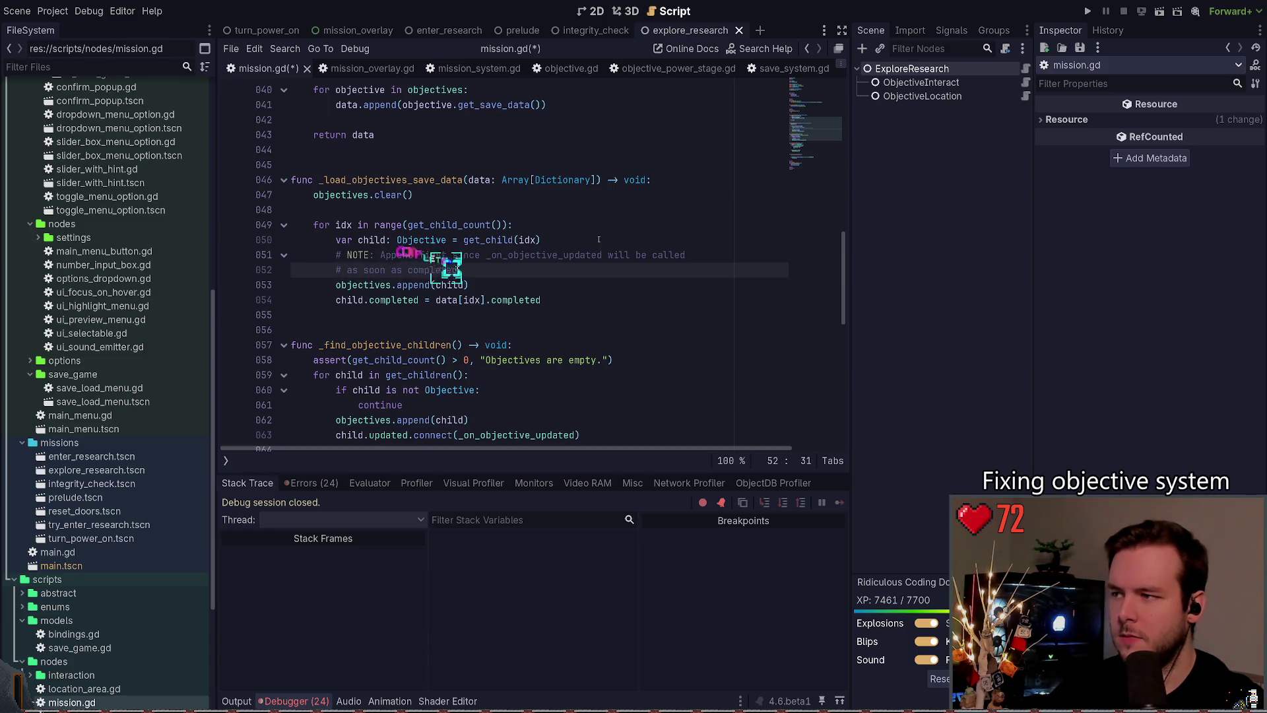
text( is shanged.)
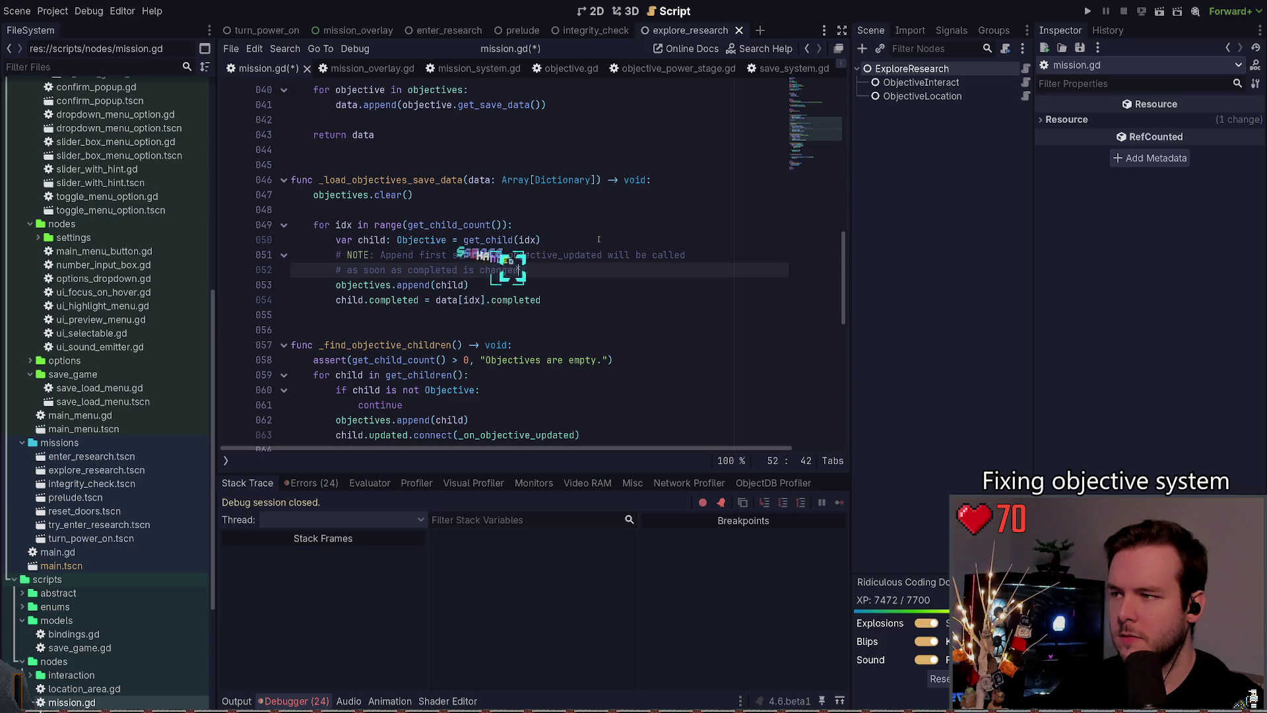
key(ctrl+s)
Step: Re-enable the empty-objectives assert on line 78, save, and launch the game
scroll(605, 280, down, 5)
scroll(519, 272, up, 5)
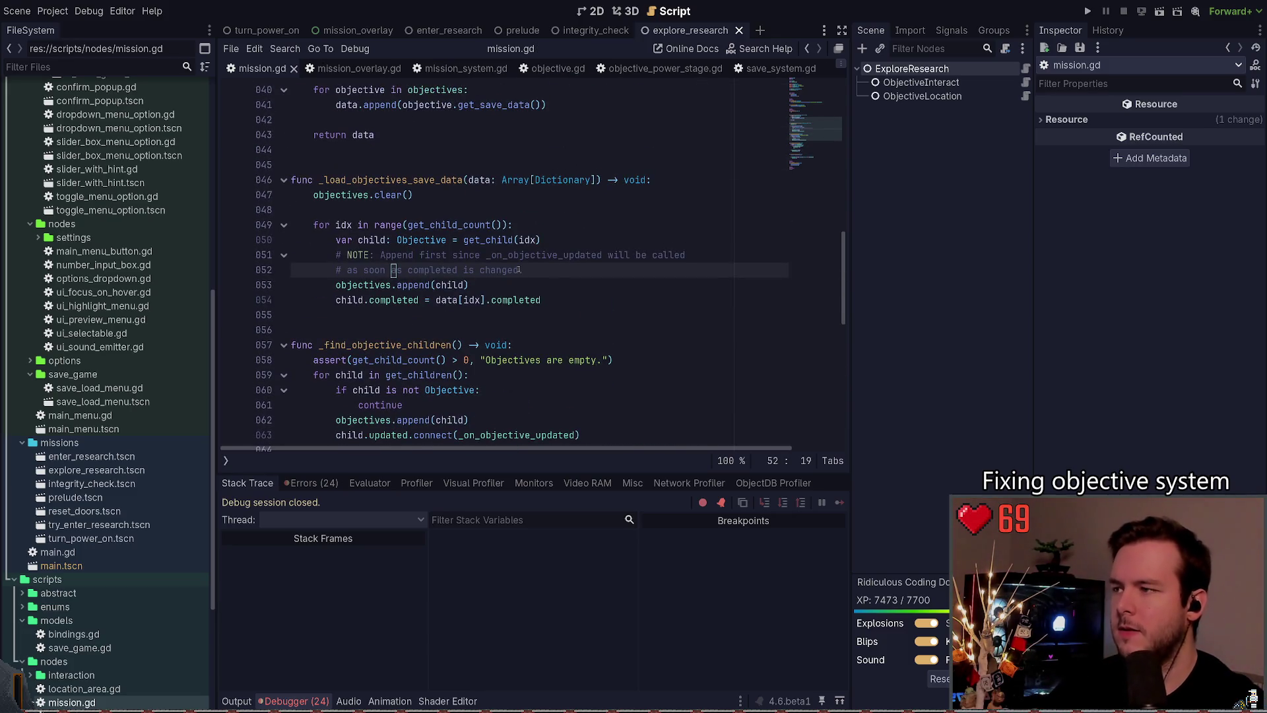
scroll(519, 271, down, 10)
click(535, 209)
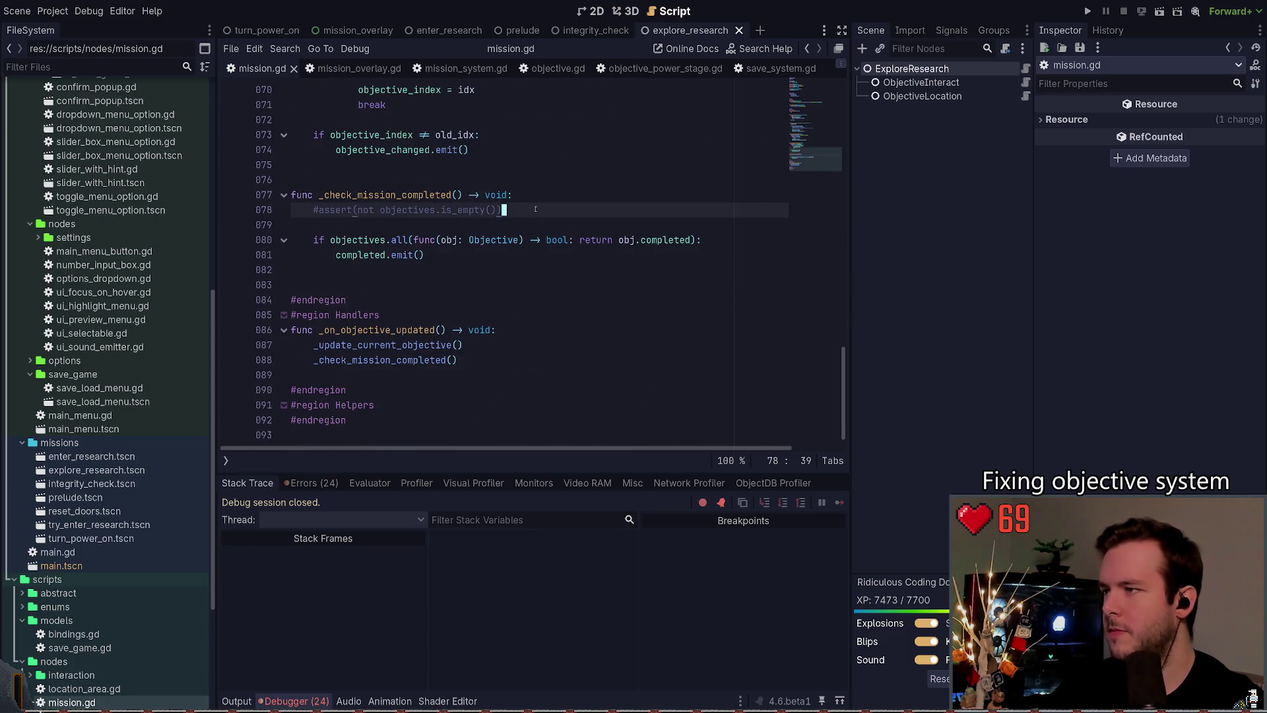
key(ctrl+k)
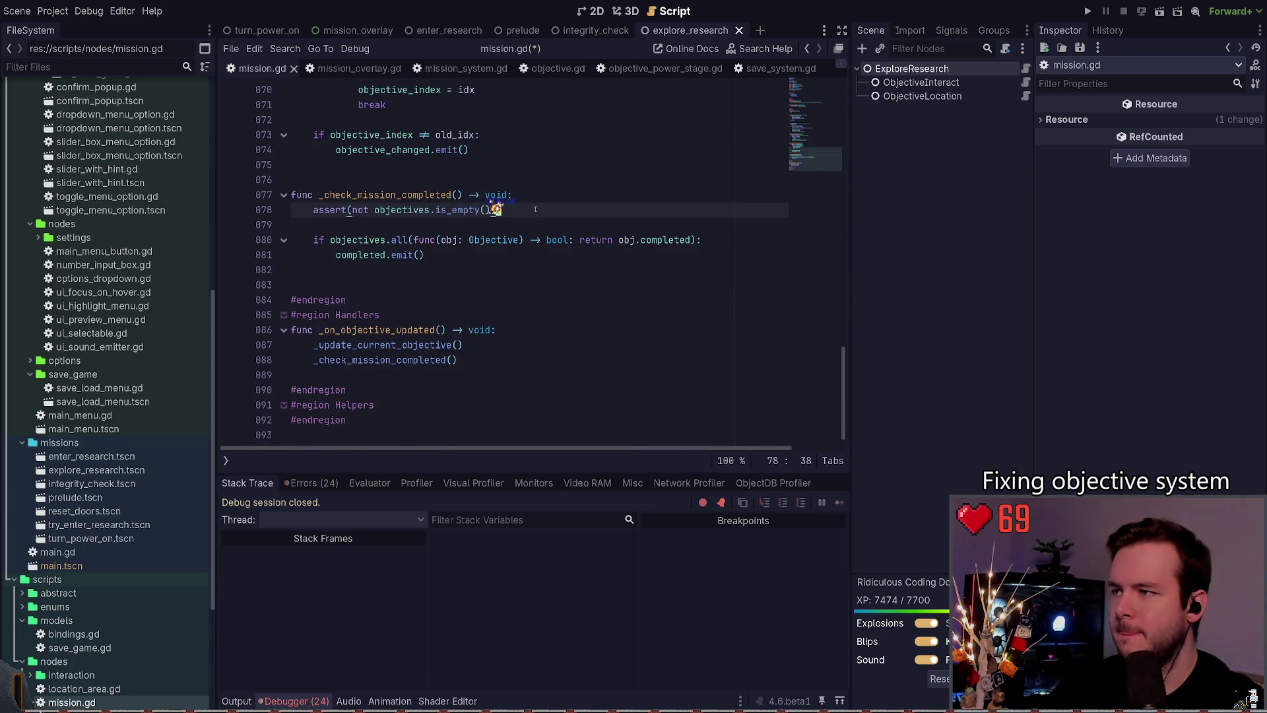
key(ctrl+s)
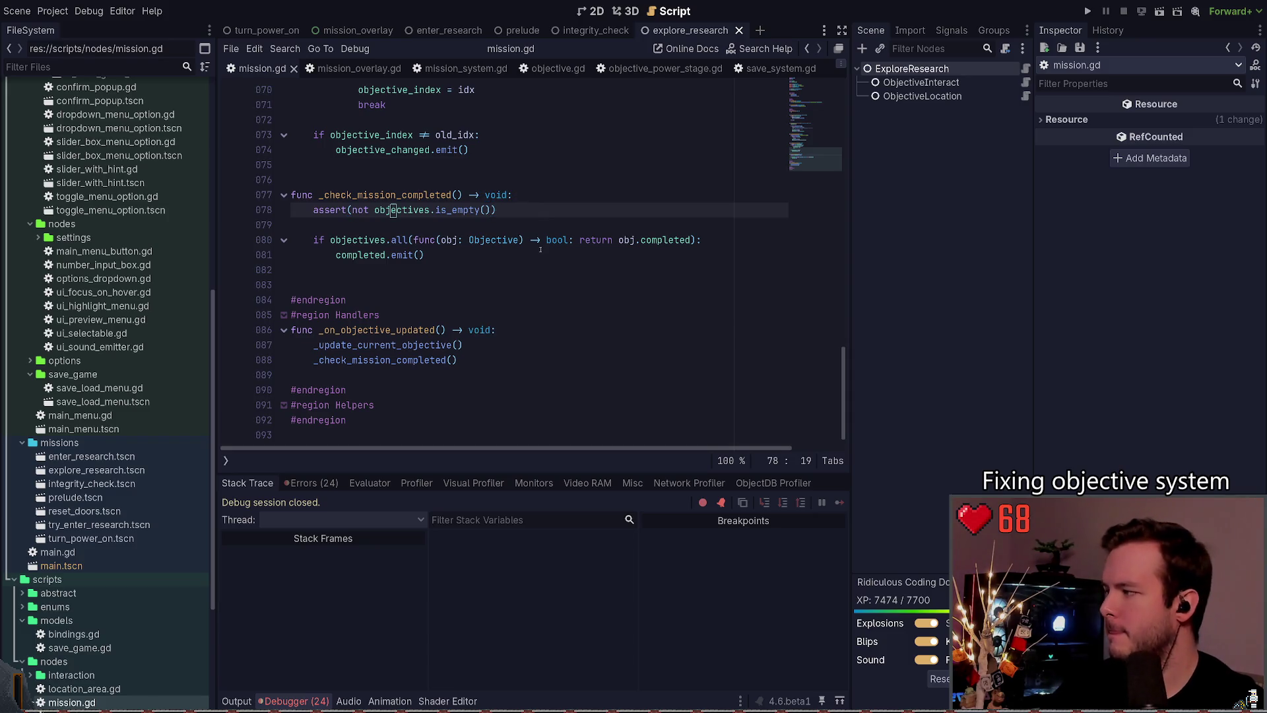
key(F5)
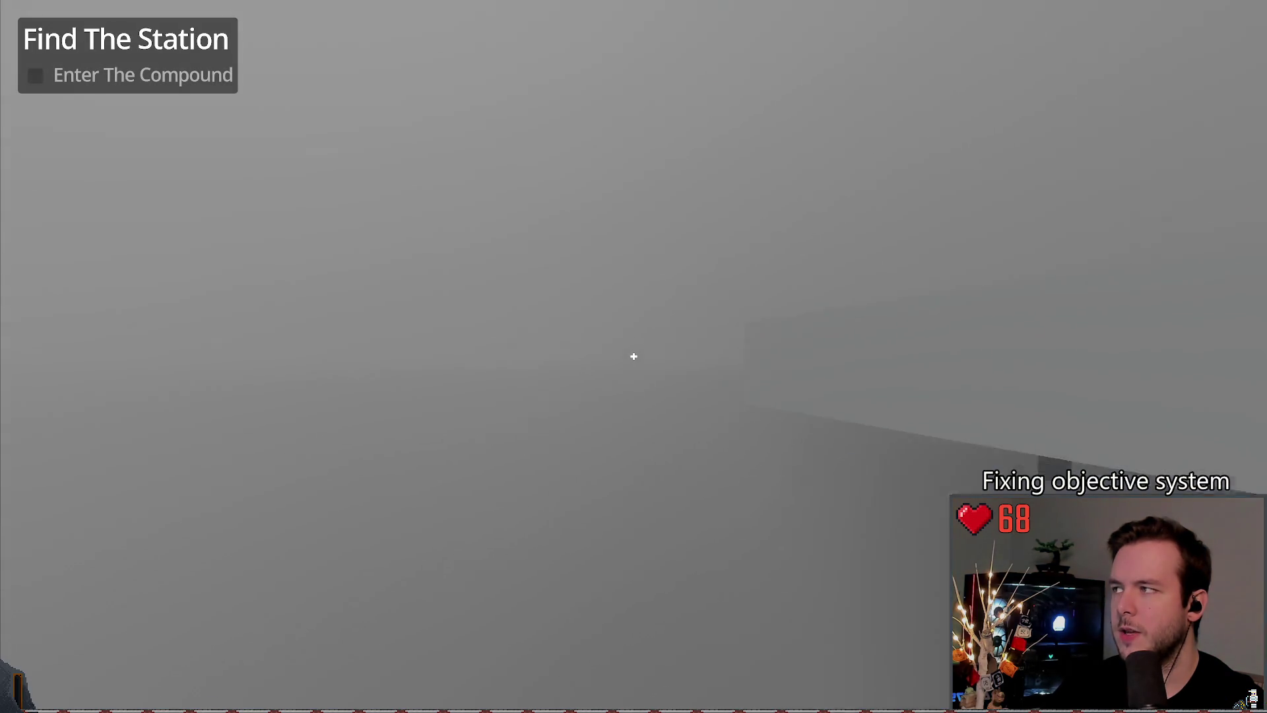
Step: Walk the player through the compound and up to the research building door panel, then quit the game
key(w)
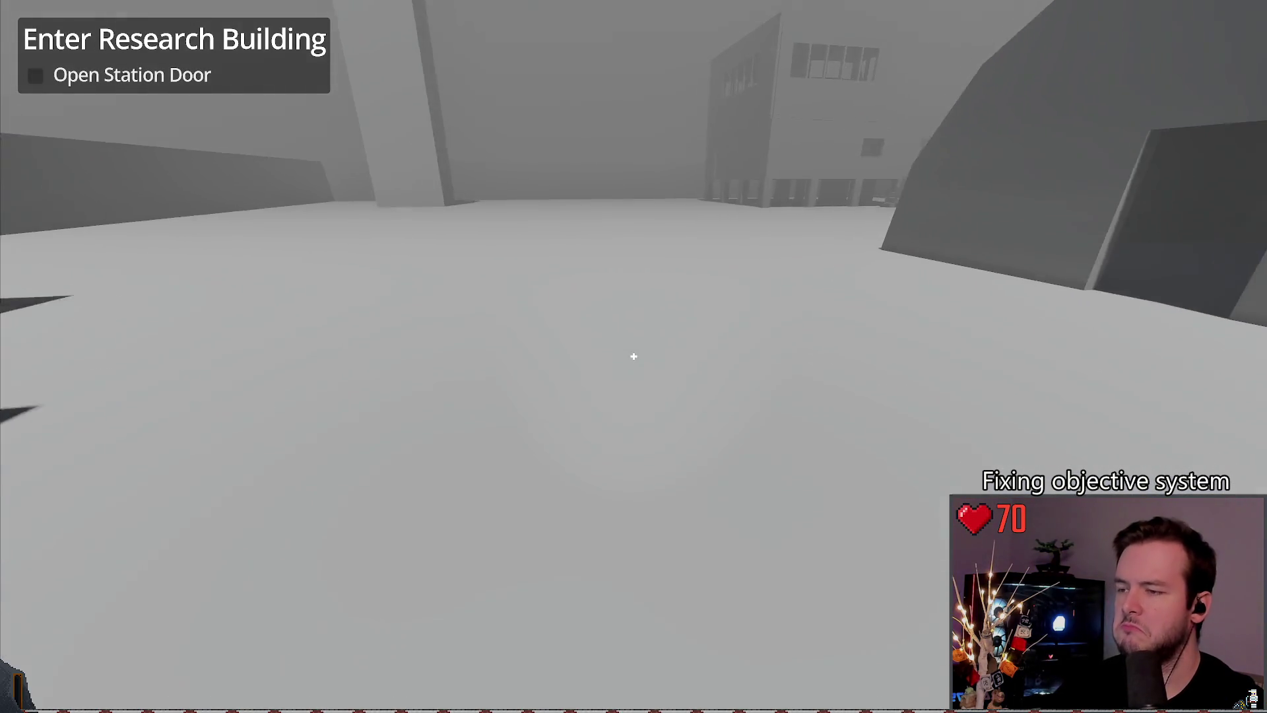
key(w)
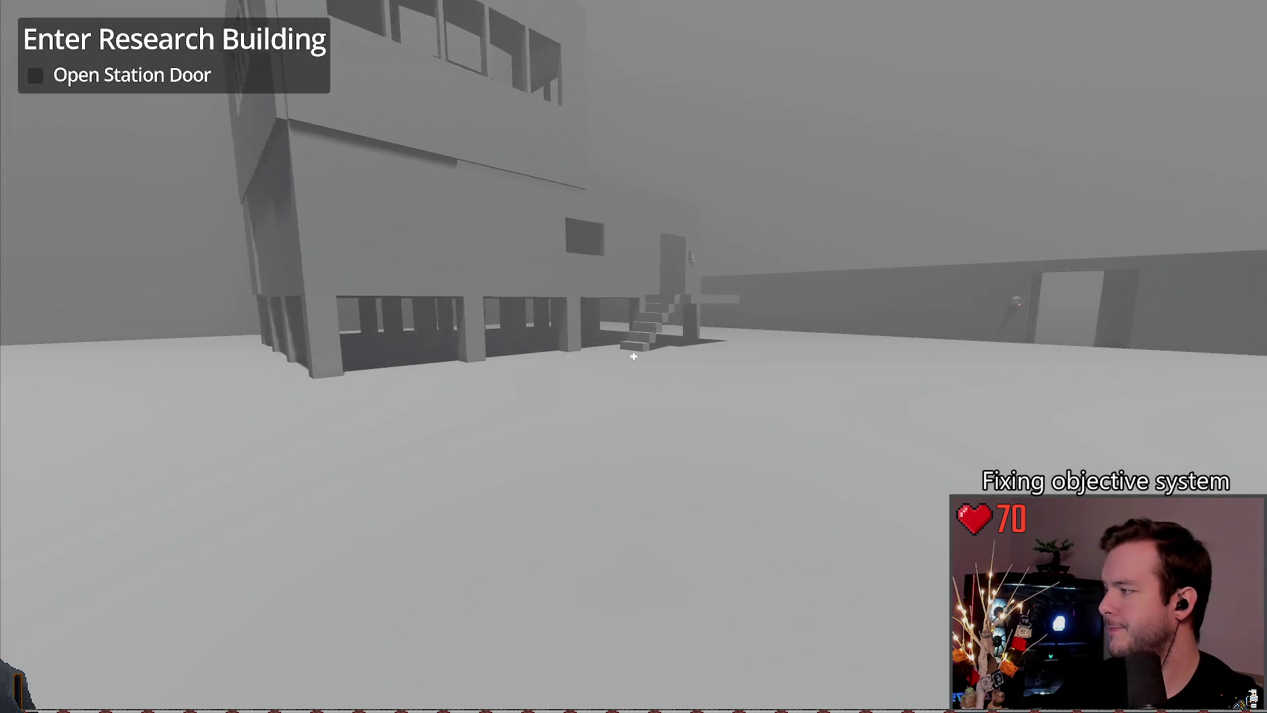
key(w)
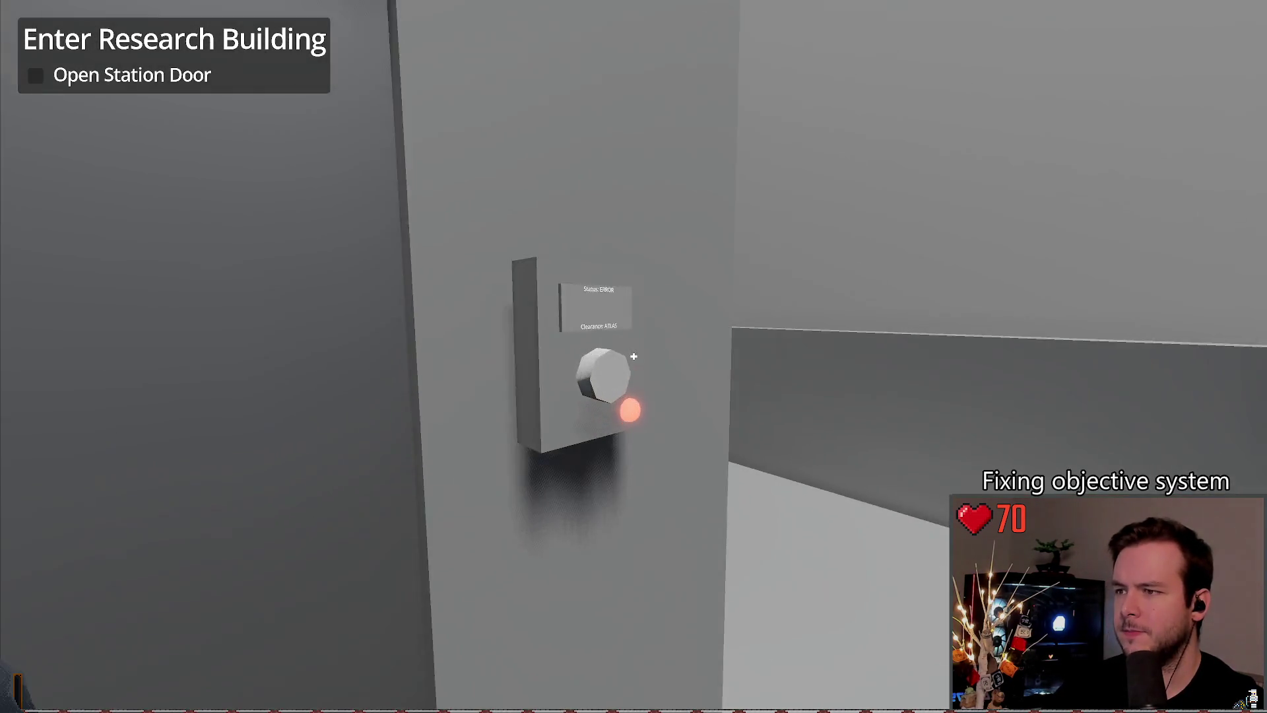
key(e)
key(Escape)
key(F8)
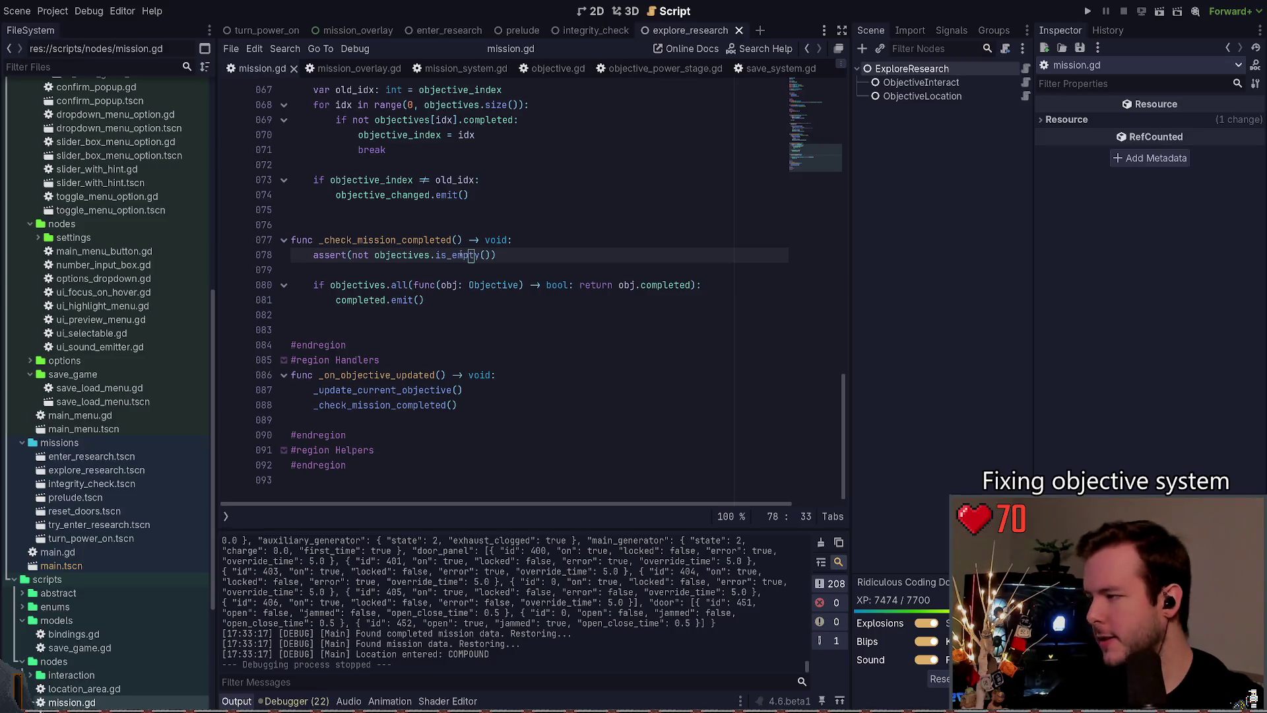
Step: Open mission_overlay.gd with the caret at the end of line 89
click(390, 70)
click(537, 247)
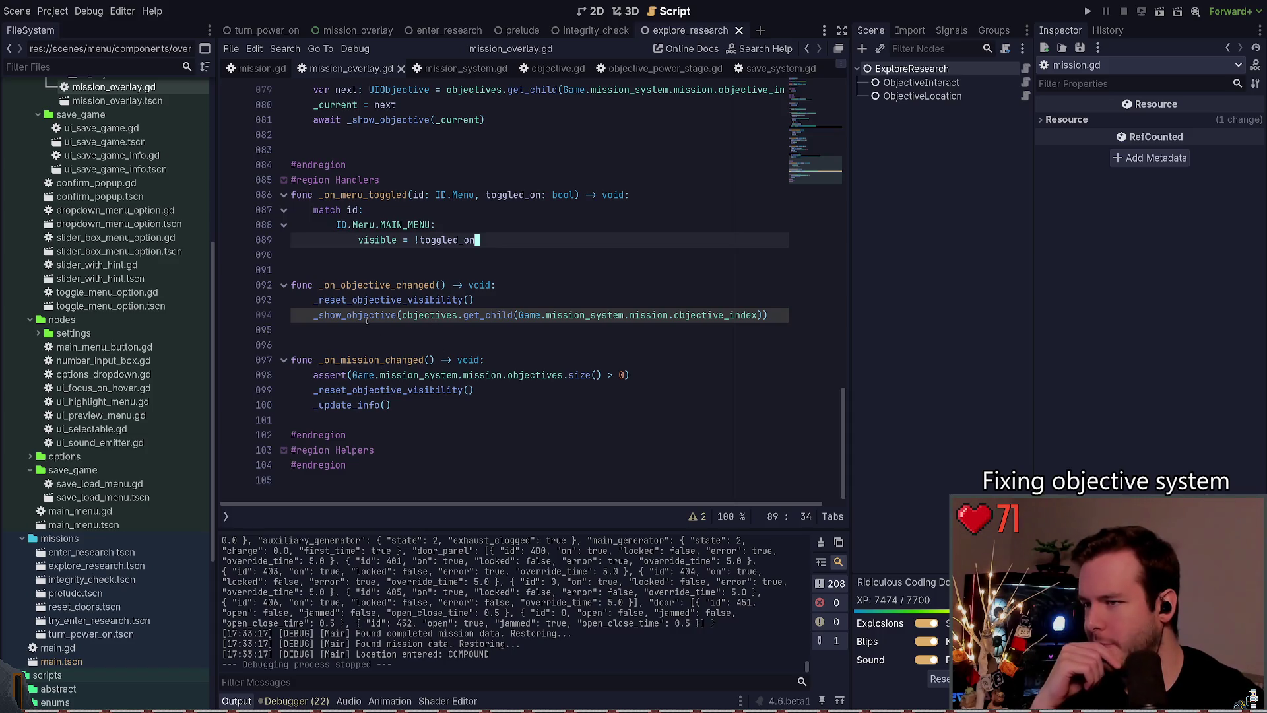
scroll(410, 366, up, 20)
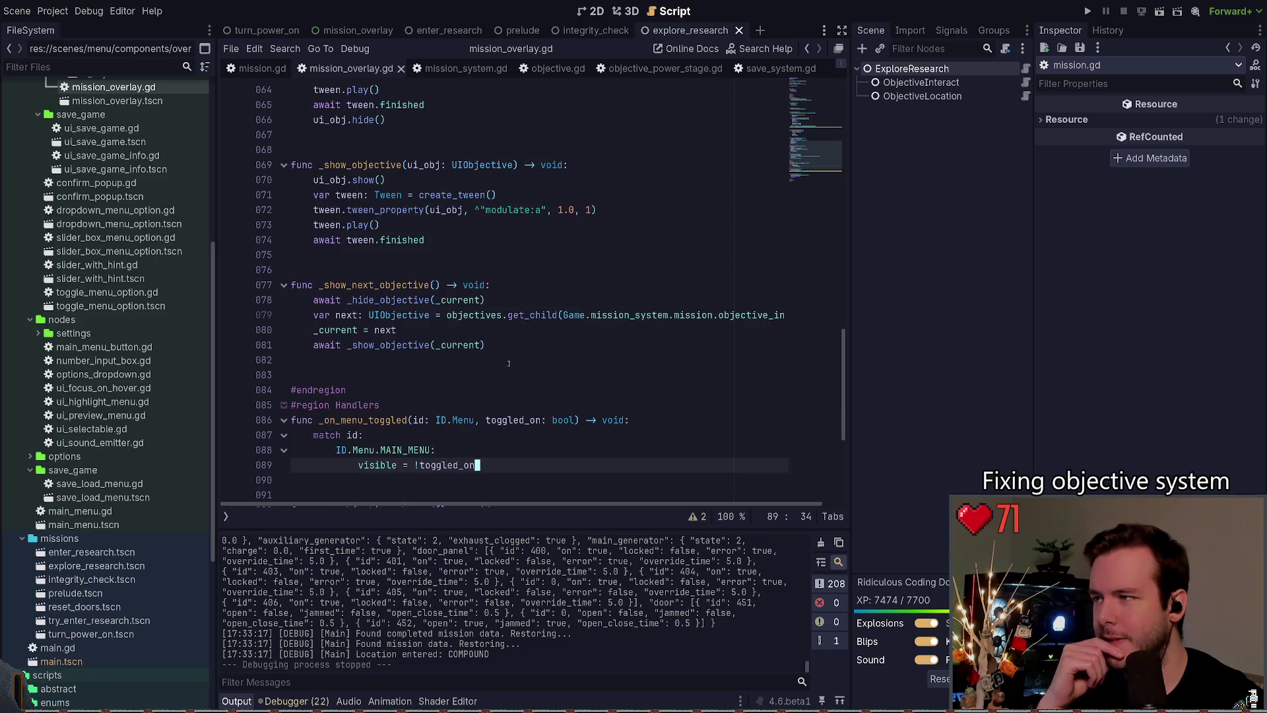
Step: Run git status in the terminal to list the changed files
key(alt+Tab)
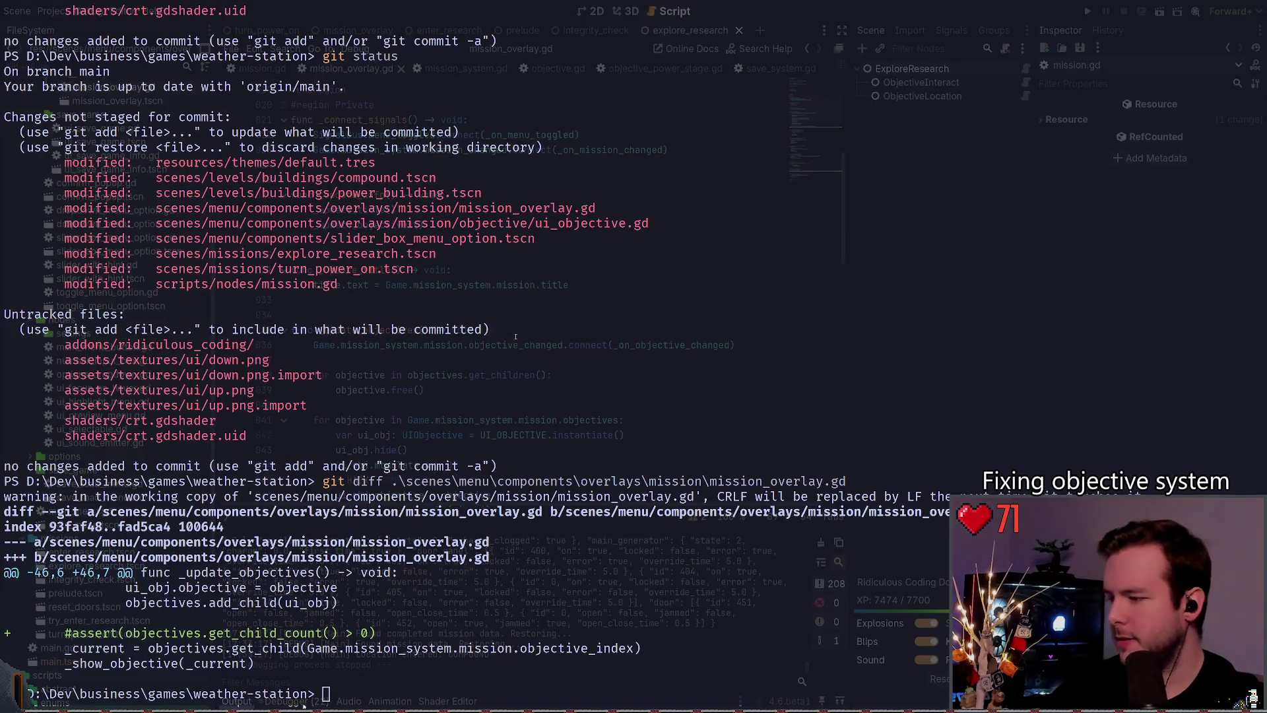
text(git status)
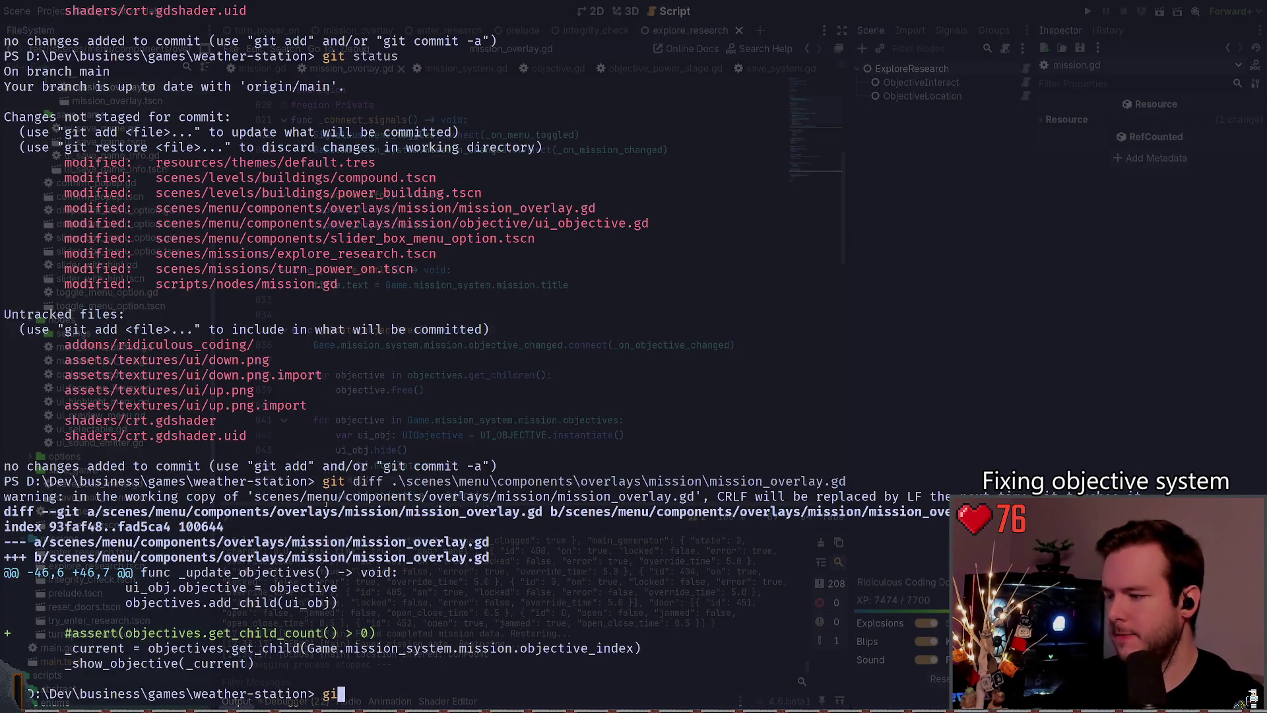
key(Return)
Step: Review the diff of scenes\menu\components and stage that folder with git add
text(git diff )
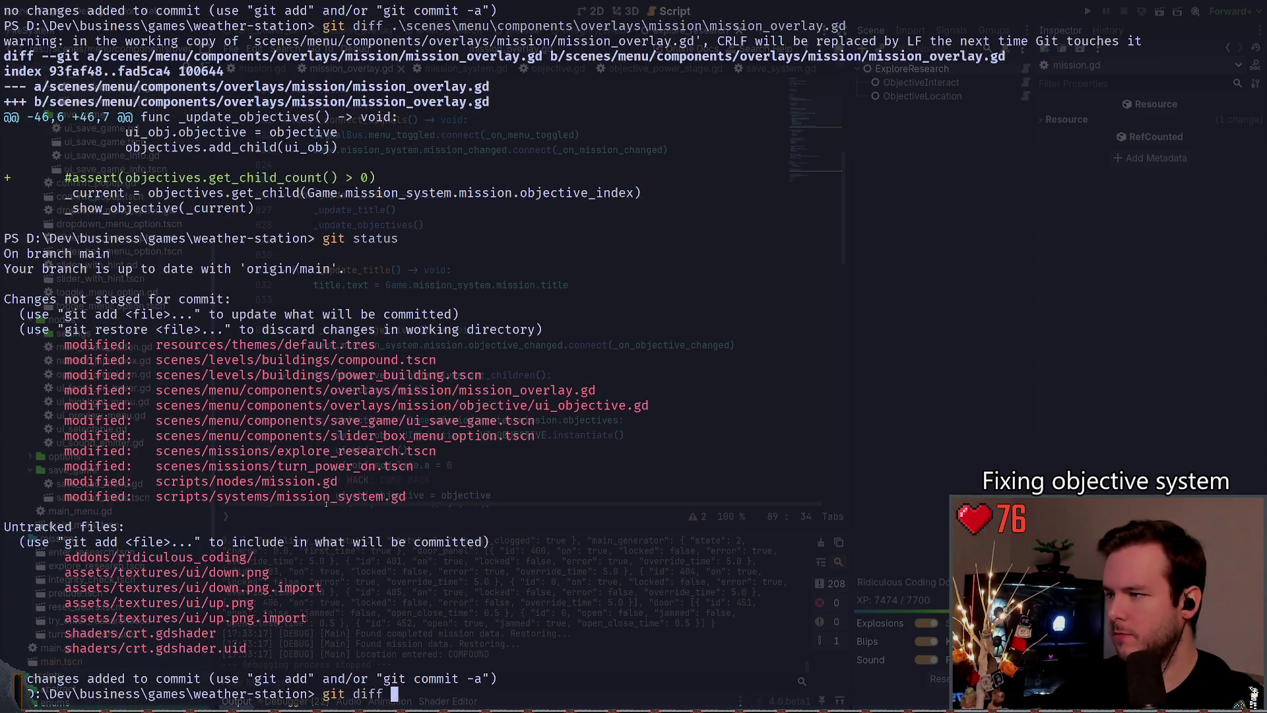
text(.\scenes\menu\components\)
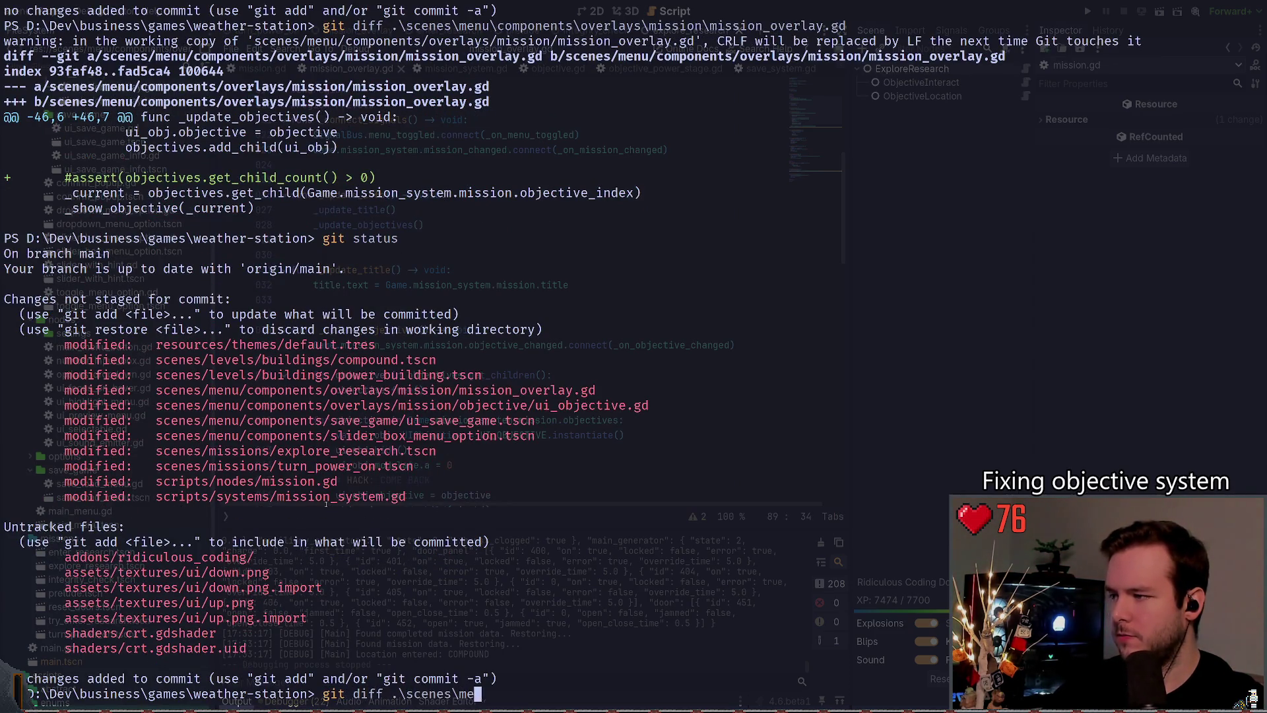
key(Return)
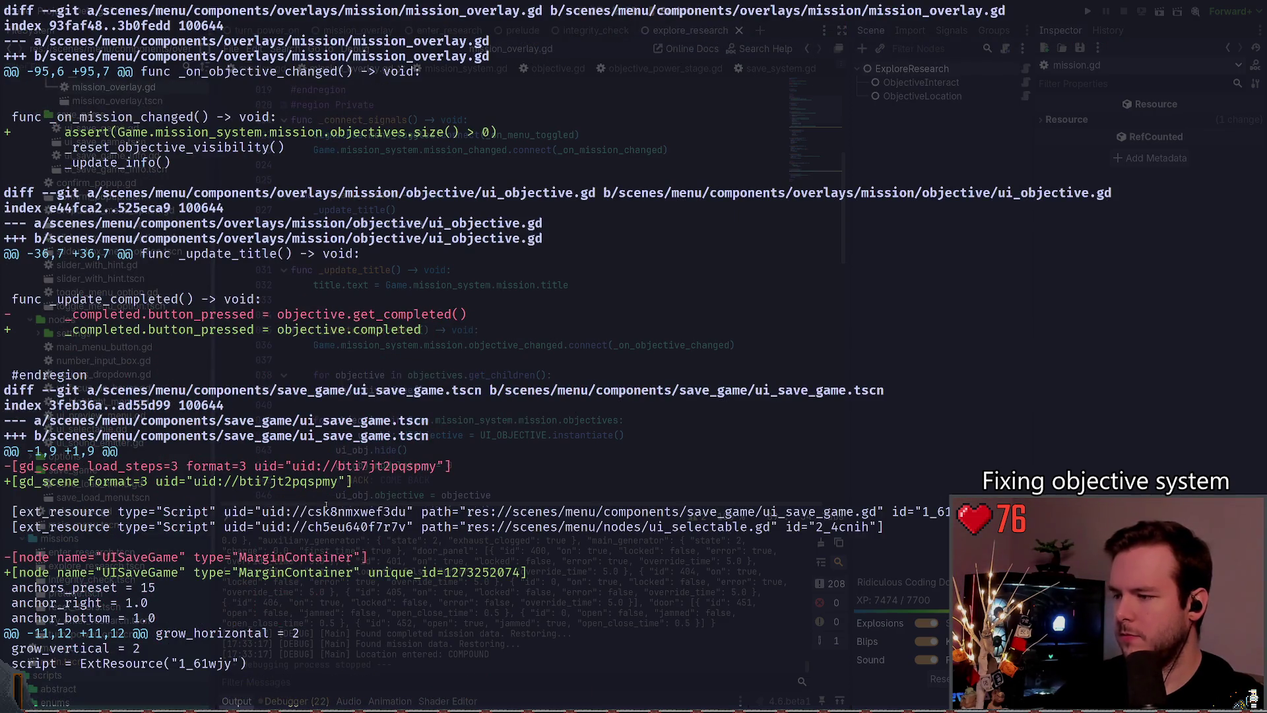
scroll(325, 505, down, 5)
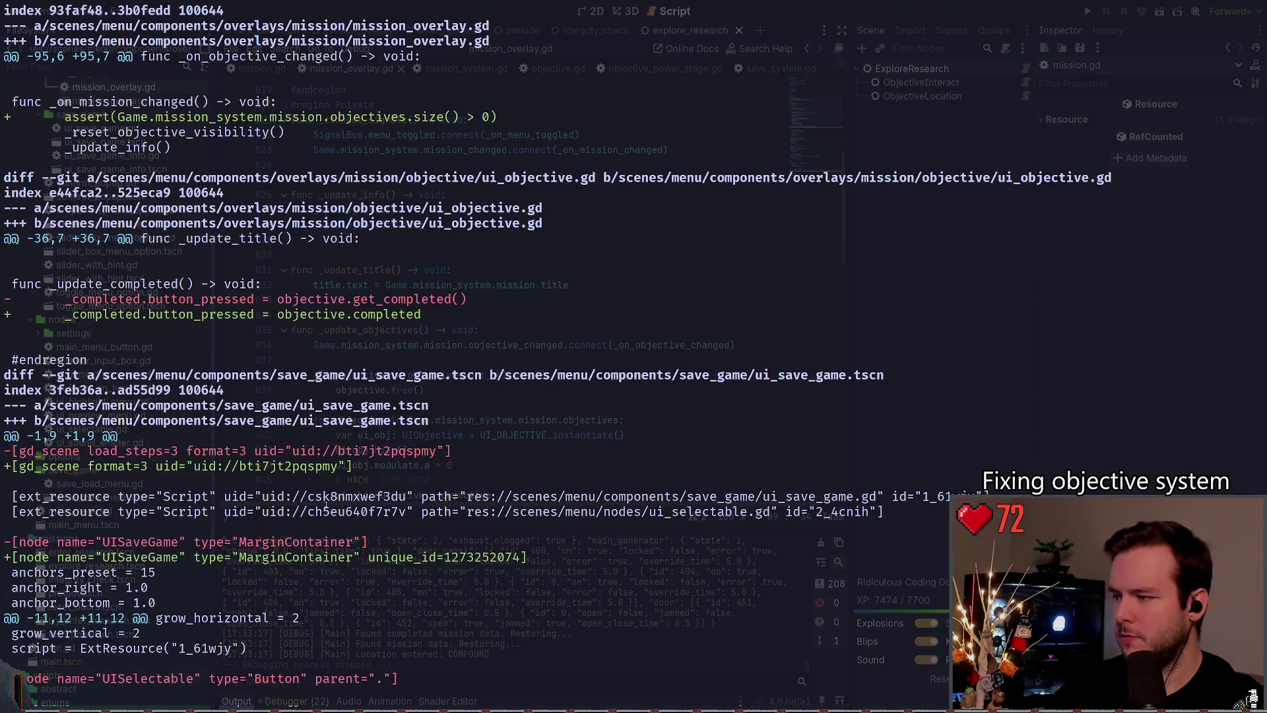
scroll(326, 505, down, 13)
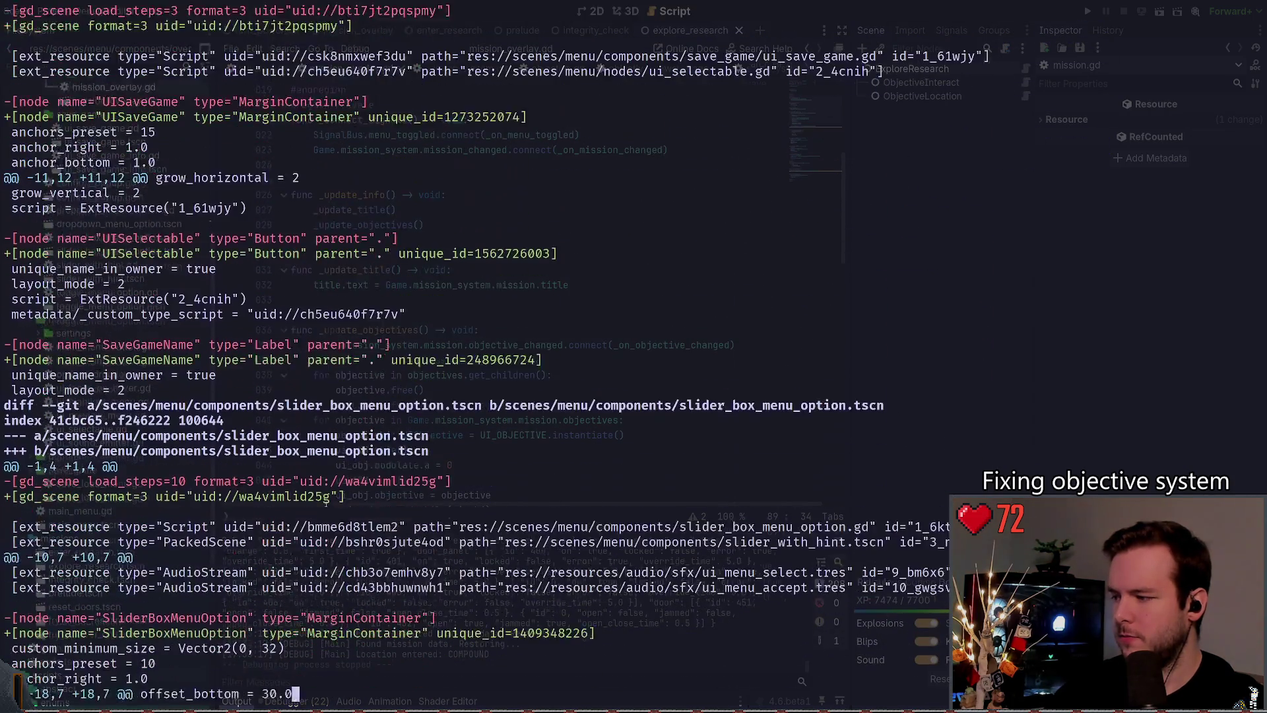
scroll(325, 505, down, 17)
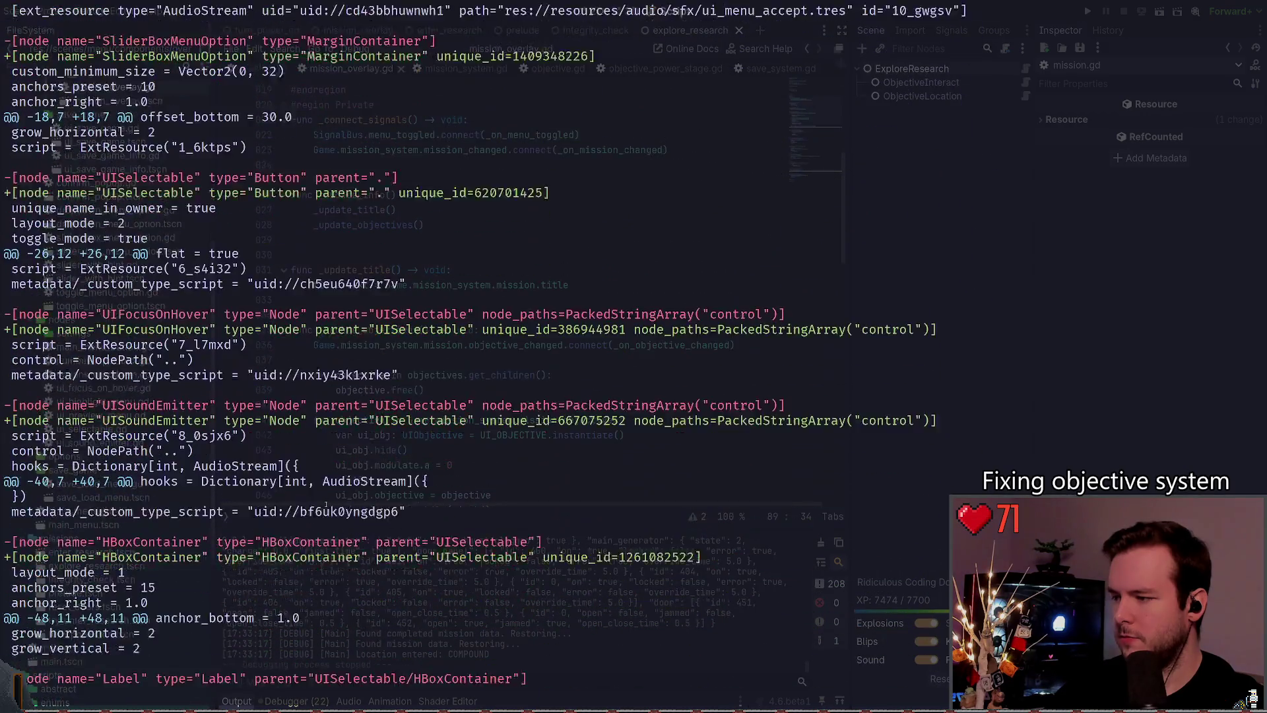
text(qgit add .\scenes\menu\components\)
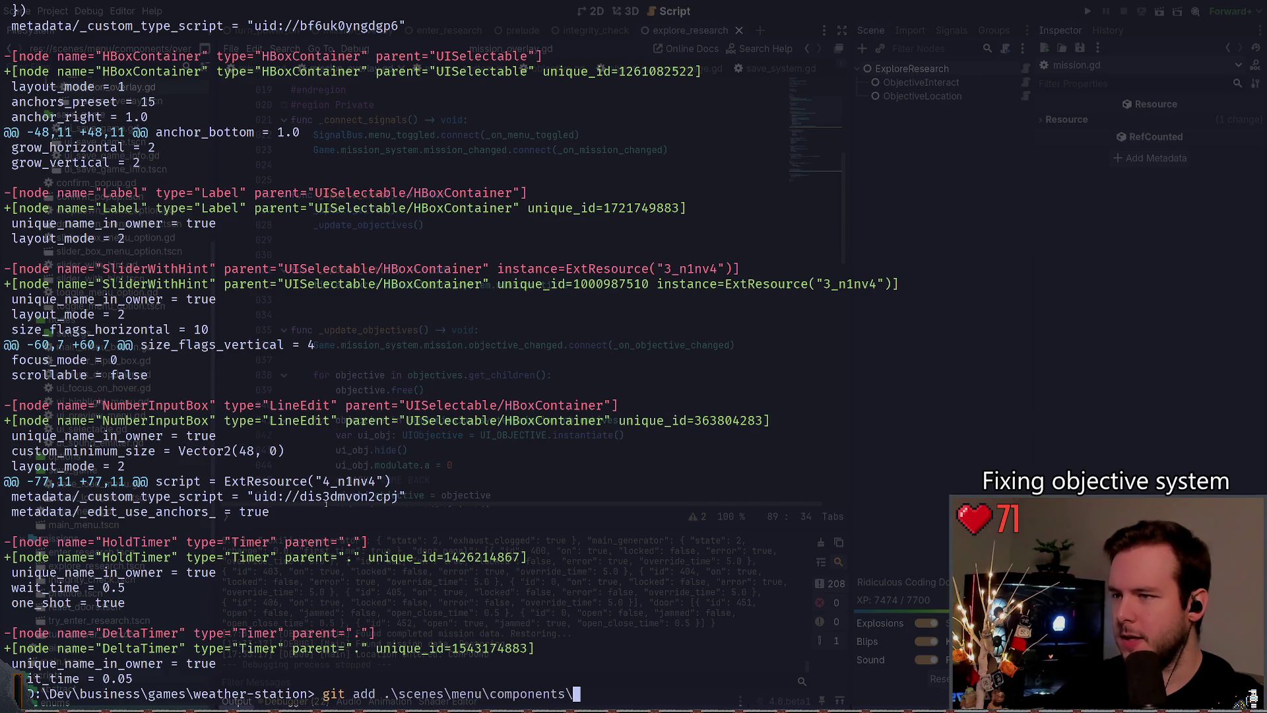
key(Return)
Step: Check git status, then show the diff of scripts\nodes\mission.gd
text(git status)
key(Return)
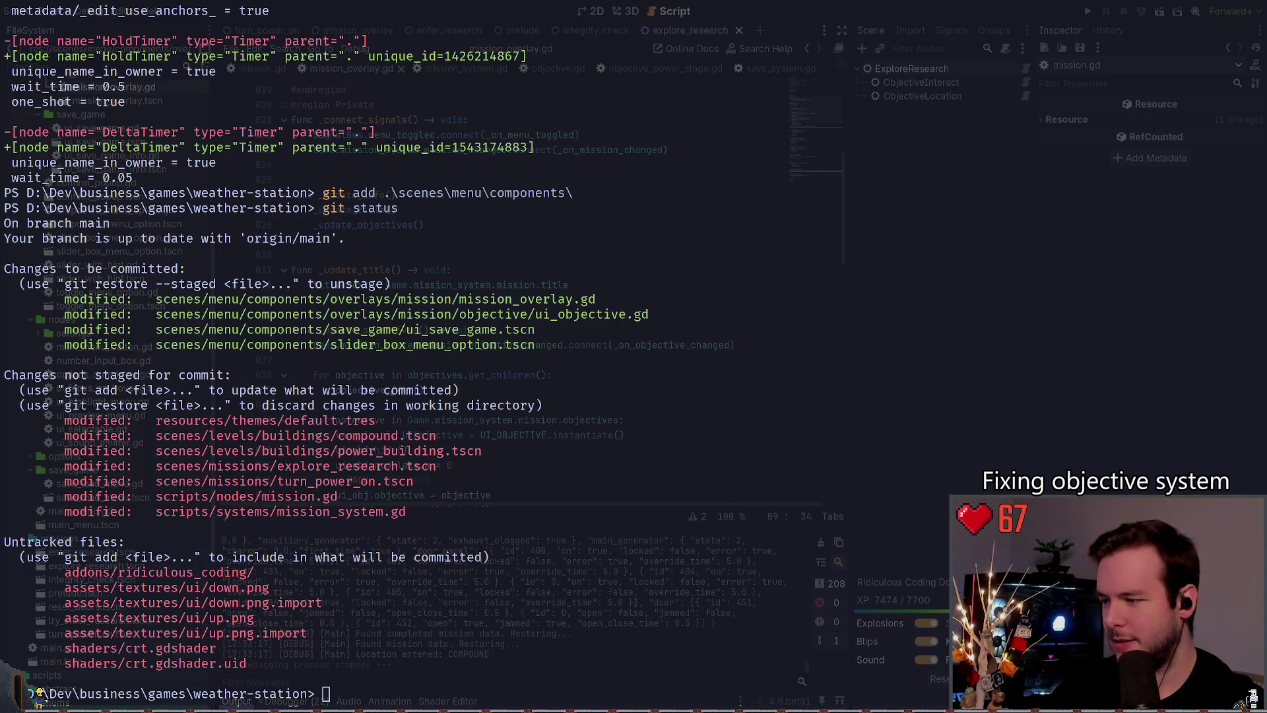
text(git status)
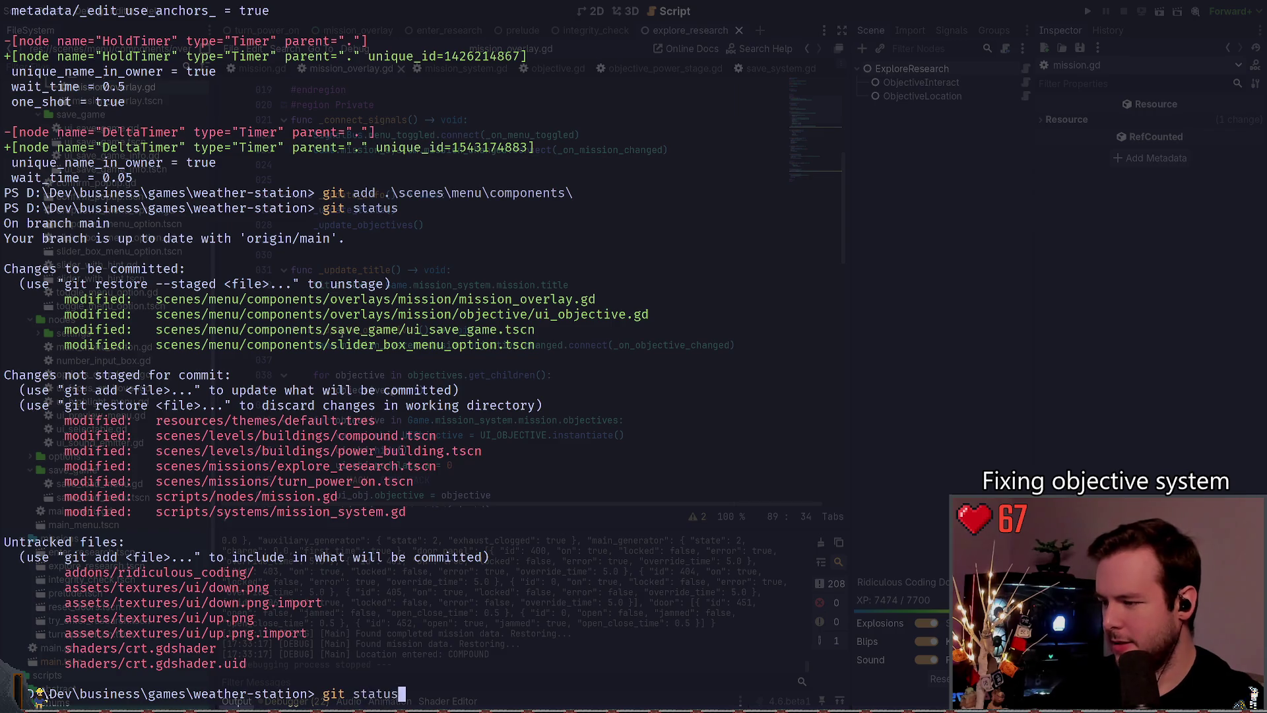
key(ctrl+BackSpace)
text(diff )
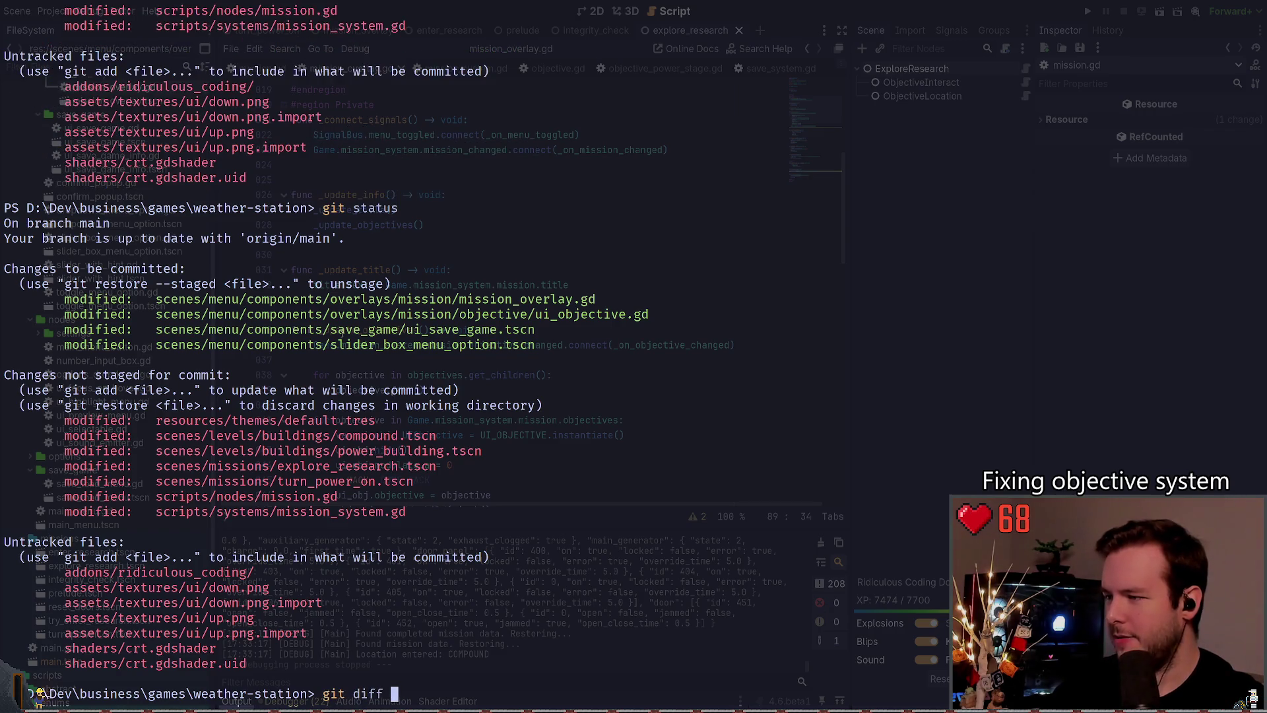
text(sc)
key(Tab)
text(Node)
key(BackSpace)
key(BackSpace)
key(BackSpace)
text(n)
key(Tab)
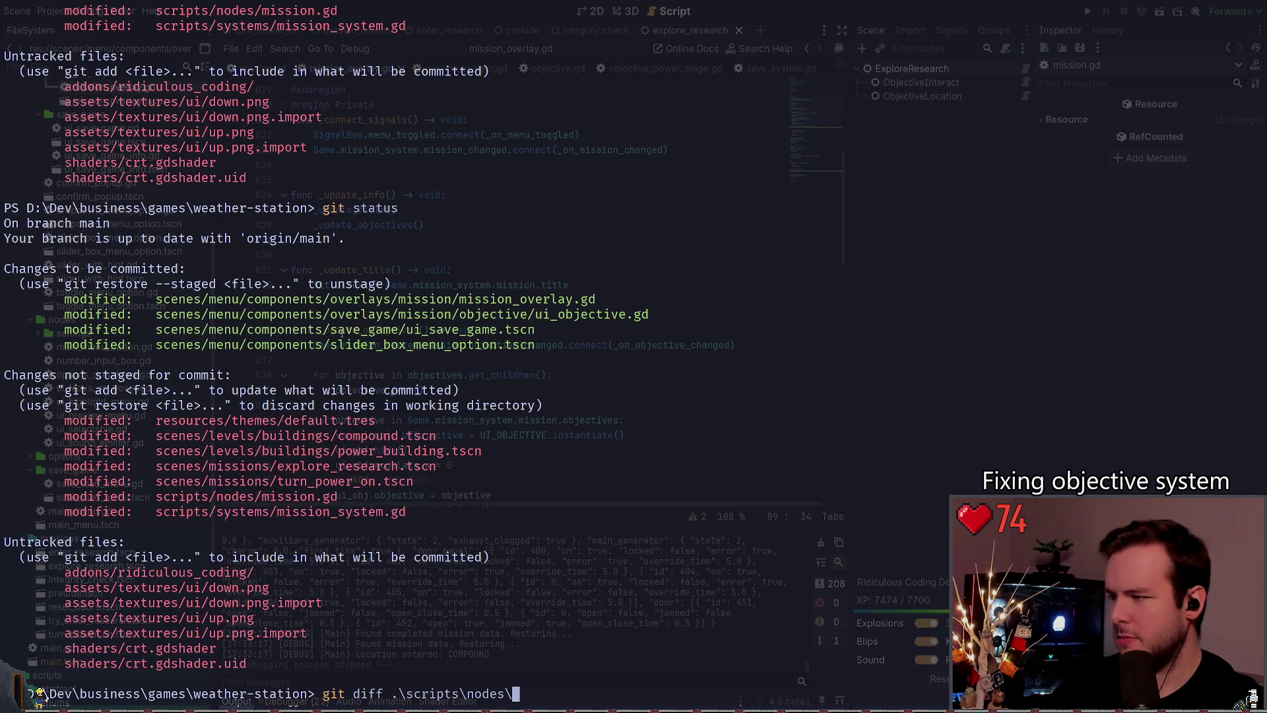
text(mission.gd)
key(Tab)
key(Return)
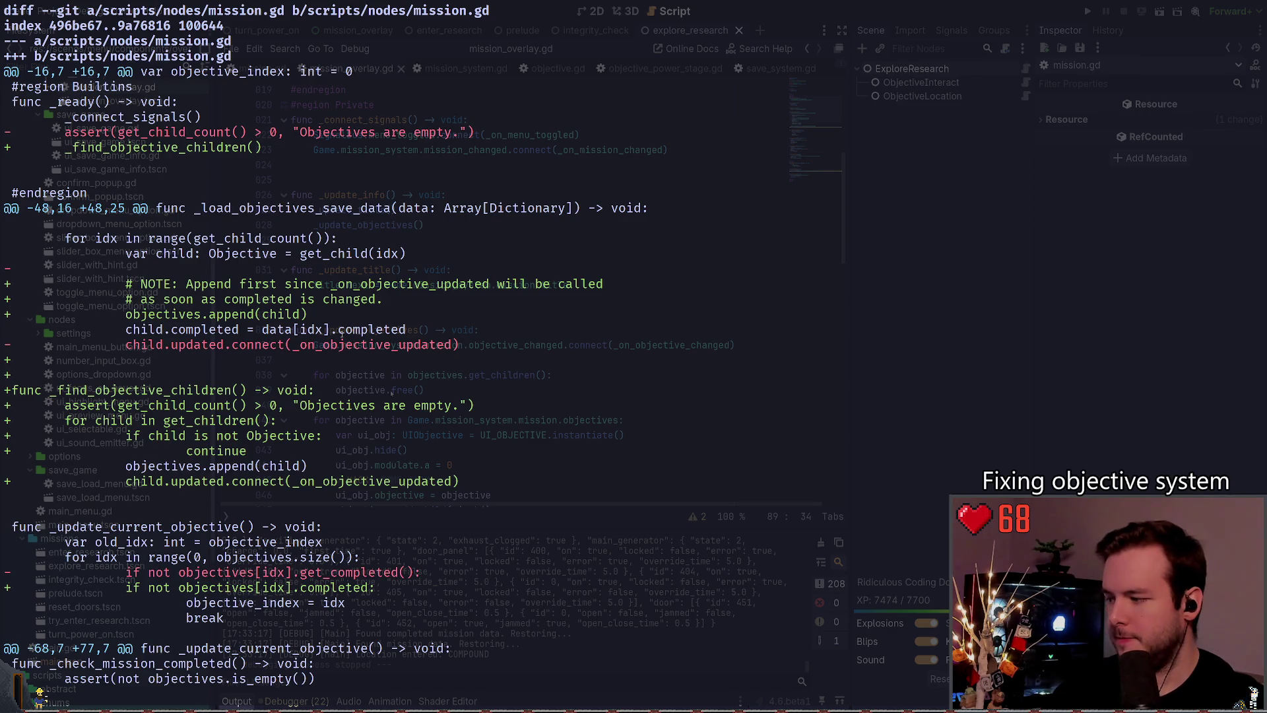
Step: Stage scripts\nodes\mission.gd and recheck git status
text(qgit add .\scripts\nodes\mission.gd)
key(Return)
text(gi)
text(t statu)
key(Return)
Step: Review the diff of the systems mission_system.gd file and stage it
text(git diff .\s)
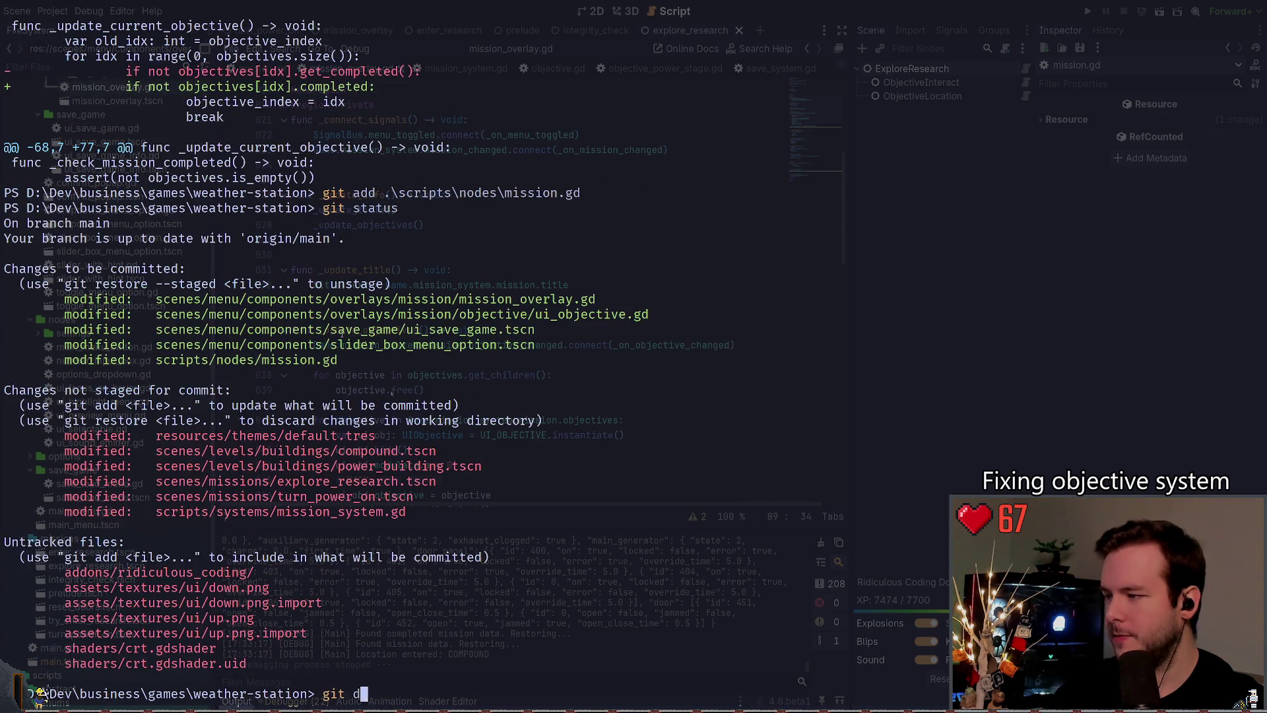
key(Tab)
key(Tab)
text(sy)
key(Tab)
text(mi)
key(Tab)
key(Return)
text(it add)
key(Right)
key(Return)
Step: Commit with message 'fix: Missions now complete properly when restoring objective state.'
text(git)
key(BackSpace)
text(ommit -)
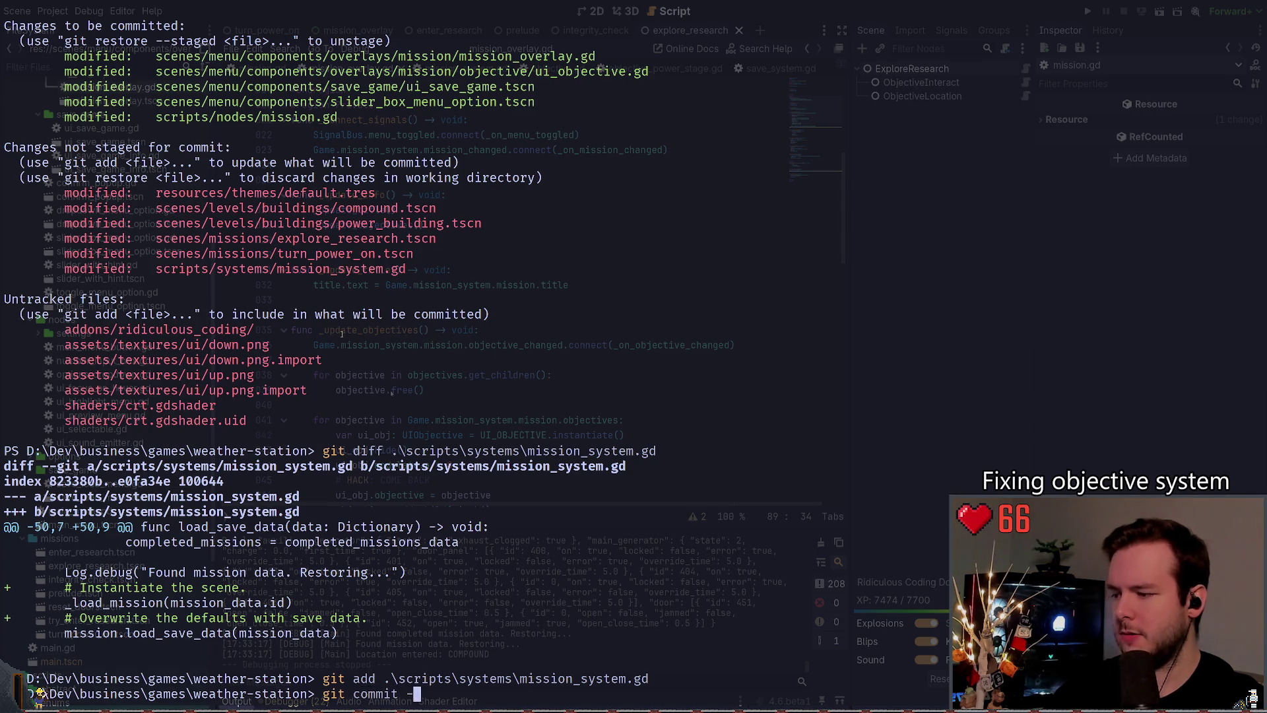
text(m "fix")
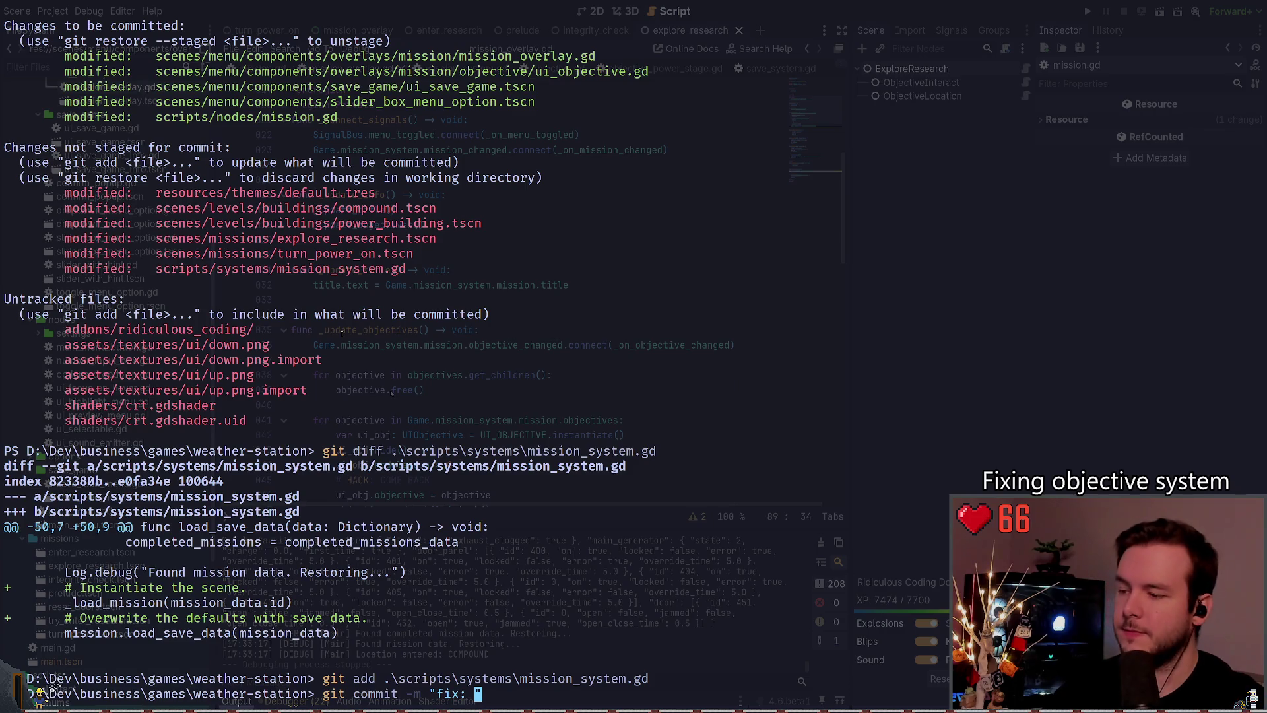
text(Objectives)
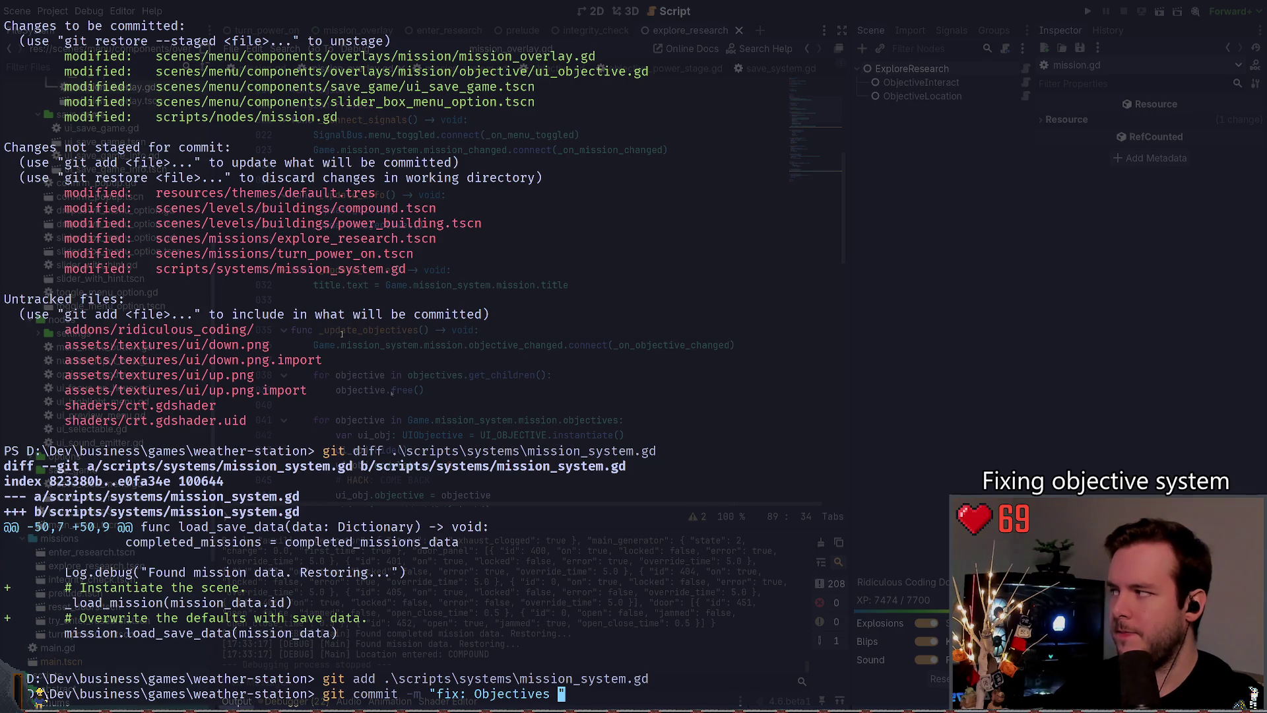
key(BackSpace)
key(BackSpace)
key(BackSpace)
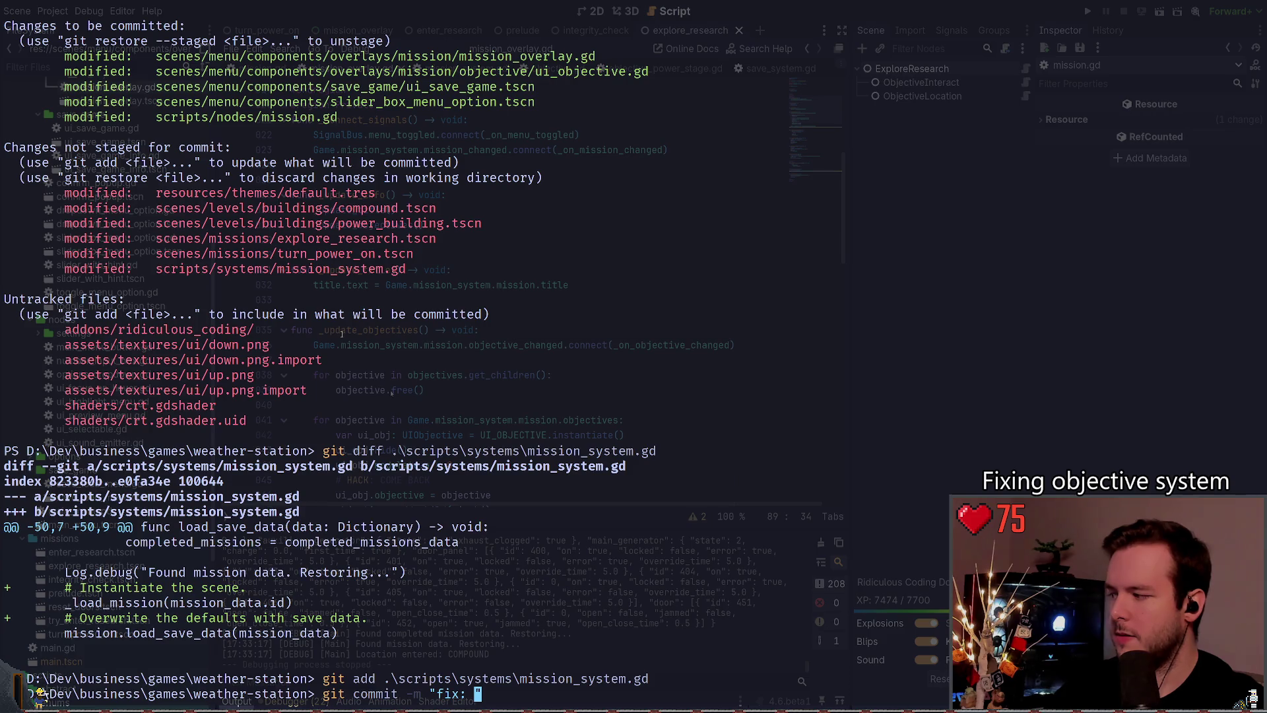
text(Missions now )
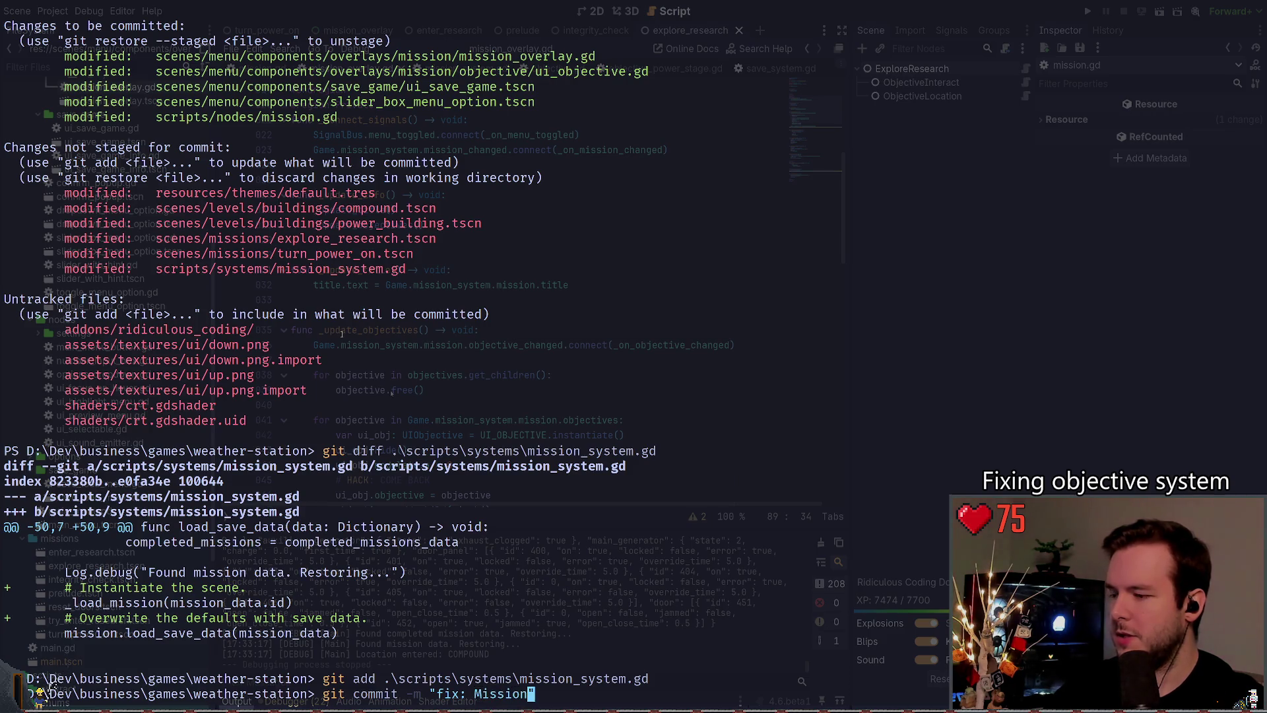
text(complete p)
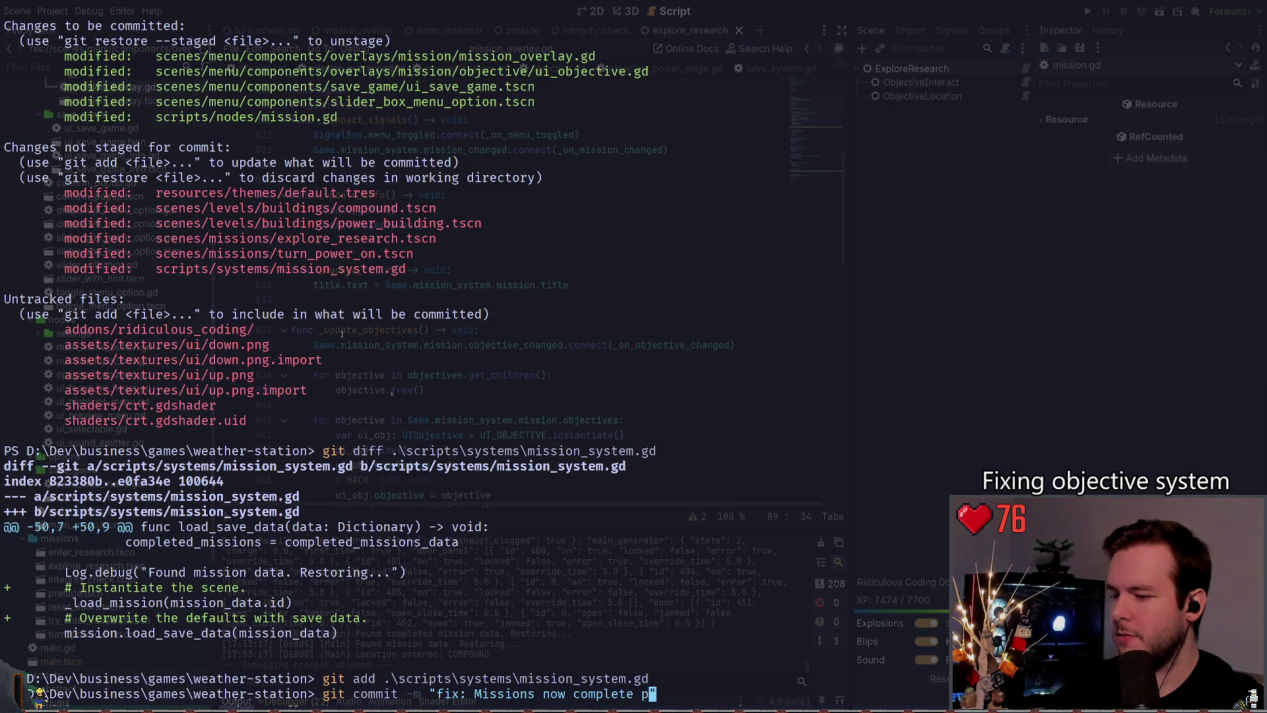
text(rpoeperly )
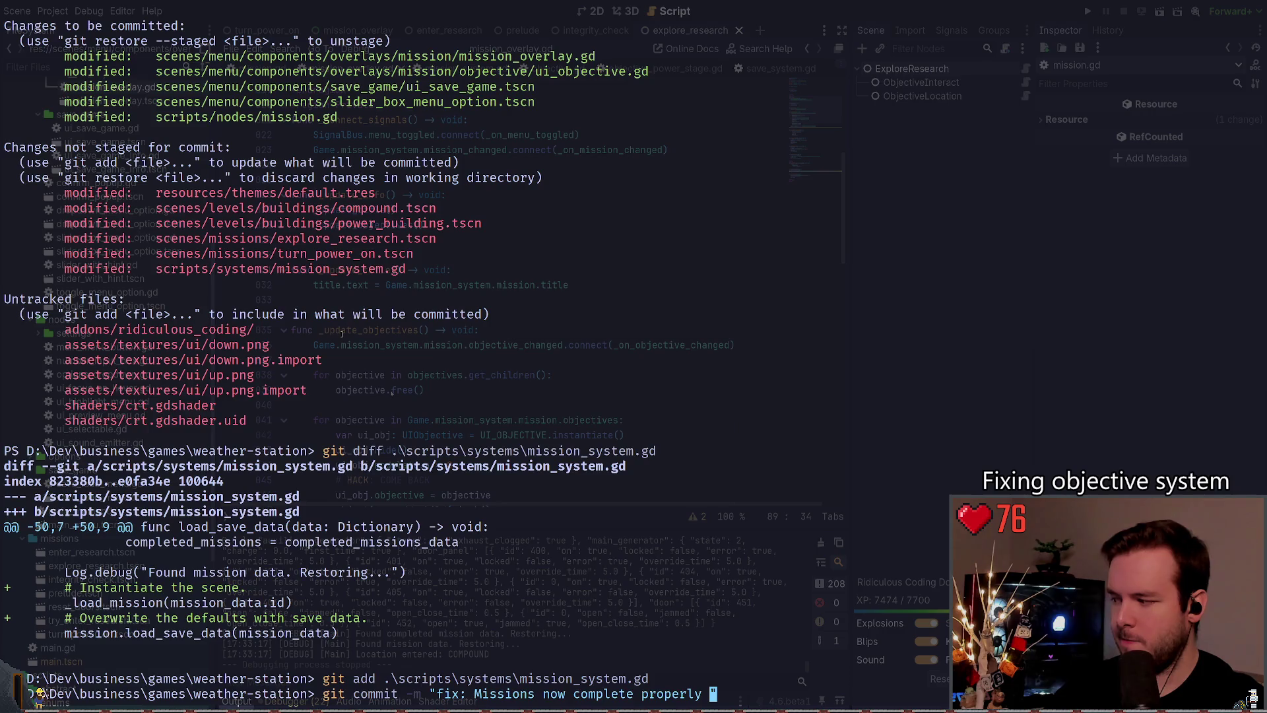
text(when updated)
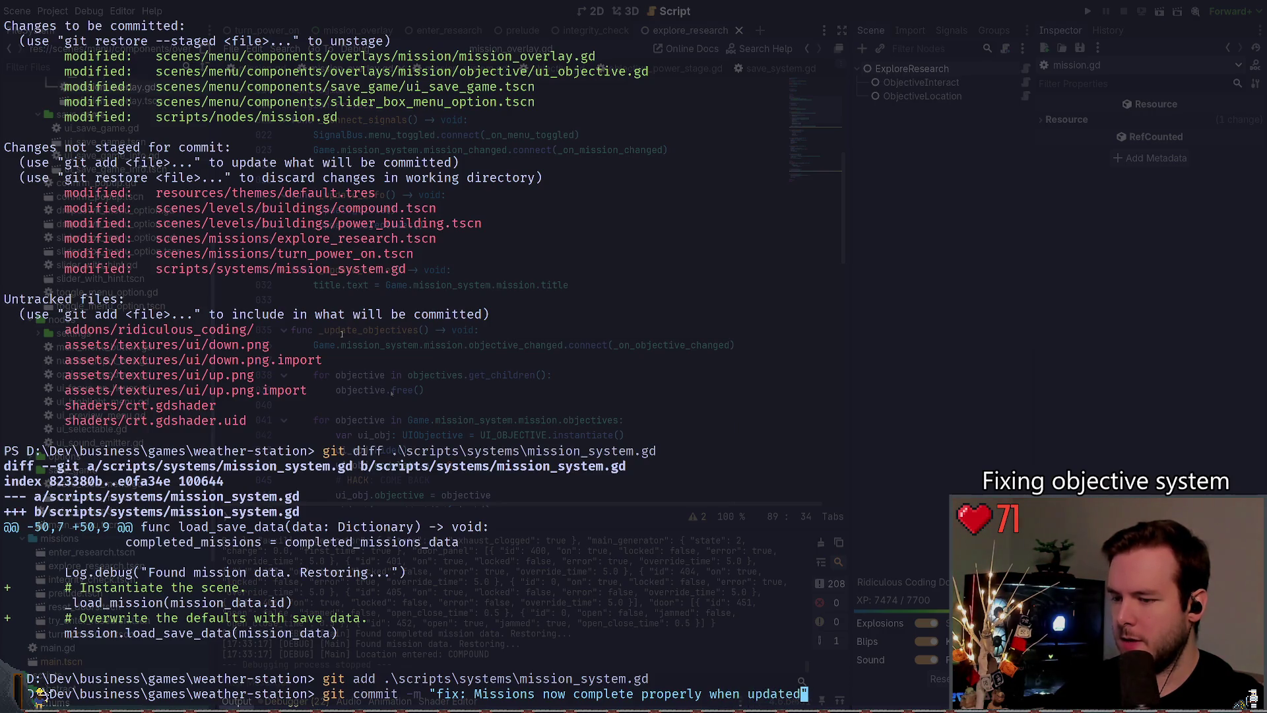
key(BackSpace)
key(BackSpace)
key(BackSpace)
text(restoring )
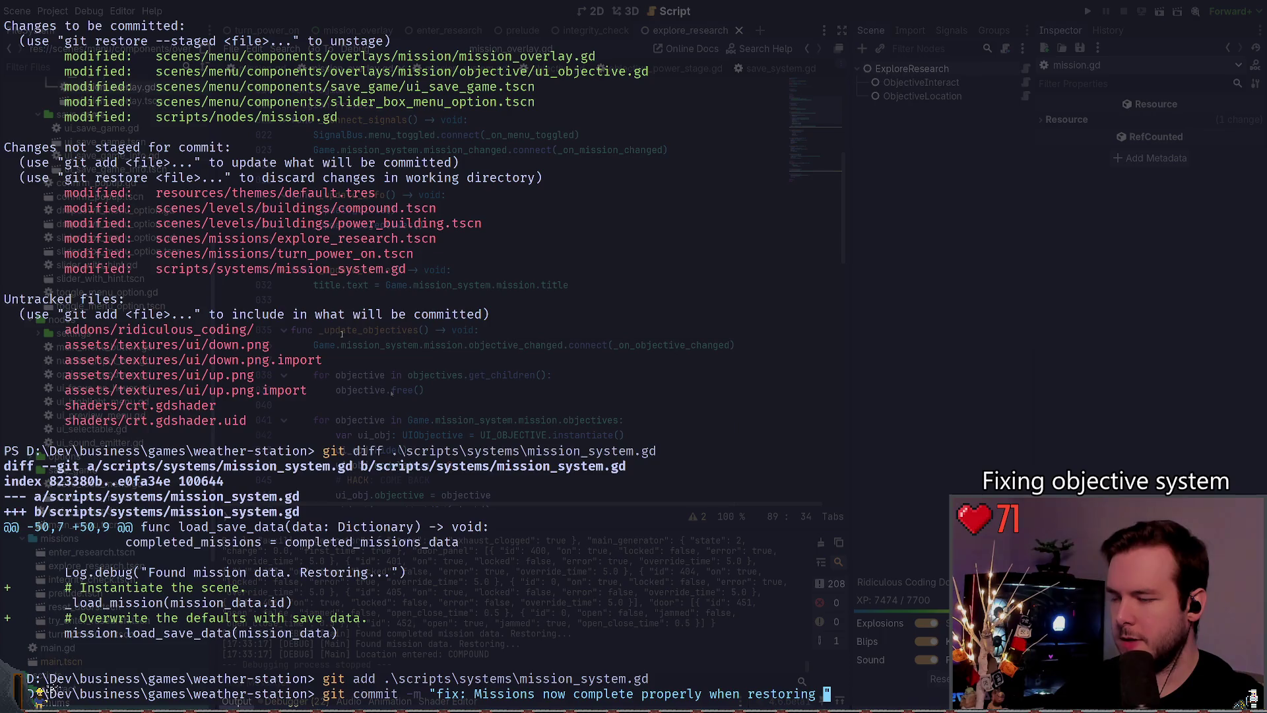
text(objective )
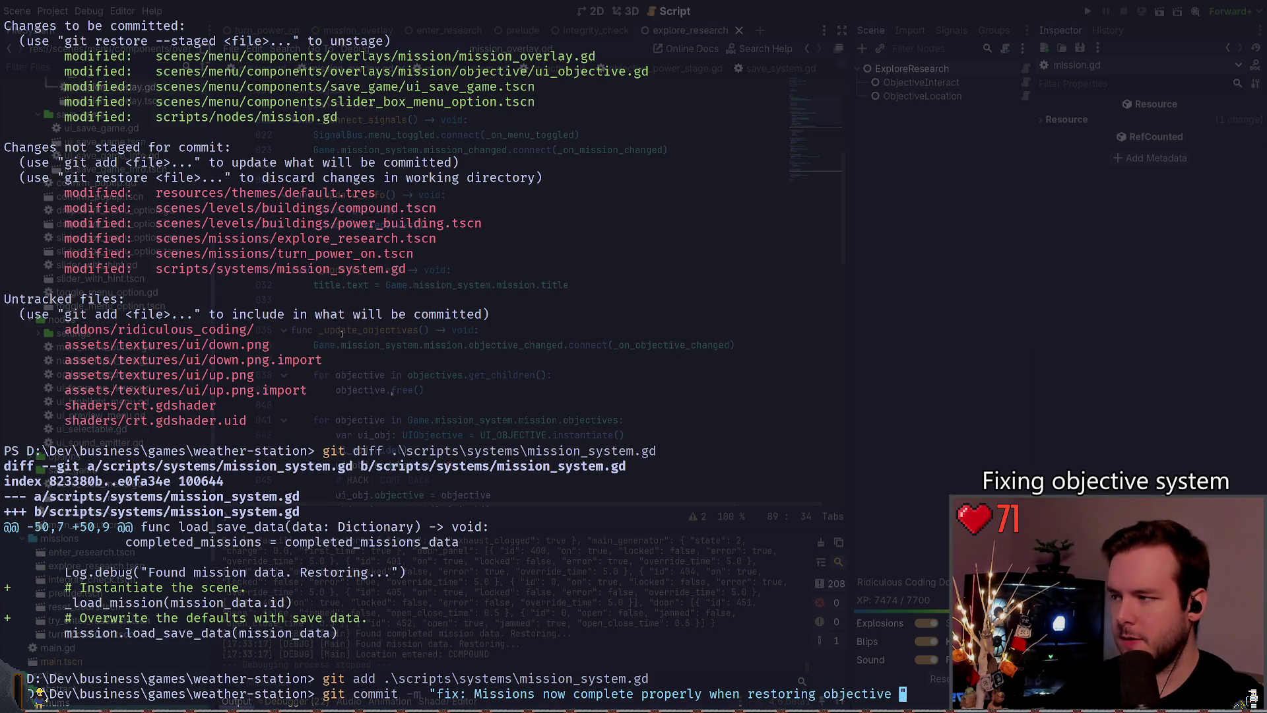
text(state.)
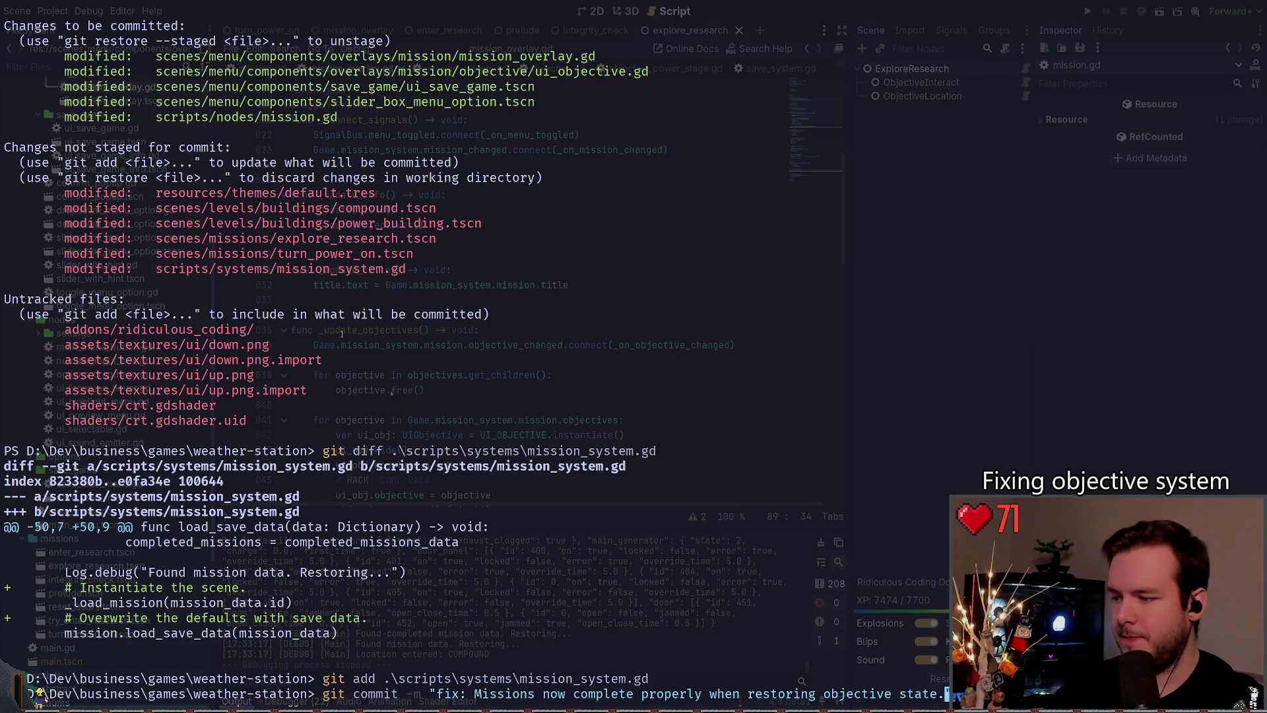
text(")
key(Return)
Step: Check git status and push the new commit to origin main
text(git status)
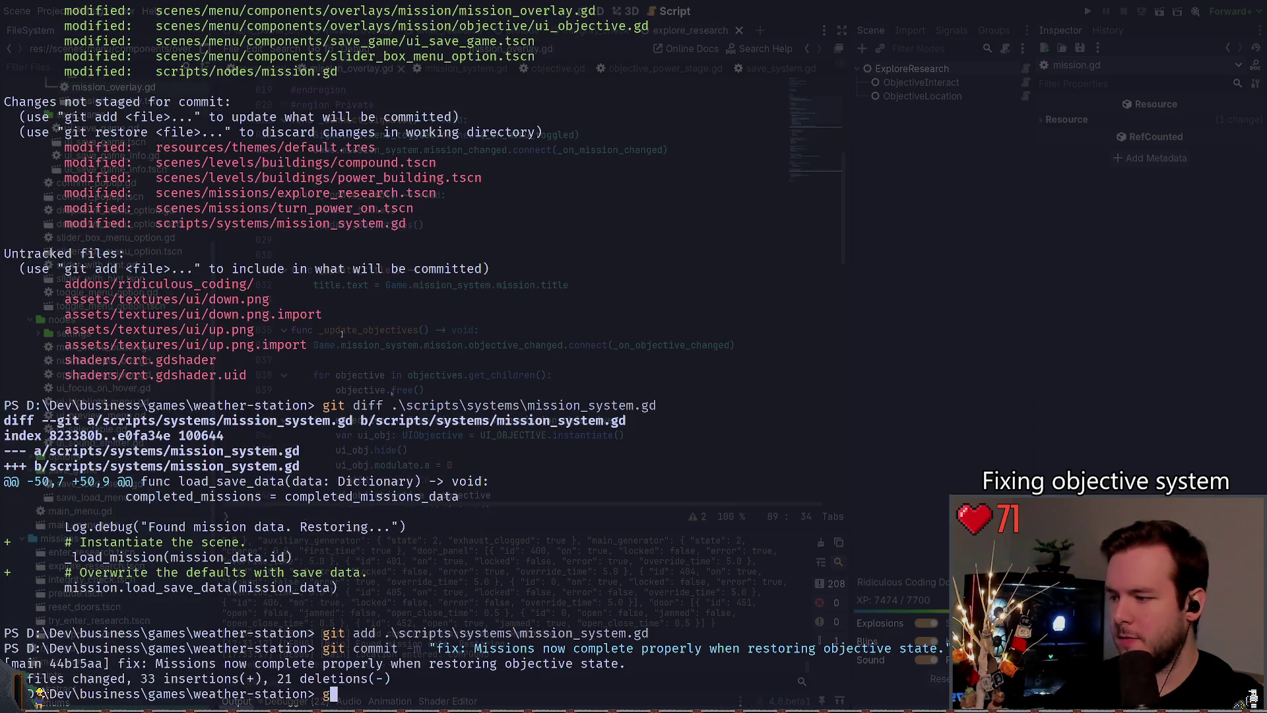
key(Return)
text(git push)
key(Return)
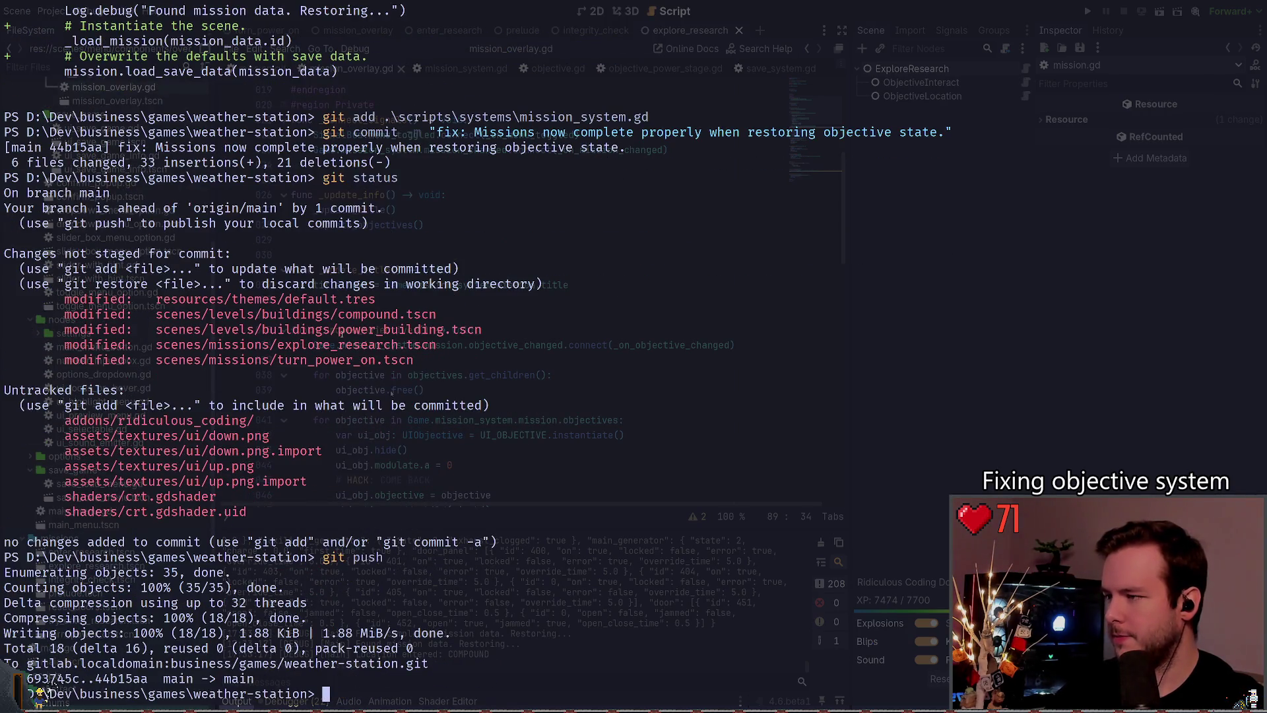
Step: Review the diff of scenes\missions\turn_power_on.tscn, abandon the add and restore commands, and hide the terminal
text(git di)
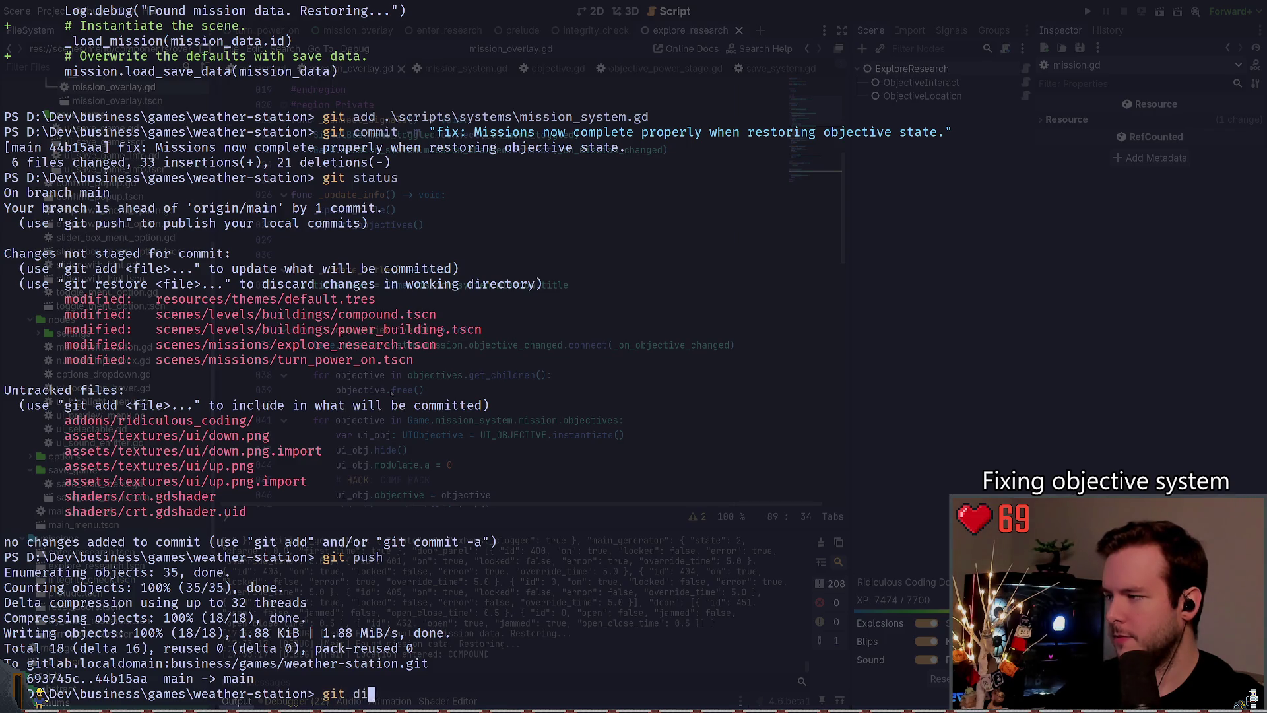
text(ff .\scenes\missions\tur)
key(Tab)
key(Return)
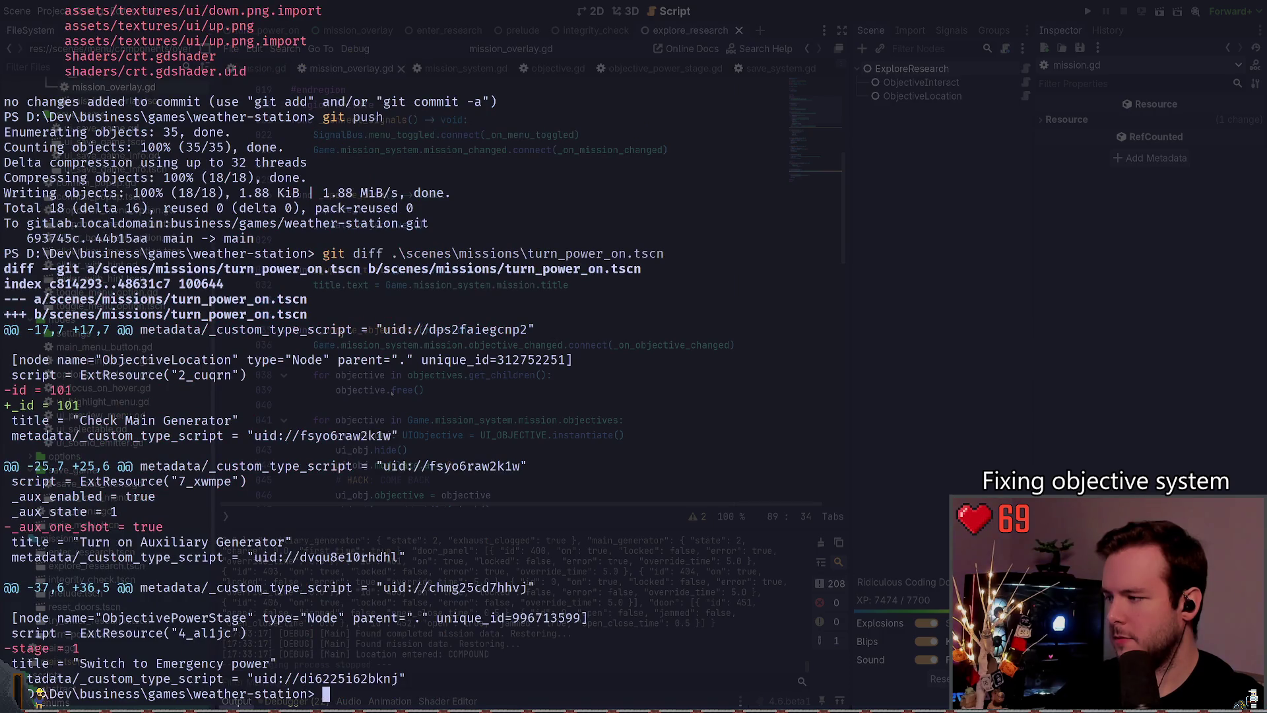
text(git add)
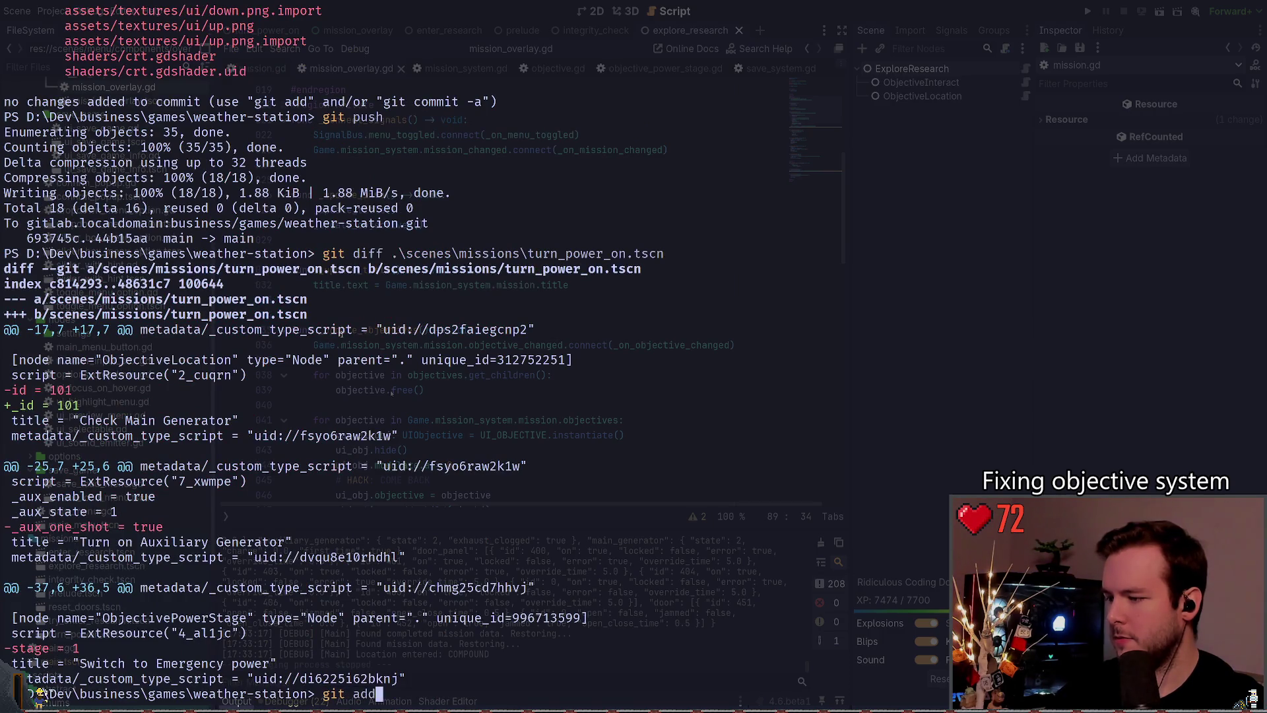
key(ctrl+c)
text(git restore)
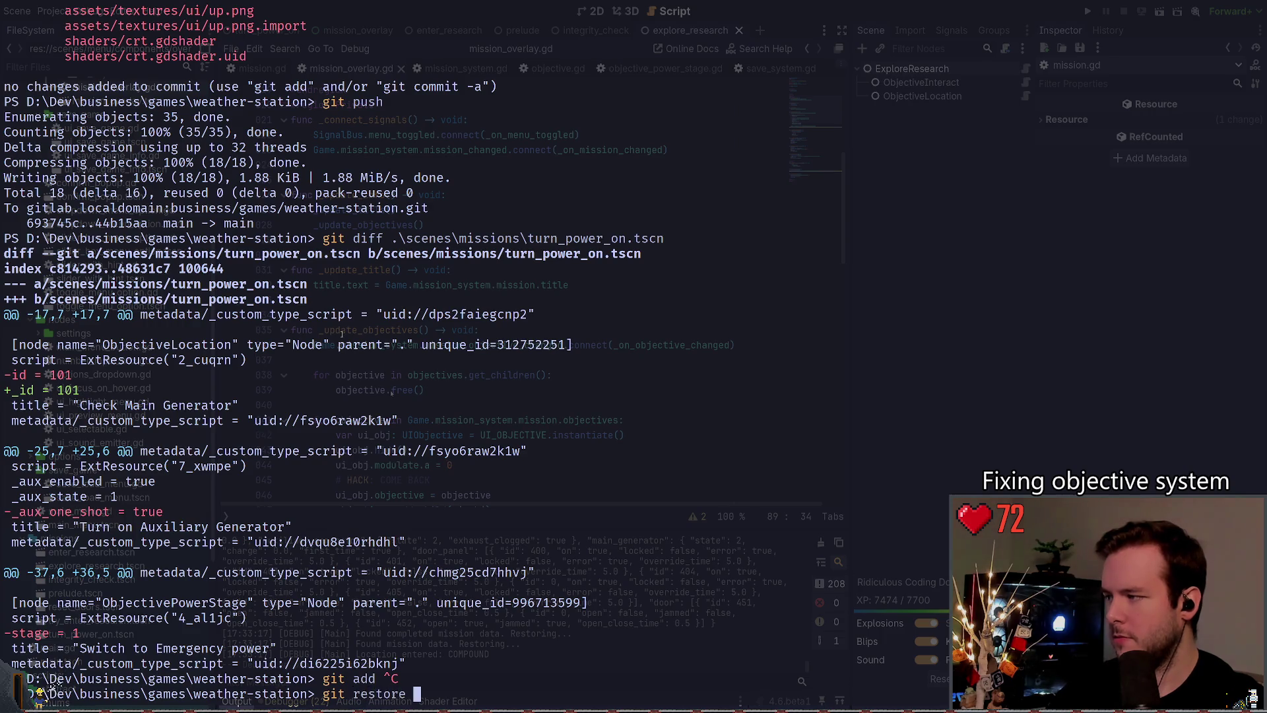
key(ctrl+c)
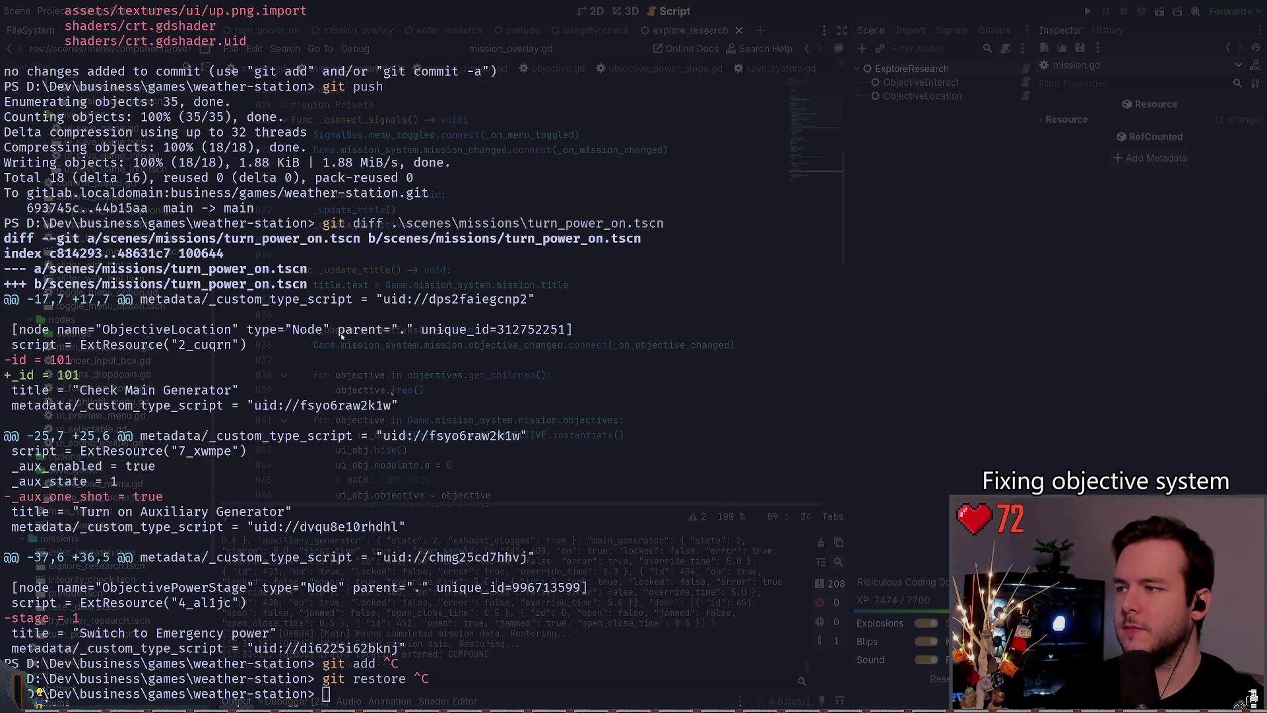
key(super+grave)
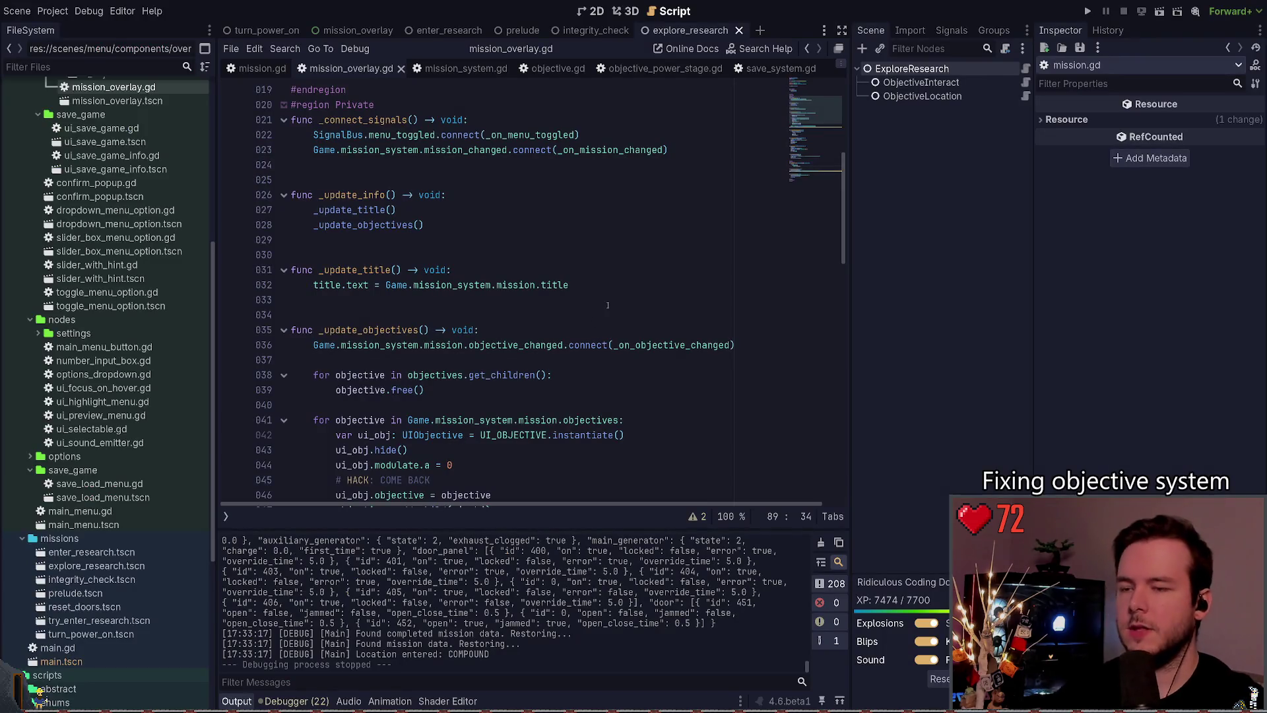
Step: Close the explore_research and integrity_check scene tabs and switch to turn_power_on
click(740, 30)
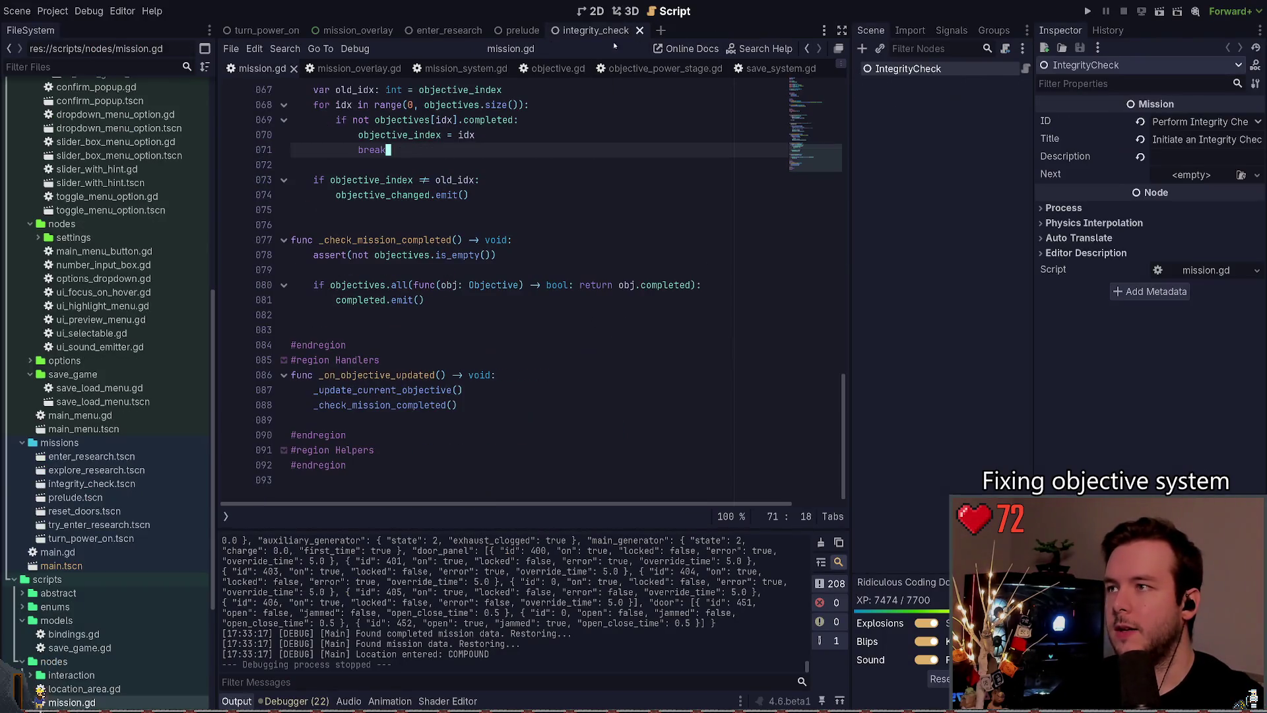
click(637, 30)
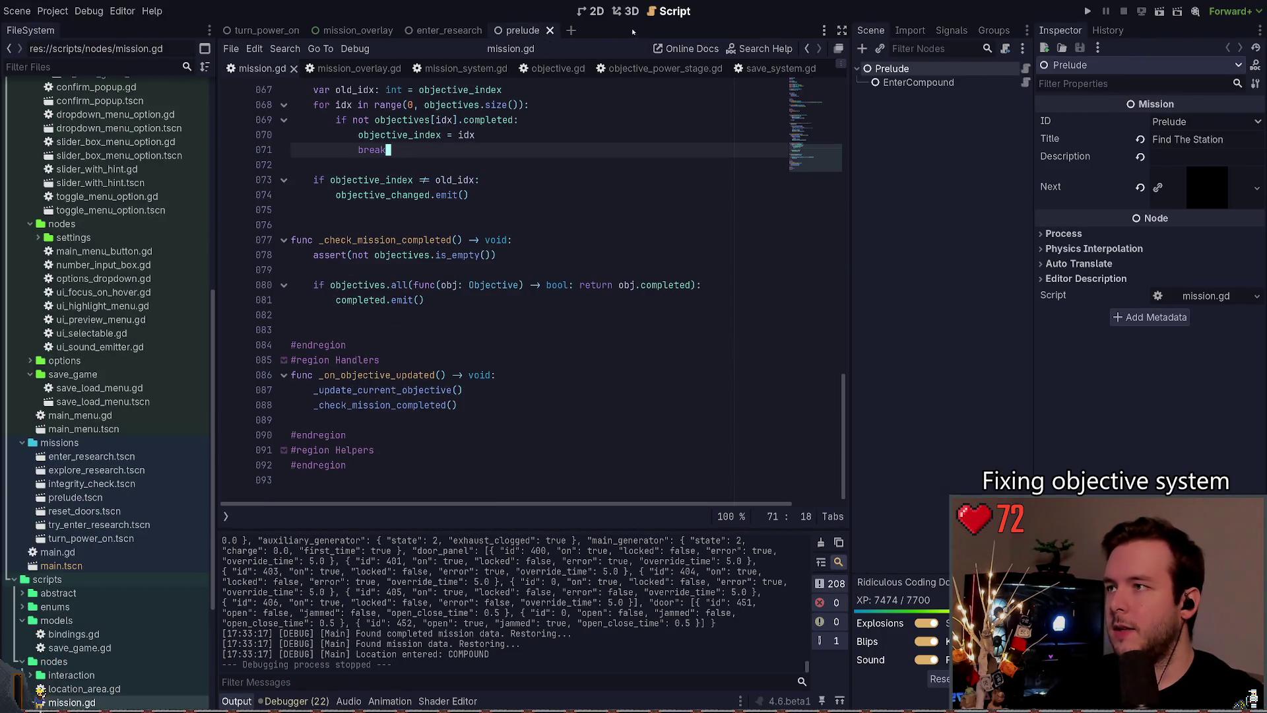
click(259, 31)
Step: Enable One Shot on the ObjectiveStateGenerator node and save the turn_power_on scene
click(938, 95)
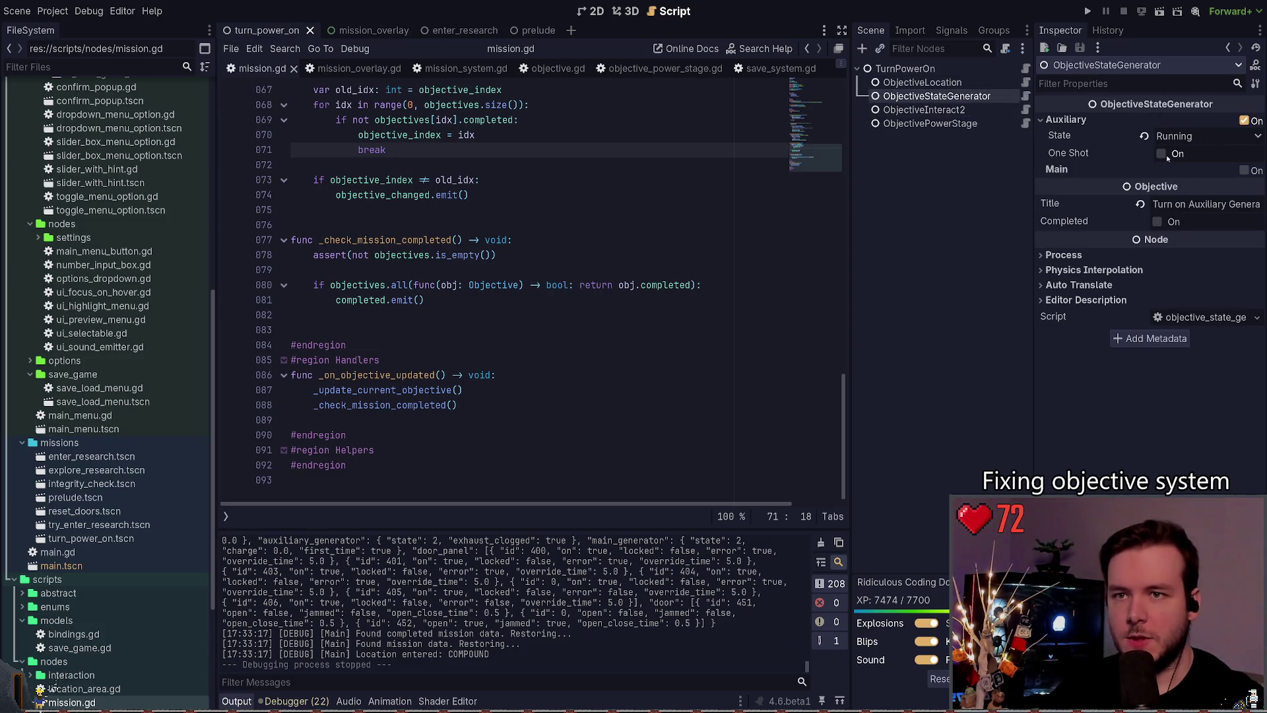
click(1162, 154)
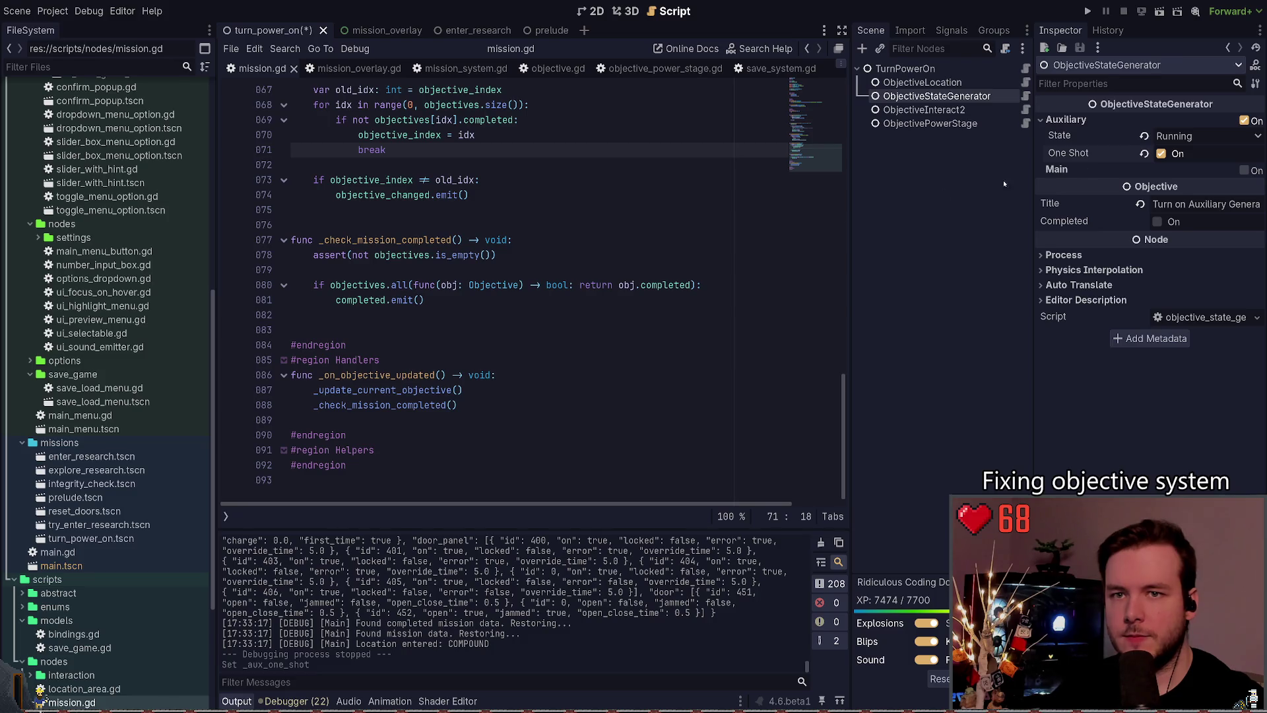
click(759, 210)
key(ctrl+s)
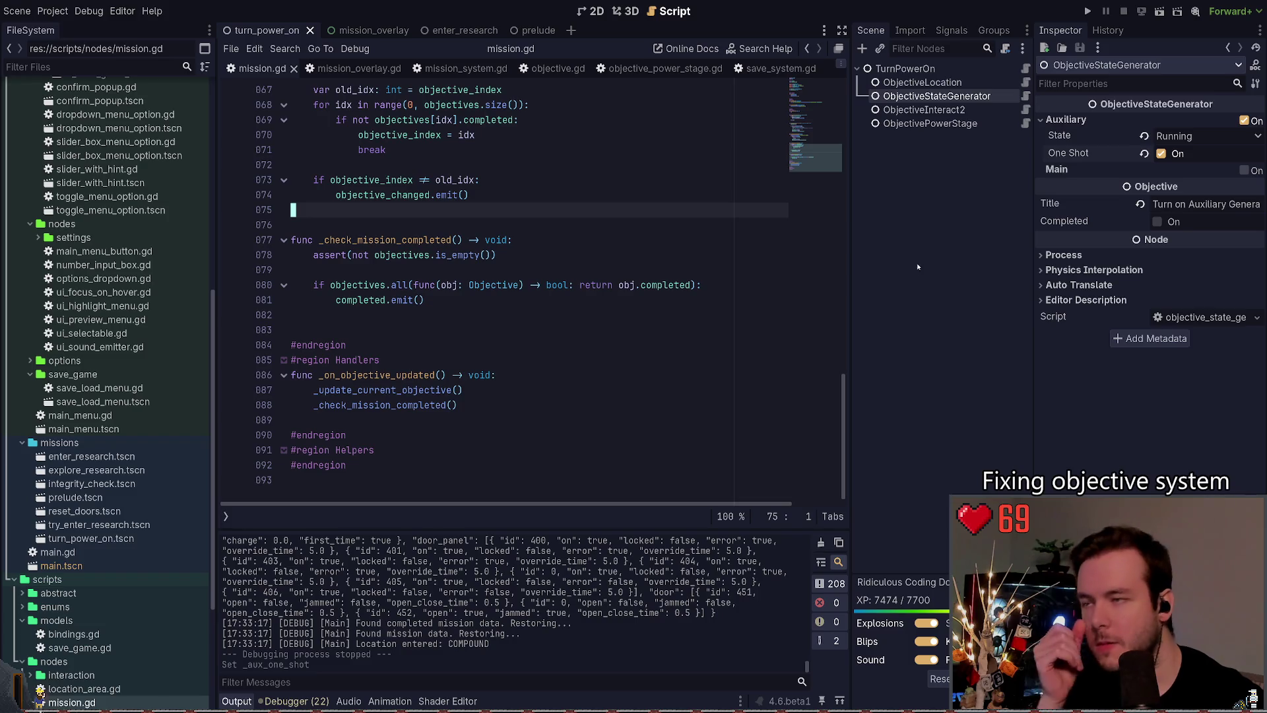
Step: Place the caret inside _load_objectives_save_data in mission.gd and launch the game
key(Down)
scroll(429, 298, up, 20)
scroll(436, 342, down, 11)
click(294, 300)
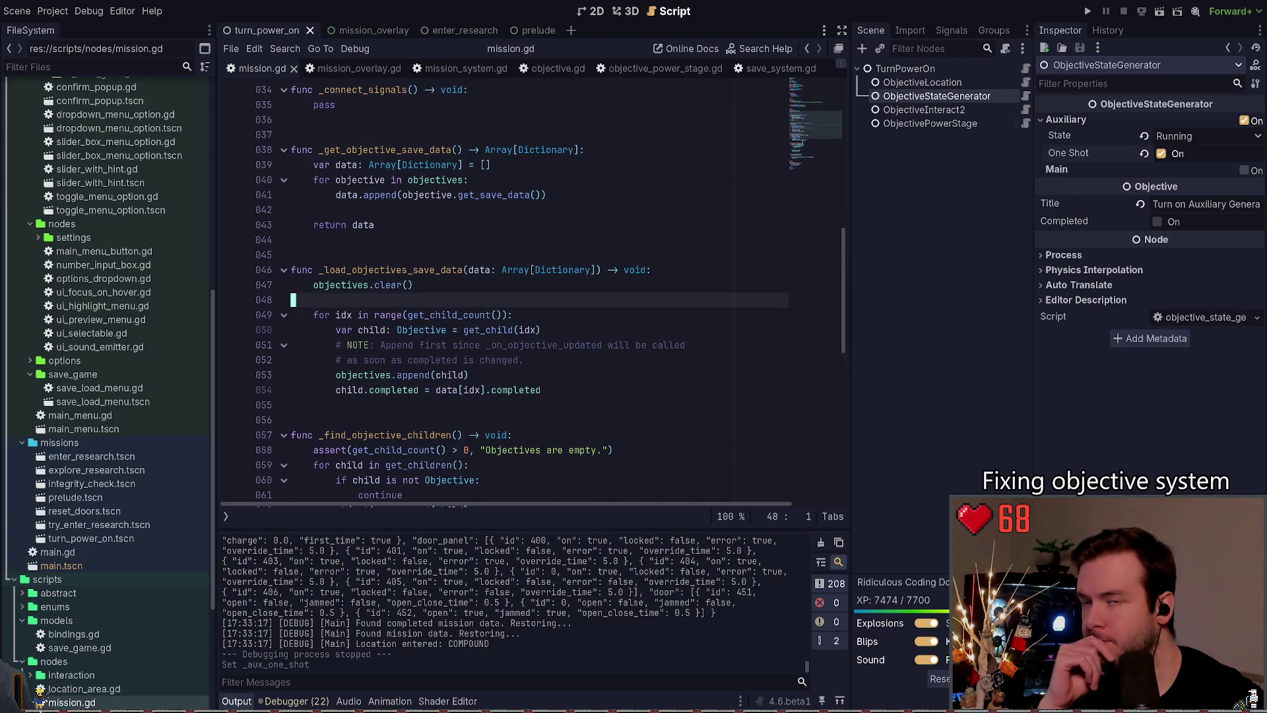
click(1087, 12)
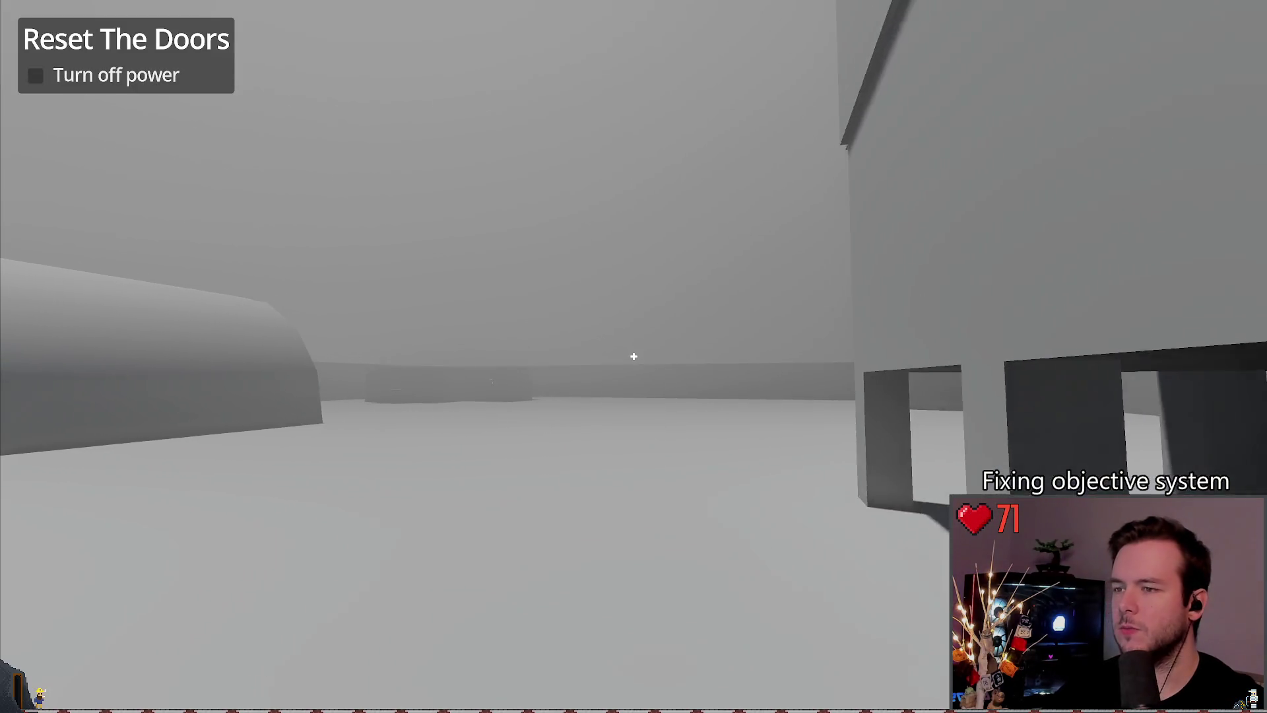
Step: Walk to the power control panel in the dark box structure and switch the power Off
key(w)
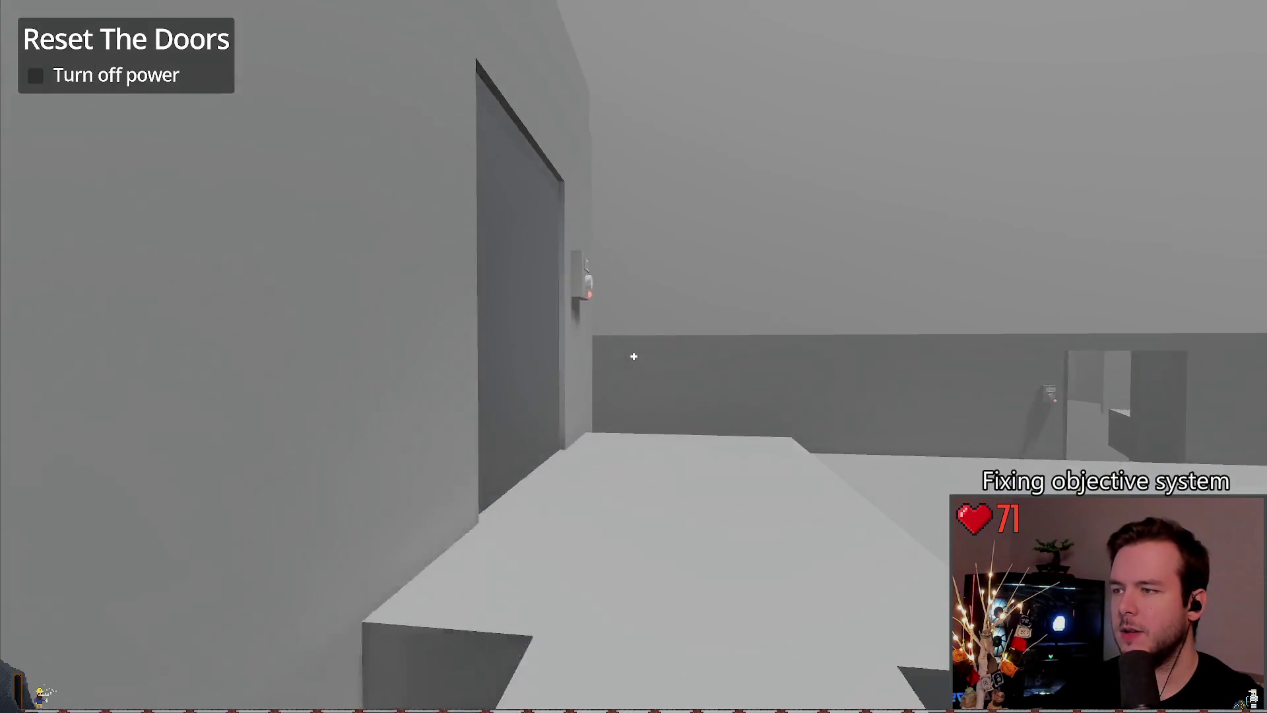
key(w)
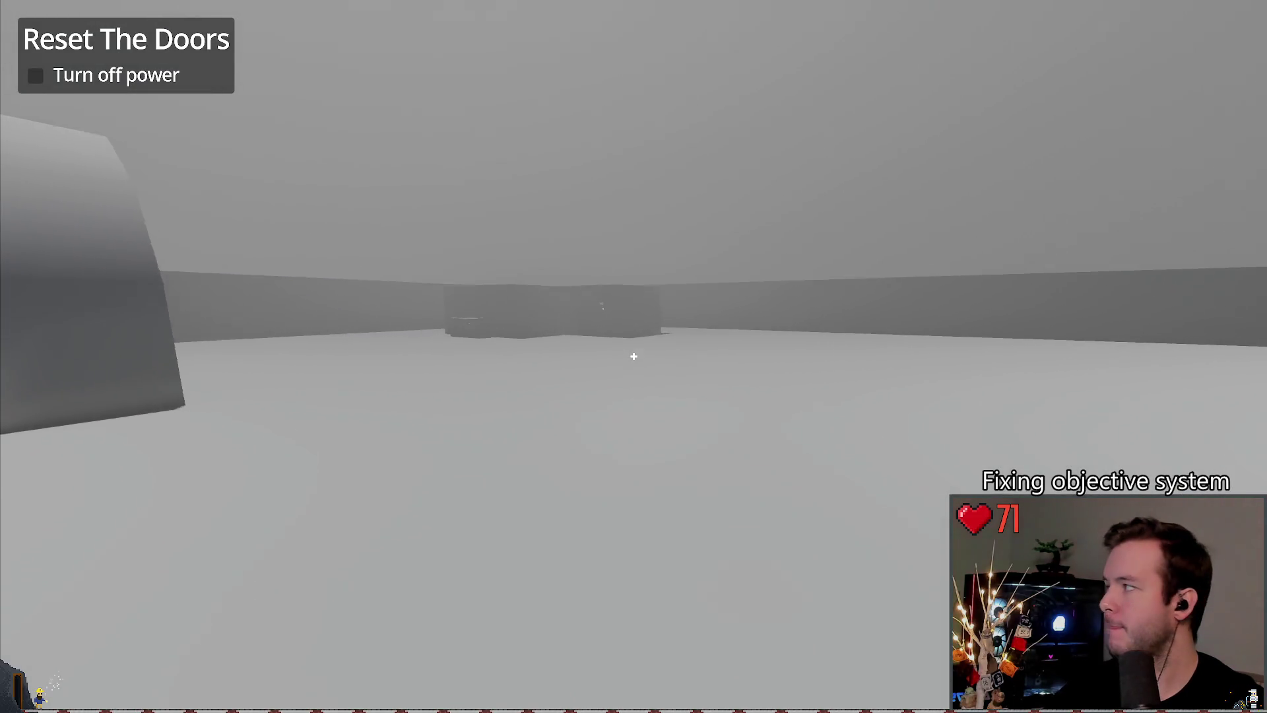
key(w)
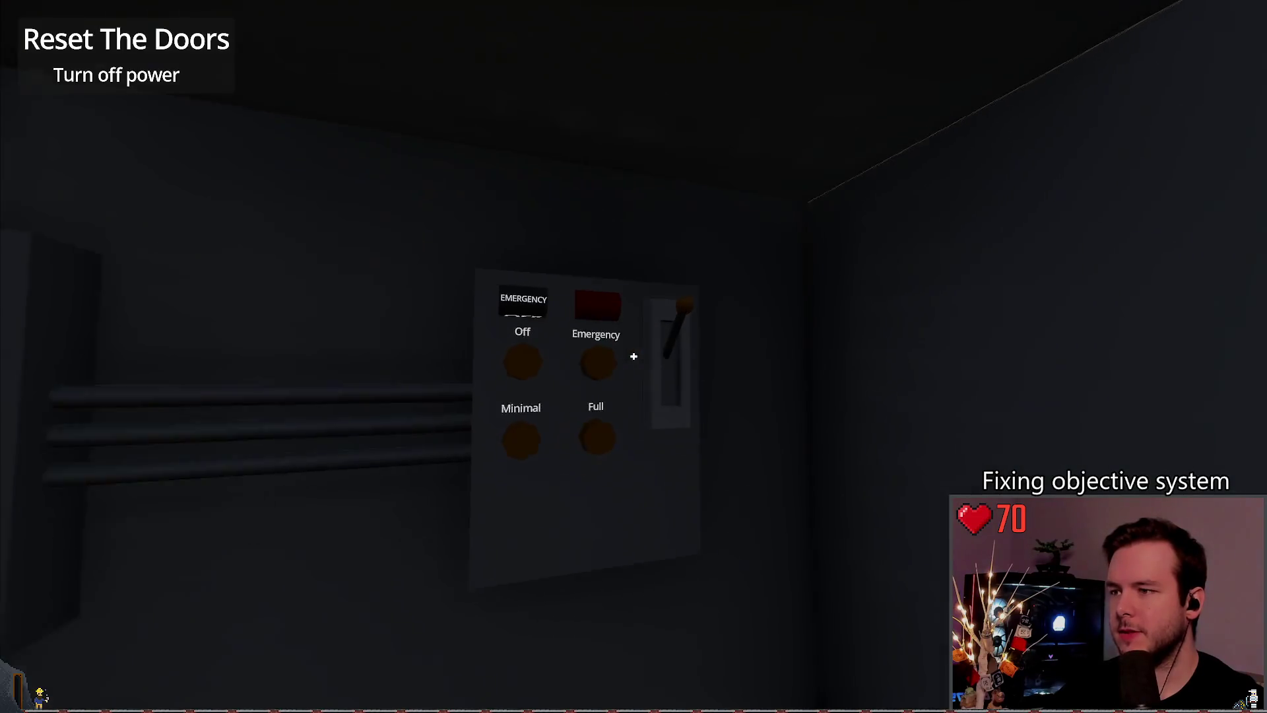
click(634, 357)
click(633, 356)
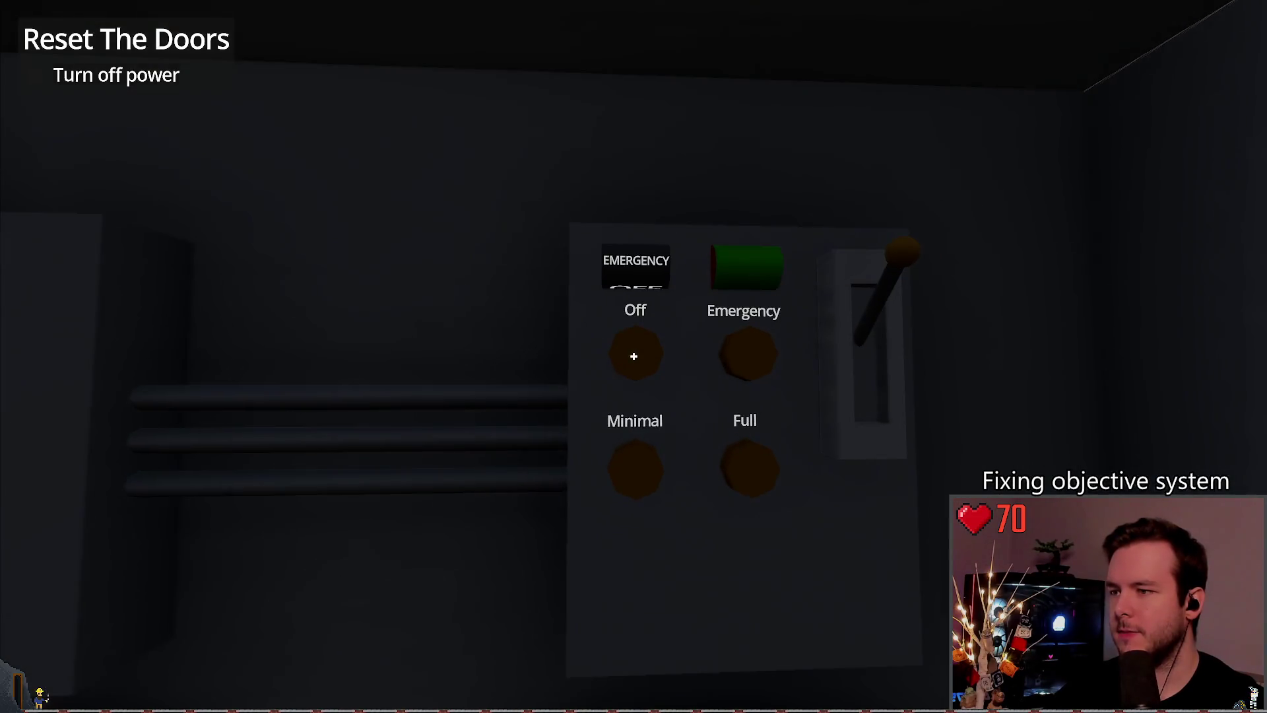
Step: Walk back outside to the research building and activate its entrance door panel
key(w)
key(w)
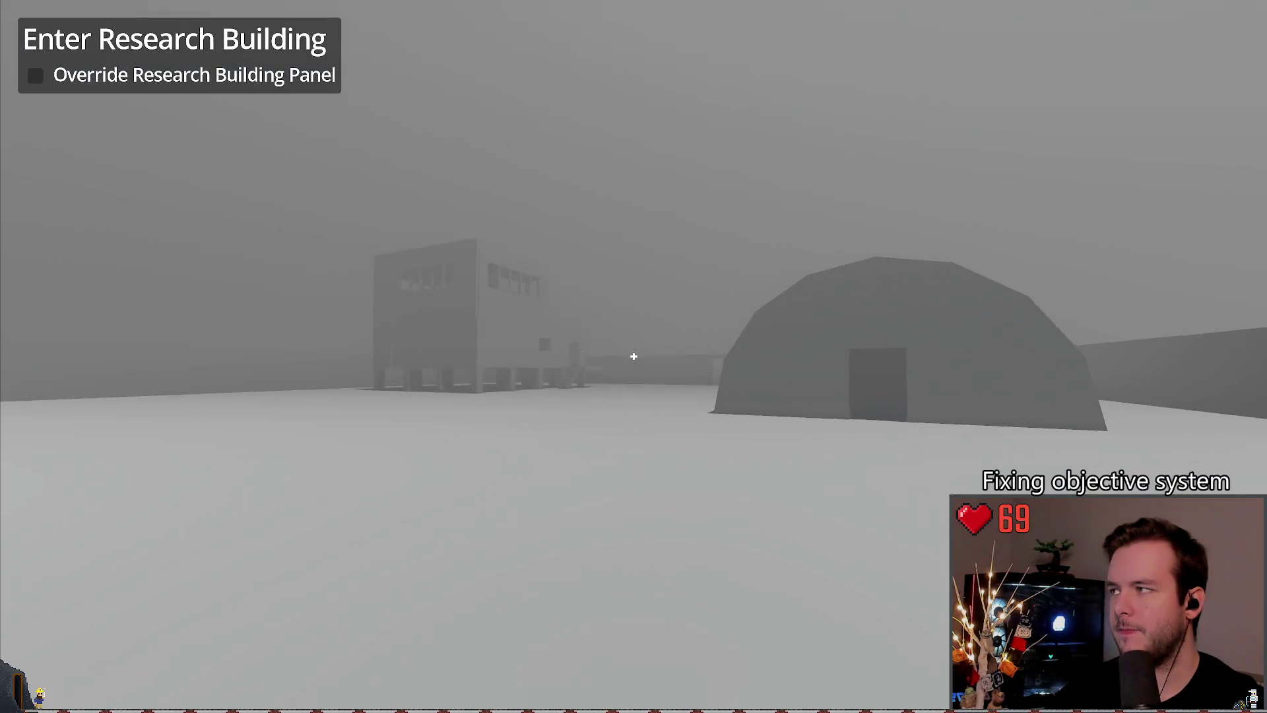
key(w)
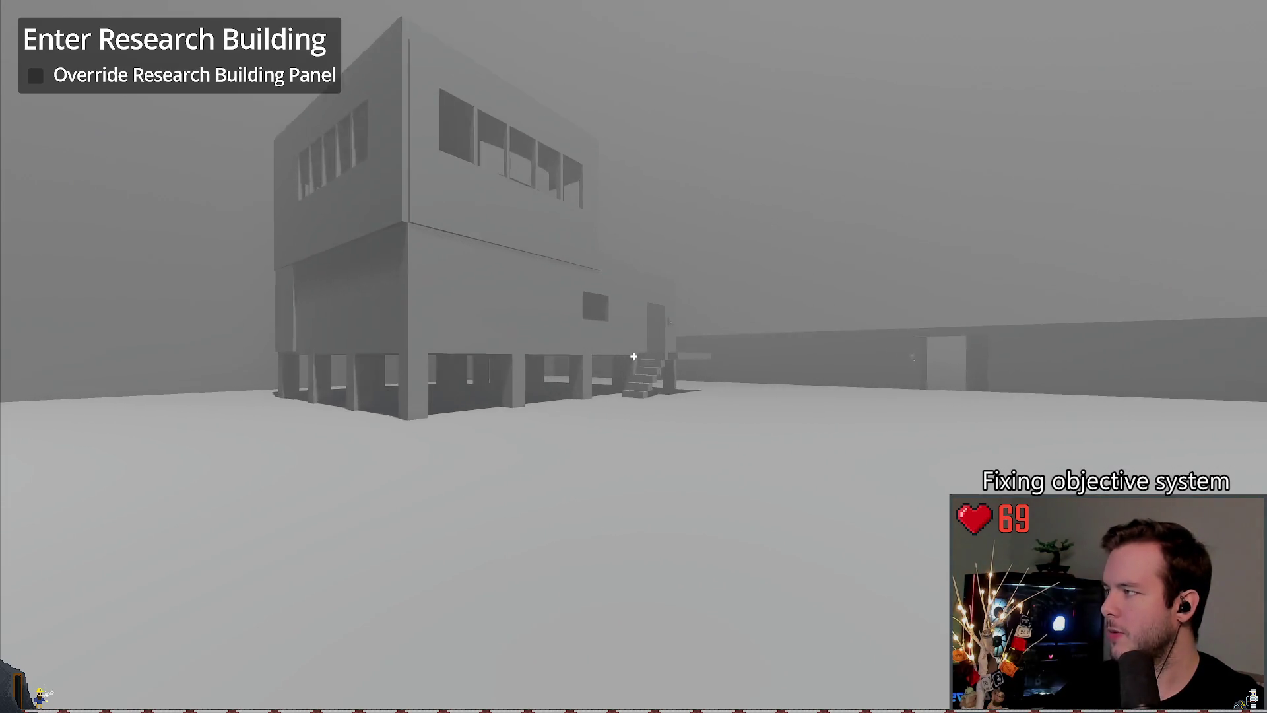
key(w)
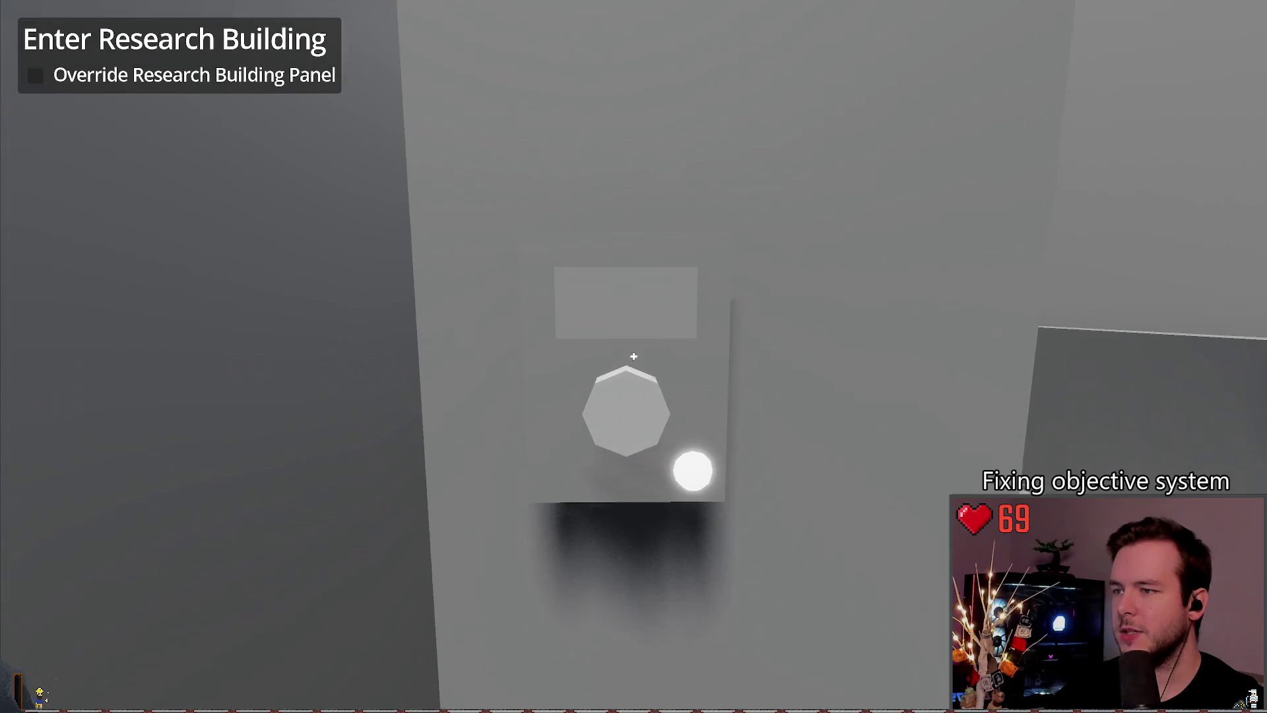
click(633, 356)
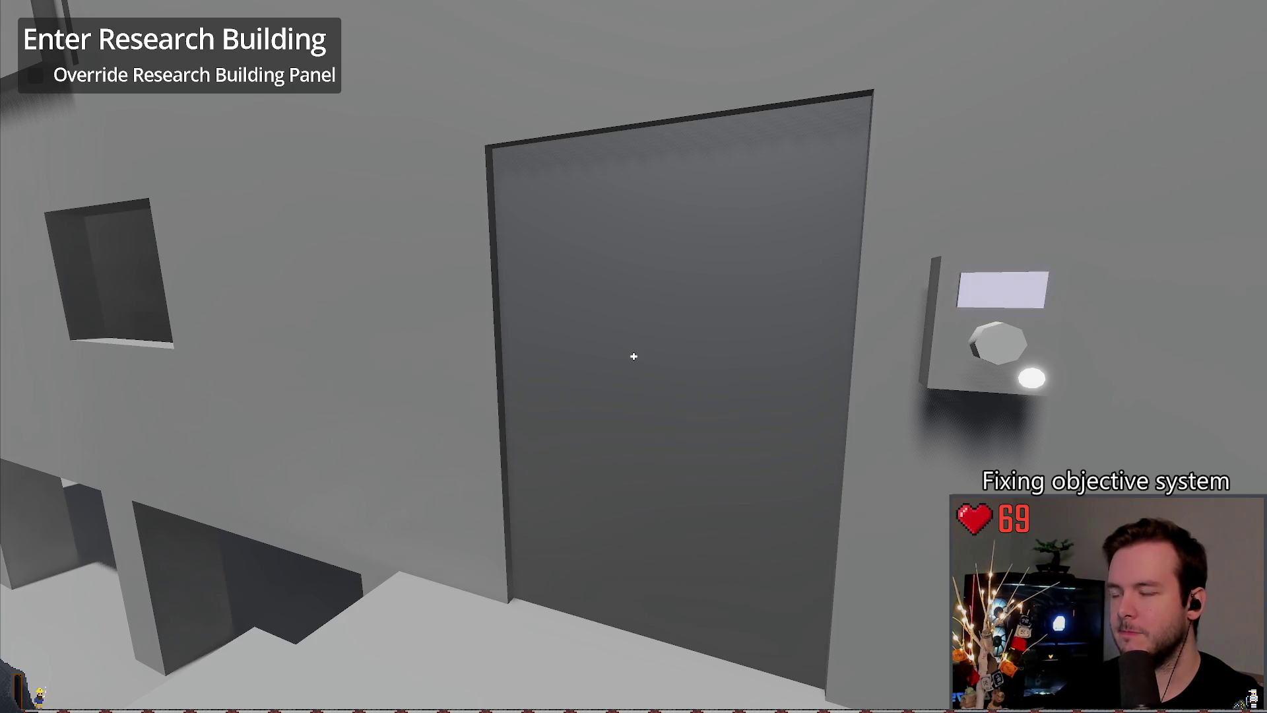
Step: Walk down the corridor, place the backpack in the bunk room, and head upstairs
key(w)
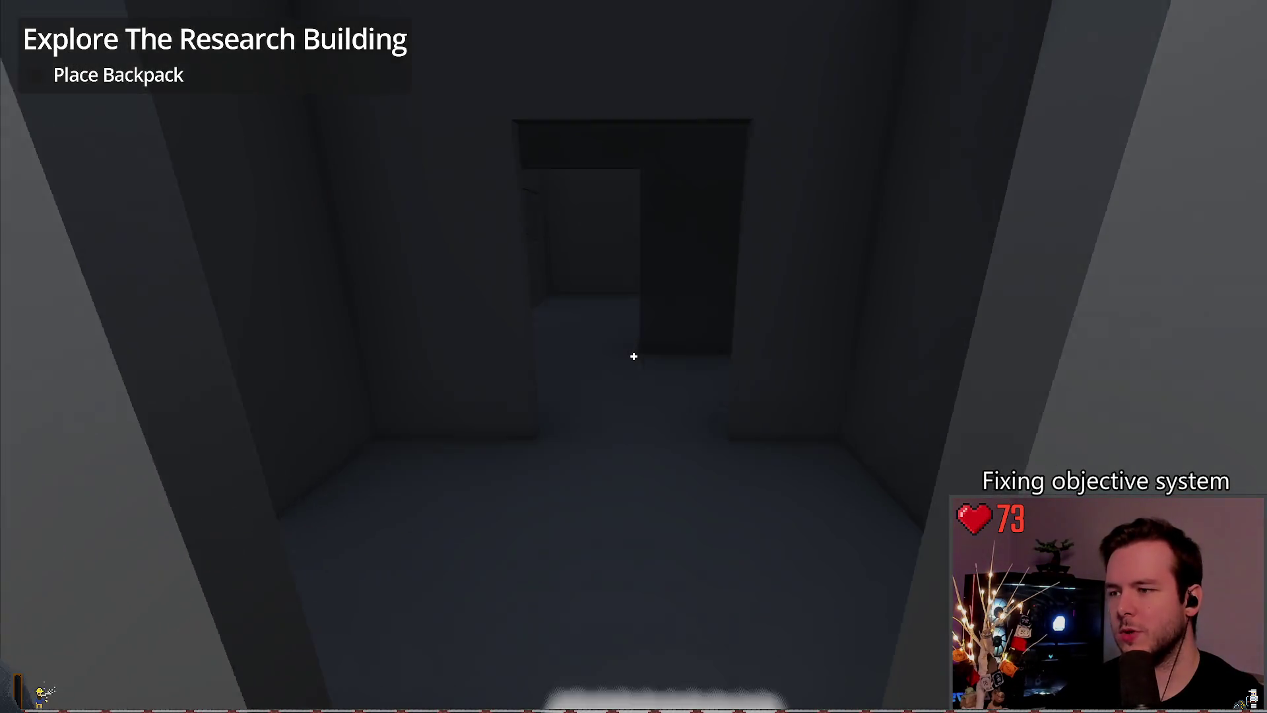
key(w)
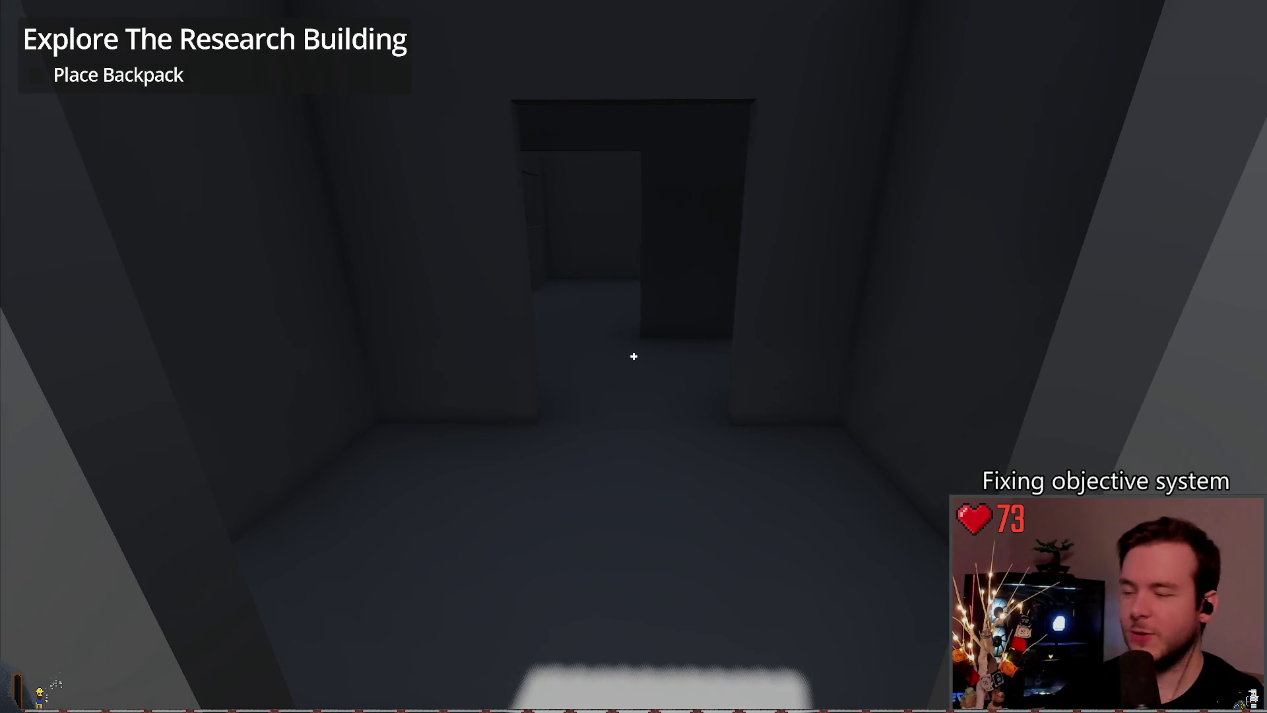
key(w)
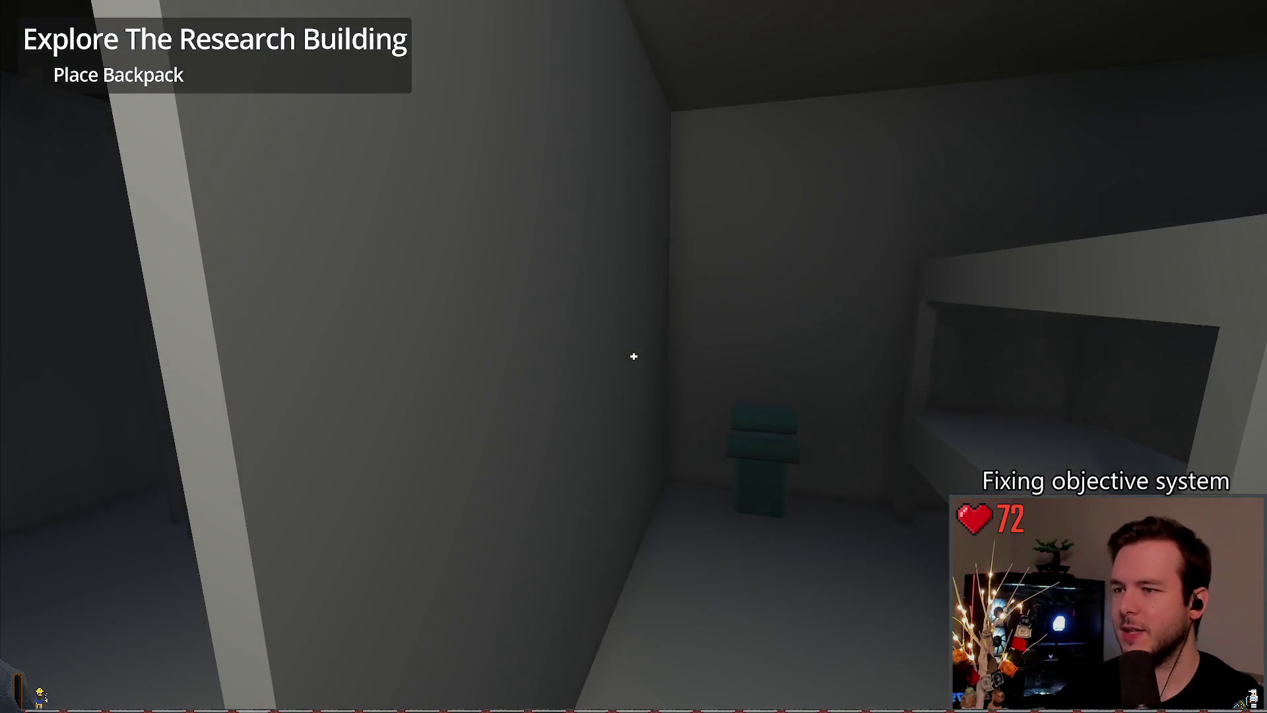
key(w)
click(634, 356)
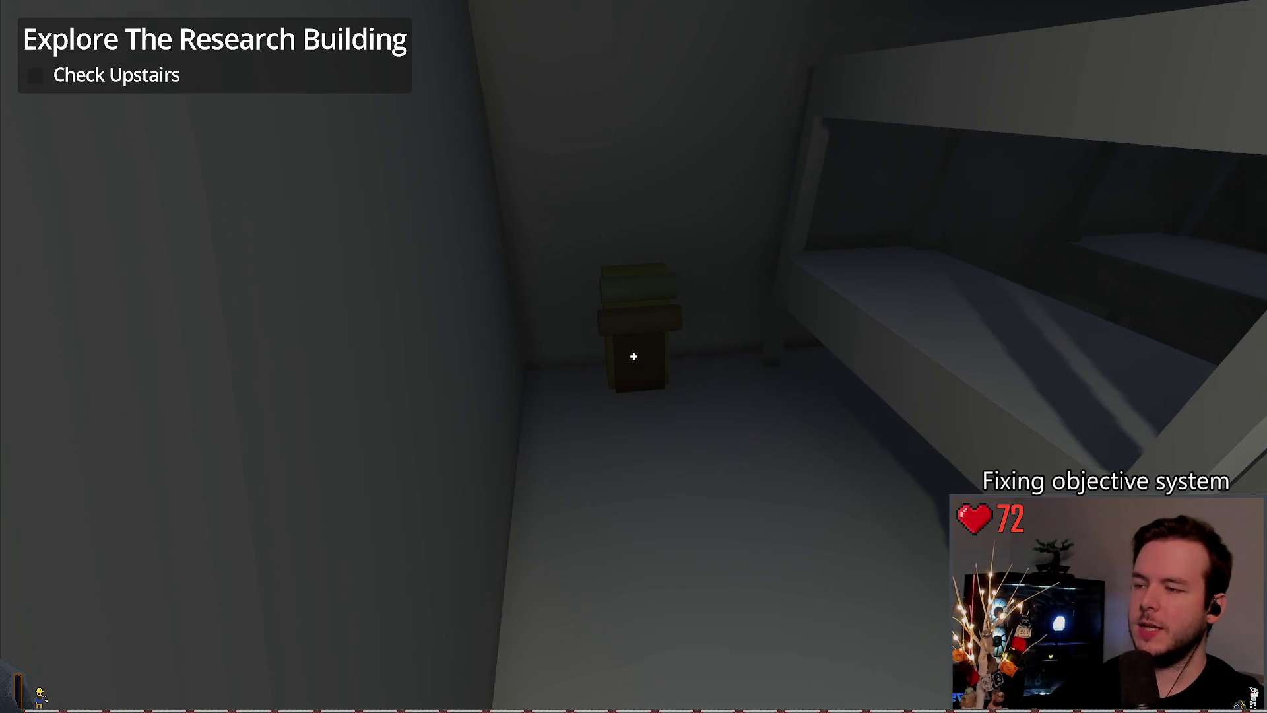
key(w)
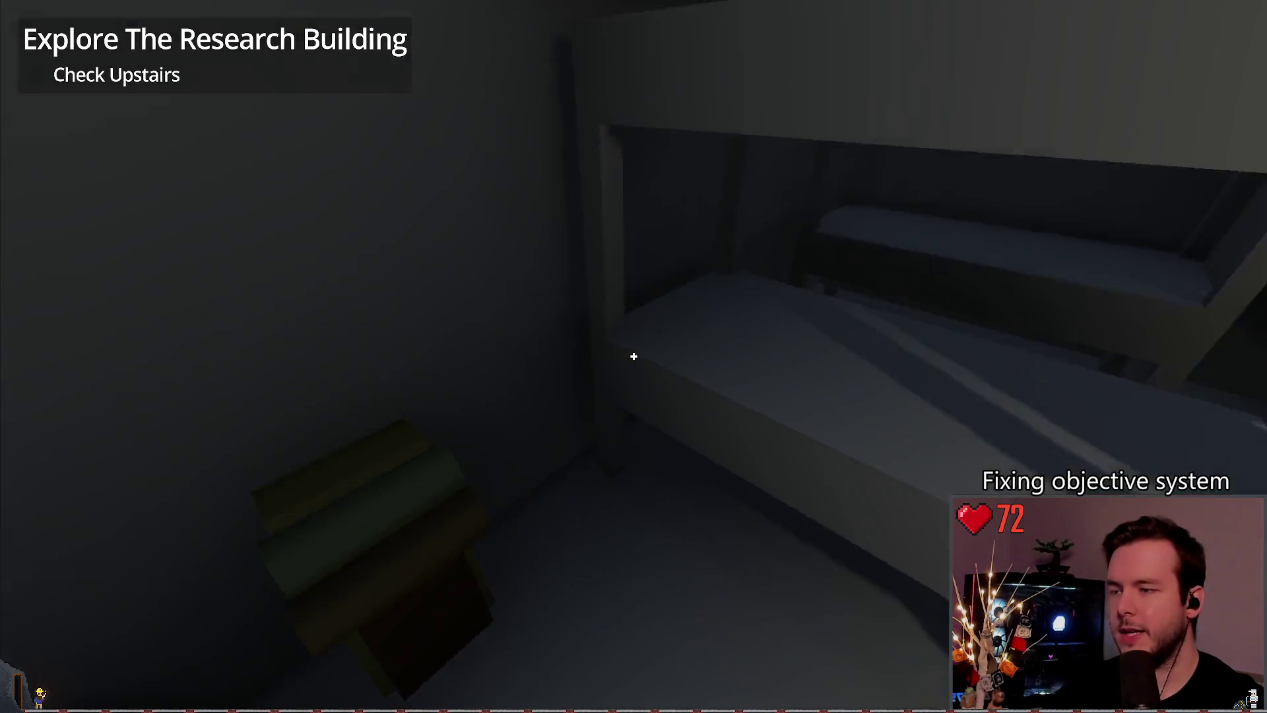
key(w)
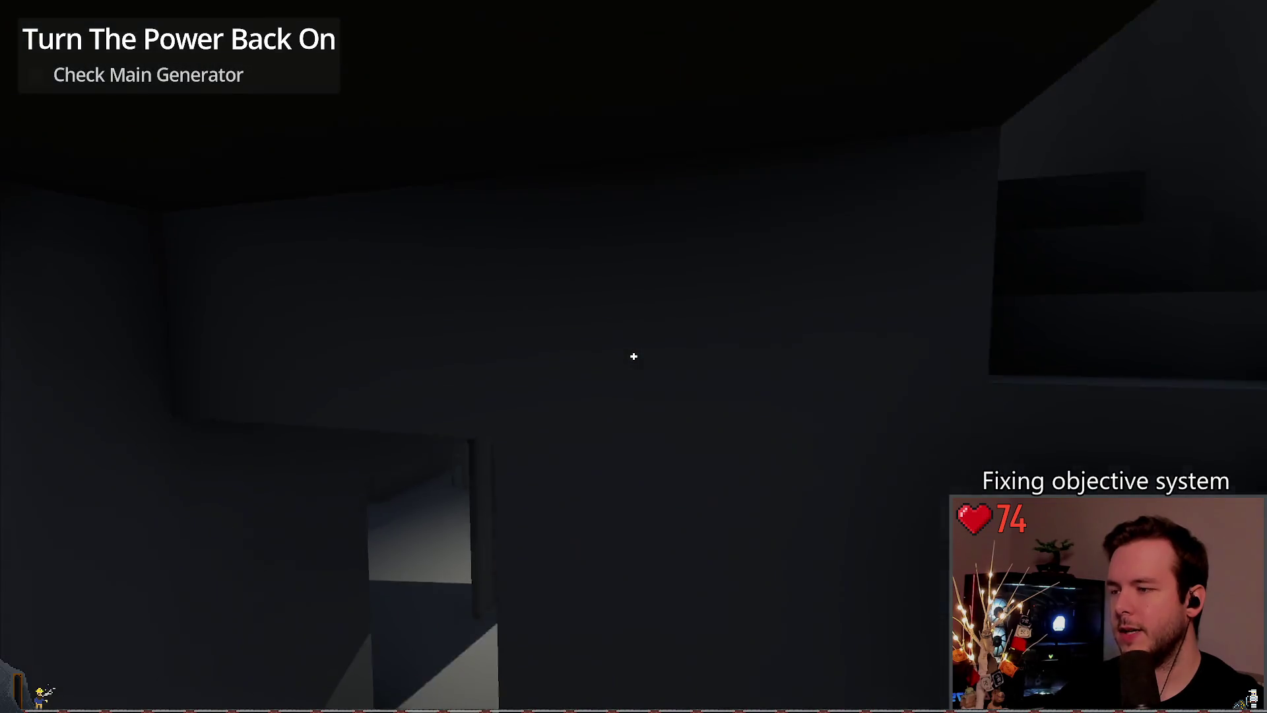
Step: Save and reload the game from the pause menu, quit to the editor, and place the caret after objectives.clear()
key(Escape)
click(108, 296)
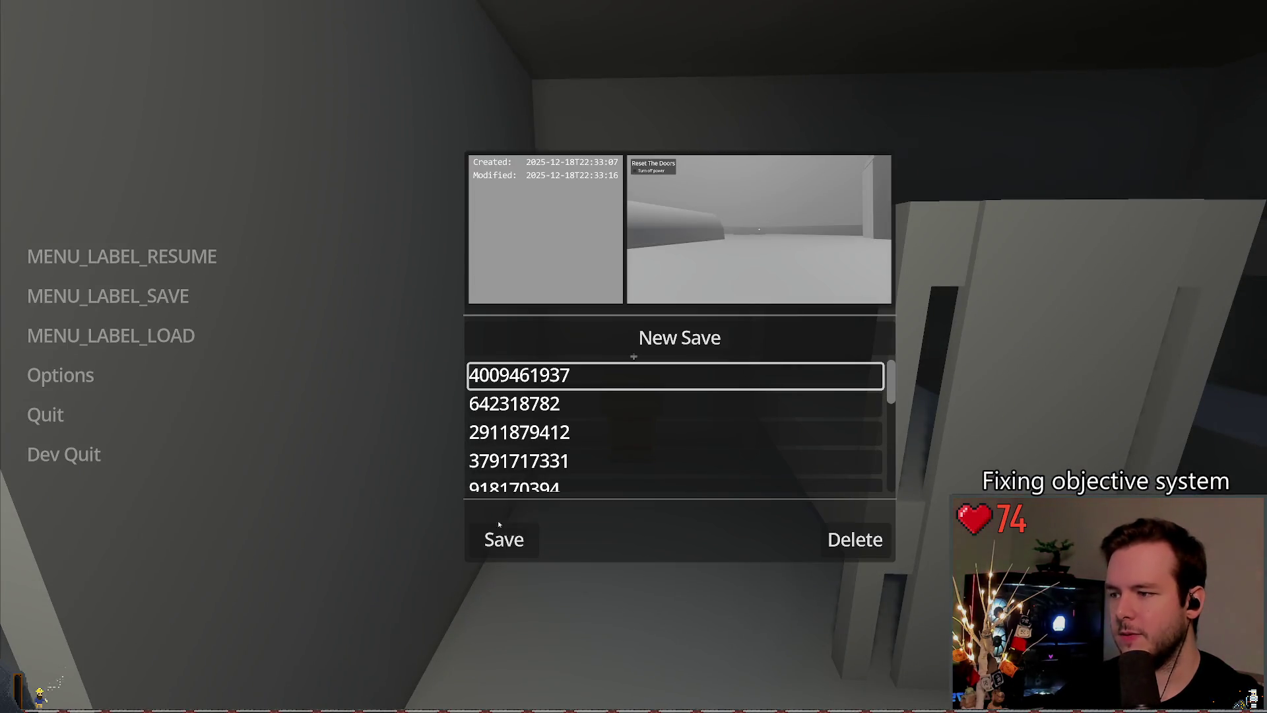
click(504, 539)
click(111, 335)
click(504, 517)
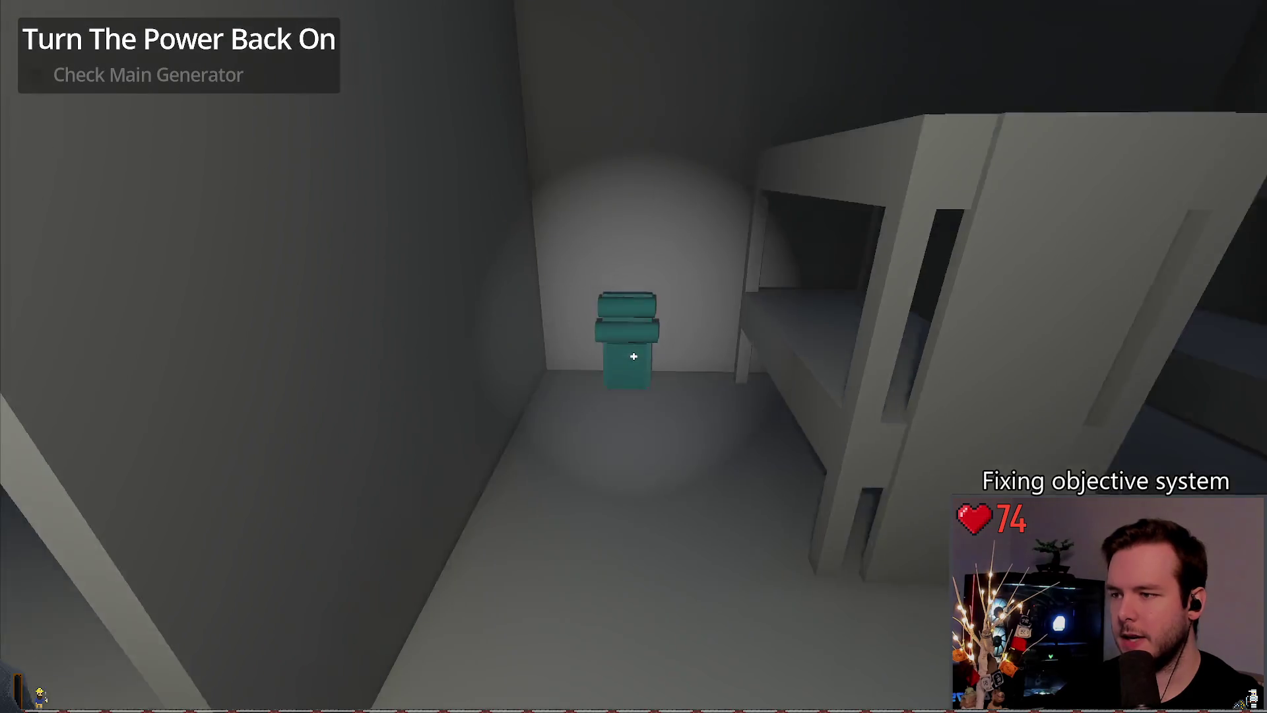
key(Escape)
click(62, 453)
click(466, 289)
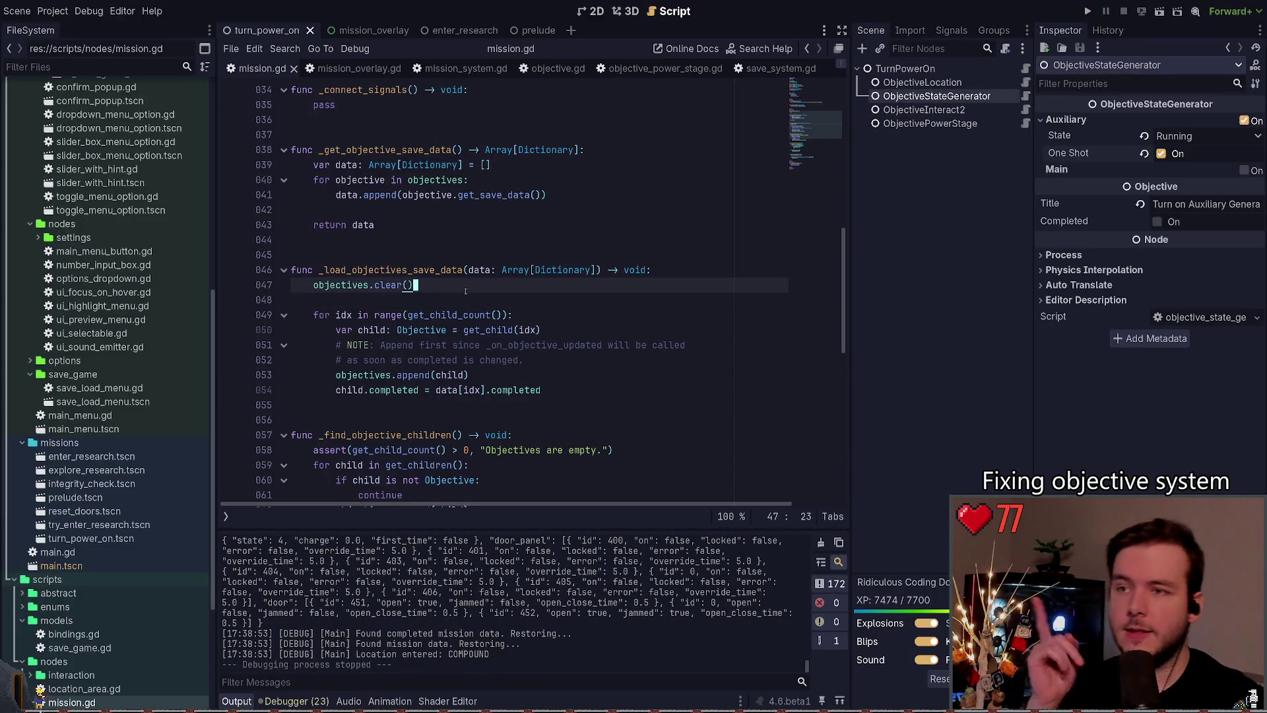
Step: Close the prelude and enter_research scene tabs
click(489, 120)
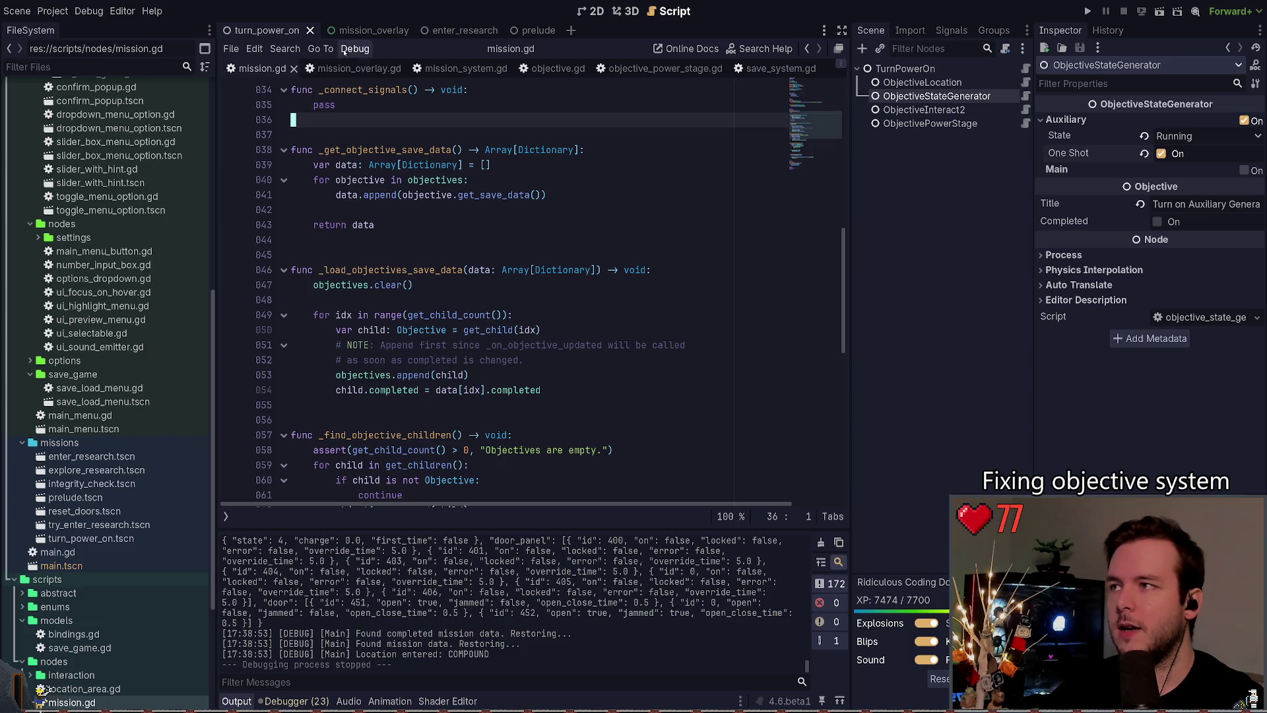
key(ctrl+Tab)
key(ctrl+Tab)
key(ctrl+Tab)
key(ctrl+shift+w)
key(ctrl+shift+w)
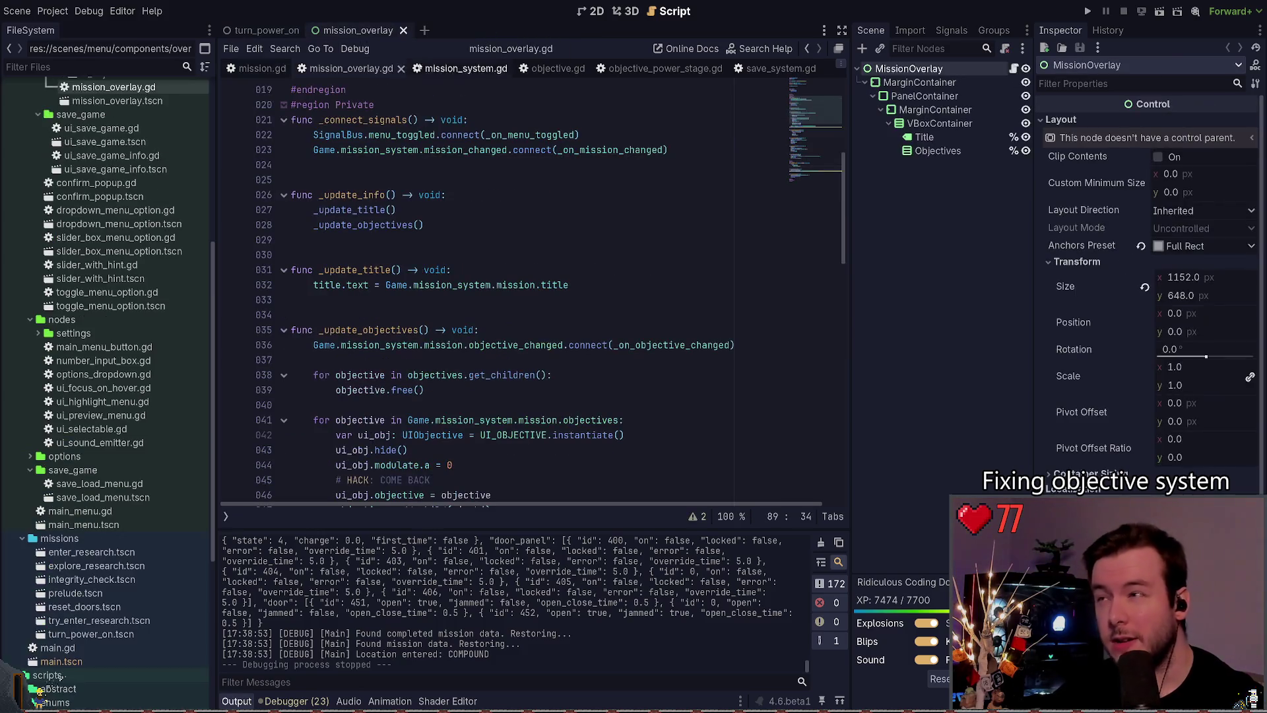
Step: Close the extra script tabs, including mission_system.gd, objective.gd, objective_power_stage.gd and save_system.gd
click(466, 69)
click(501, 69)
click(475, 69)
click(479, 68)
click(532, 69)
click(487, 68)
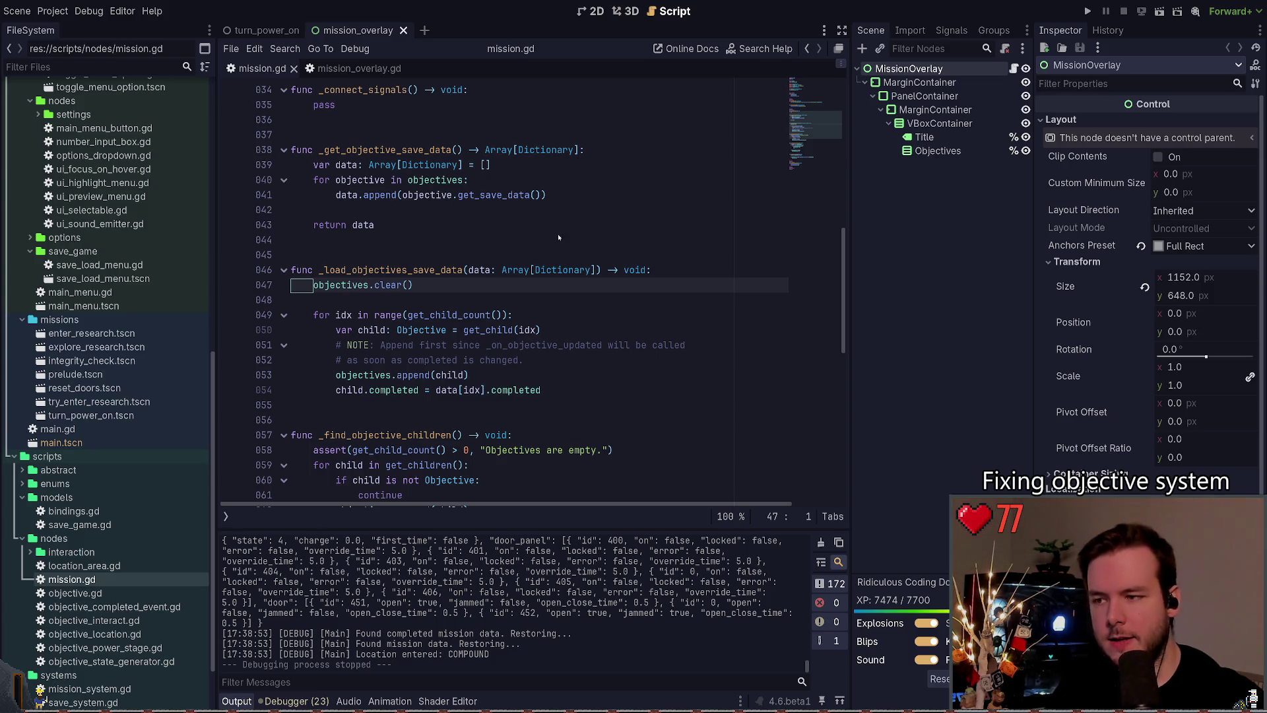
Step: Enlarge the output panel, close the current script and remaining scenes, and collapse the menu folder
click(358, 254)
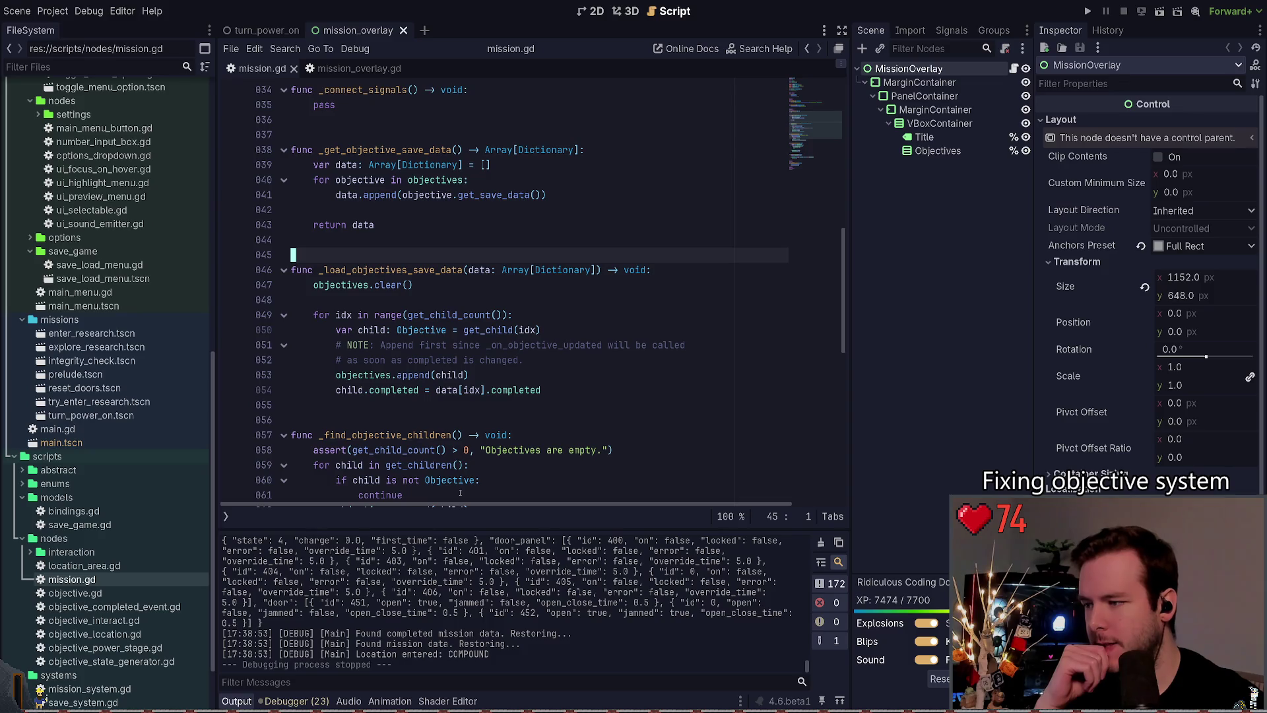
drag(434, 528, 427, 495)
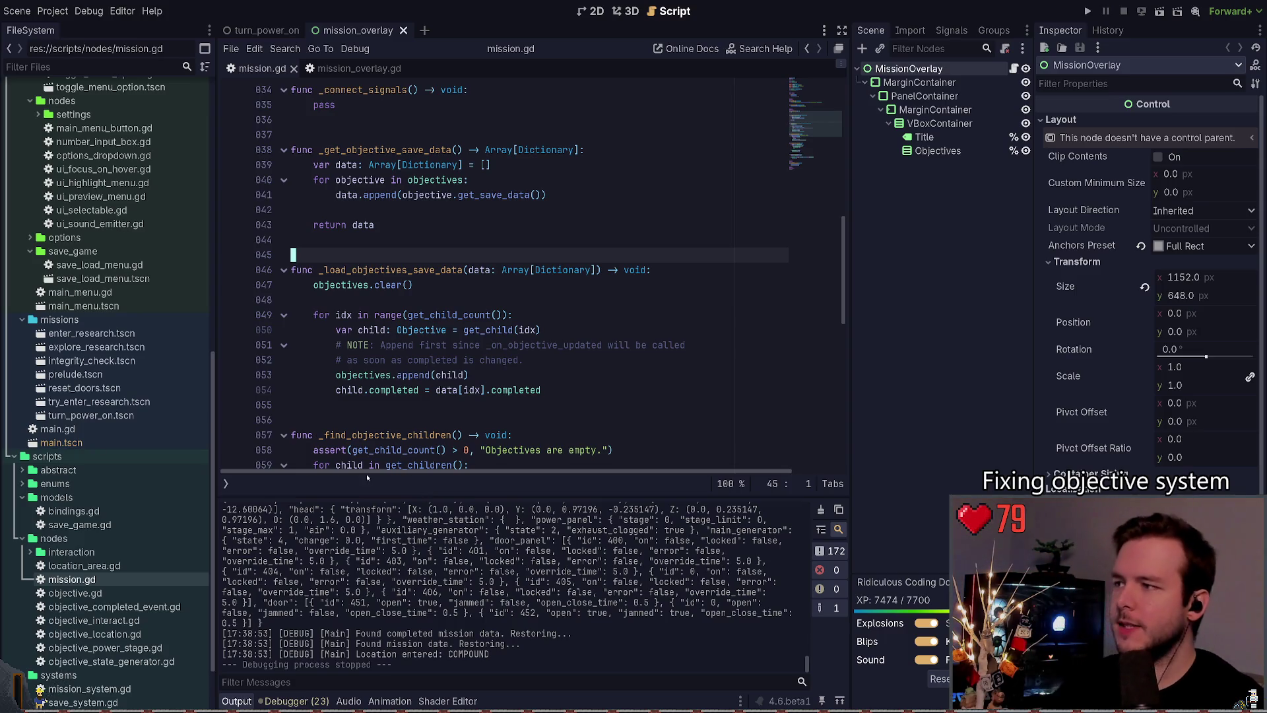
scroll(501, 277, up, 8)
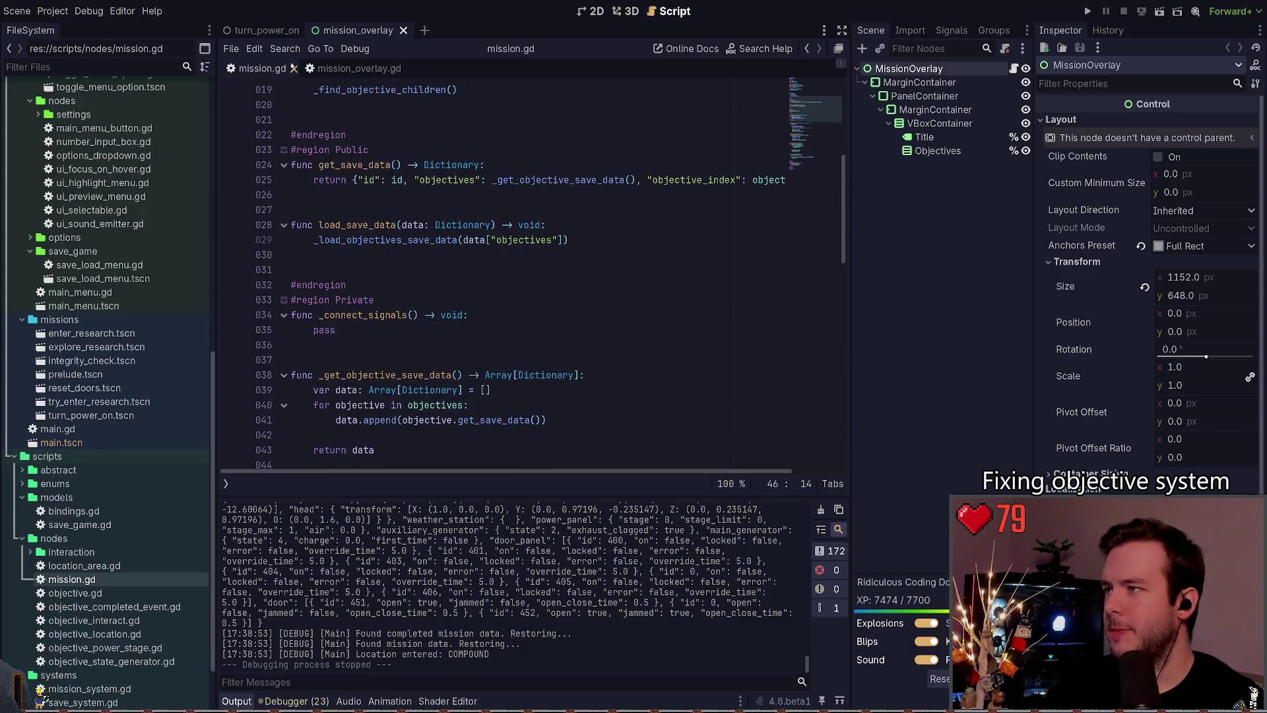
key(ctrl+w)
key(ctrl+w)
key(ctrl+shift+w)
key(ctrl+shift+w)
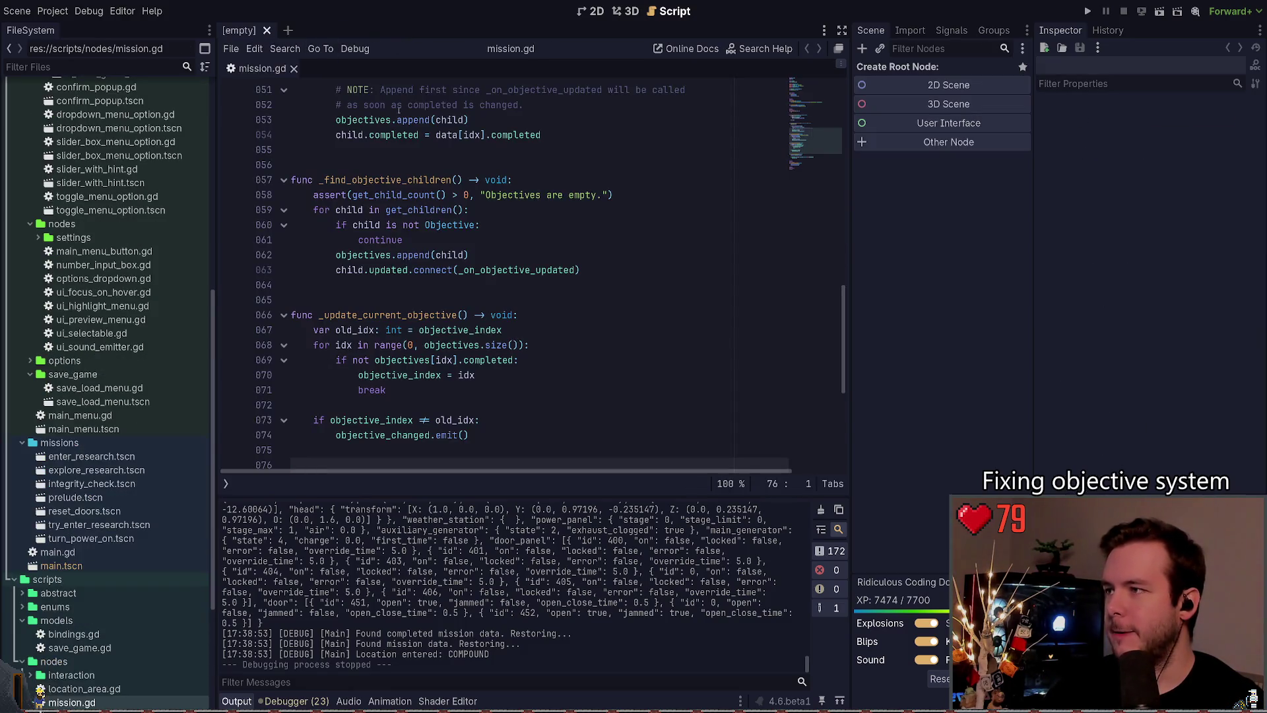
scroll(106, 290, up, 5)
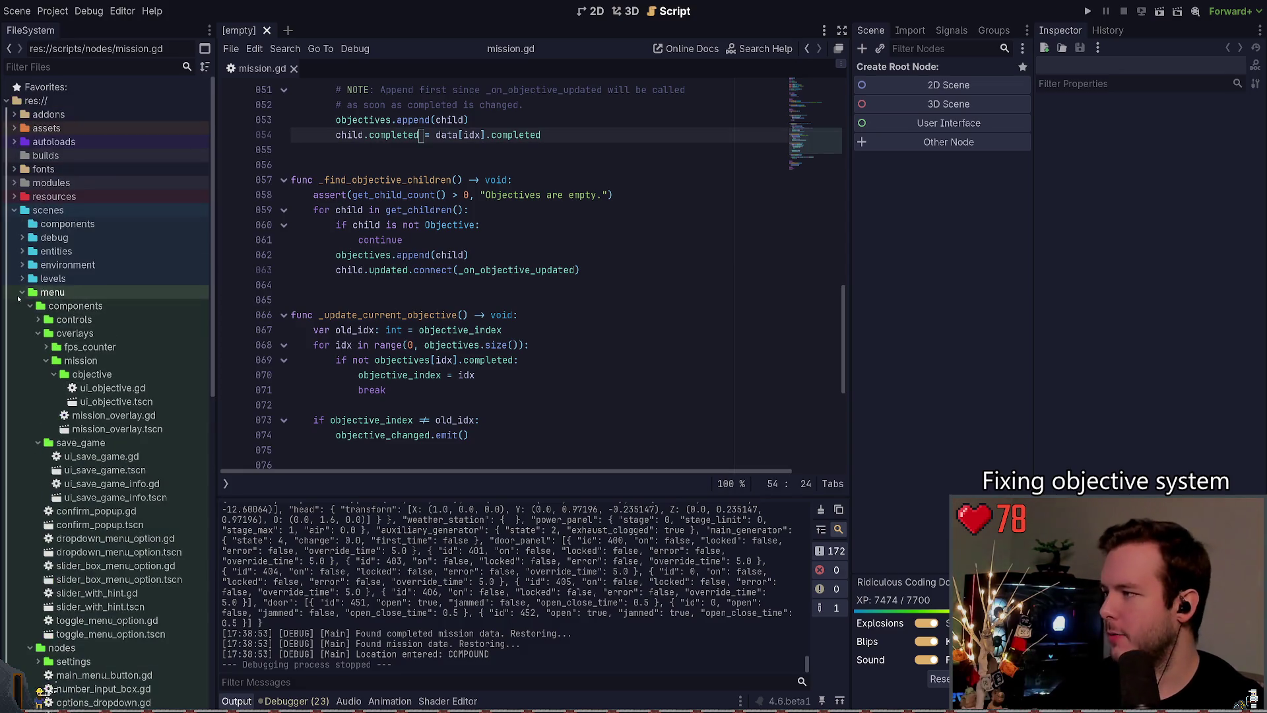
double_click(46, 295)
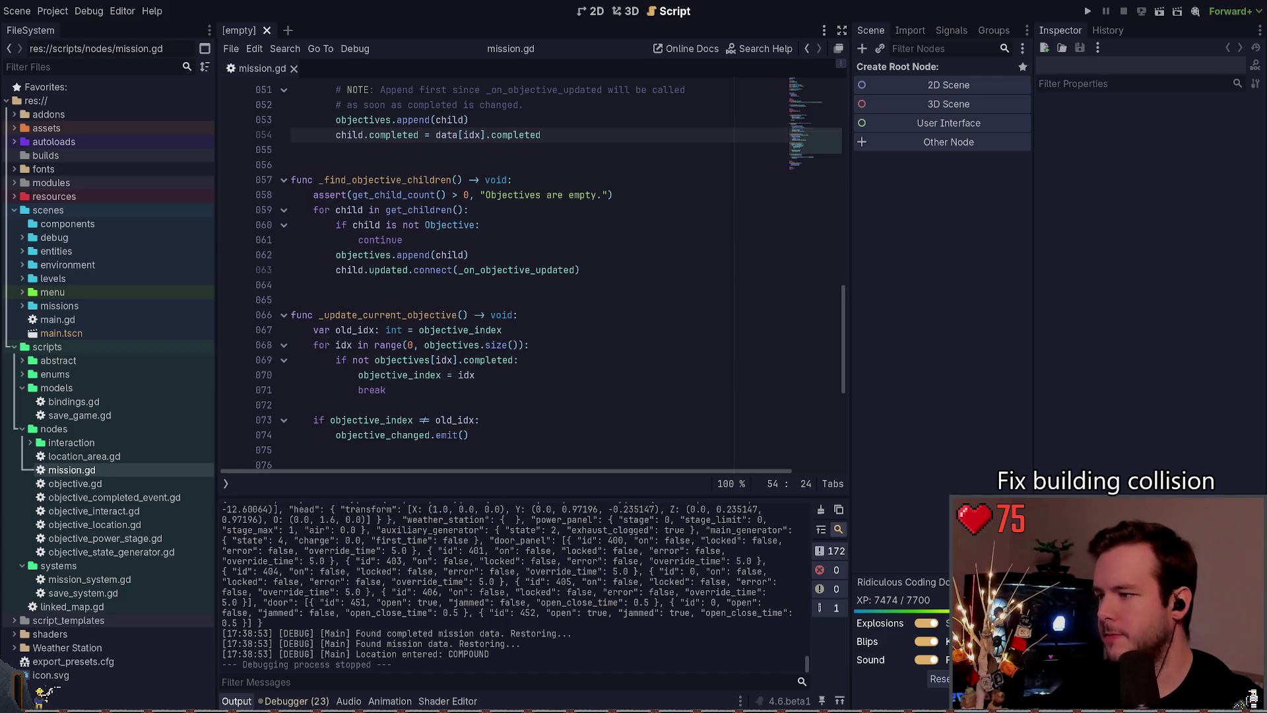
Step: Place the caret on line 64, then close the mission.gd script tab
click(490, 289)
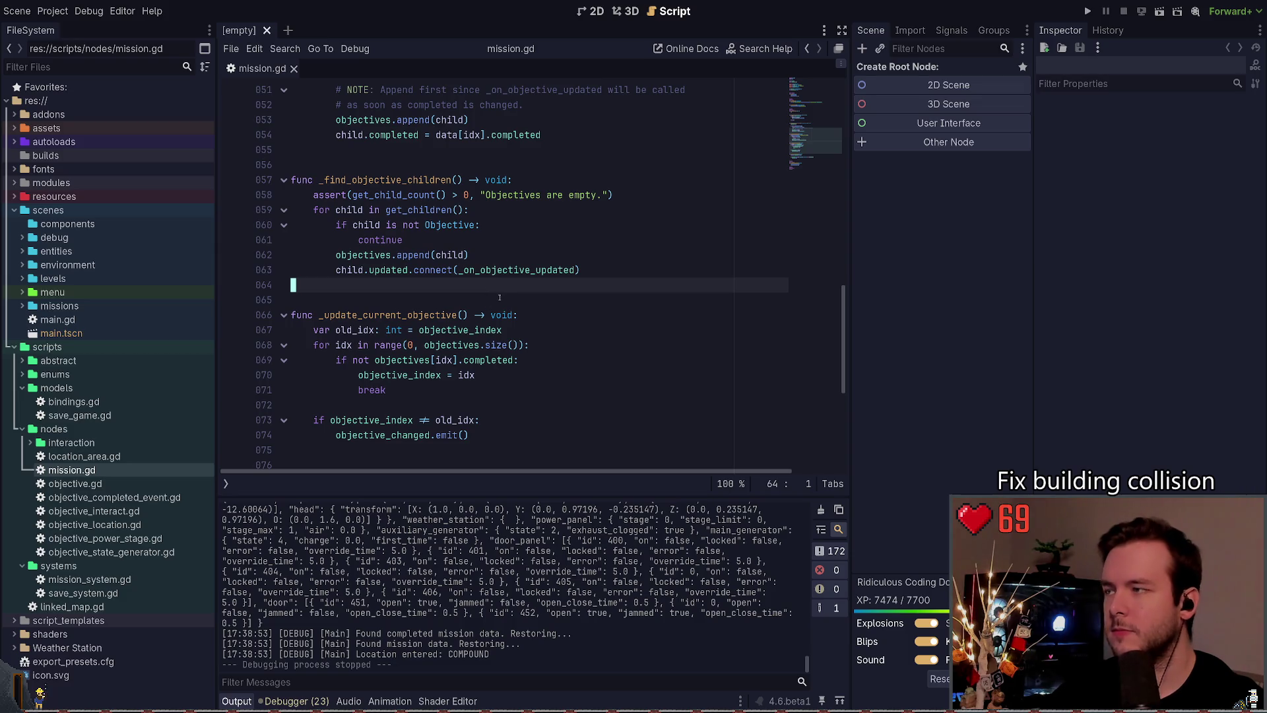
click(295, 69)
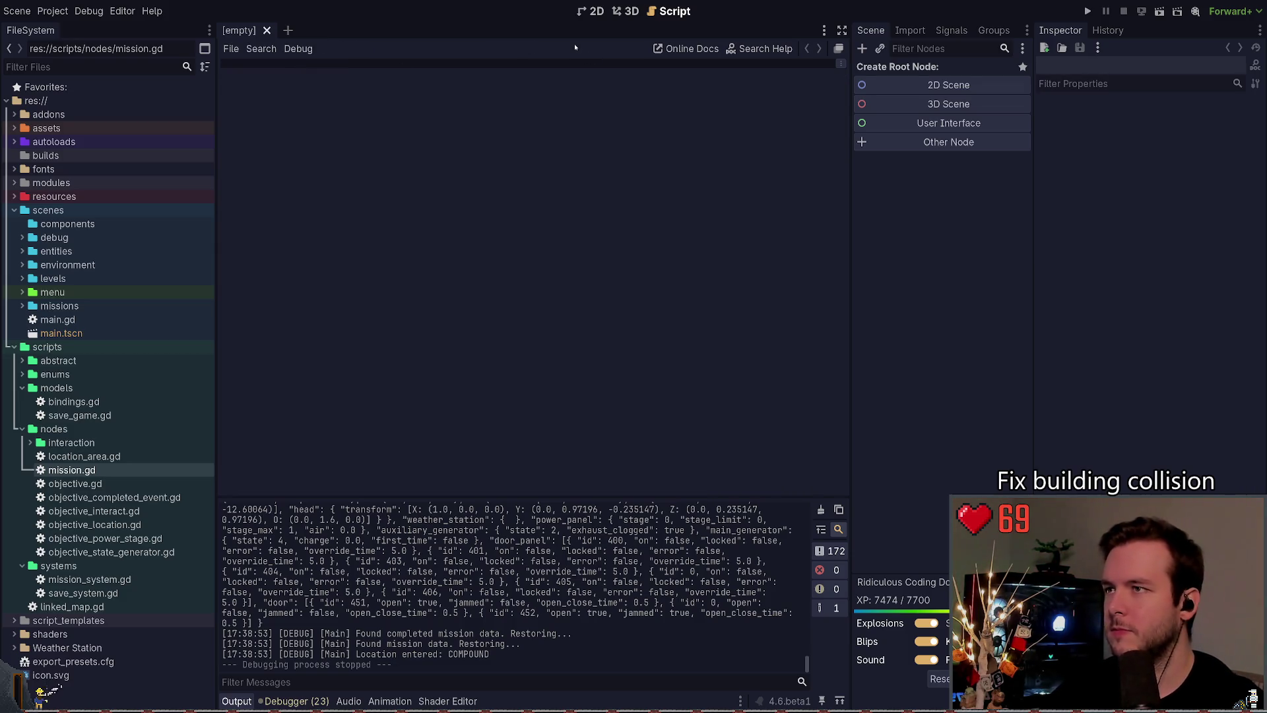
Step: Quick-open research_building.tscn by searching 'research_bui' and show it in the 3D view
key(ctrl+shift+o)
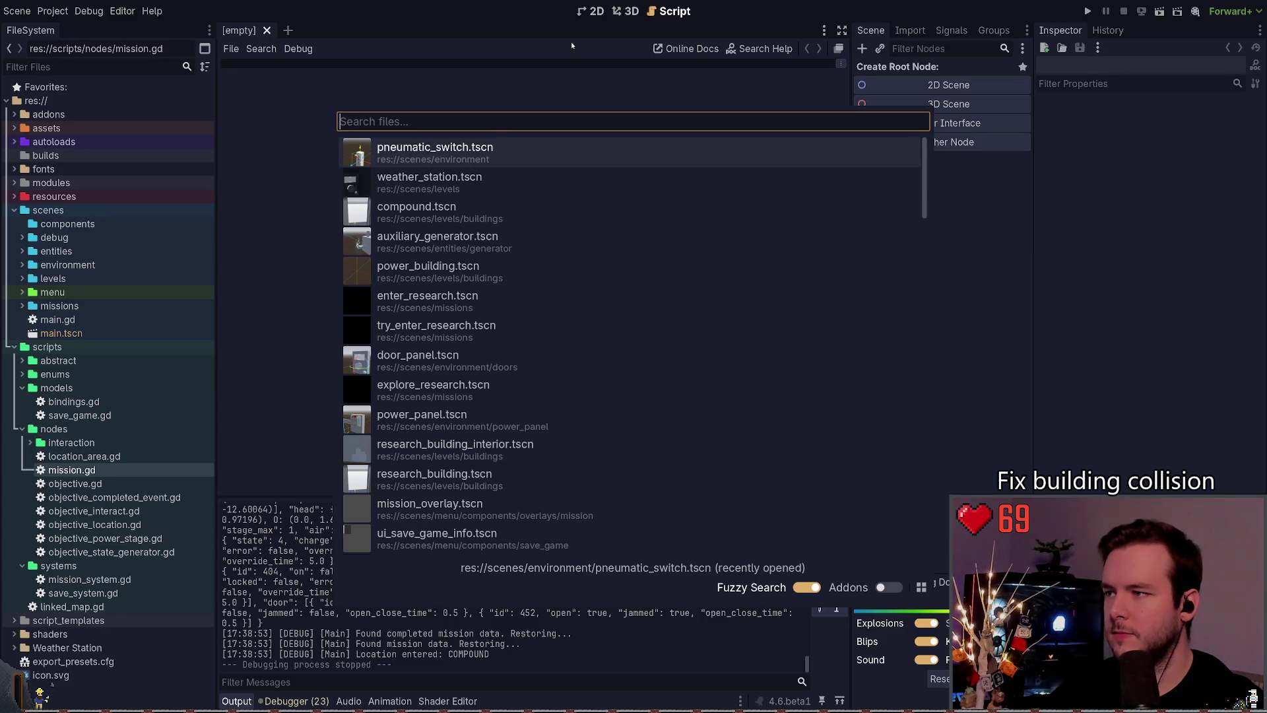
text(resear)
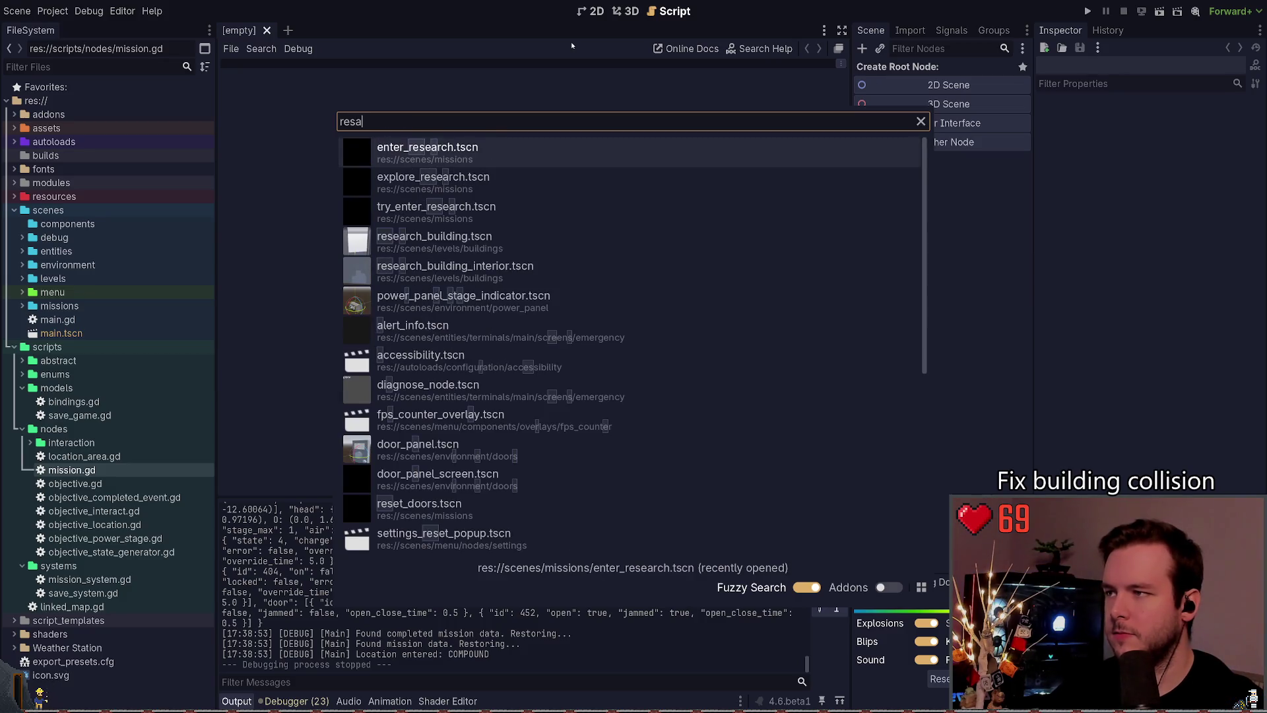
text(ch_bui)
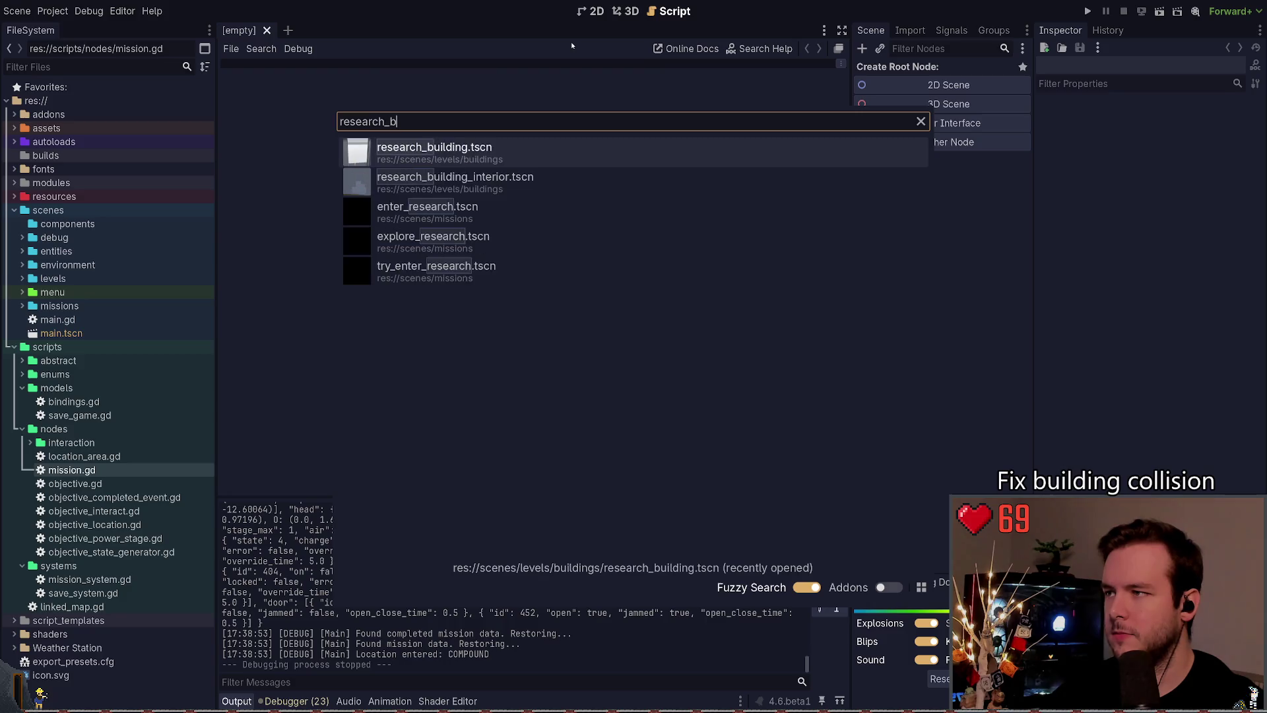
key(Return)
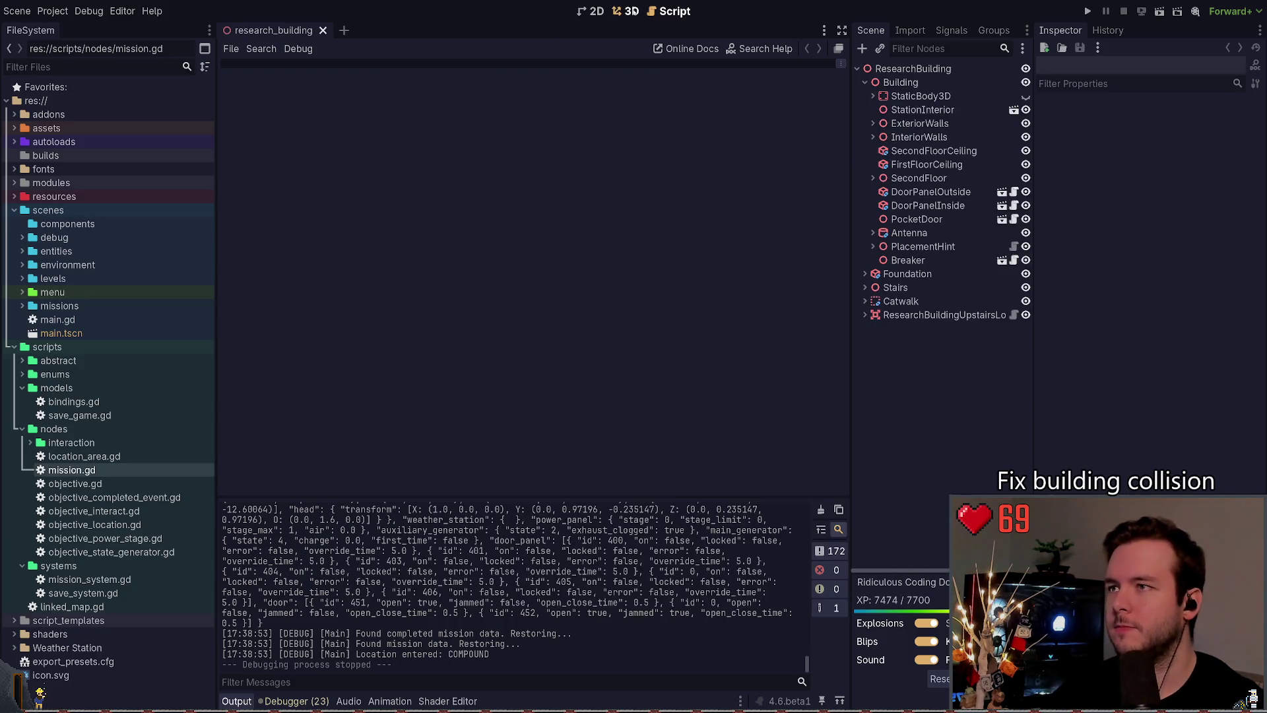
click(624, 11)
Step: Select the PocketDoor entrance door and center the view on it
scroll(564, 197, down, 3)
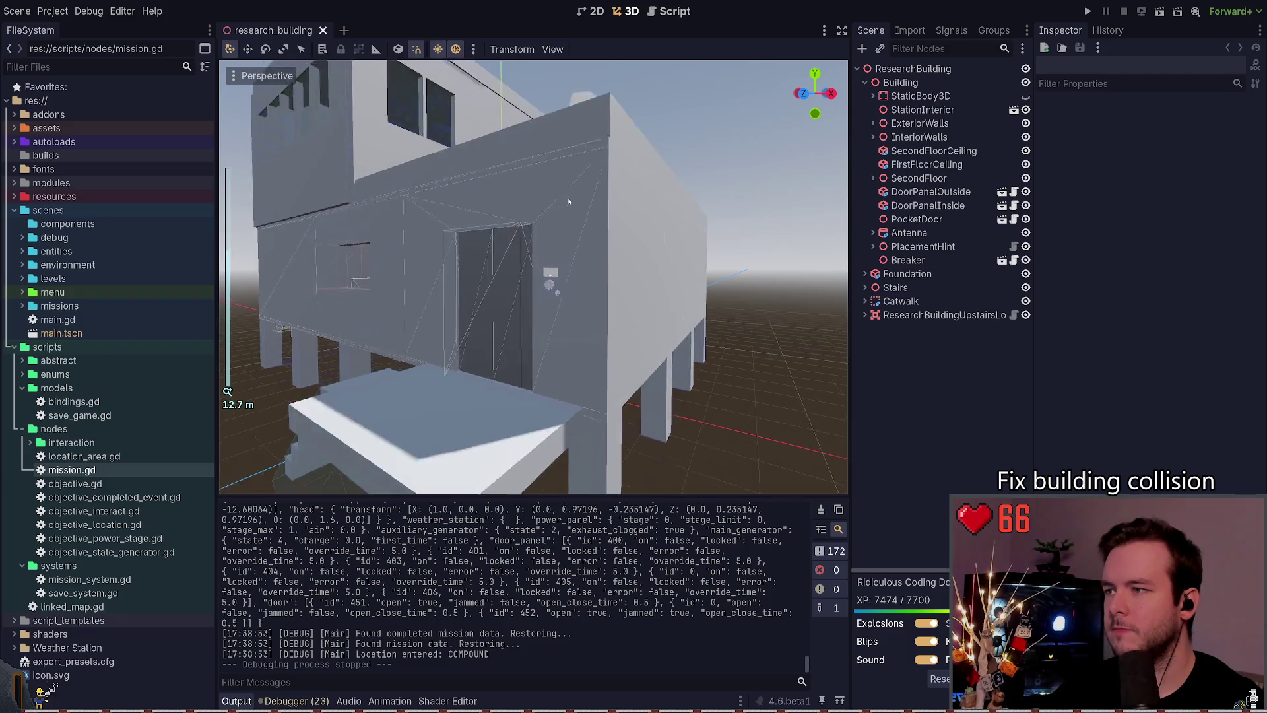
scroll(578, 212, up, 3)
click(578, 211)
key(f)
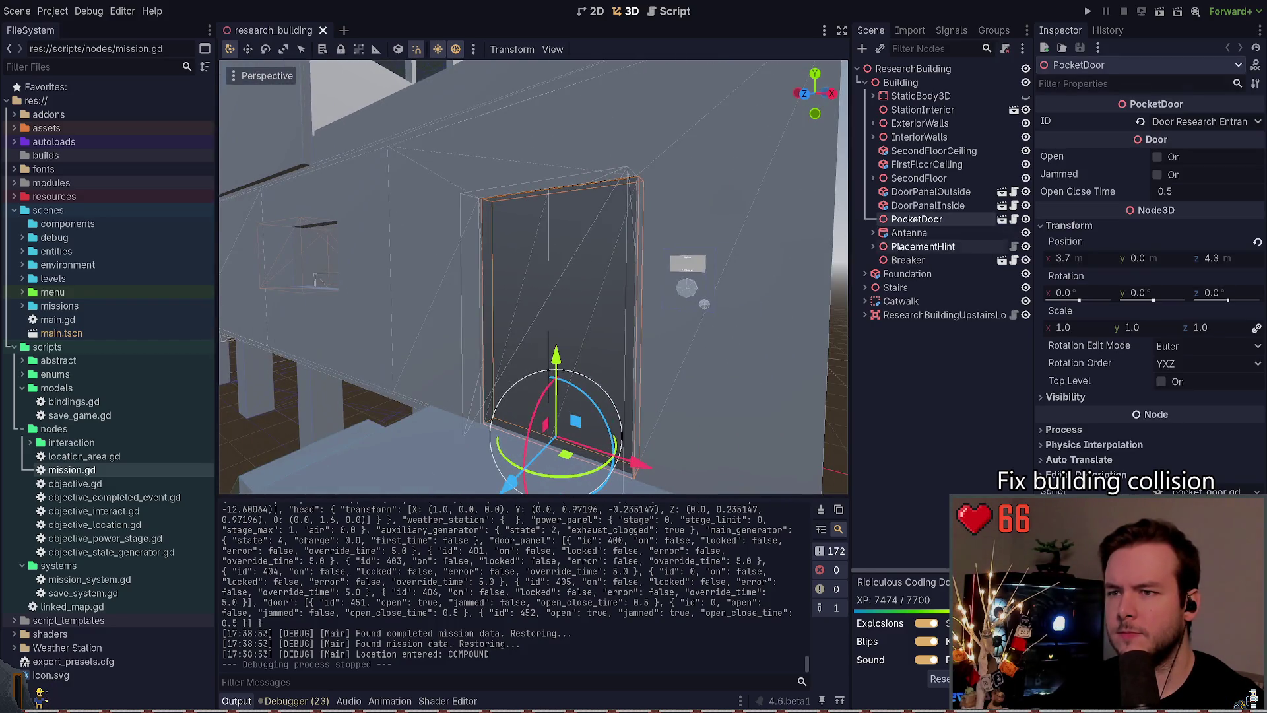
Step: Inspect the Foundation, Stairs and ResearchBuildingUpstairsLocationArea nodes in the scene tree
click(866, 274)
click(866, 274)
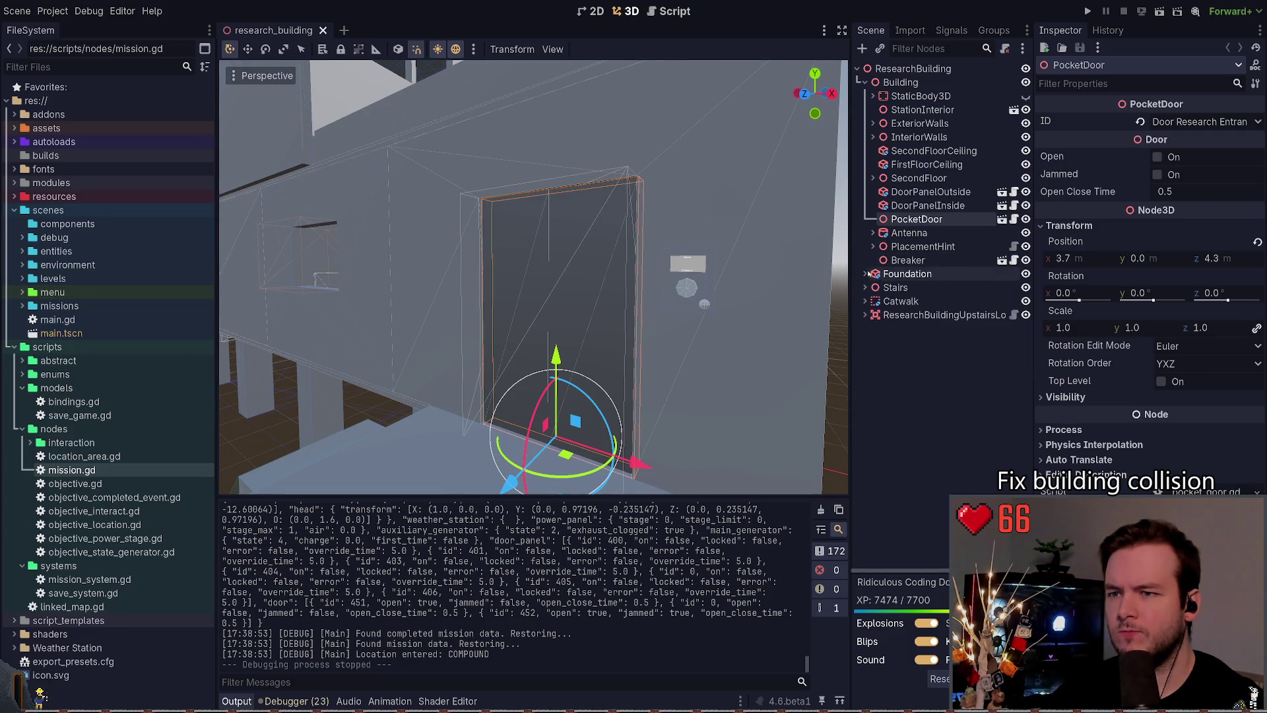
click(902, 276)
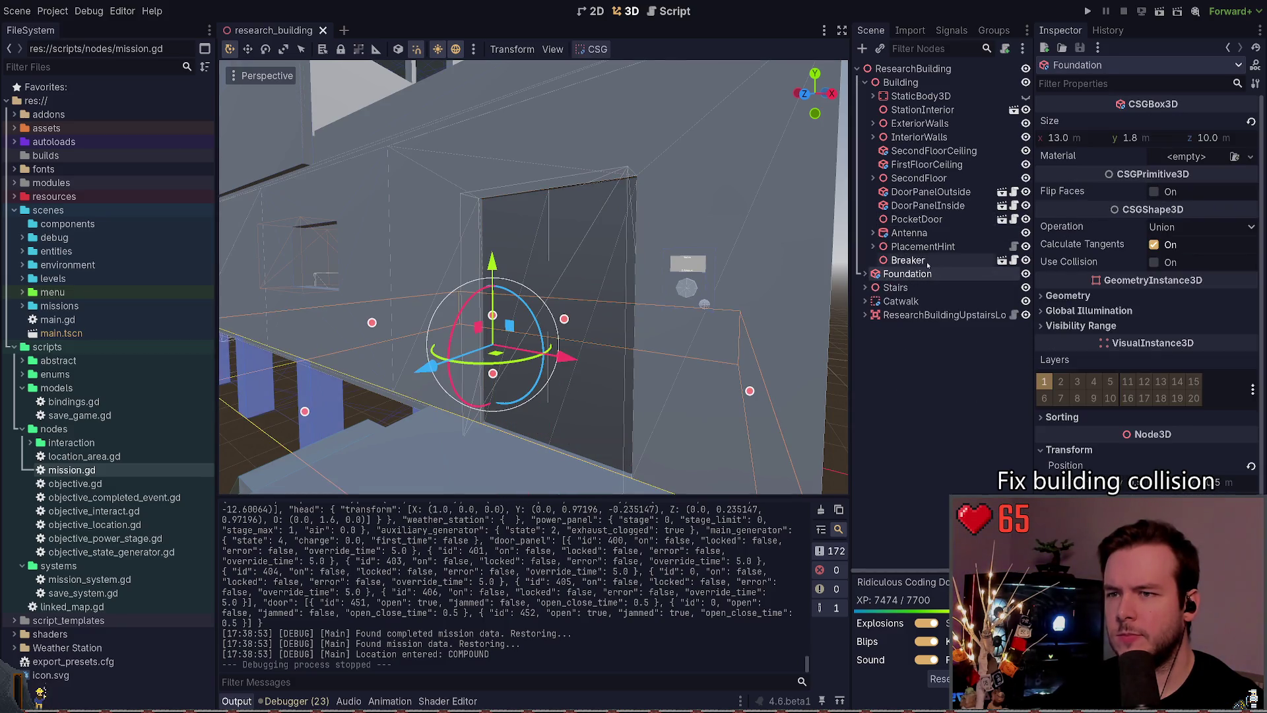
click(908, 288)
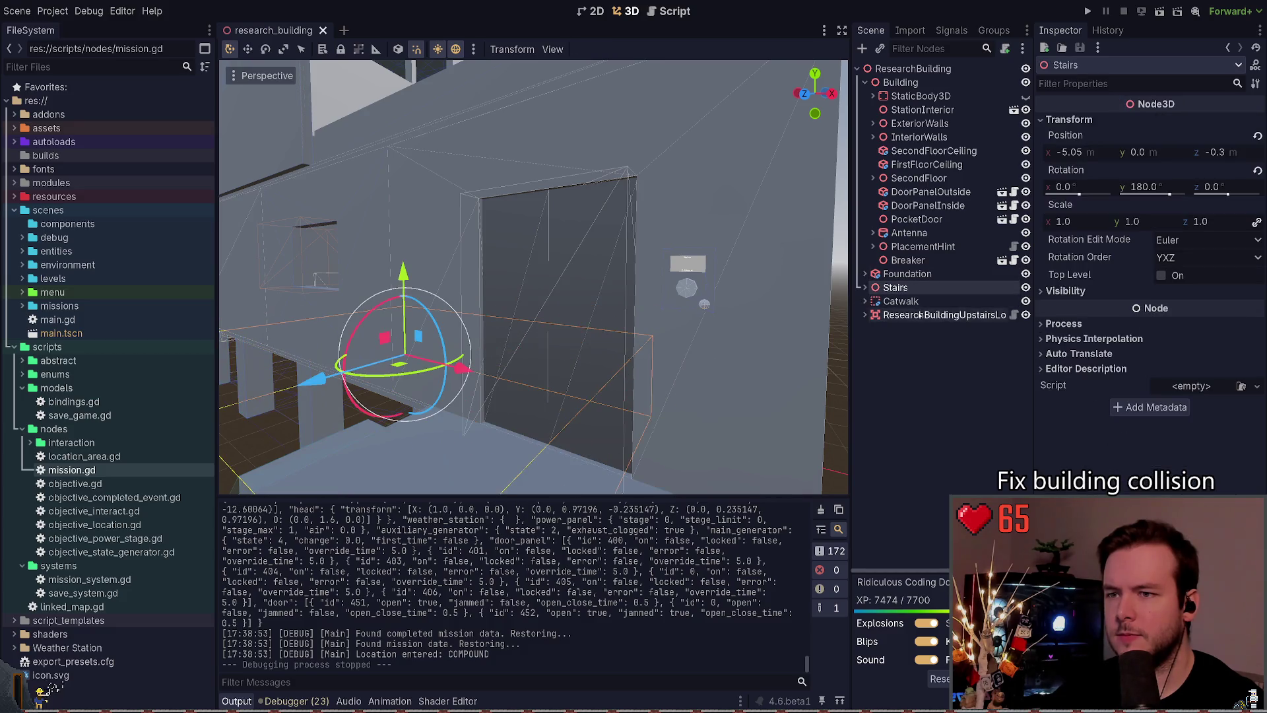
click(920, 315)
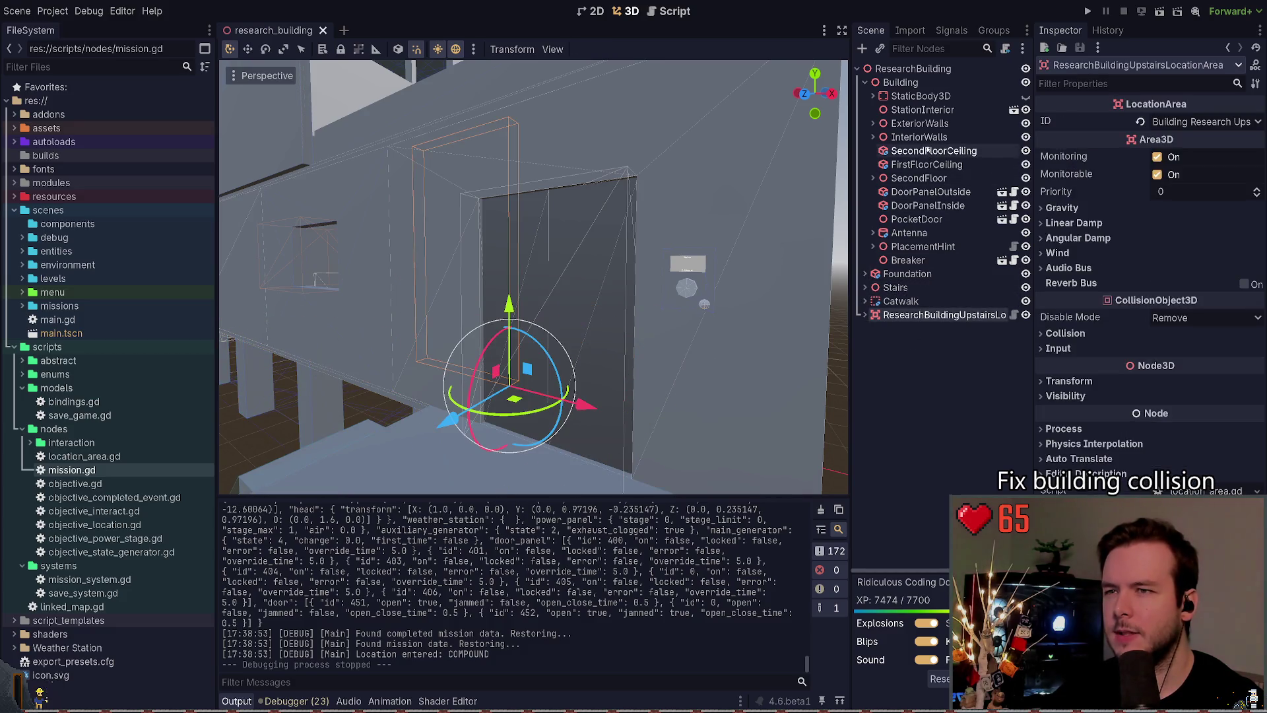
Step: Open the StationInterior sub-scene for editing and select its Floor box
click(902, 110)
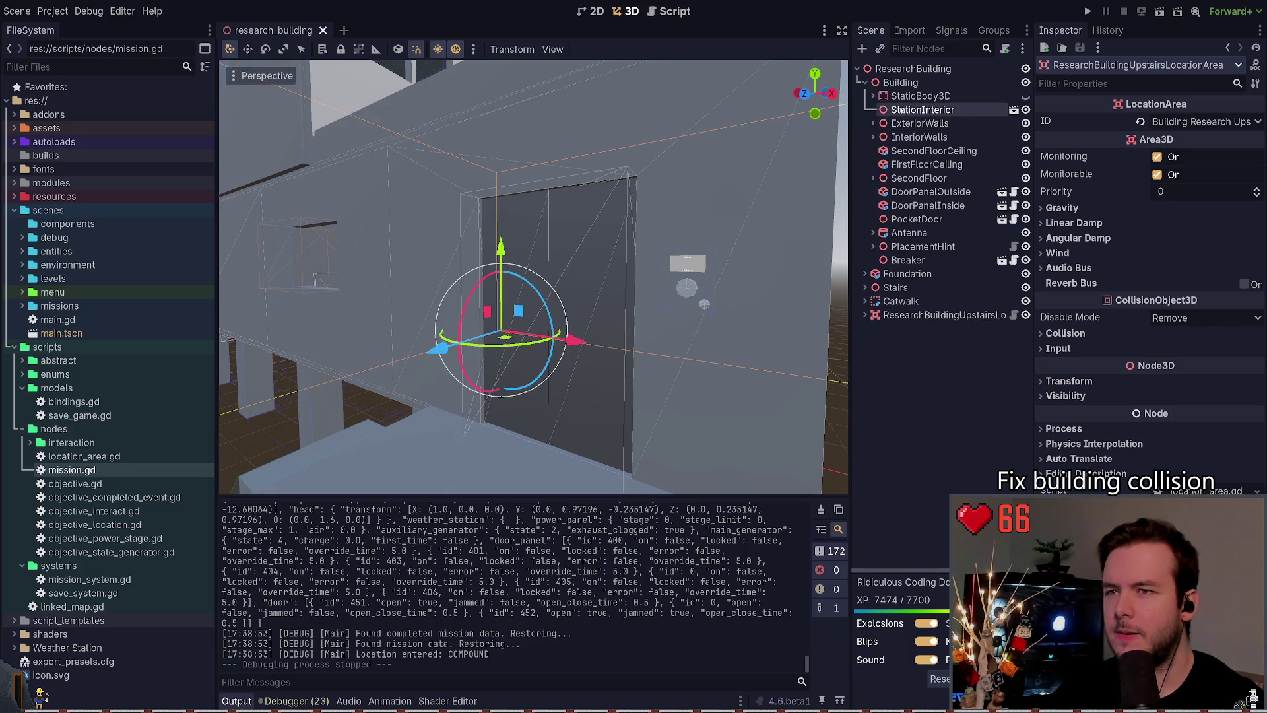
click(1014, 109)
click(501, 348)
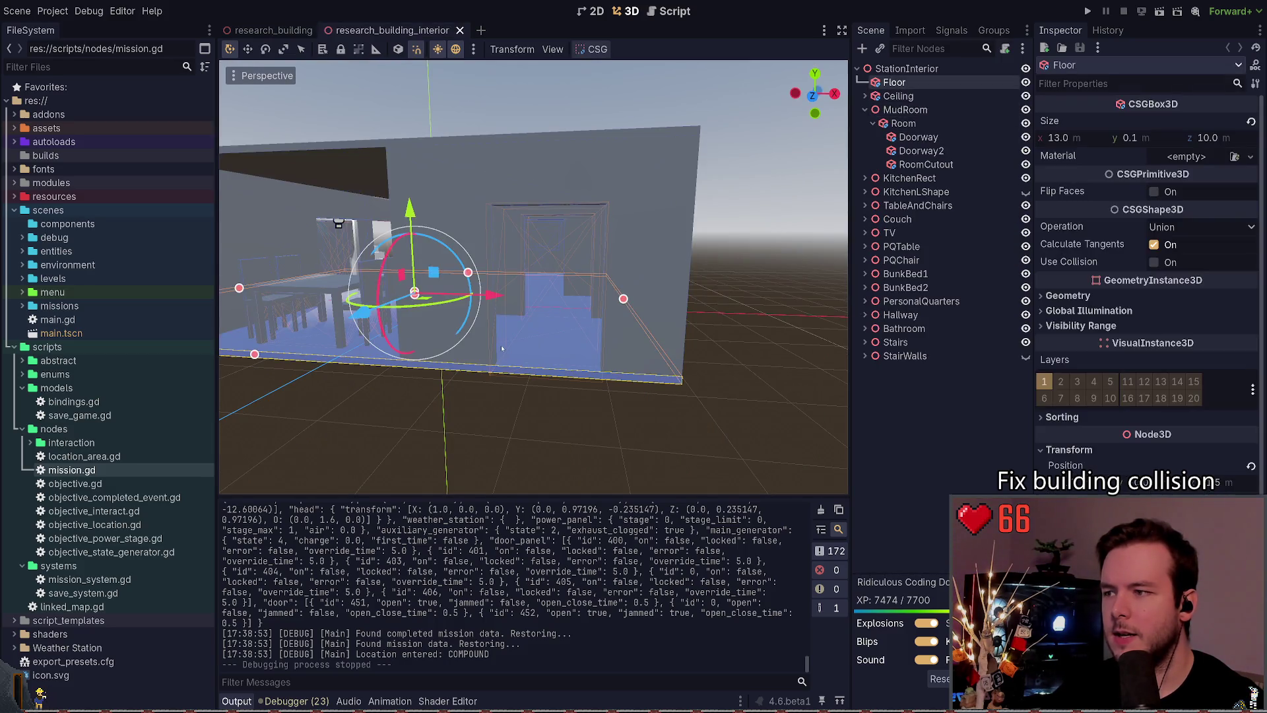
Step: Step through the interior's MudRoom, PersonalQuarters and other room meshes
click(556, 383)
click(561, 370)
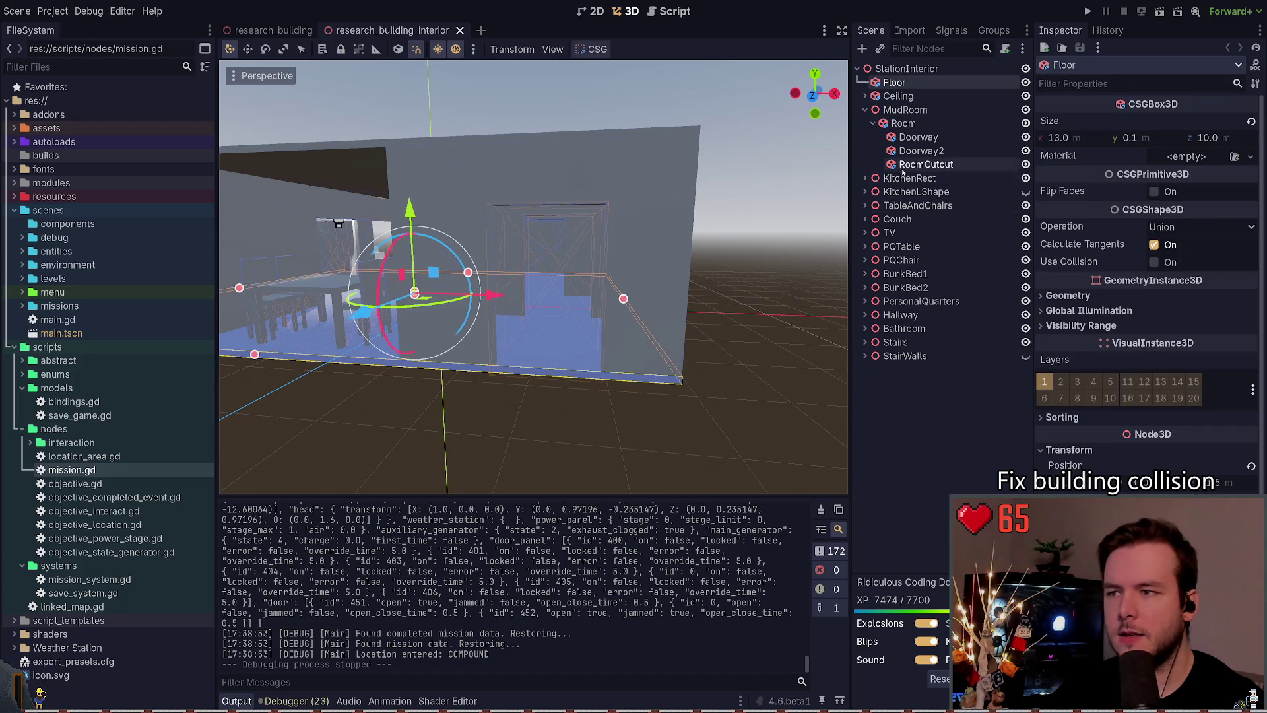
click(270, 31)
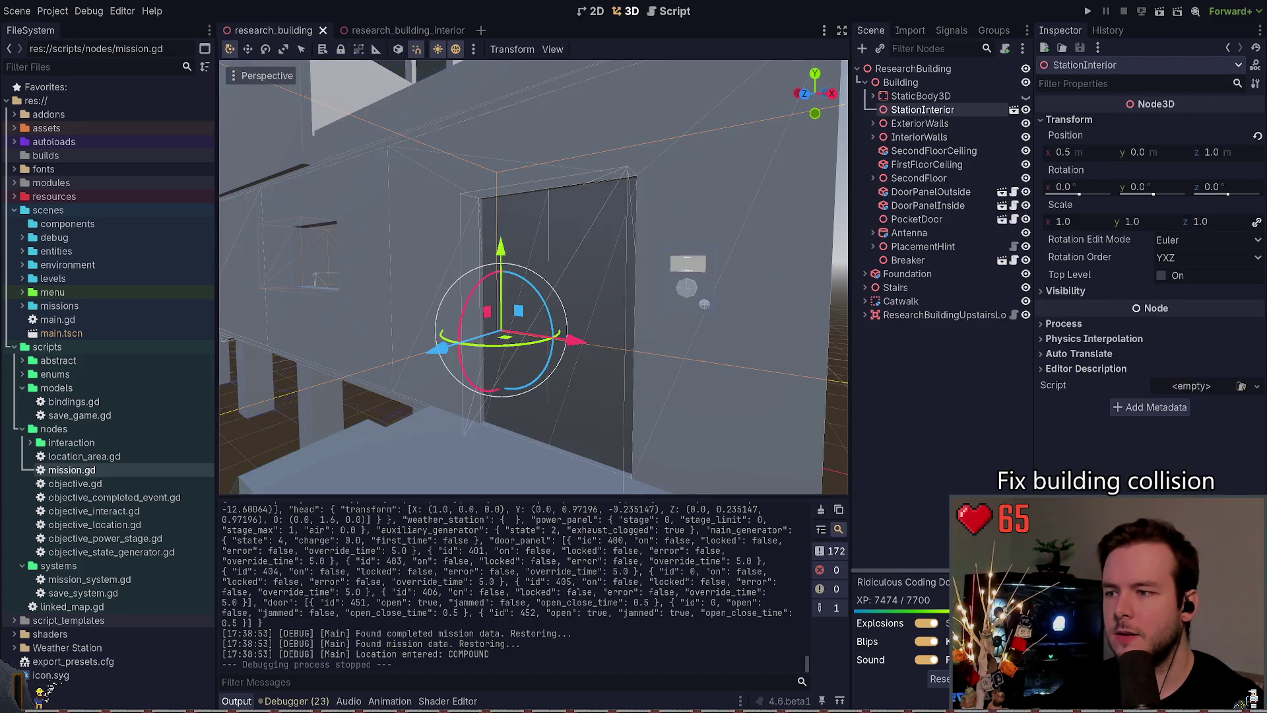
click(422, 33)
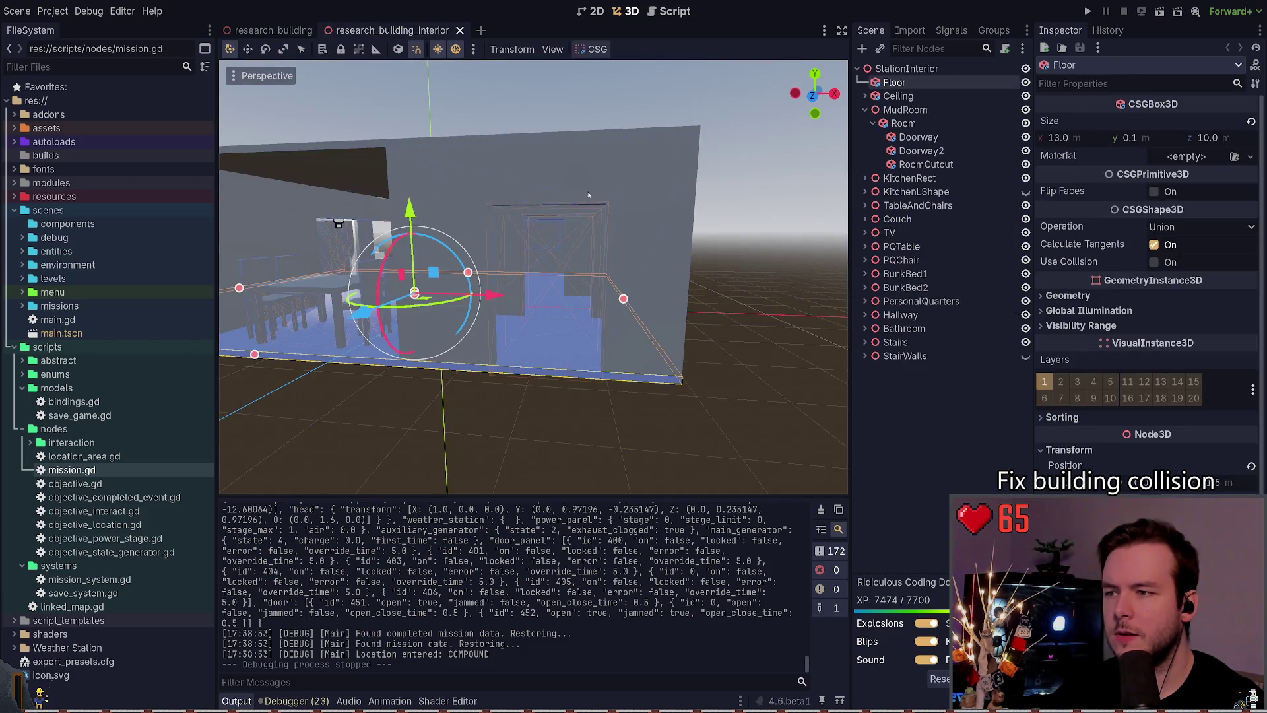
click(924, 111)
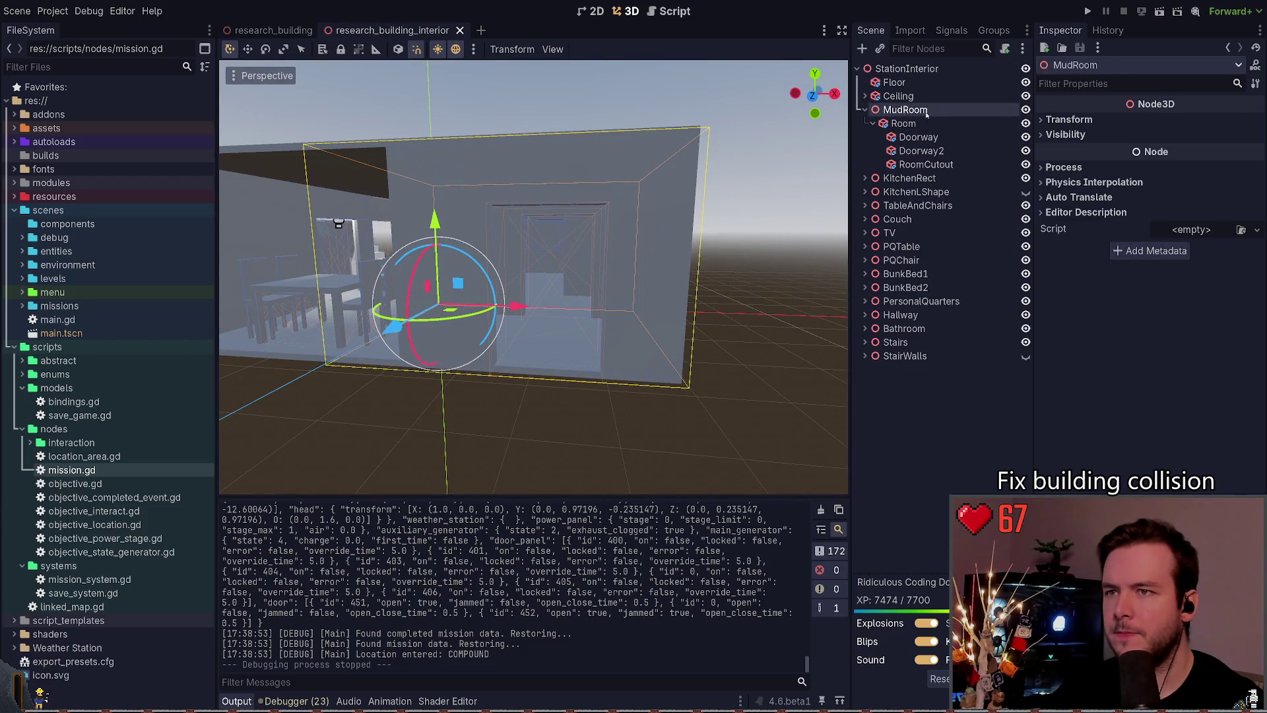
click(572, 389)
click(571, 389)
click(572, 389)
click(572, 388)
click(571, 389)
Step: Inspect the Doorway, Doorway2 and RoomCutout boxes, then close the research_building_interior tab
drag(572, 389, 775, 240)
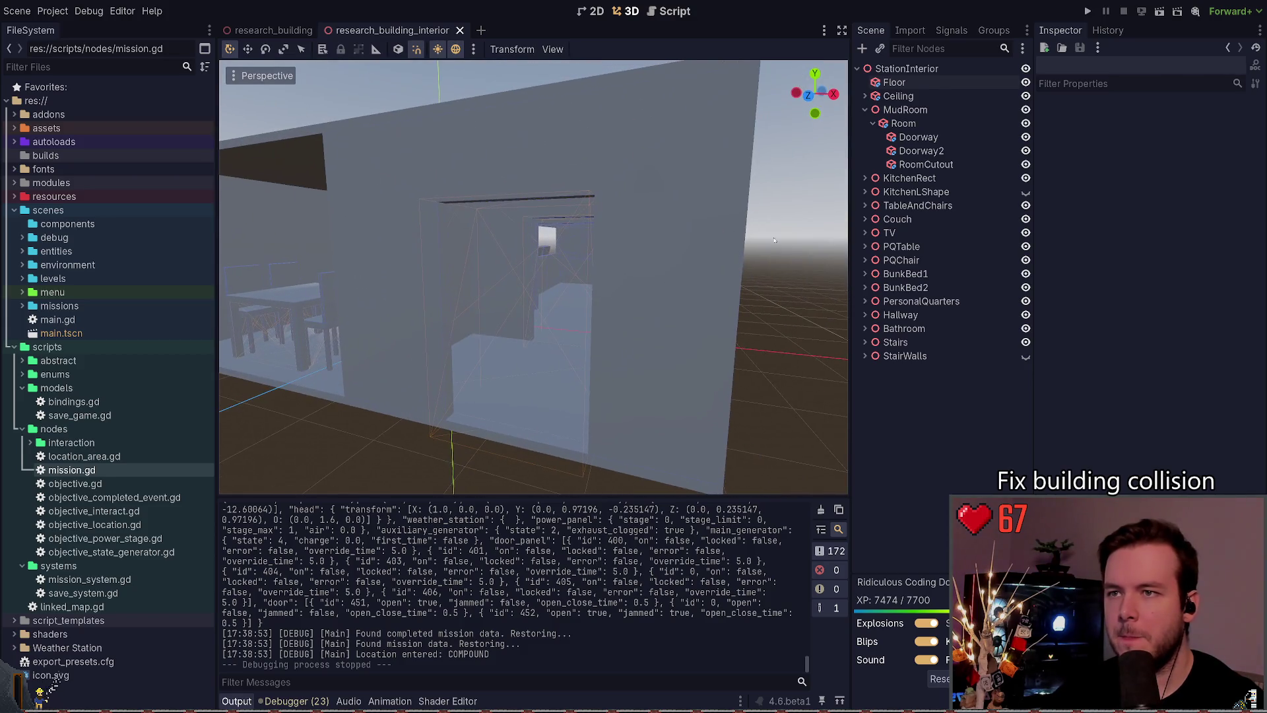
click(911, 137)
click(917, 151)
click(922, 163)
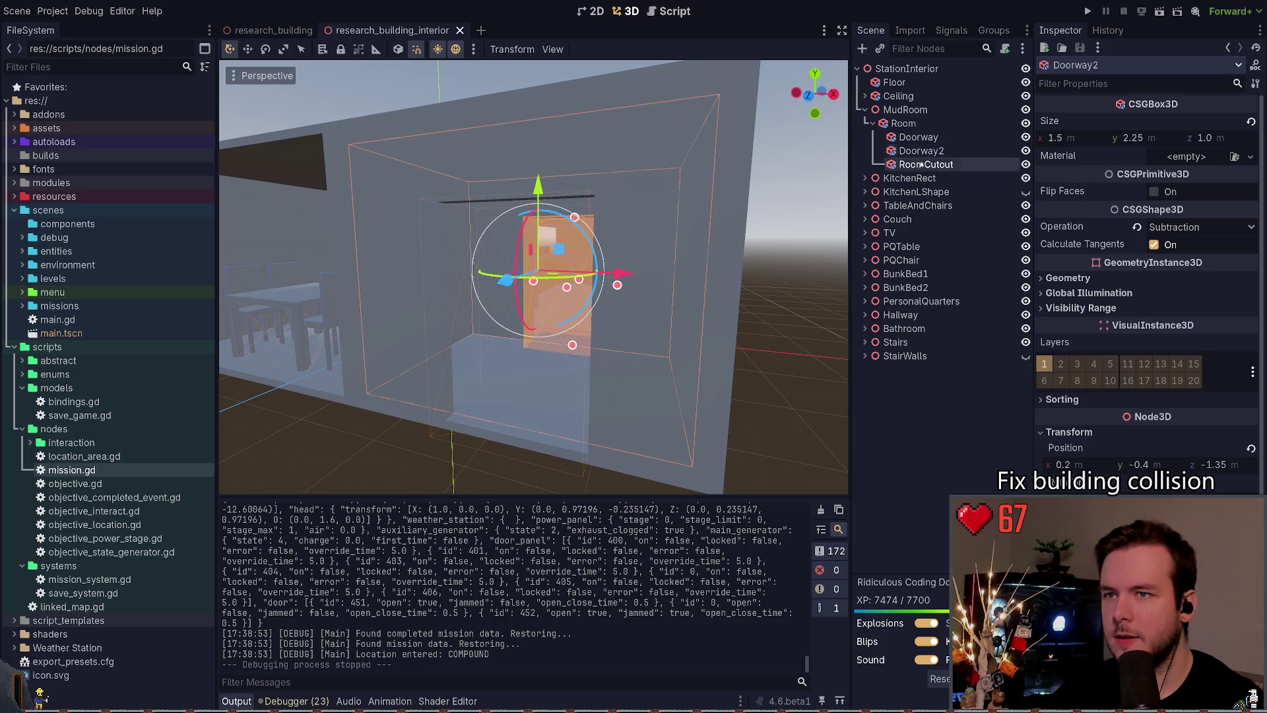
click(917, 137)
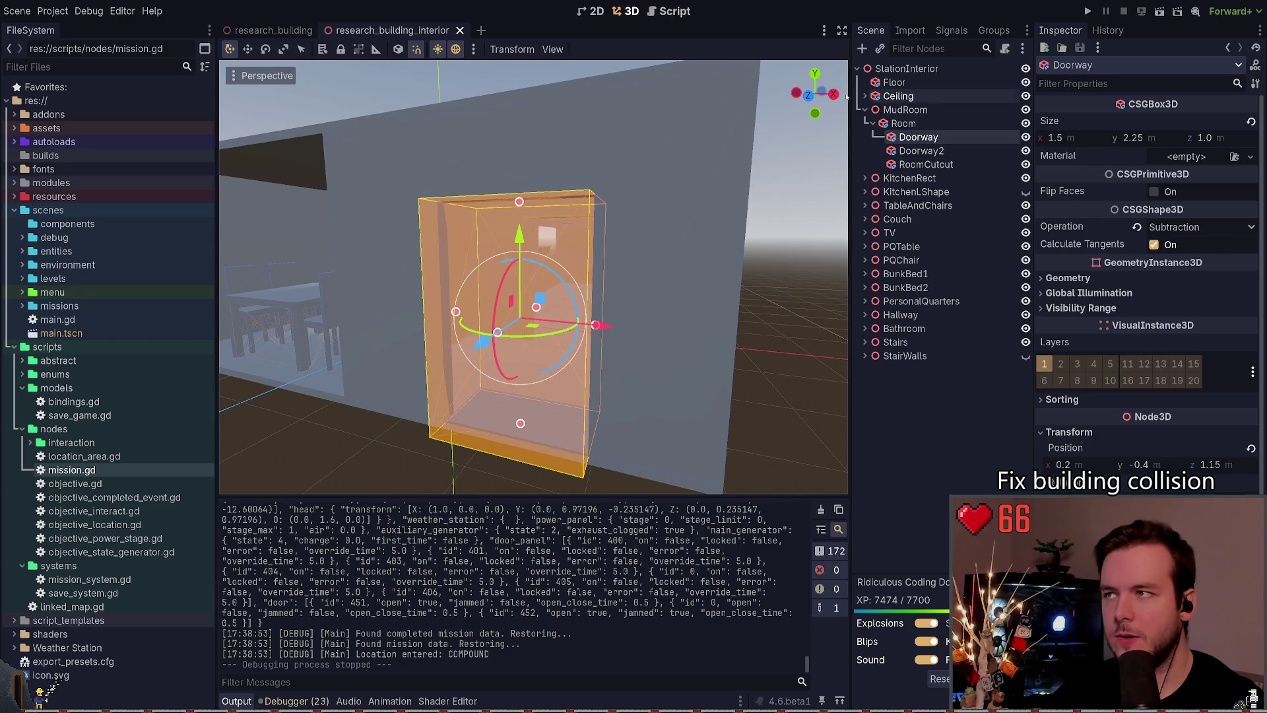
click(460, 31)
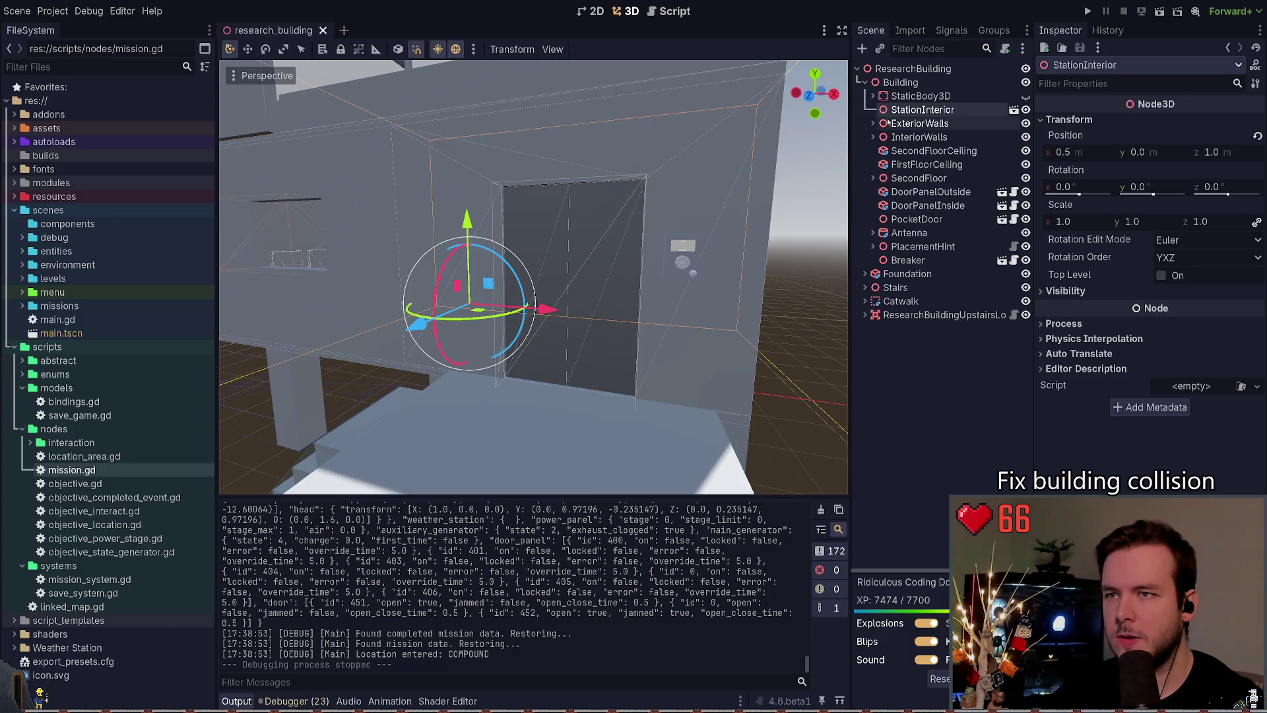
Step: Frame the StaticBody3D and reveal its baked collision shapes
click(918, 97)
key(f)
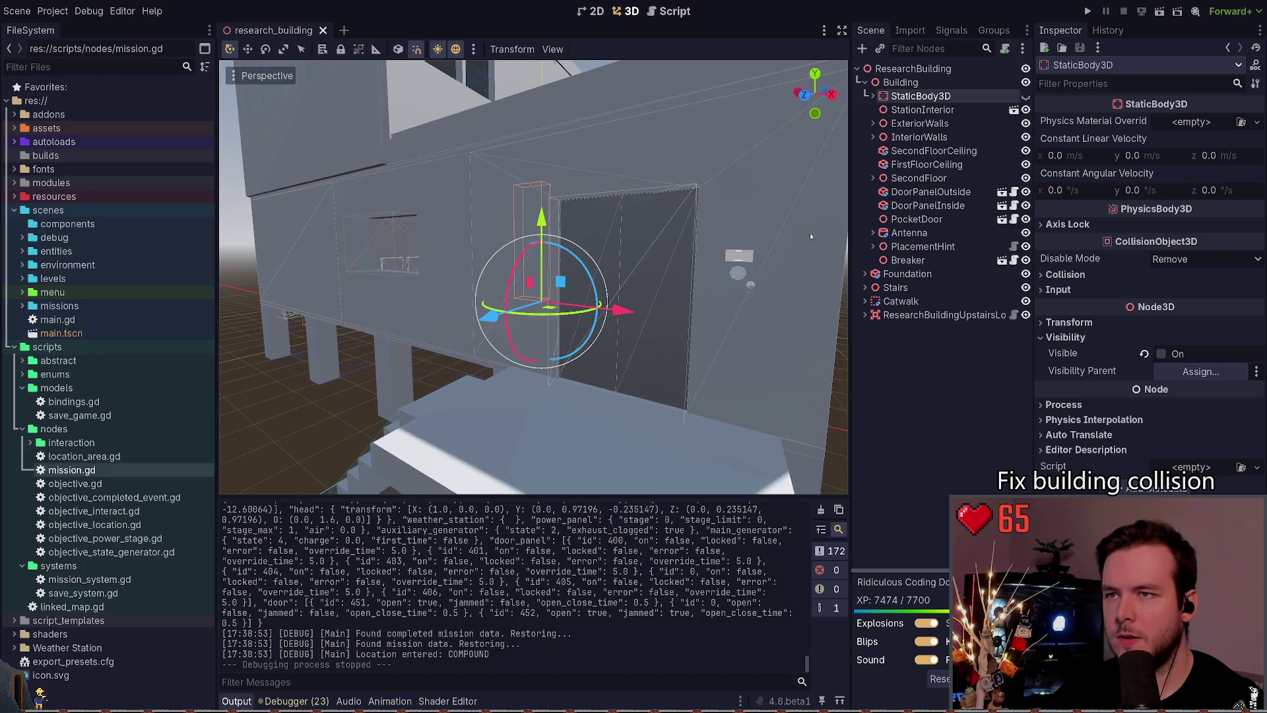
key(ctrl+v)
click(918, 112)
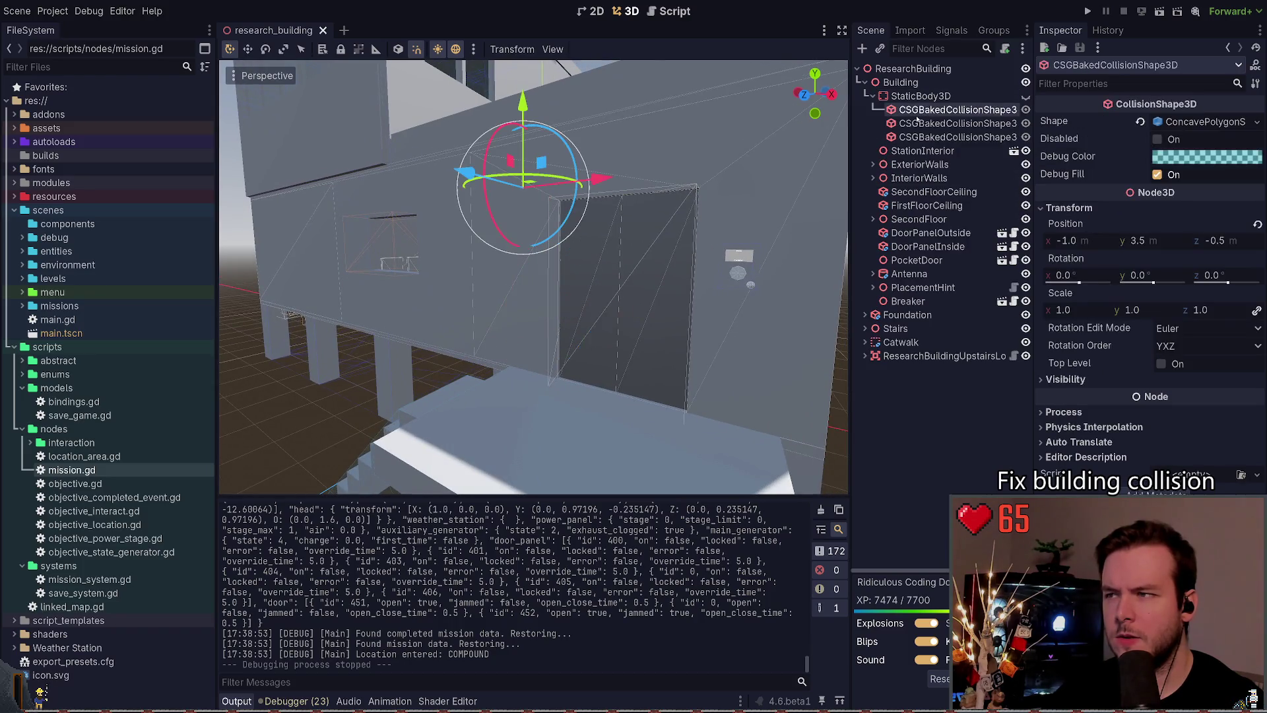
click(950, 137)
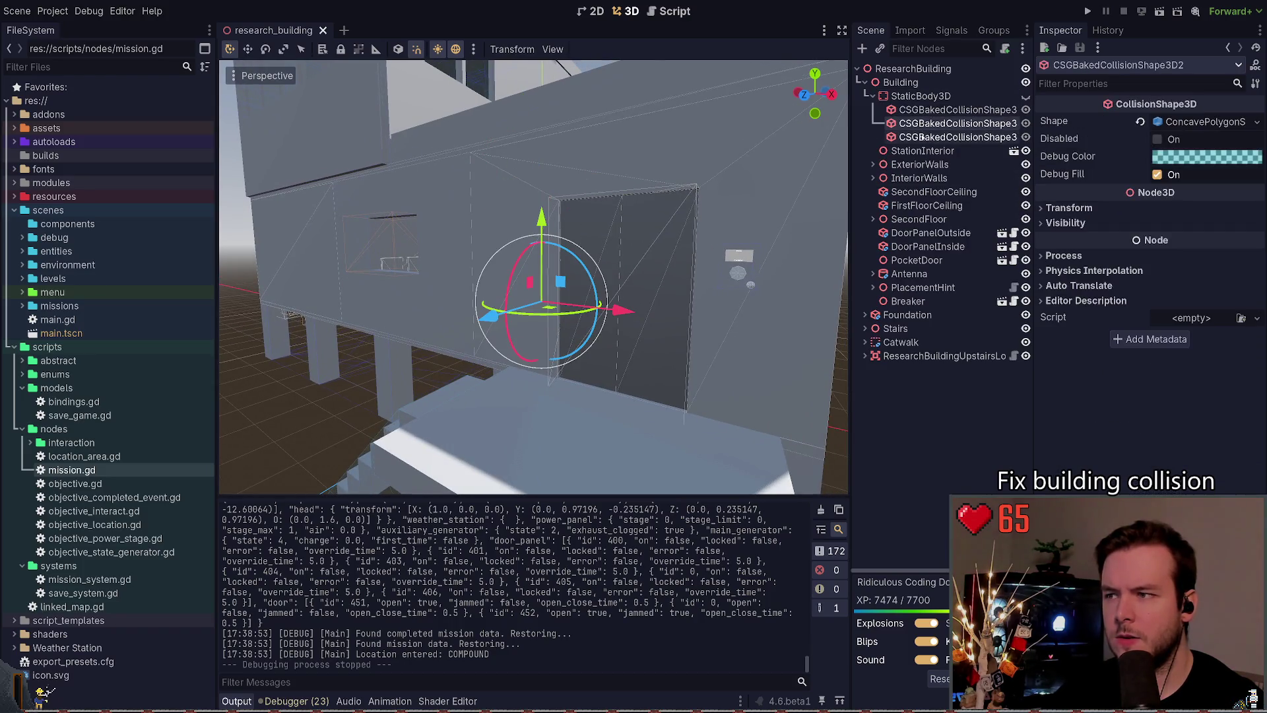
Step: Make StaticBody3D visible and compare its three baked collision shapes and StationInterior
click(1025, 96)
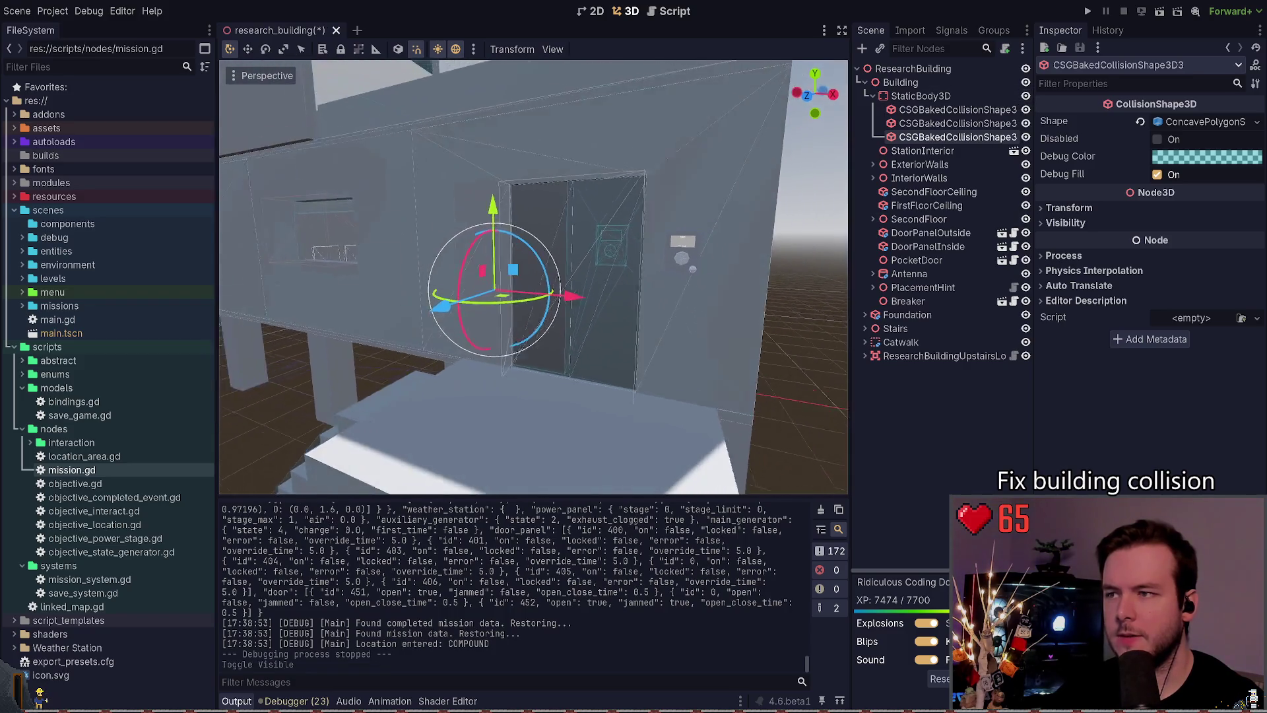
click(910, 97)
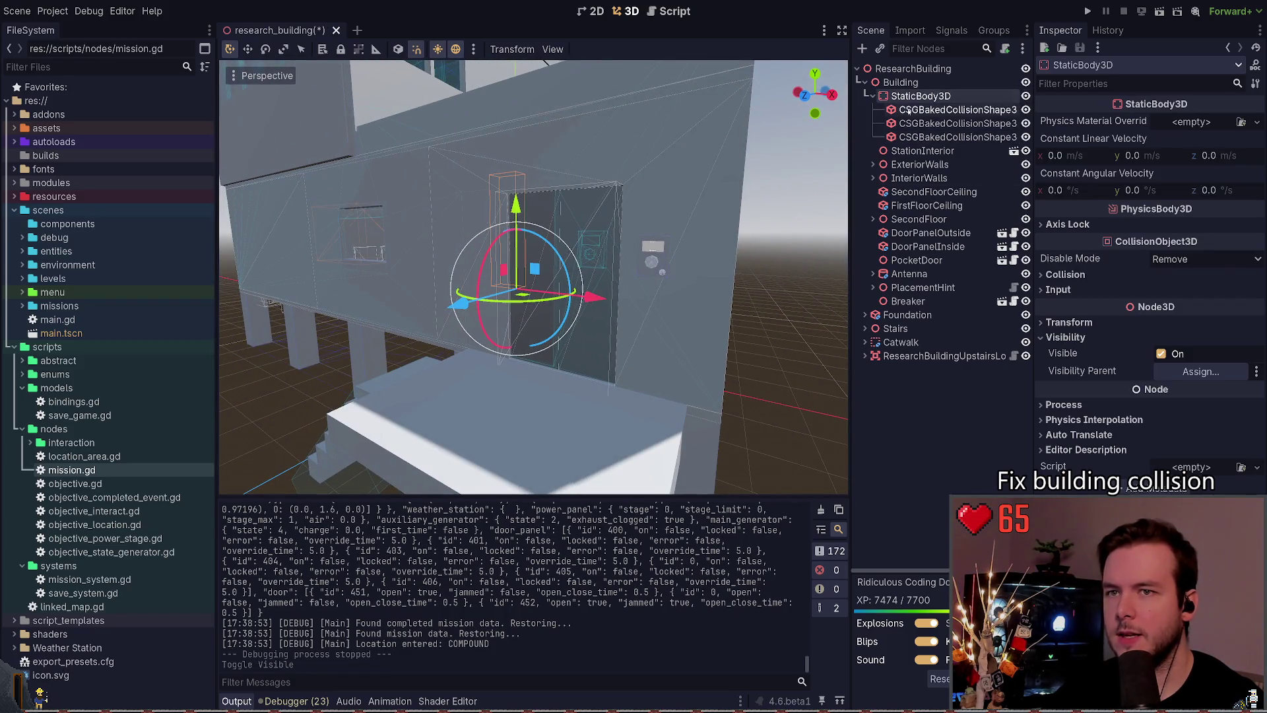
click(924, 109)
click(950, 137)
click(925, 110)
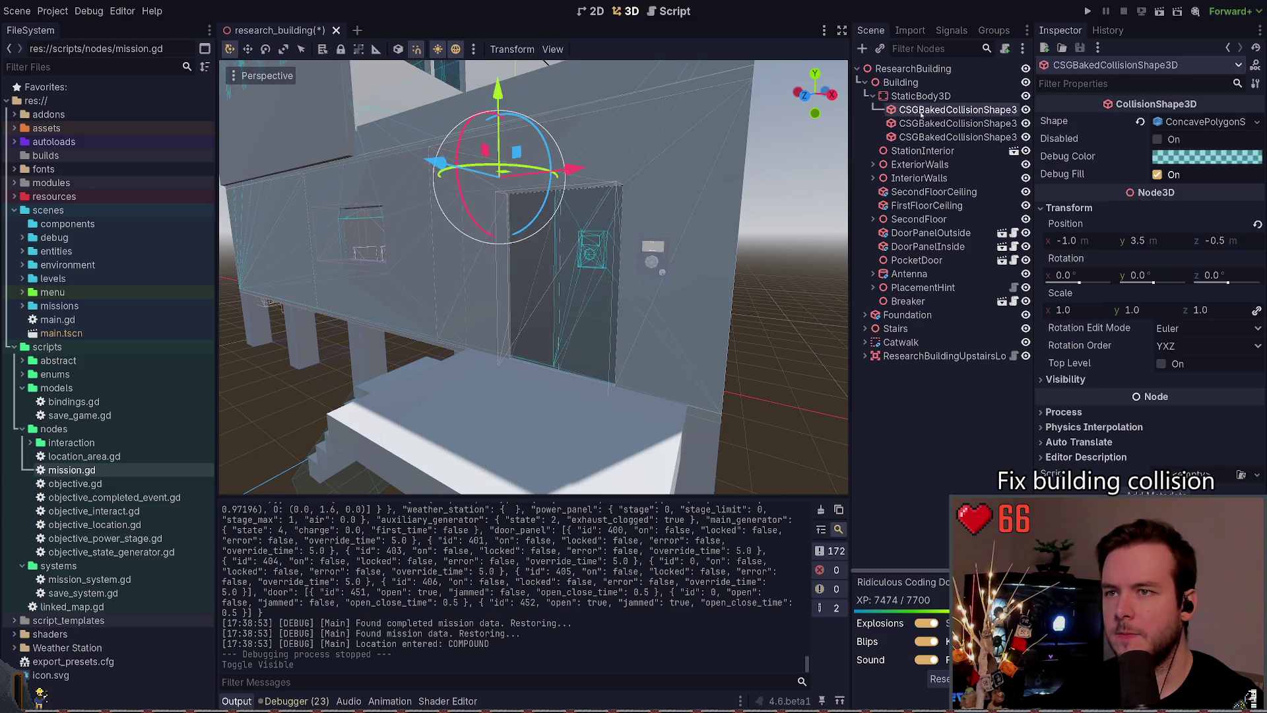
click(899, 375)
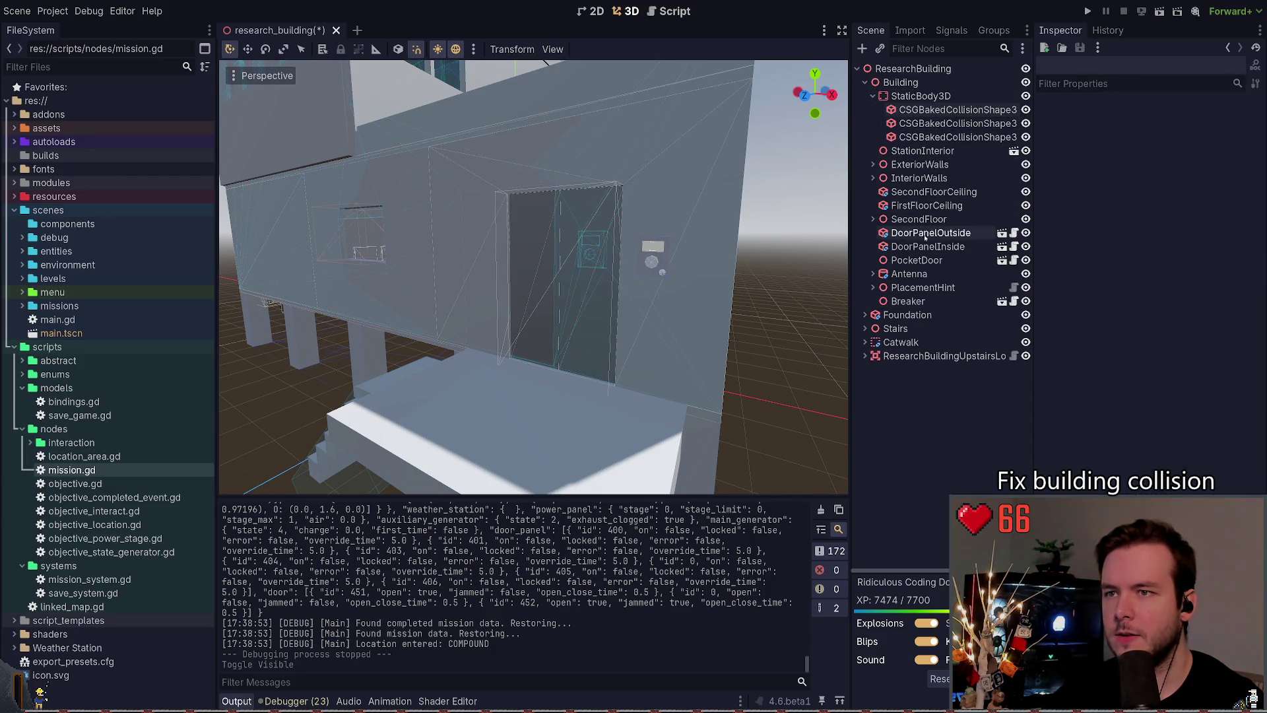
click(920, 124)
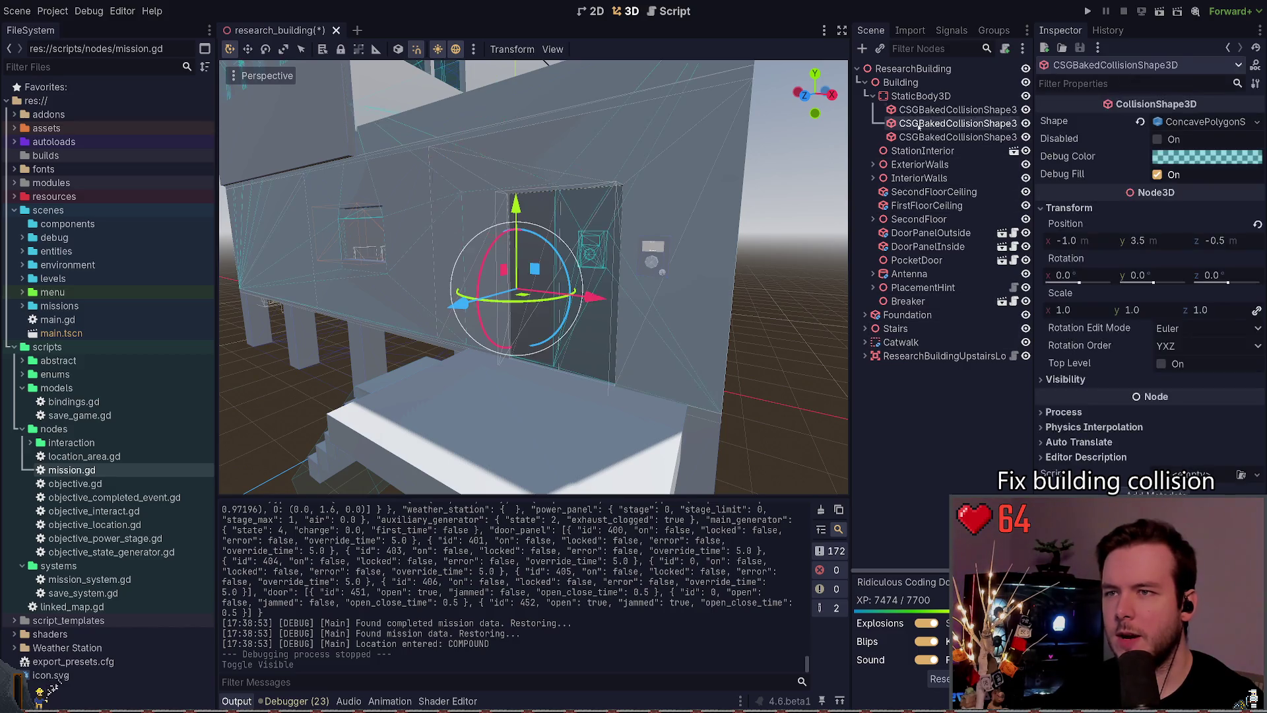
click(924, 136)
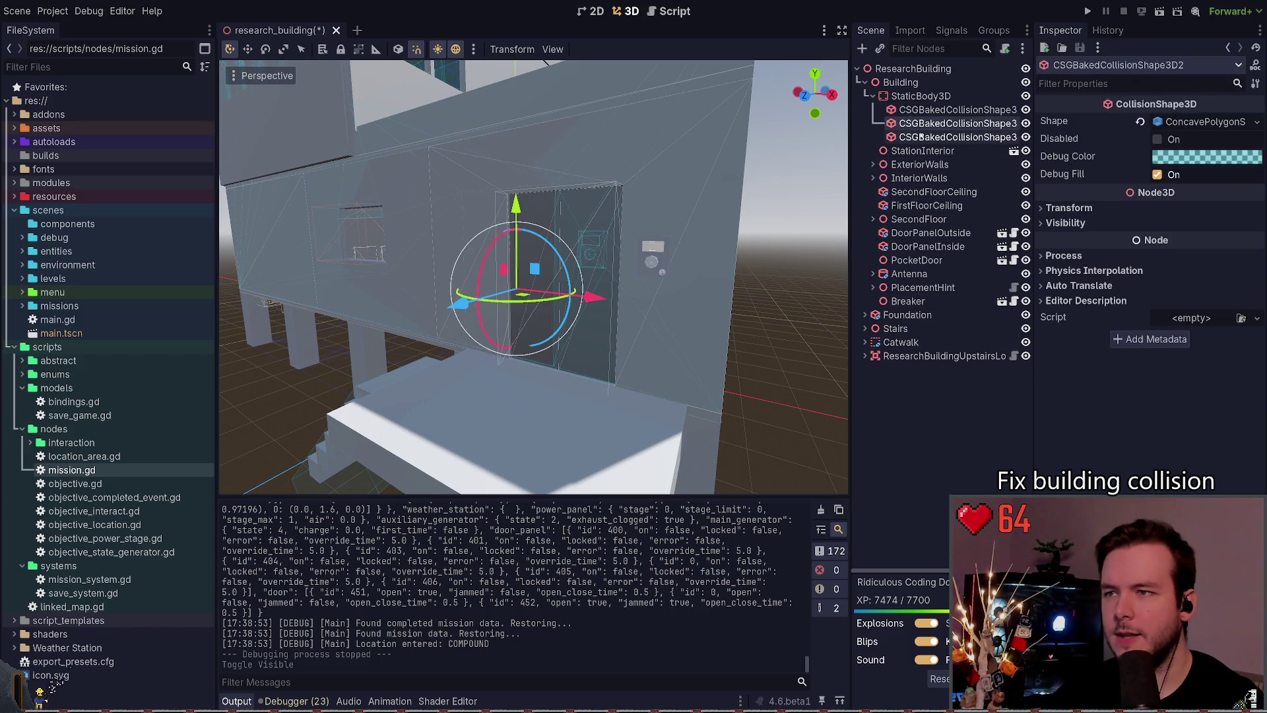
click(873, 150)
click(874, 151)
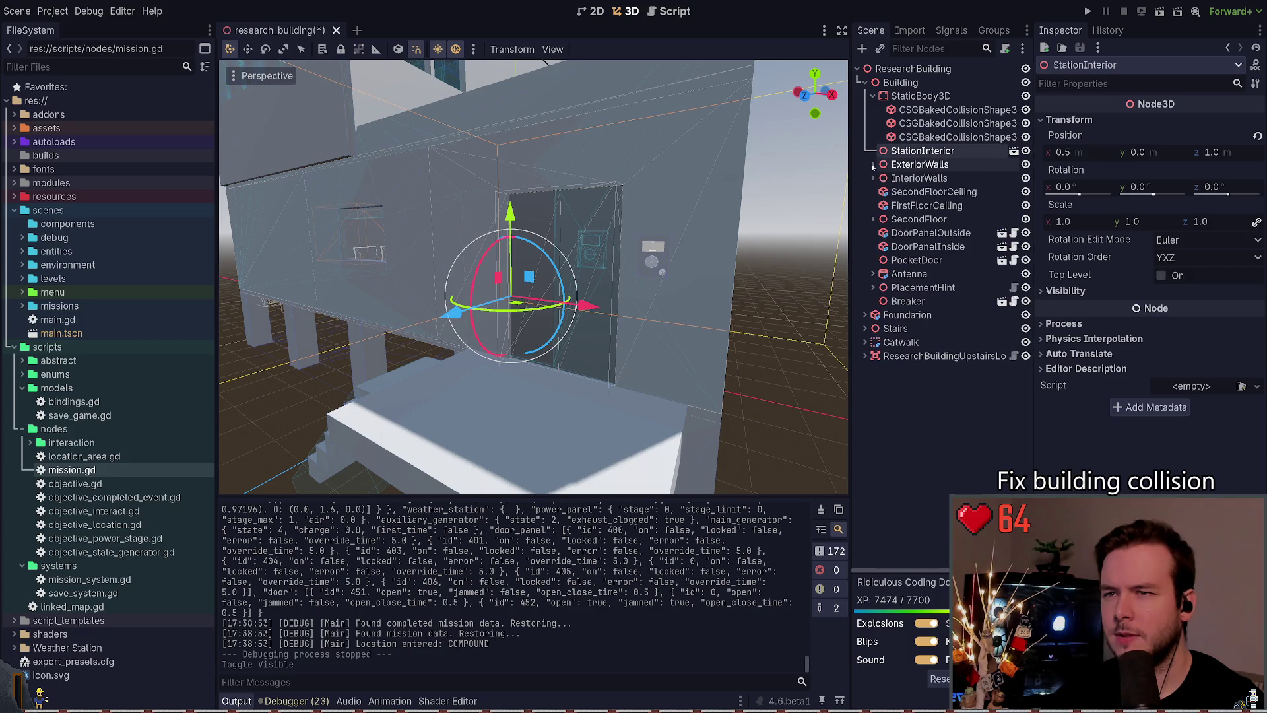
Step: Select all three collision shapes, hide them, then frame the third shape
click(926, 124)
click(931, 110)
click(939, 137)
shift+click(938, 109)
key(h)
click(996, 134)
key(f)
key(h)
key(h)
Step: Toggle the third collision shape's visibility off and back on
scroll(663, 354, up, 3)
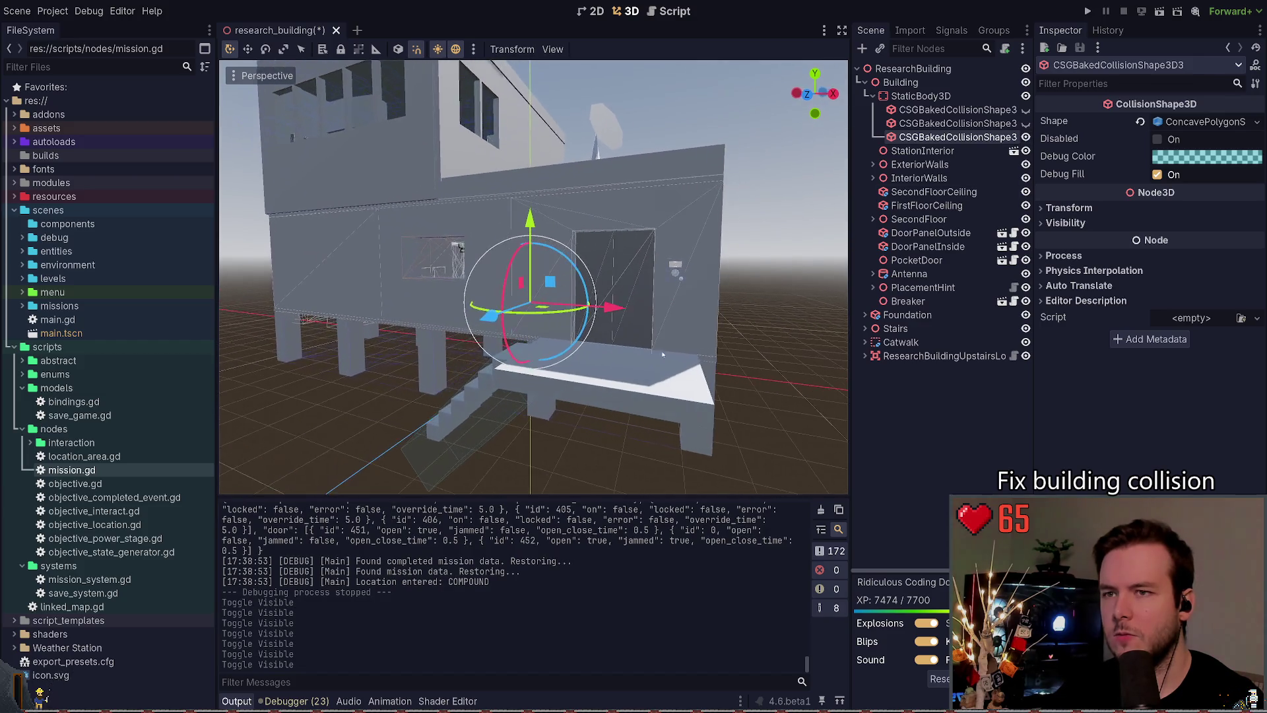
scroll(704, 321, up, 5)
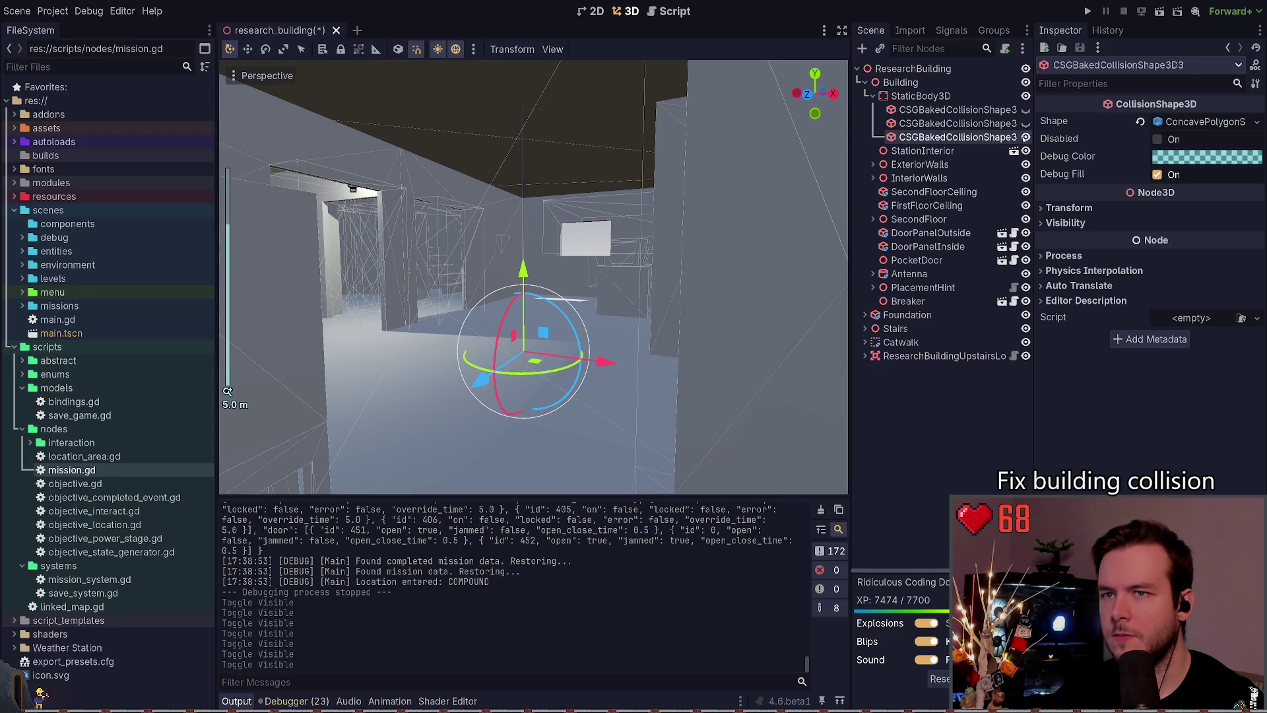
click(1025, 138)
click(1026, 137)
click(1026, 137)
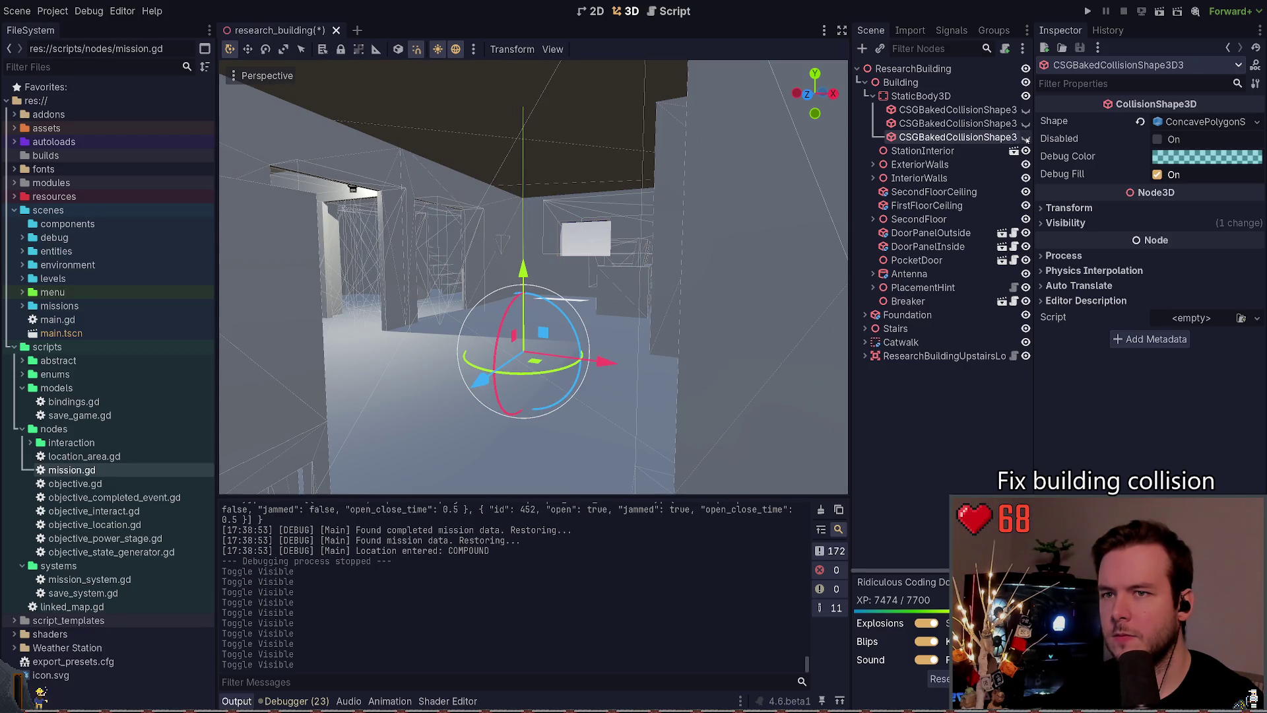
click(1026, 138)
Step: Test-move the third collision shape along X, undo it, and save the scene
scroll(611, 305, down, 6)
click(611, 305)
drag(611, 305, 825, 379)
key(ctrl+z)
key(ctrl+s)
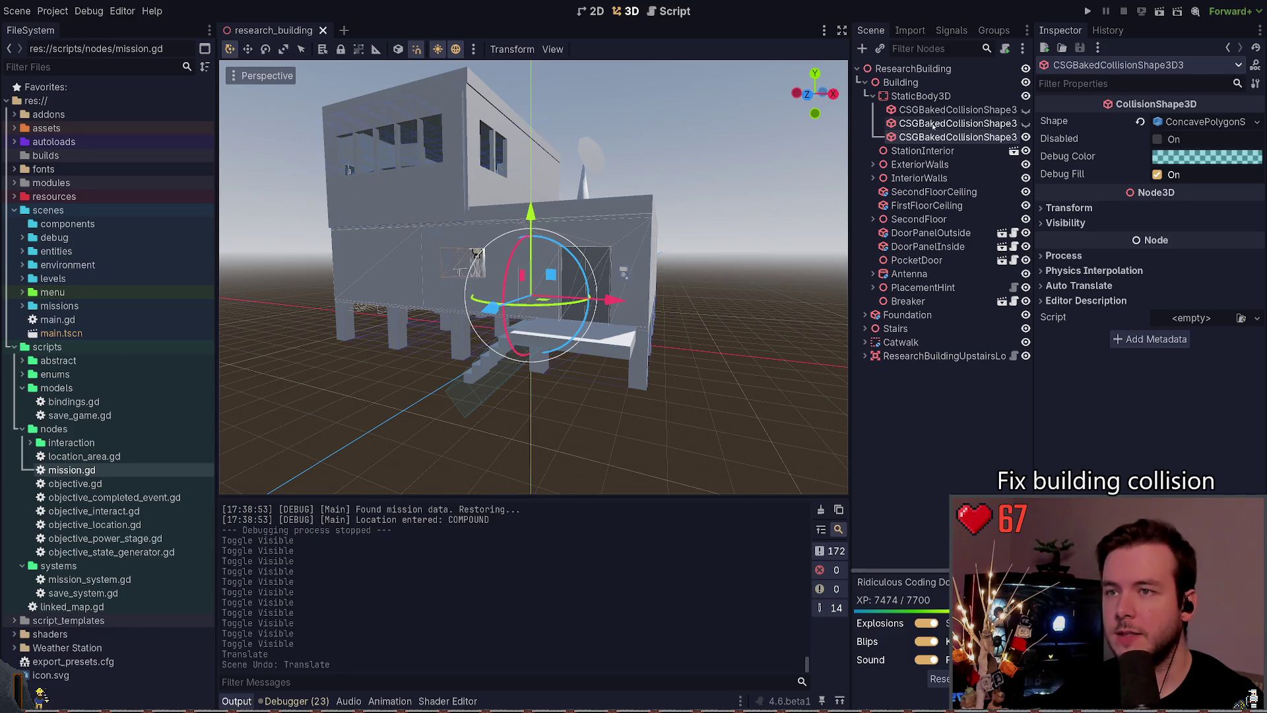
click(936, 124)
Step: Drag the second collision shape out along X, then undo the moves
mouse_move(613, 299)
mouse_down()
mouse_move(844, 330)
mouse_move(350, 312)
mouse_move(1087, 384)
mouse_move(683, 310)
mouse_move(317, 314)
mouse_move(957, 340)
mouse_move(792, 336)
mouse_up()
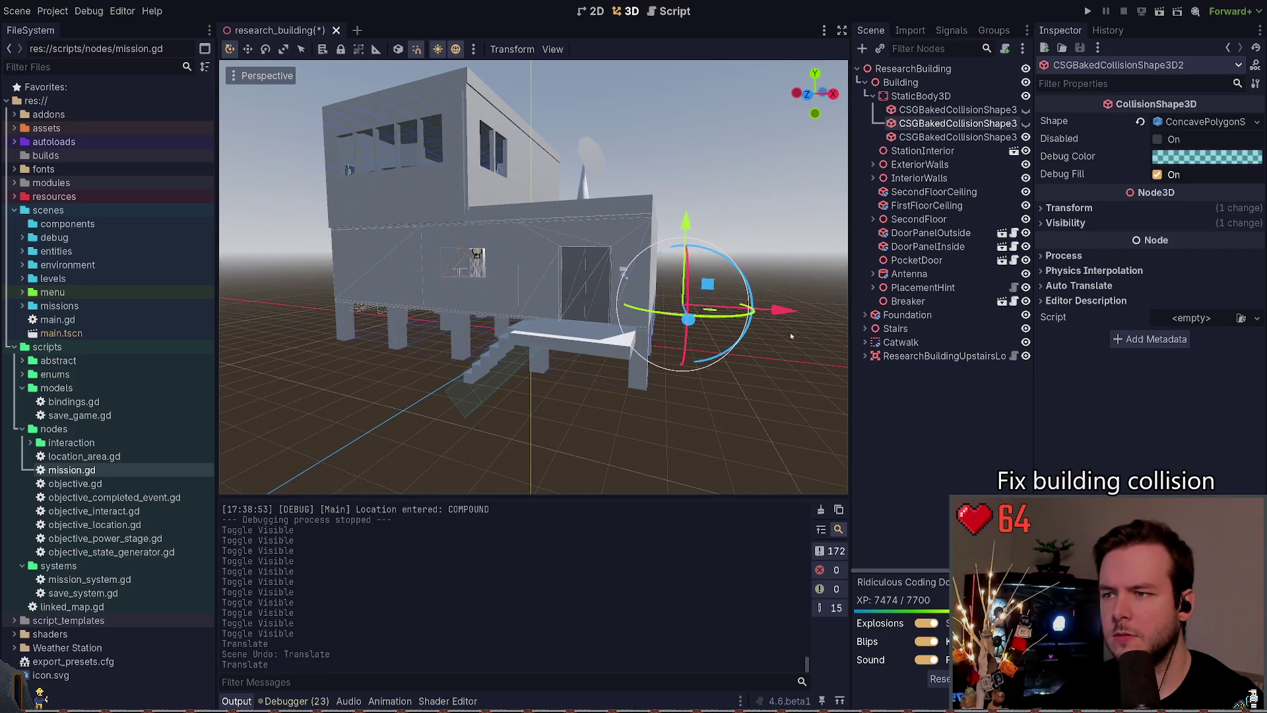
key(f)
mouse_move(633, 273)
mouse_down()
mouse_move(819, 277)
mouse_move(658, 275)
mouse_up()
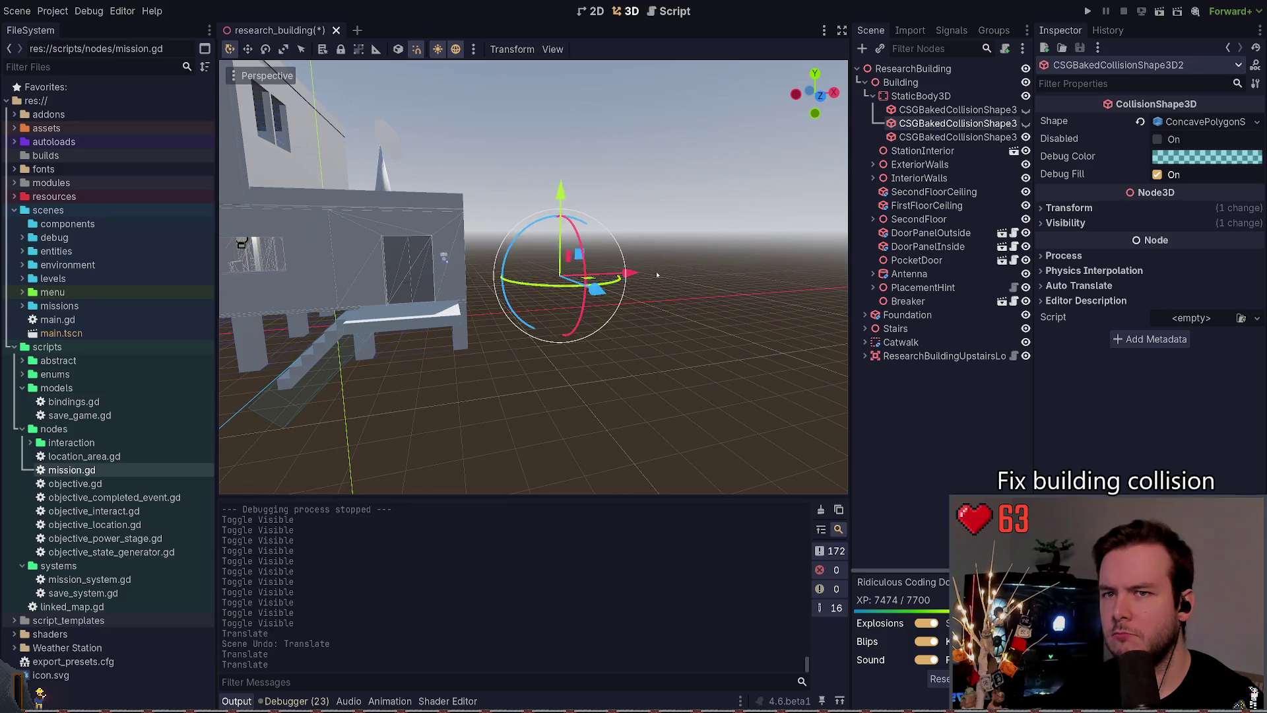
key(ctrl+z)
key(ctrl+z)
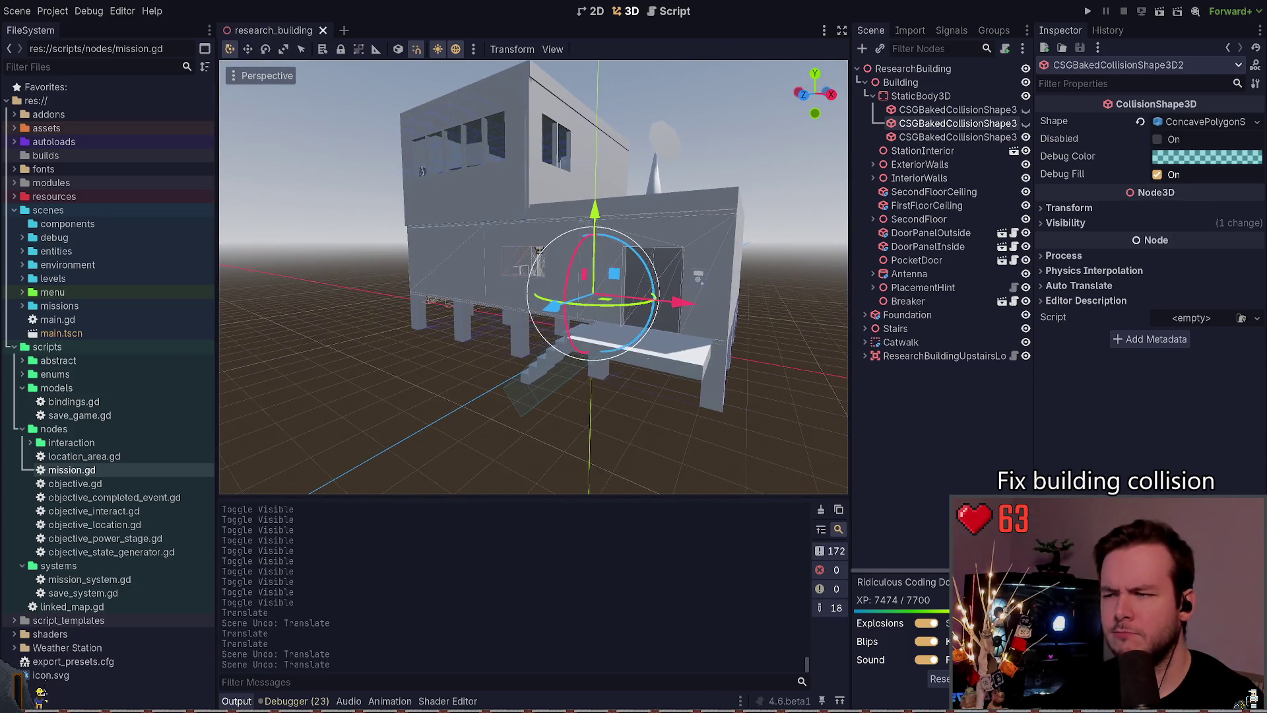
Step: Show the second shape's debug outline, slide it along X again, and undo
scroll(533, 277, up, 2)
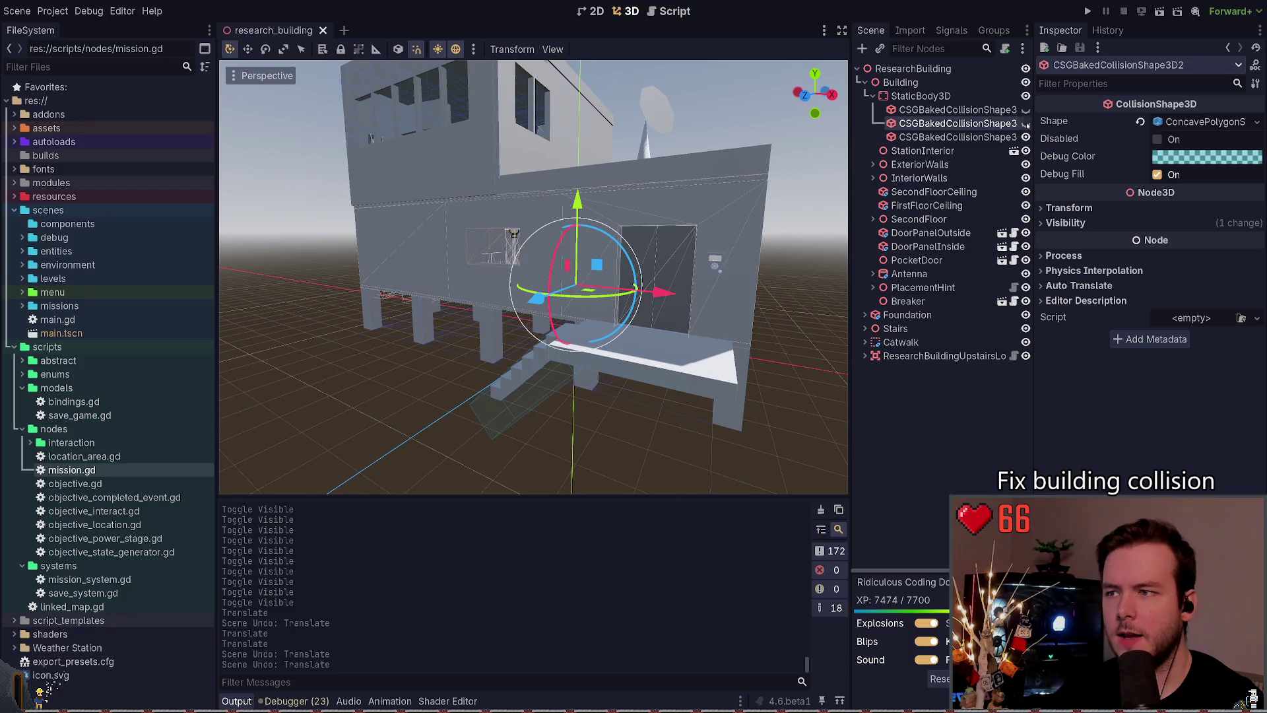
click(1026, 123)
scroll(594, 297, down, 3)
drag(621, 295, 841, 326)
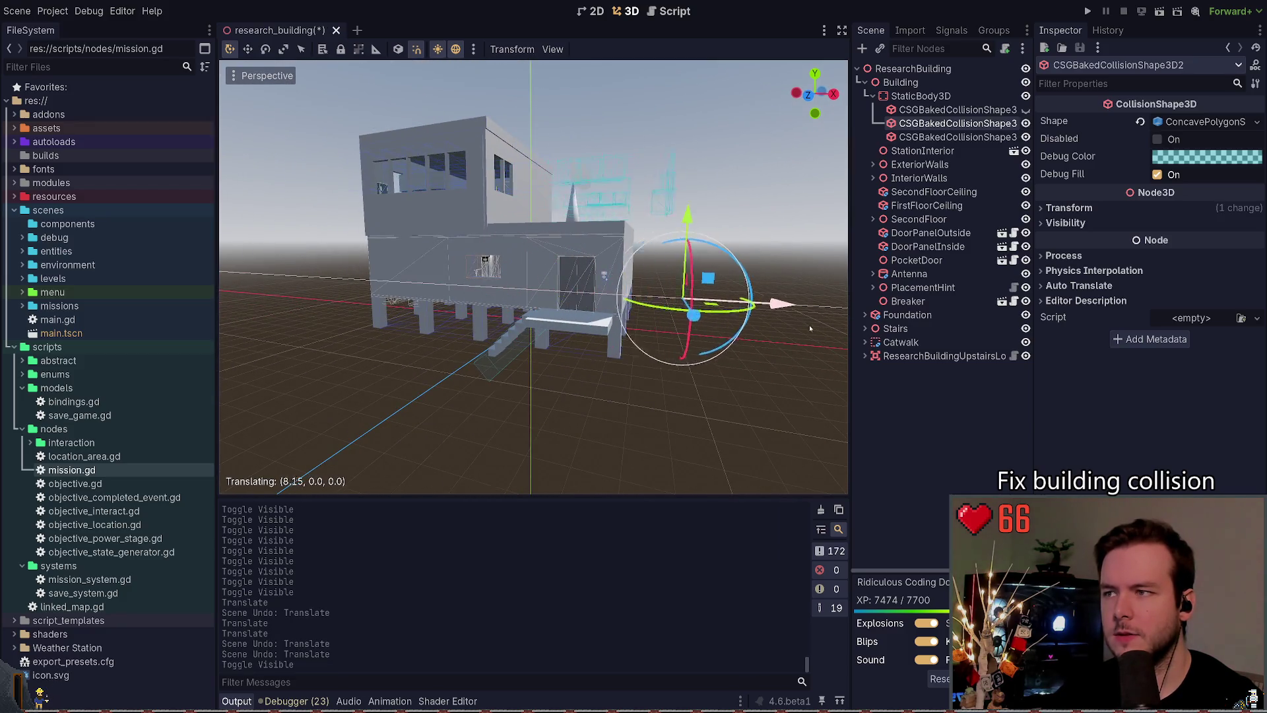
key(ctrl+z)
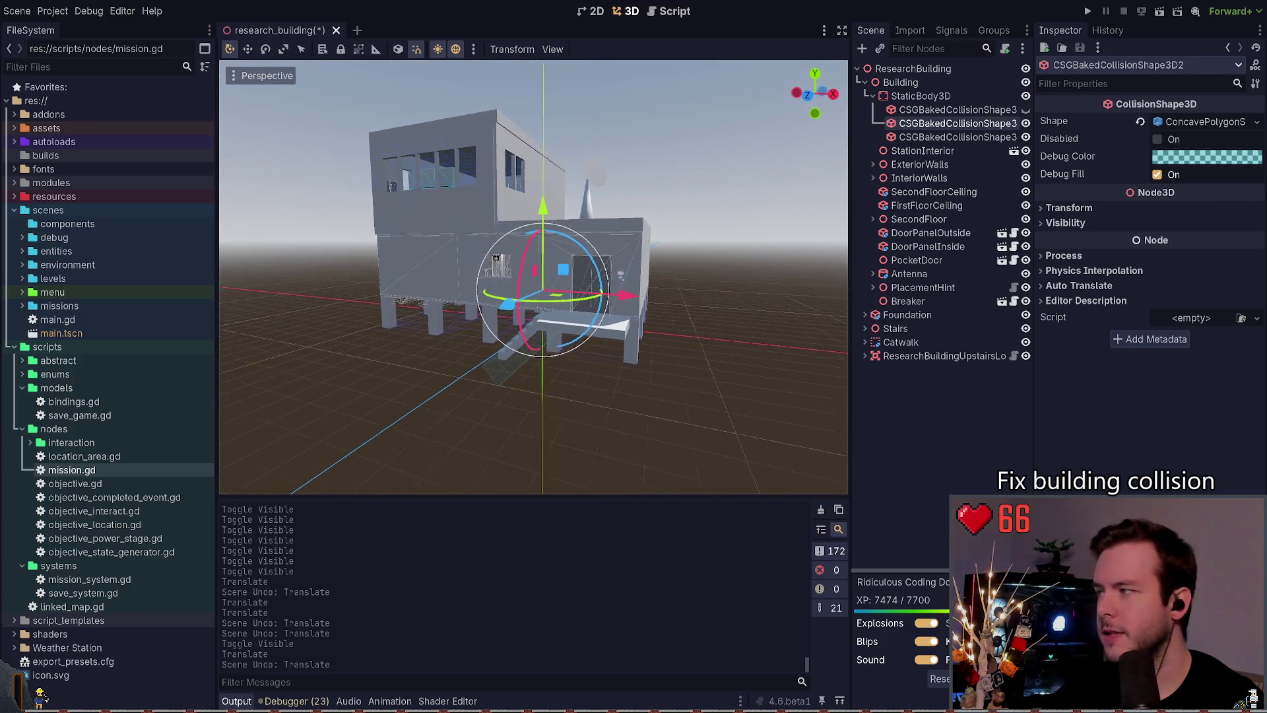
key(f)
Step: Move the first collision shape to X 5.3, toggle its visibility, and save
click(916, 110)
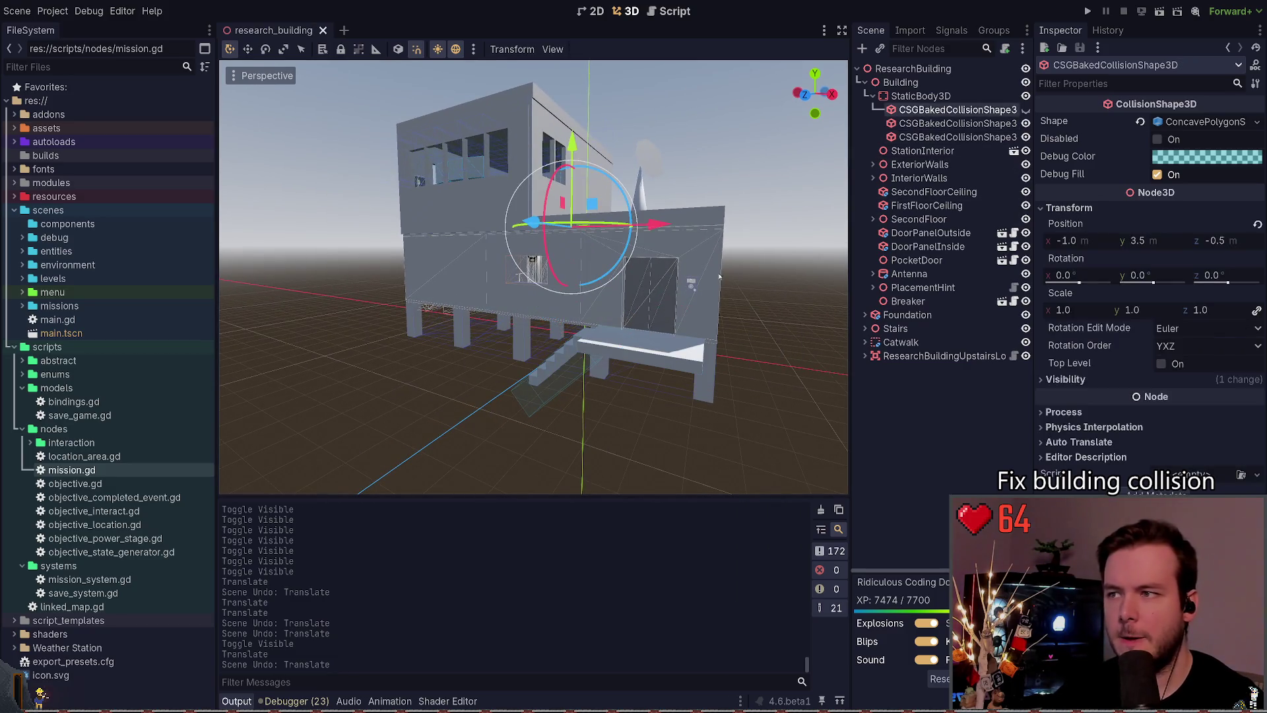
key(f)
mouse_move(647, 227)
mouse_down()
mouse_move(813, 220)
mouse_move(789, 219)
mouse_up()
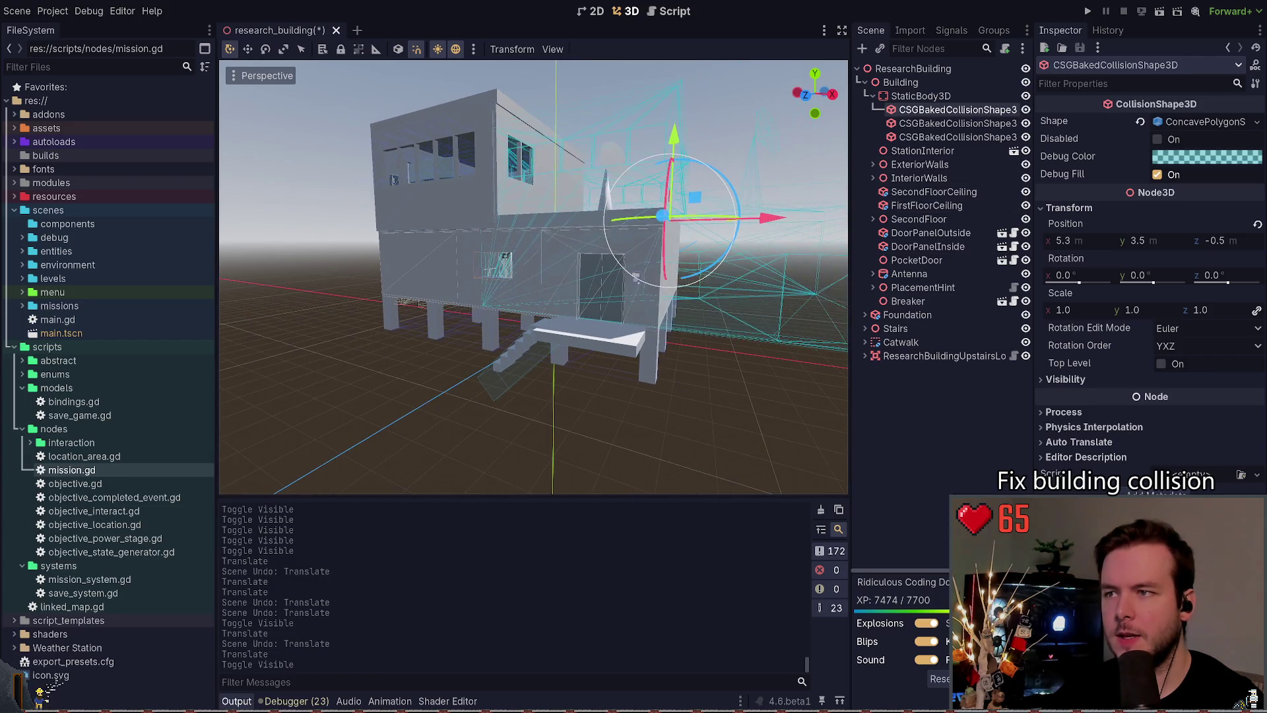
key(h)
key(ctrl+z)
key(ctrl+s)
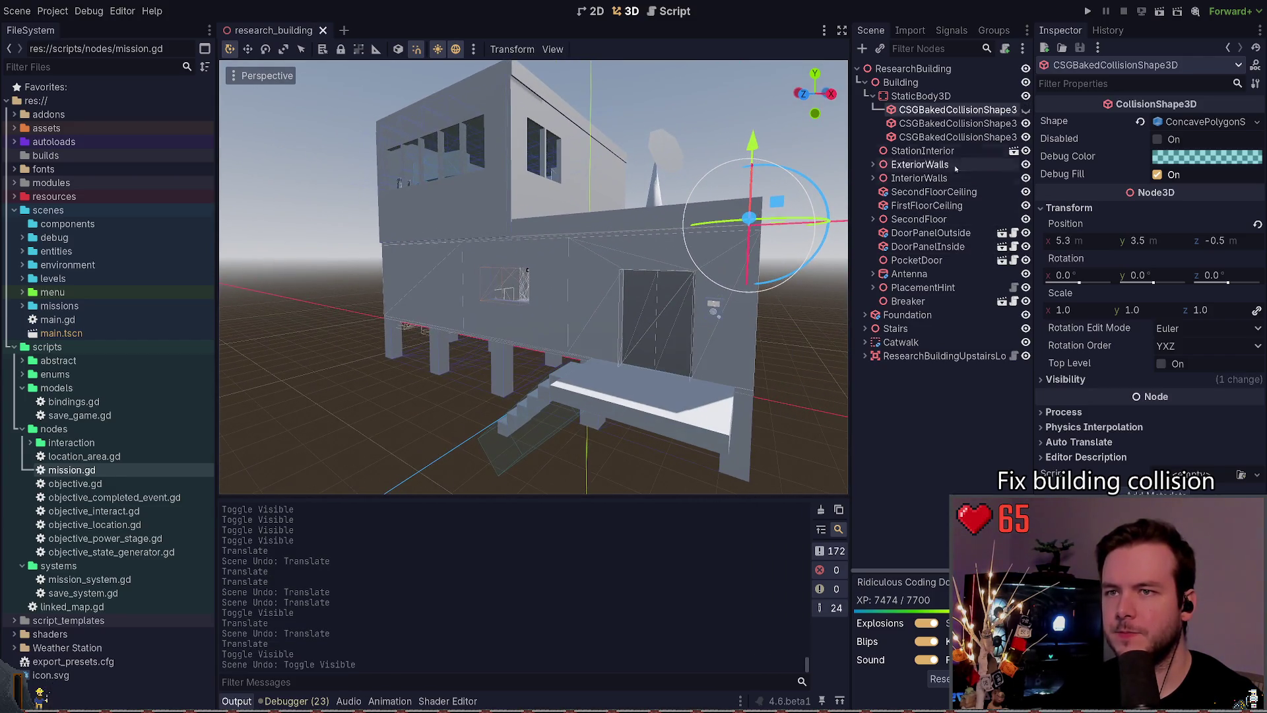
Step: Undo back to X -1.0 and show the first collision shape's wireframe
key(h)
key(ctrl+z)
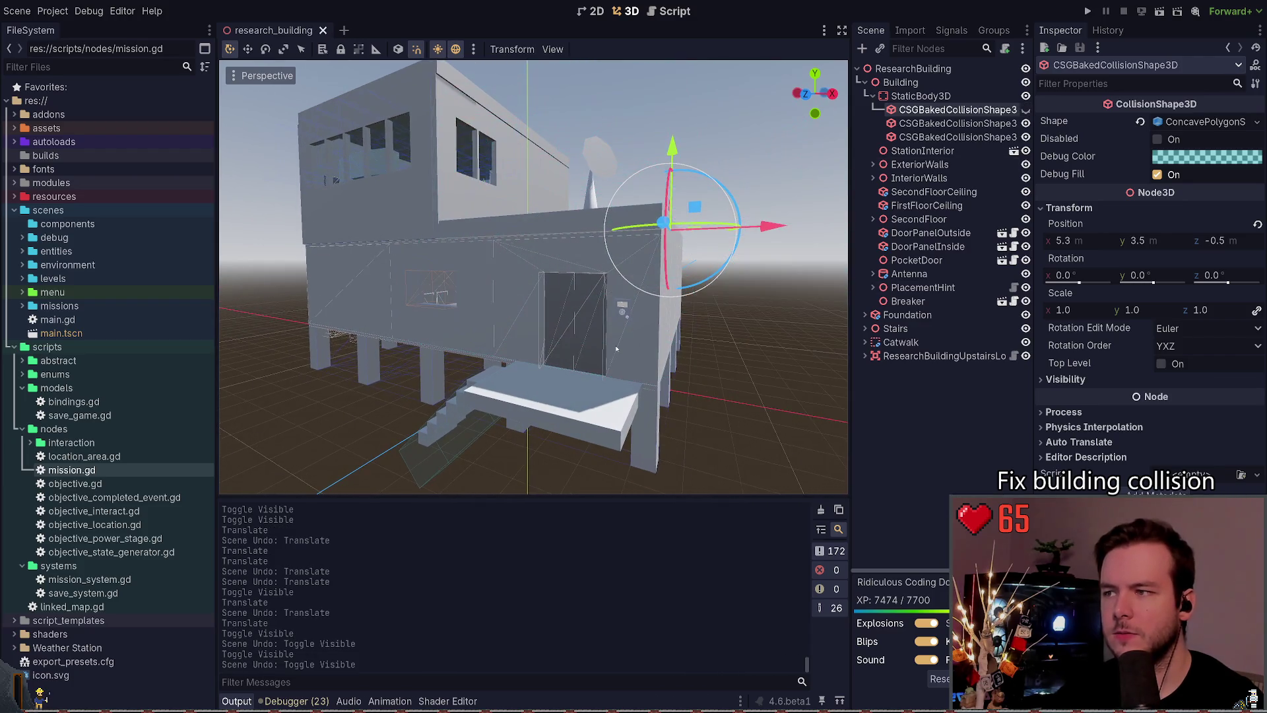
key(ctrl+z)
click(1026, 109)
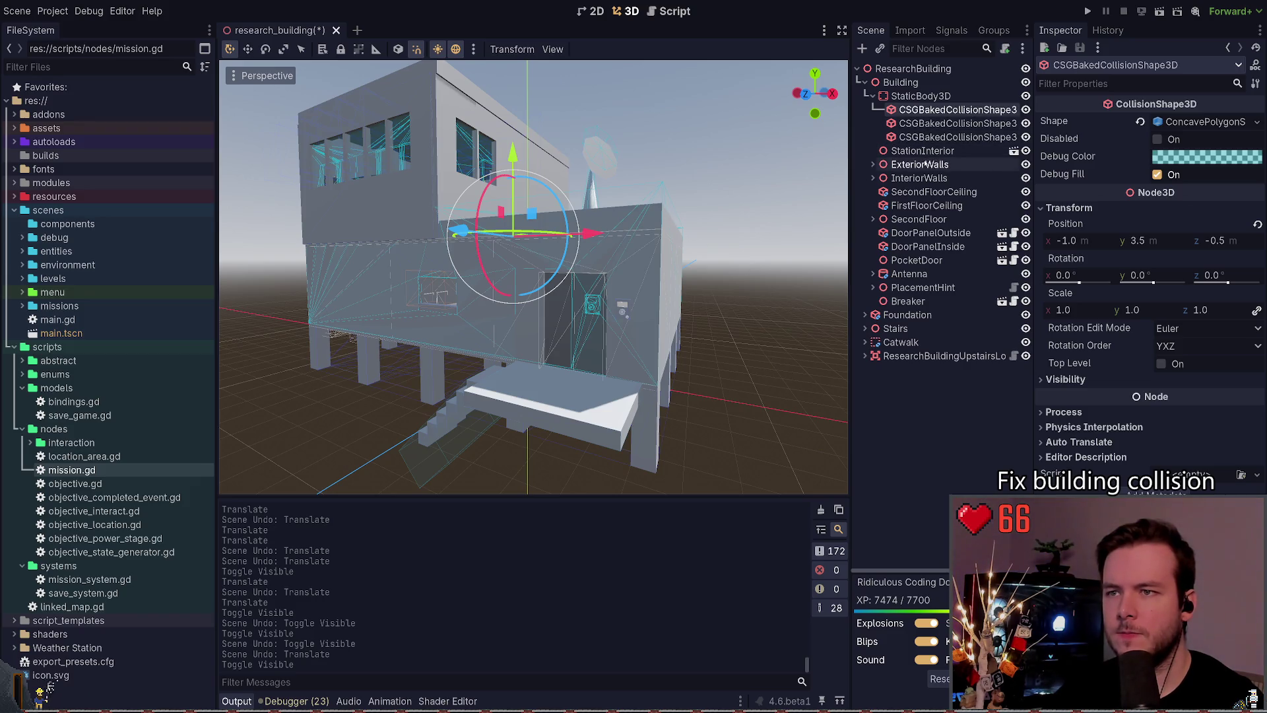
Step: Expand and collapse ExteriorWalls, InteriorWalls and Foundation, selecting the ZCutout subtraction shape
click(905, 164)
click(874, 164)
click(874, 164)
click(872, 178)
click(872, 178)
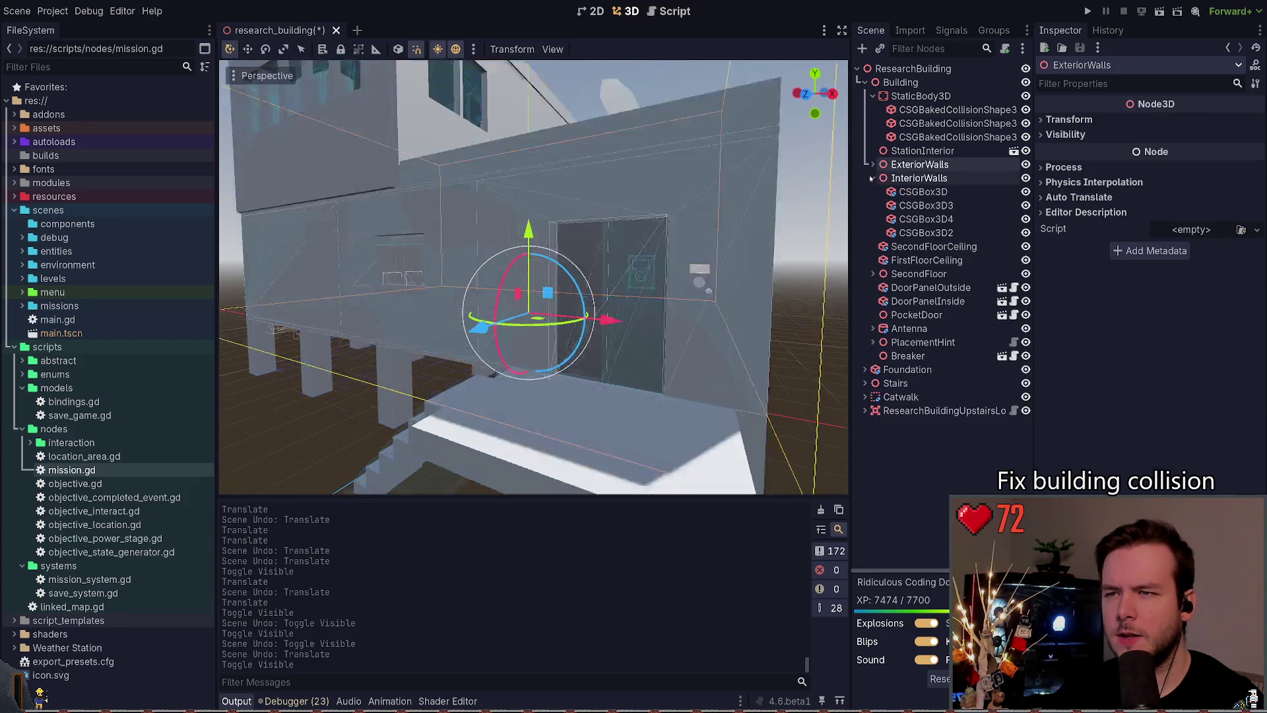
scroll(703, 314, up, 2)
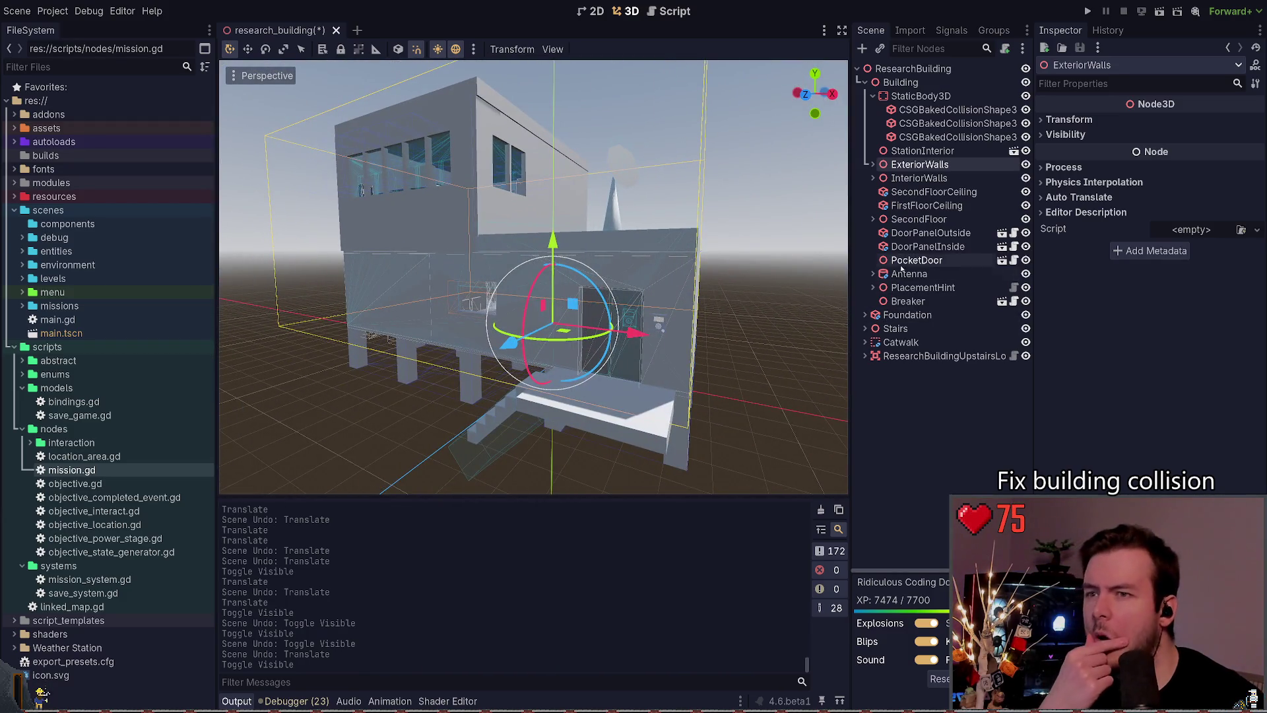
click(865, 315)
click(902, 332)
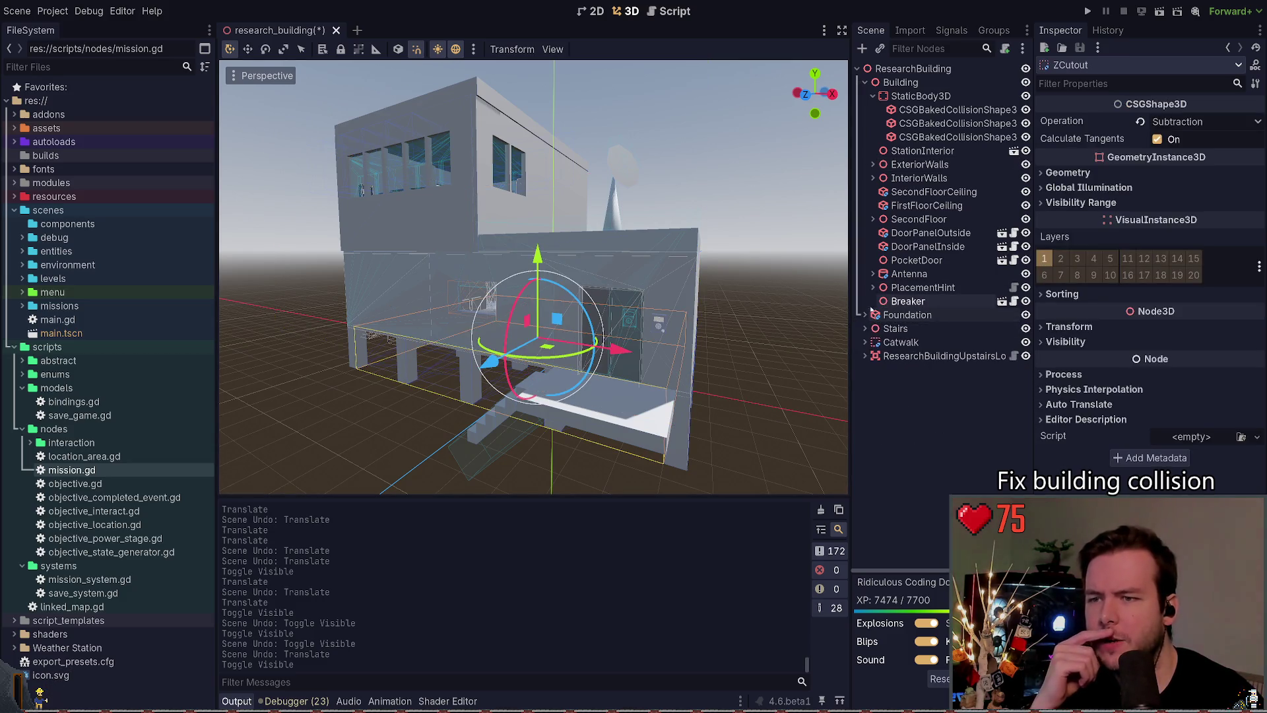
Step: Select each baked collision shape, frame it, and fly the camera in and out
click(938, 137)
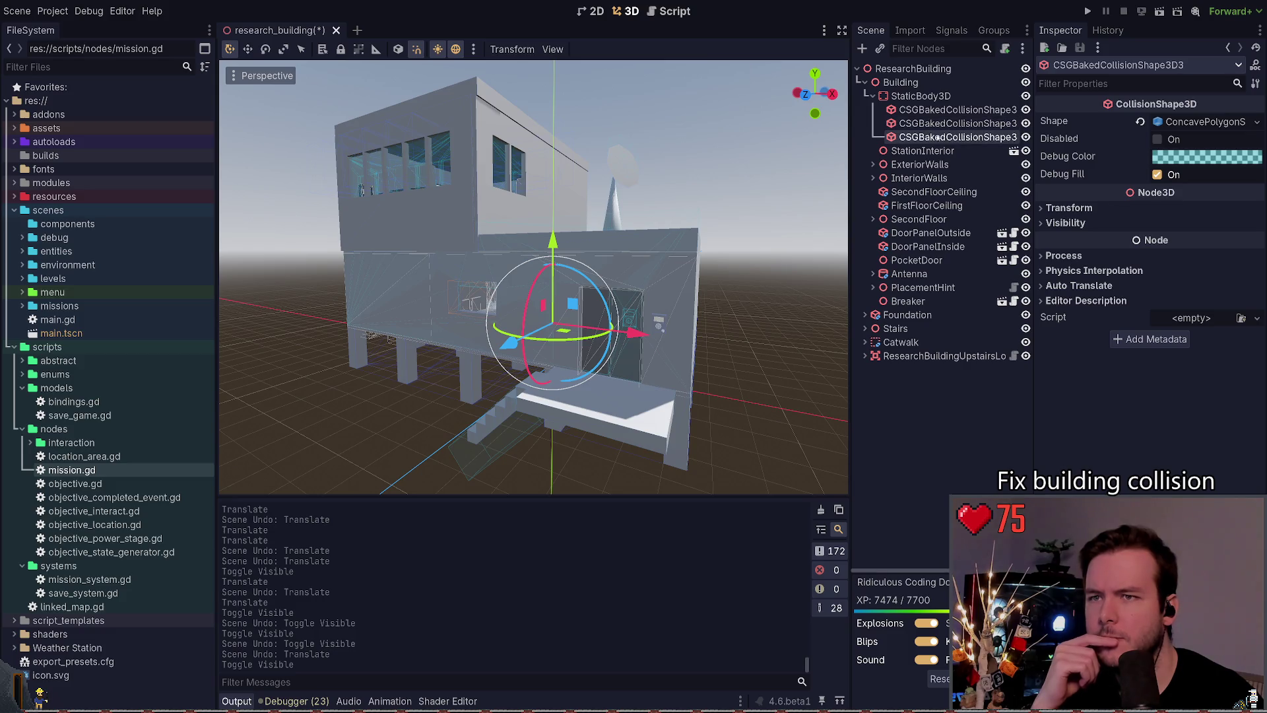
click(982, 110)
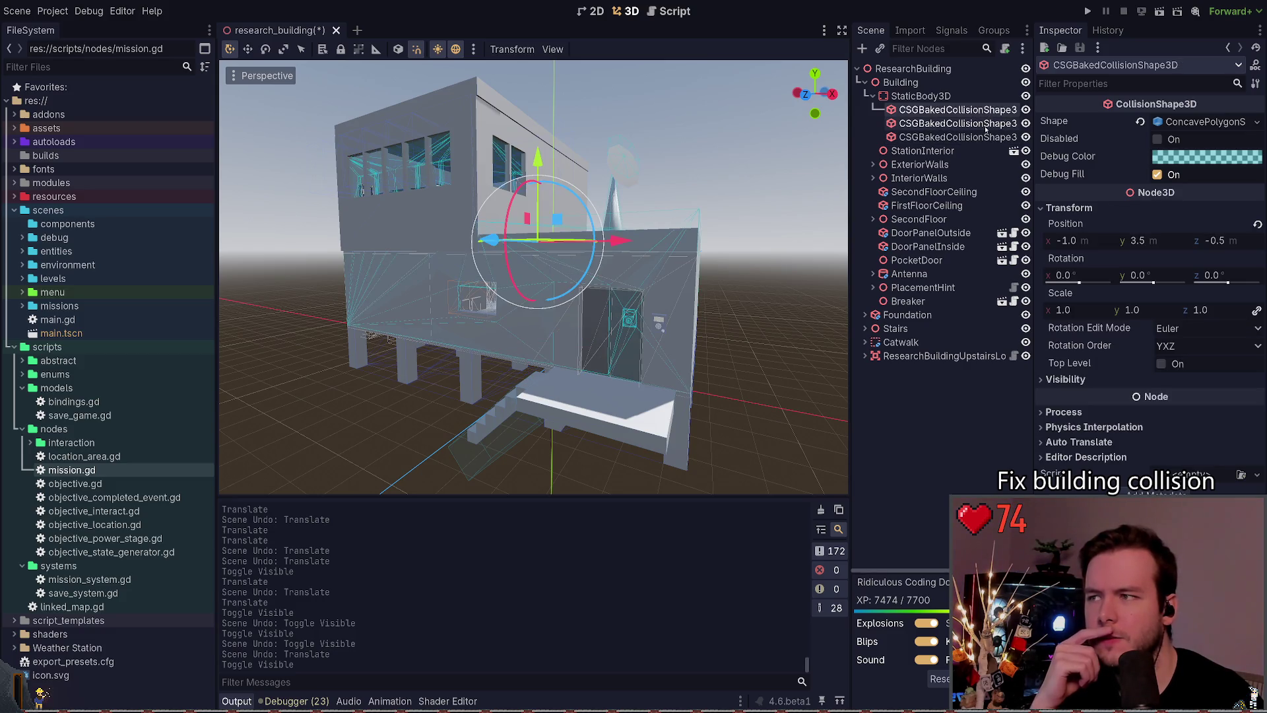
click(985, 127)
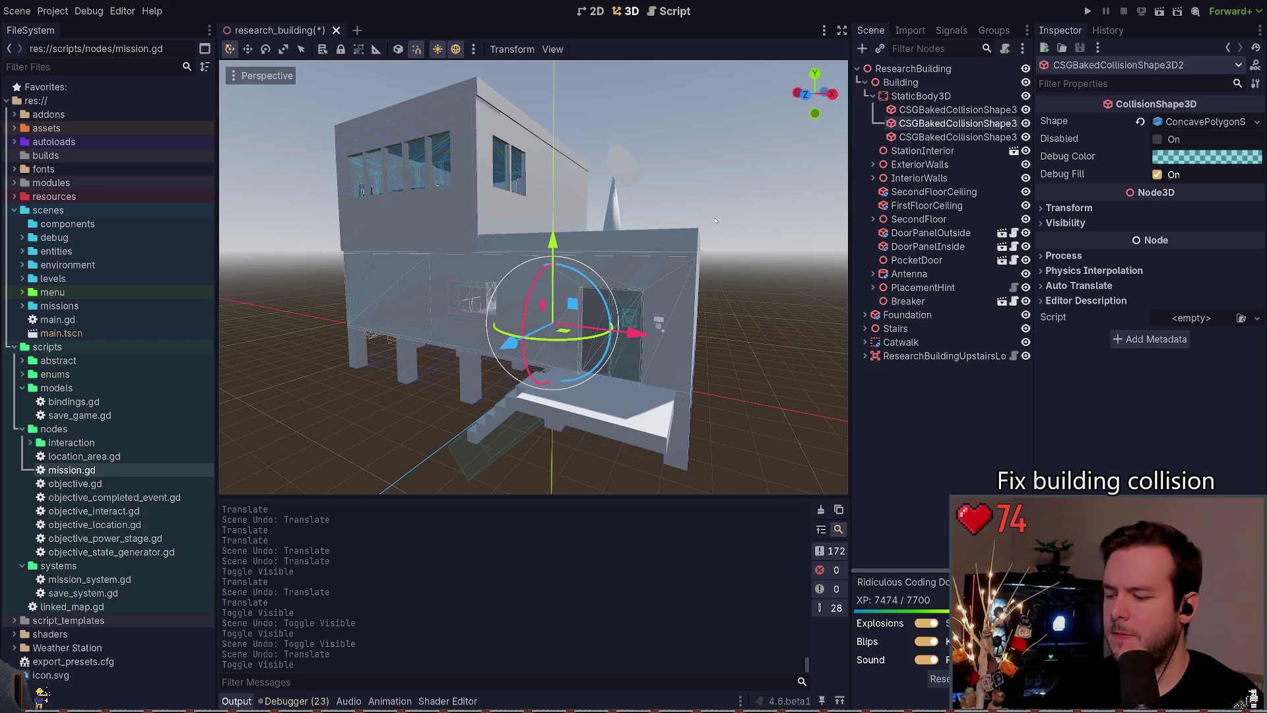
key(f)
key(w)
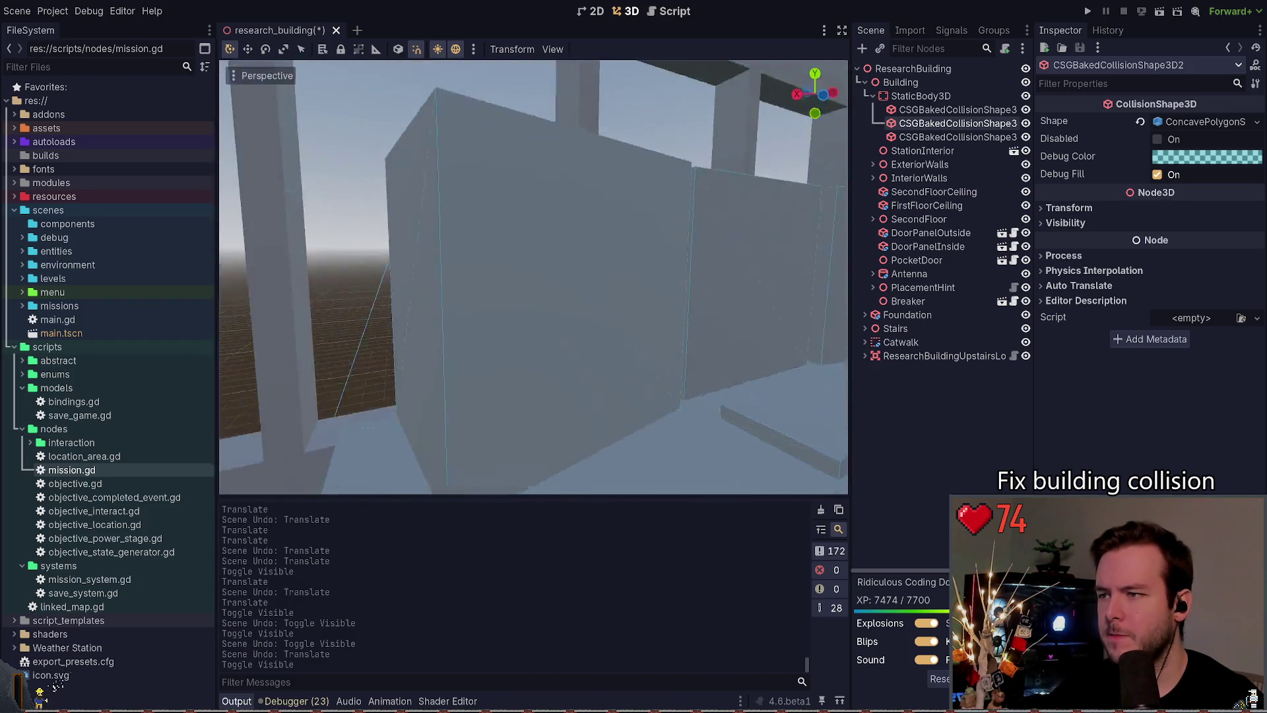
key(s)
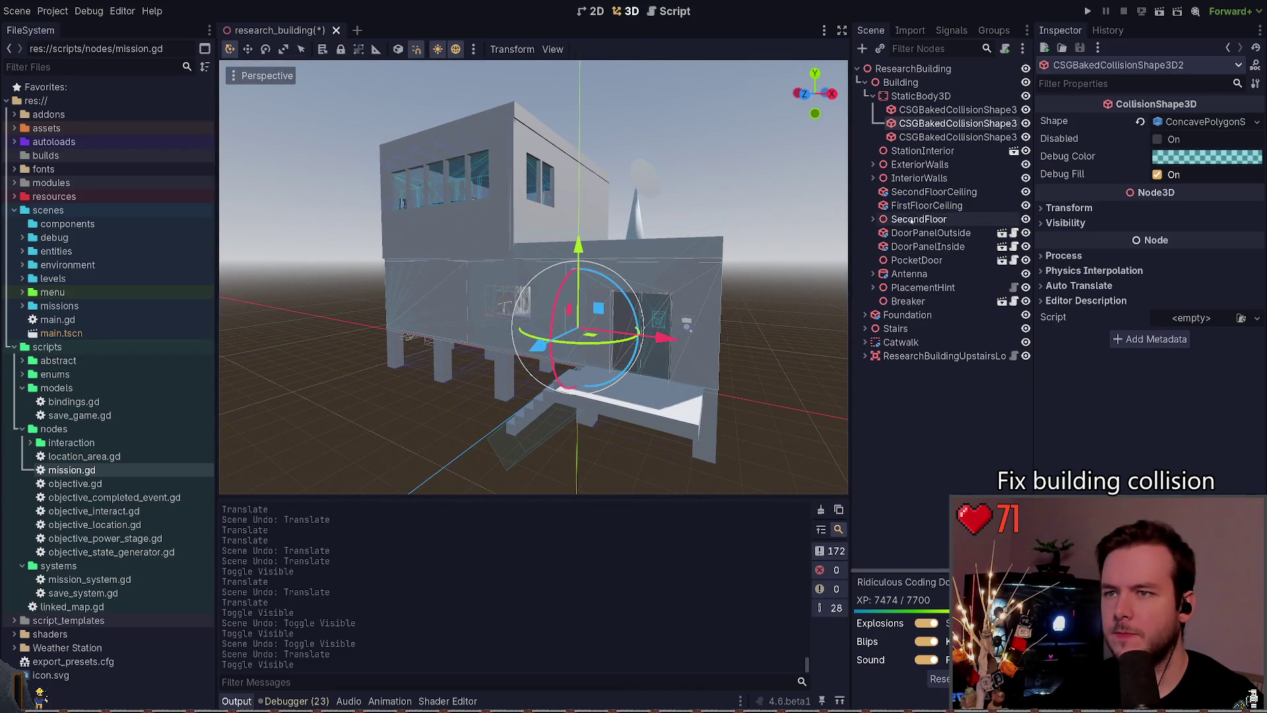
Step: Select the ExteriorWalls CSGCombiner3D, then delete CSGBakedCollisionShape3D3
click(873, 164)
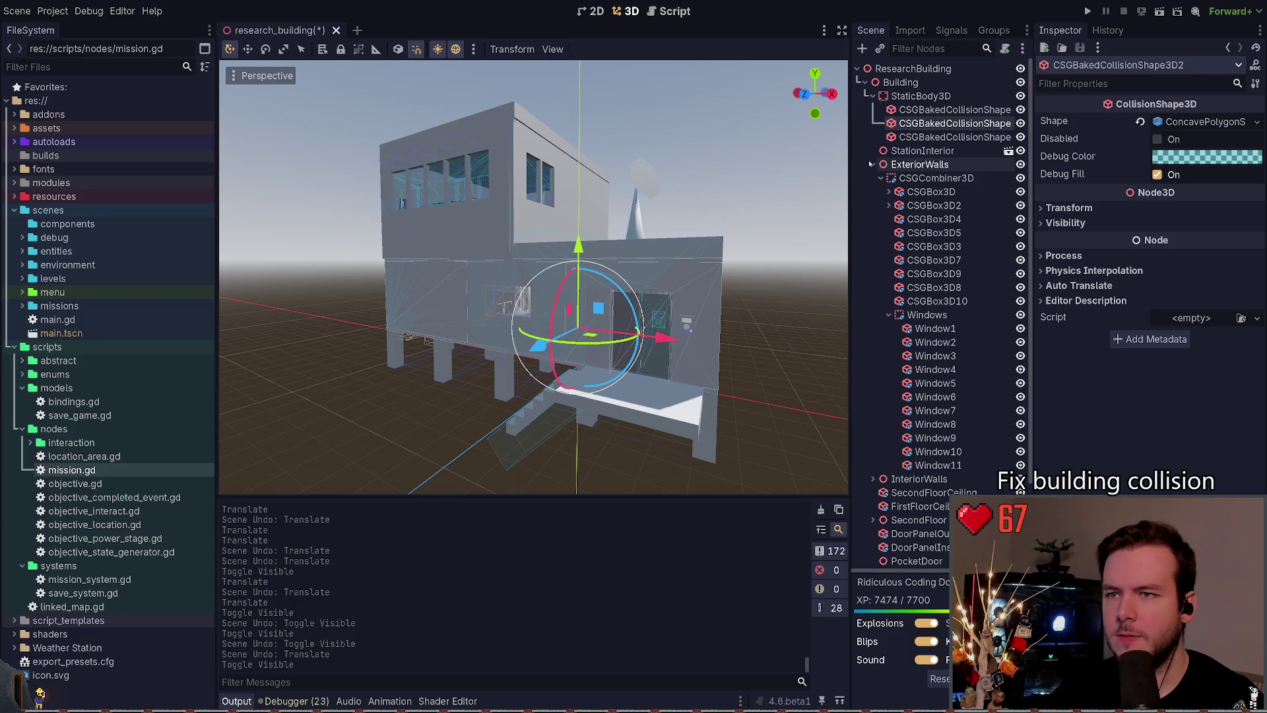
click(923, 179)
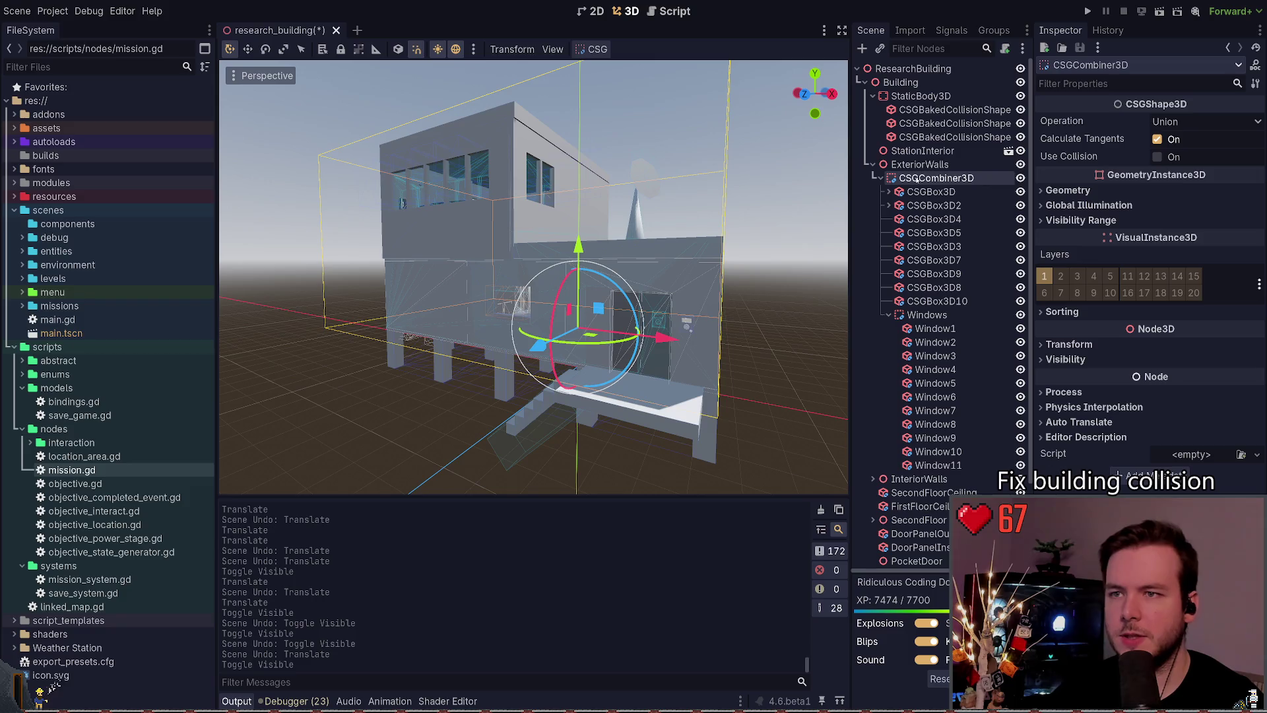
click(935, 135)
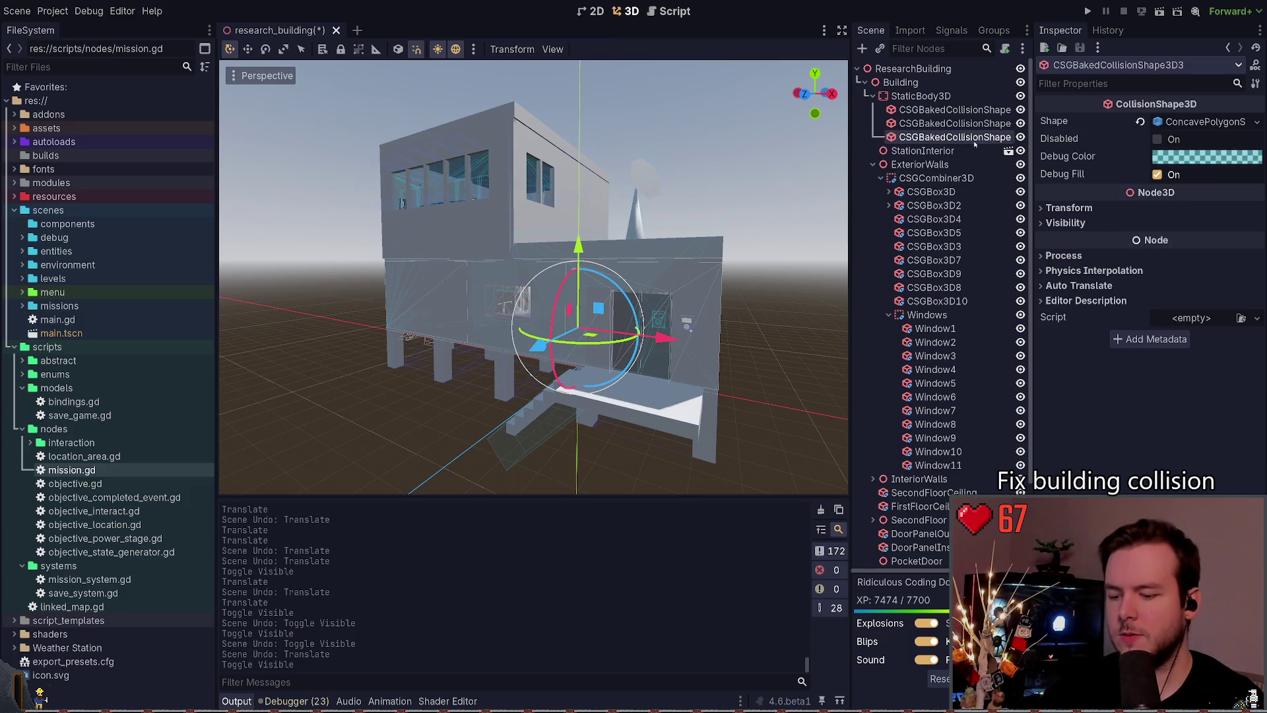
key(Delete)
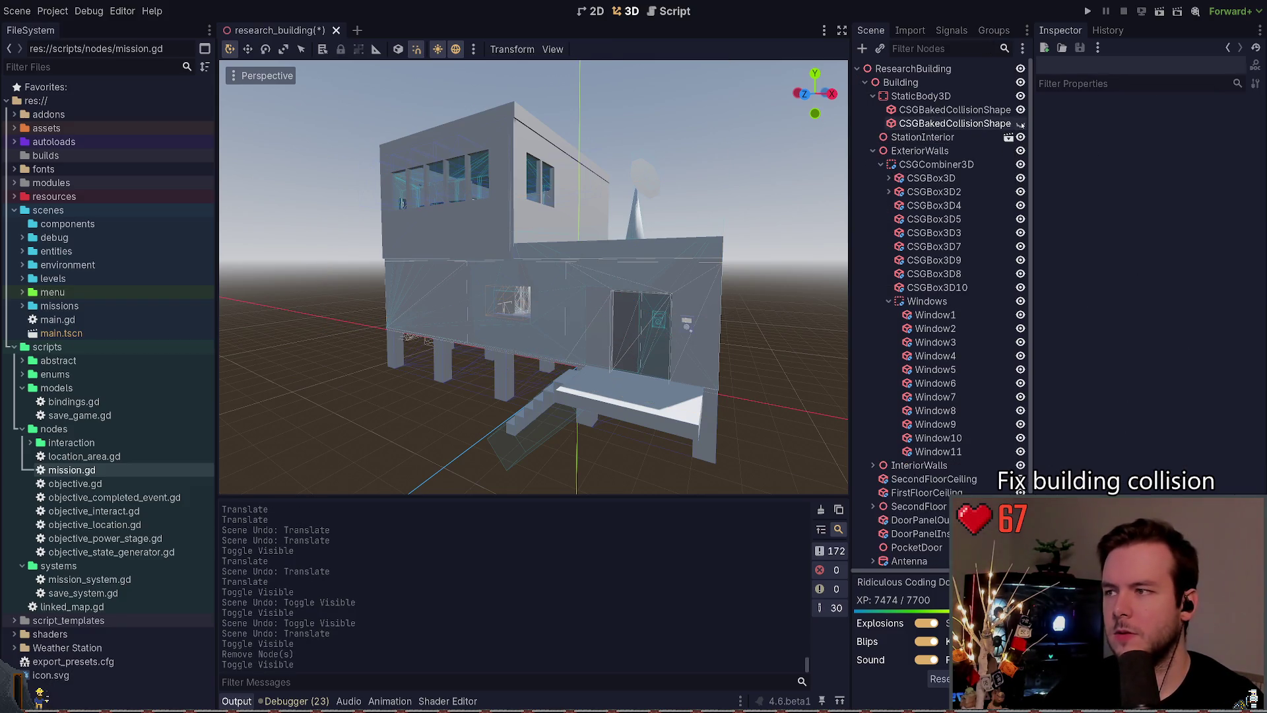
Step: Undo the deletion to restore the third collision shape and select it
click(1021, 111)
click(1021, 111)
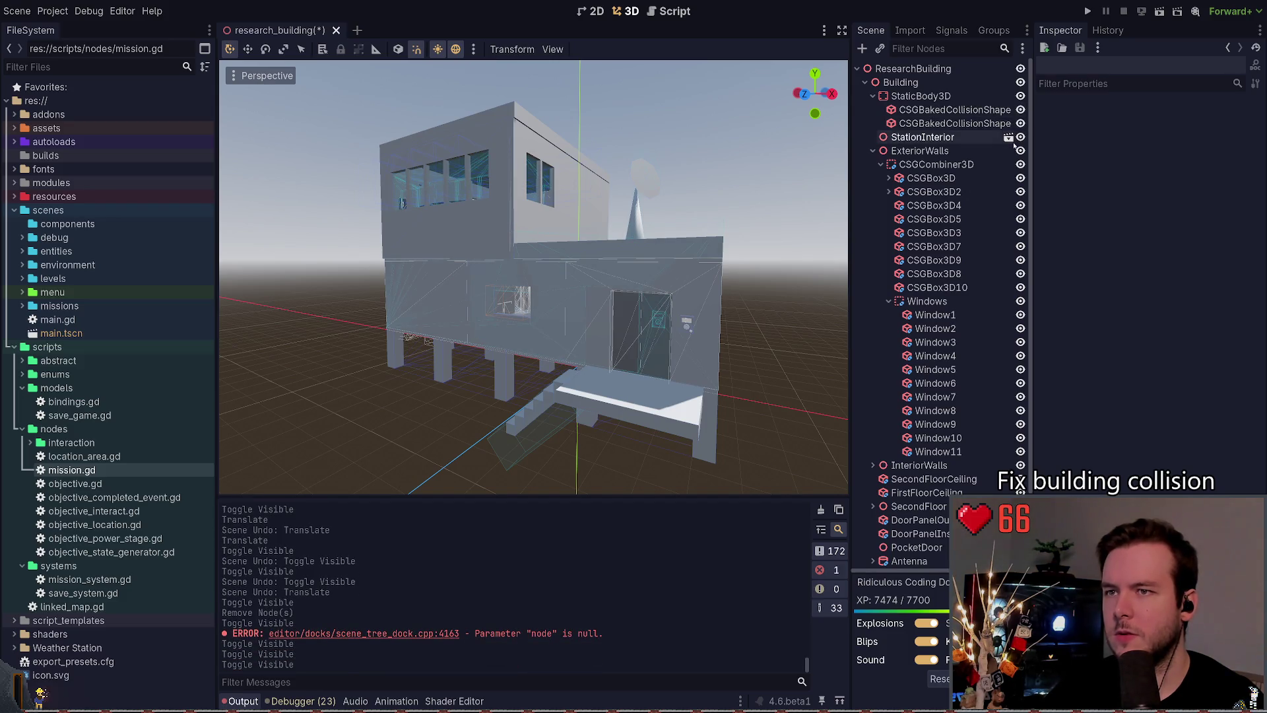
key(ctrl+z)
key(ctrl+z)
key(ctrl+z)
key(ctrl+z)
key(ctrl+z)
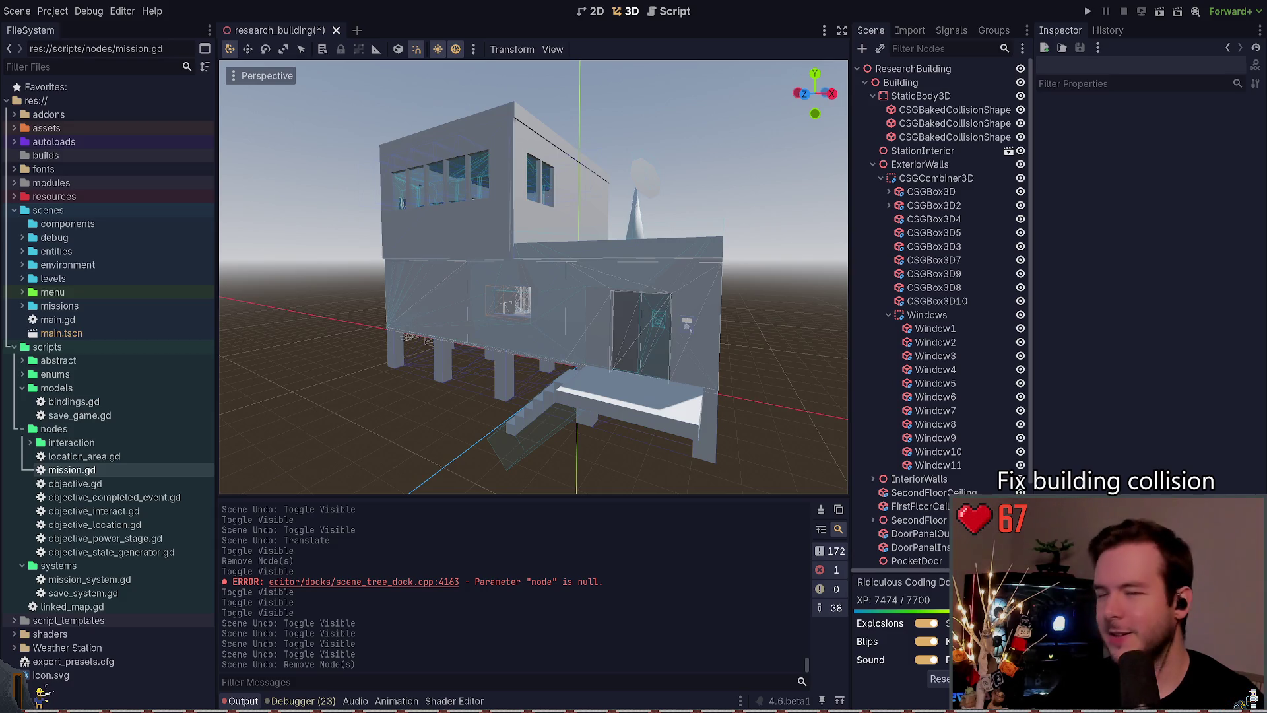
click(951, 137)
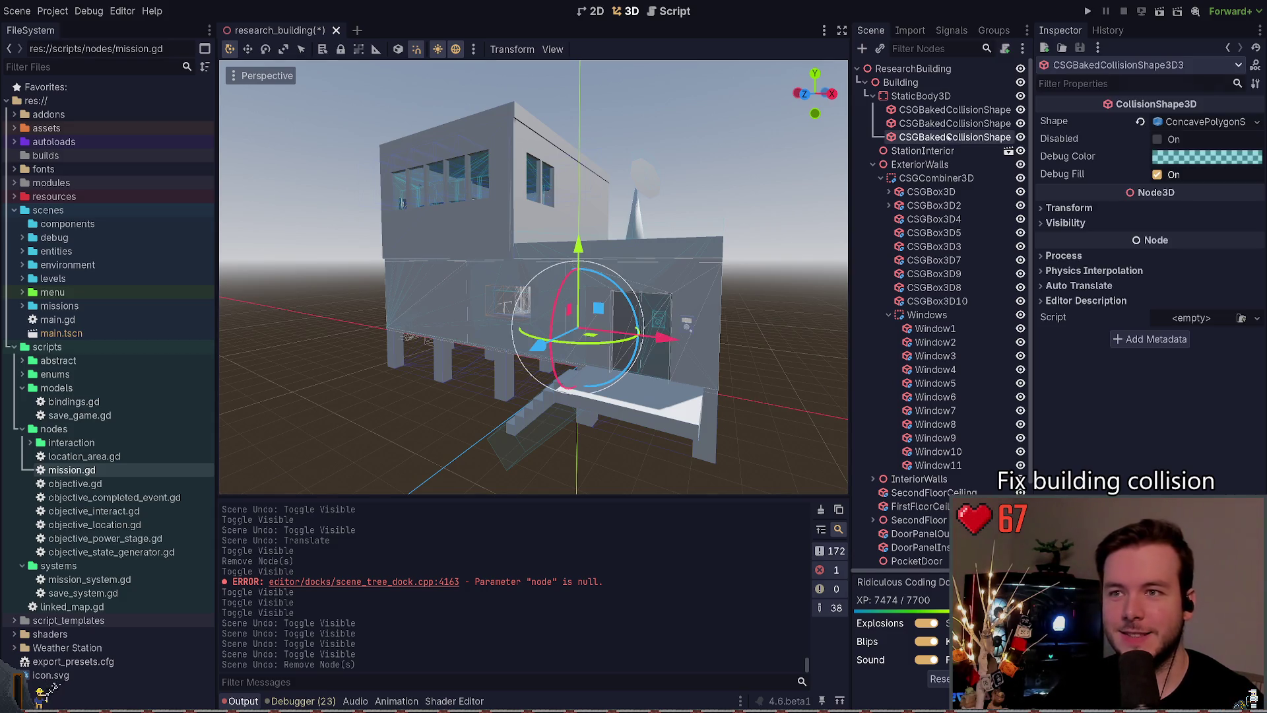
Step: Toggle the second and first collision shapes' visibility off and on
click(1021, 124)
click(1021, 123)
click(1020, 124)
click(1021, 124)
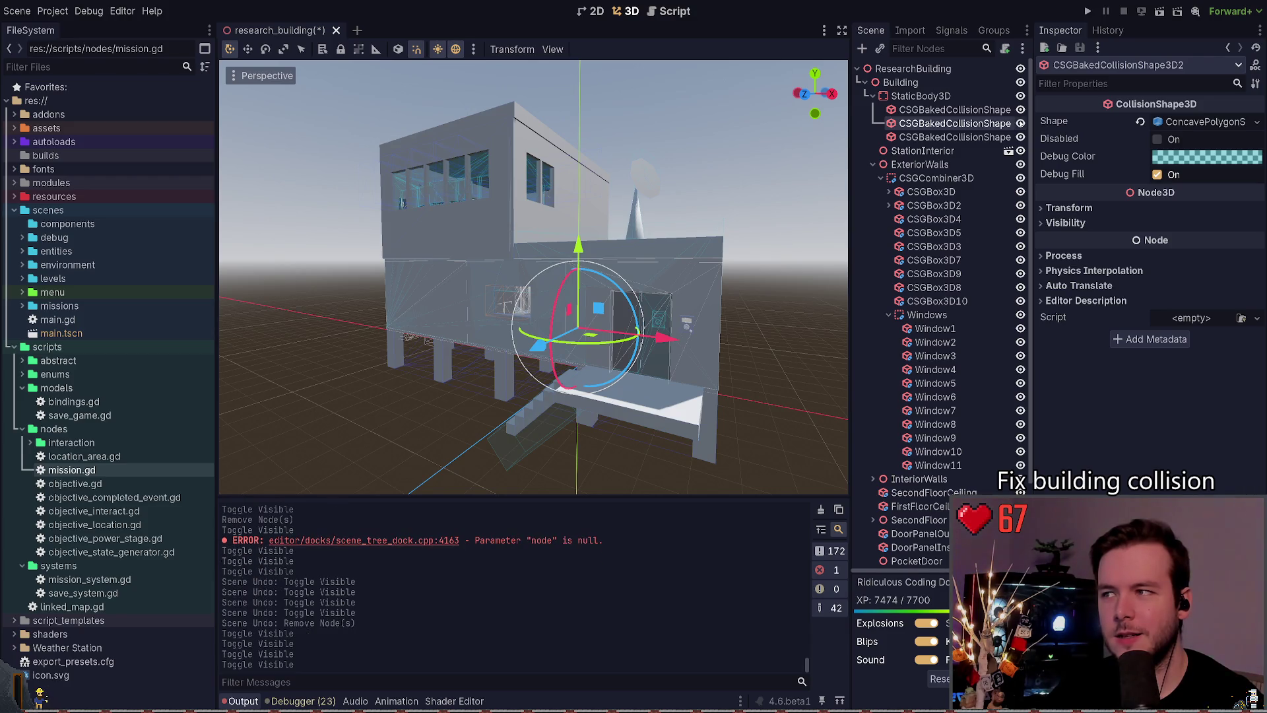
click(1020, 109)
click(1020, 110)
Step: Select the first baked collision shape and frame the view on it
click(992, 111)
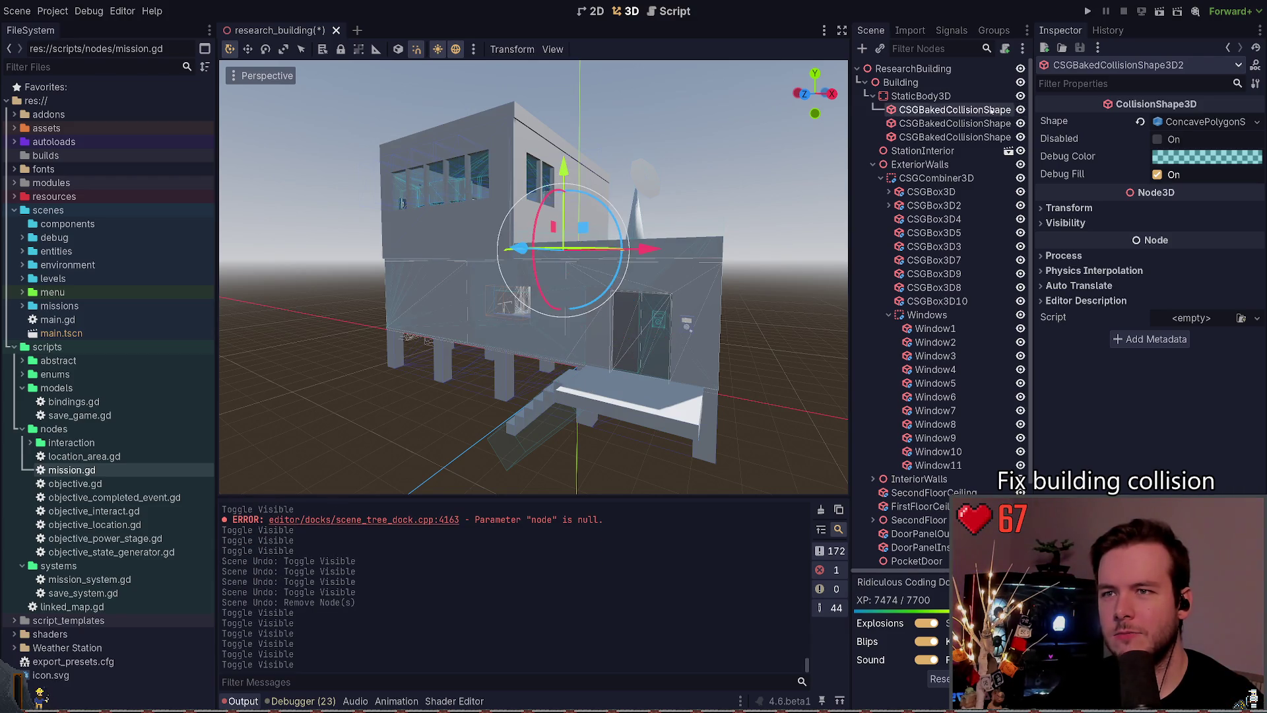
double_click(1021, 137)
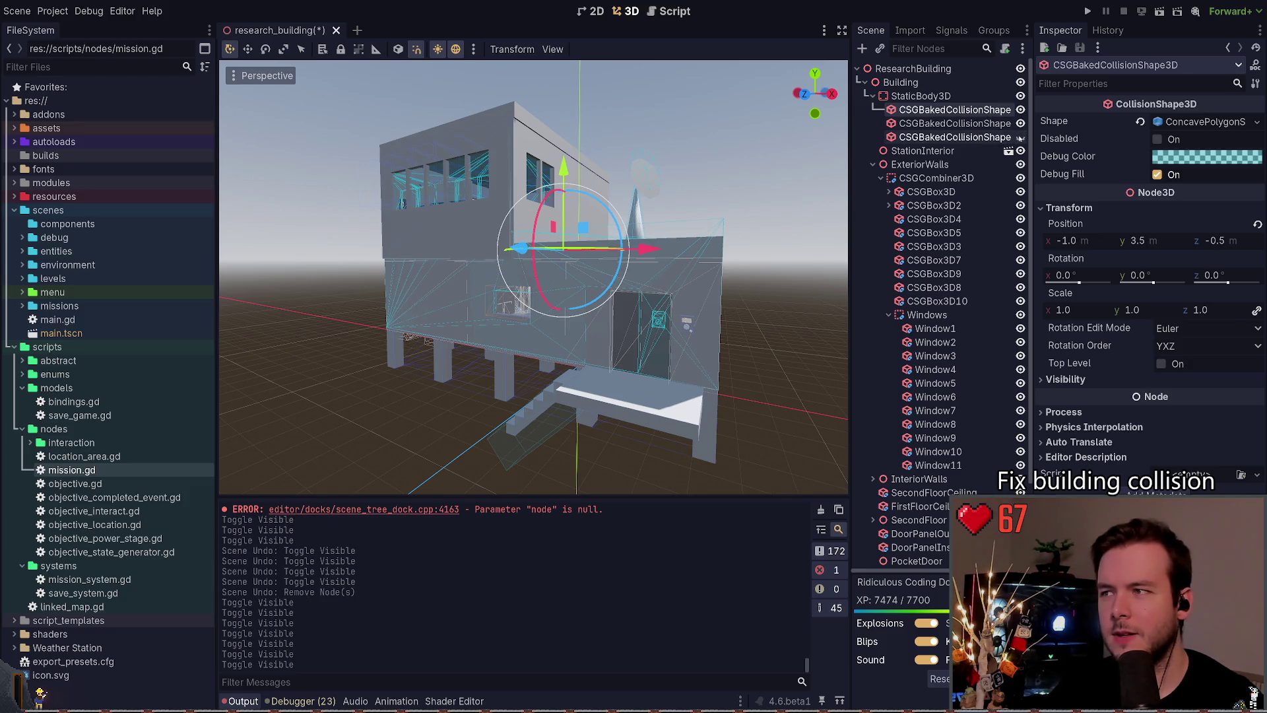
key(f)
scroll(533, 277, down, 5)
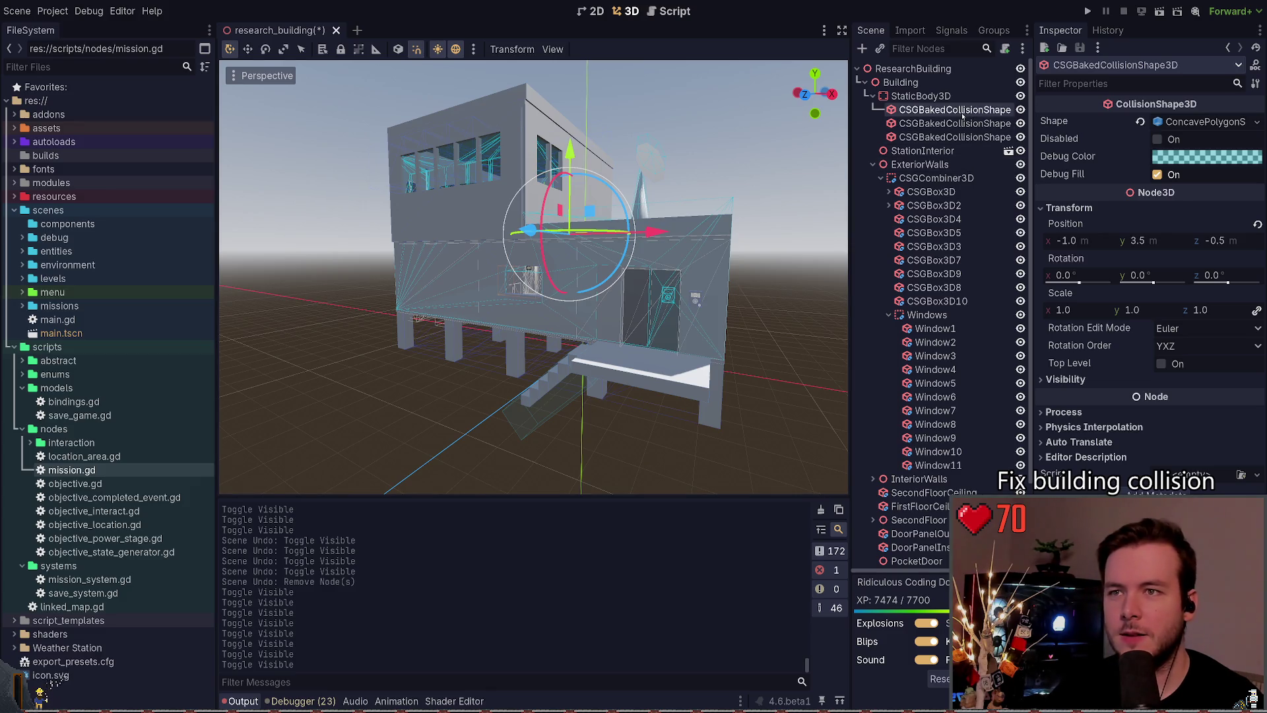
click(955, 136)
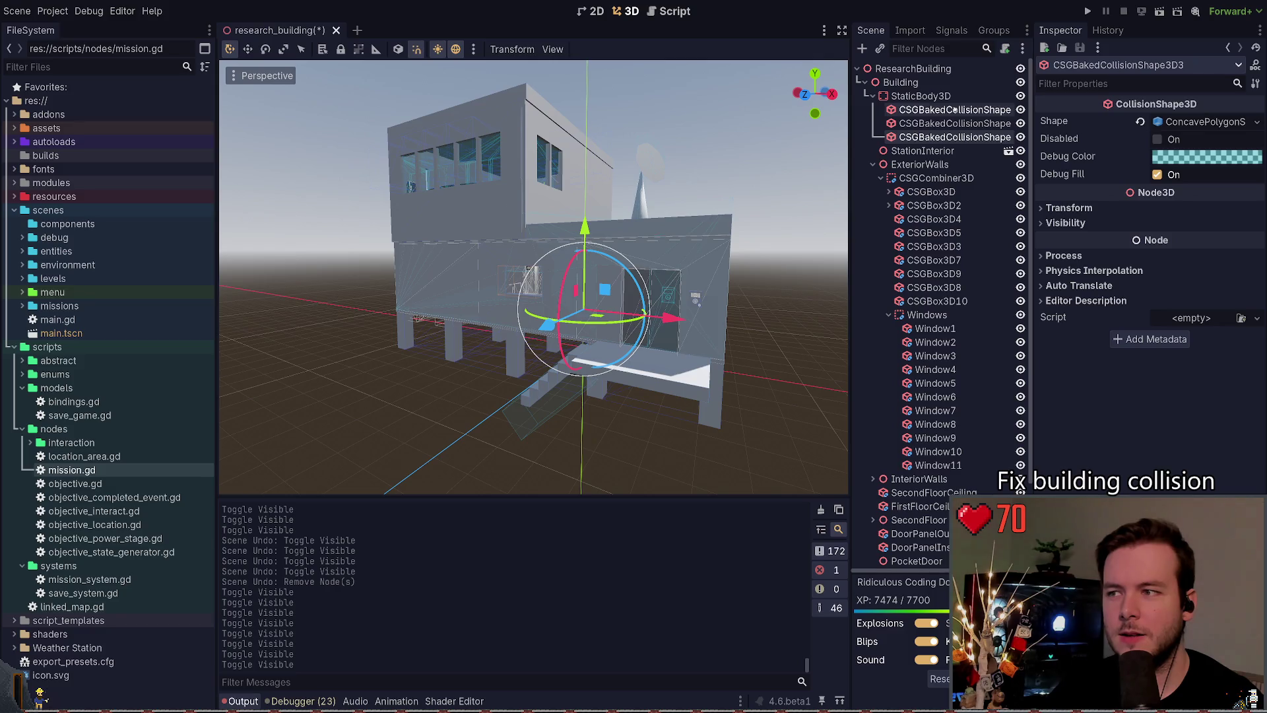
click(955, 111)
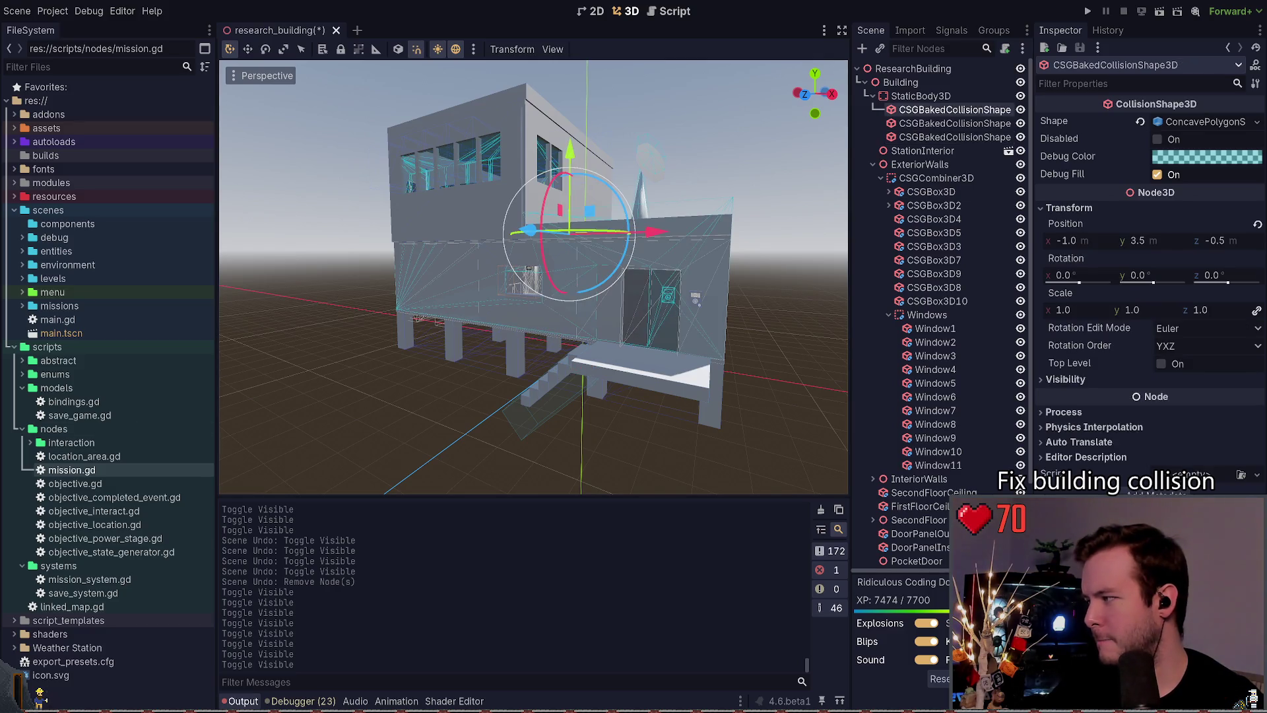
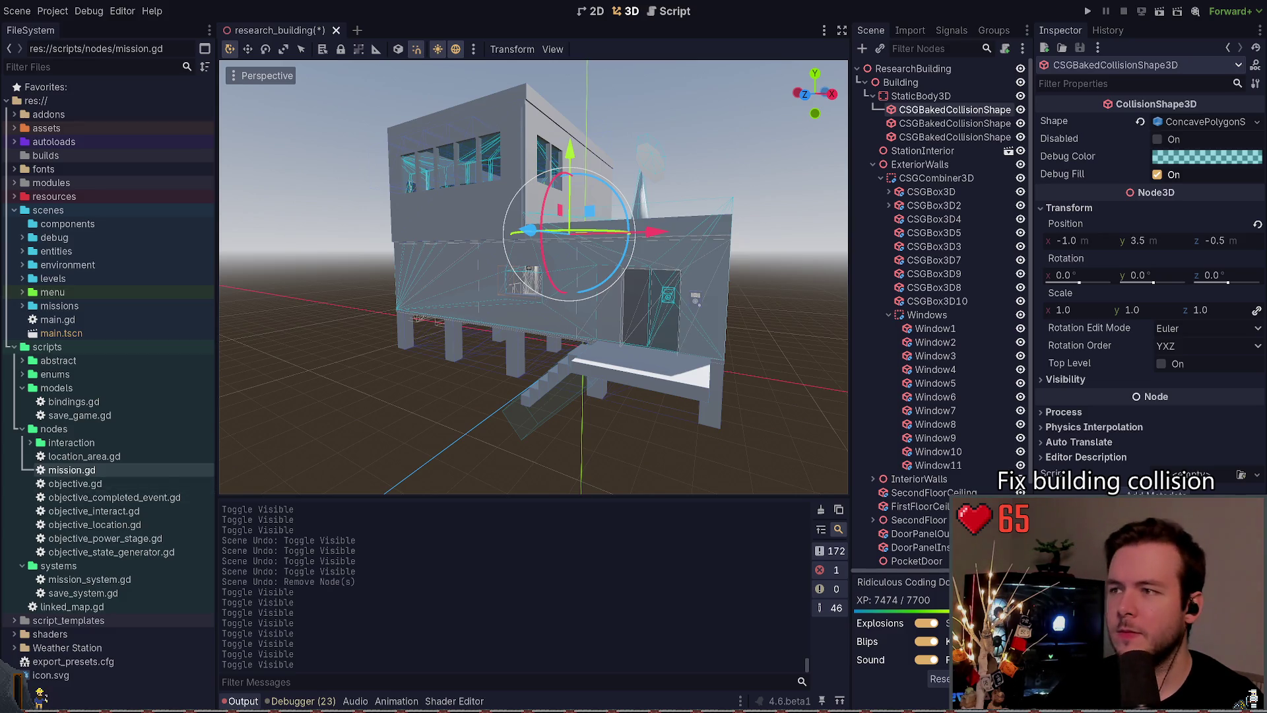
Step: Delete the outdated first baked collision shape from under StaticBody3D
drag(686, 148, 668, 147)
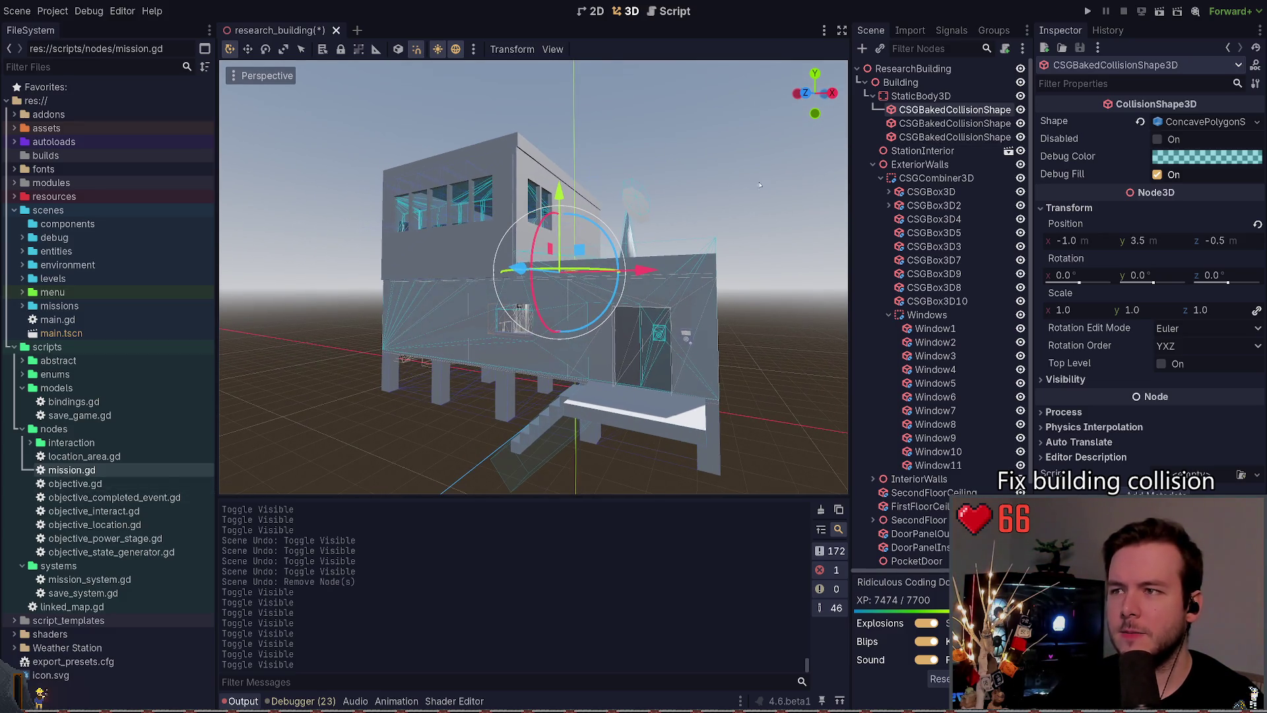
click(954, 122)
click(954, 110)
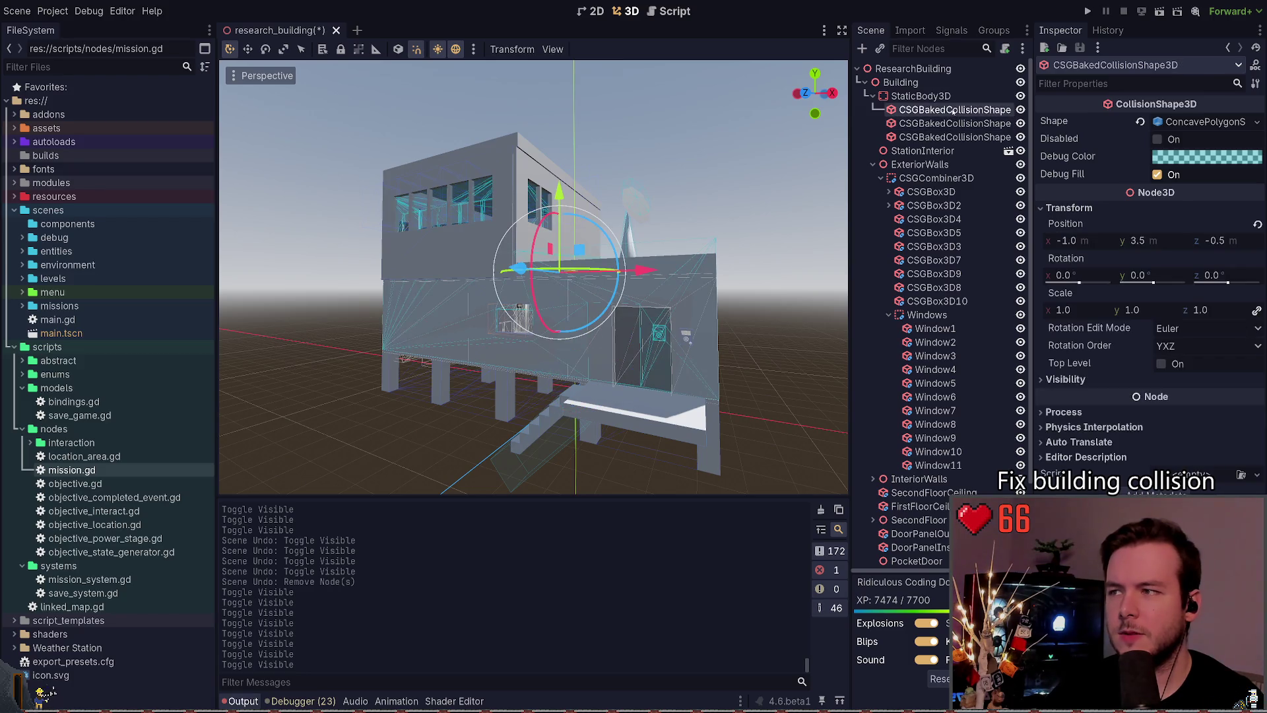
key(Delete)
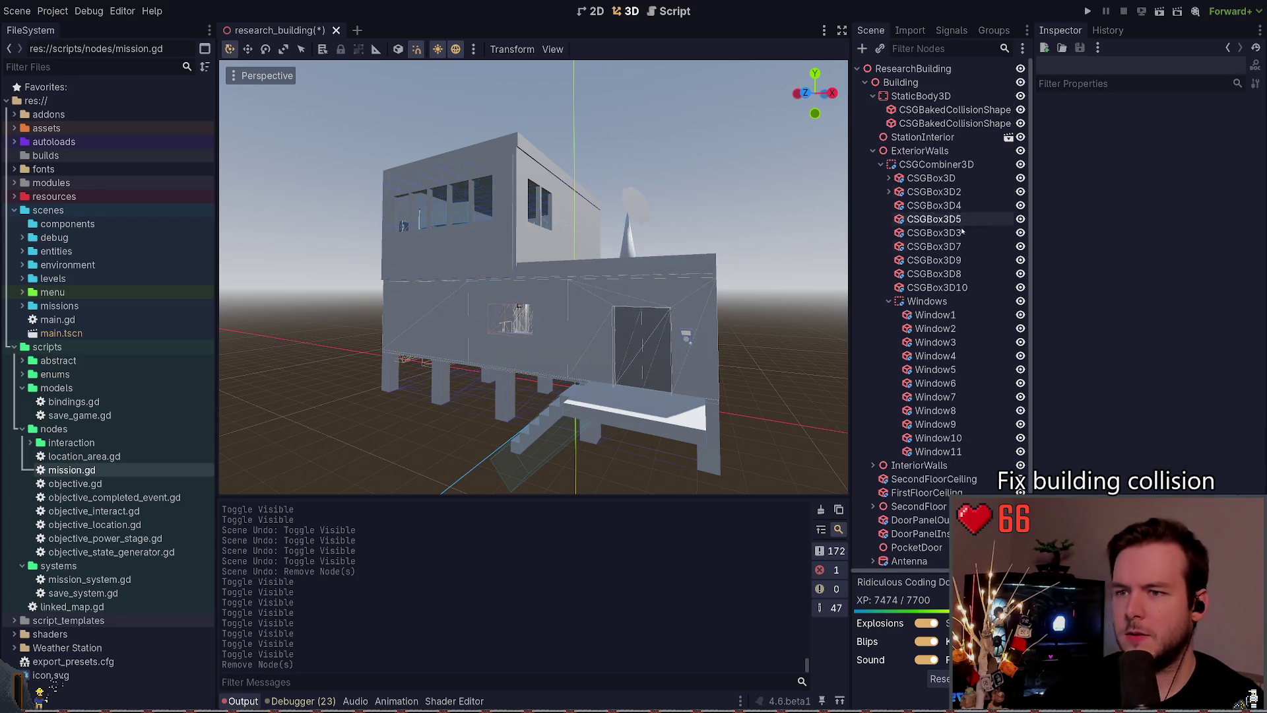
click(922, 165)
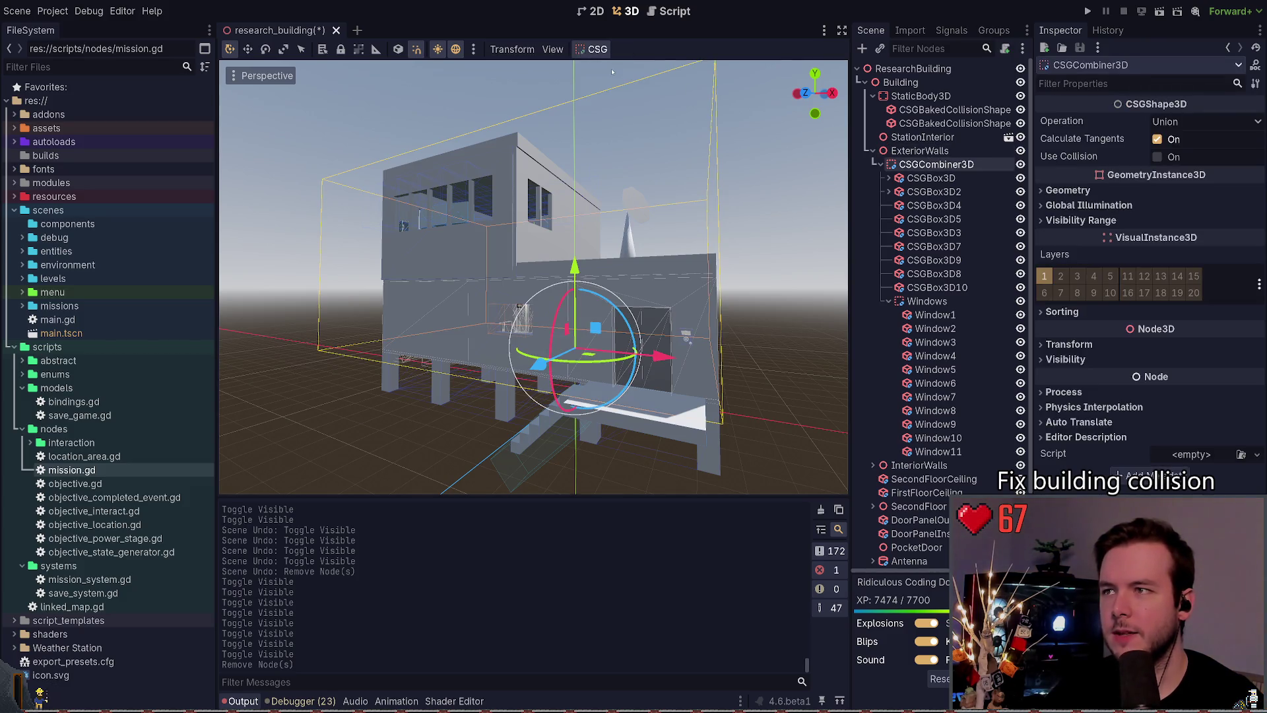
Step: Move the new exterior-walls baked shape under StaticBody3D and name it ExteriorWalls
drag(710, 212, 680, 213)
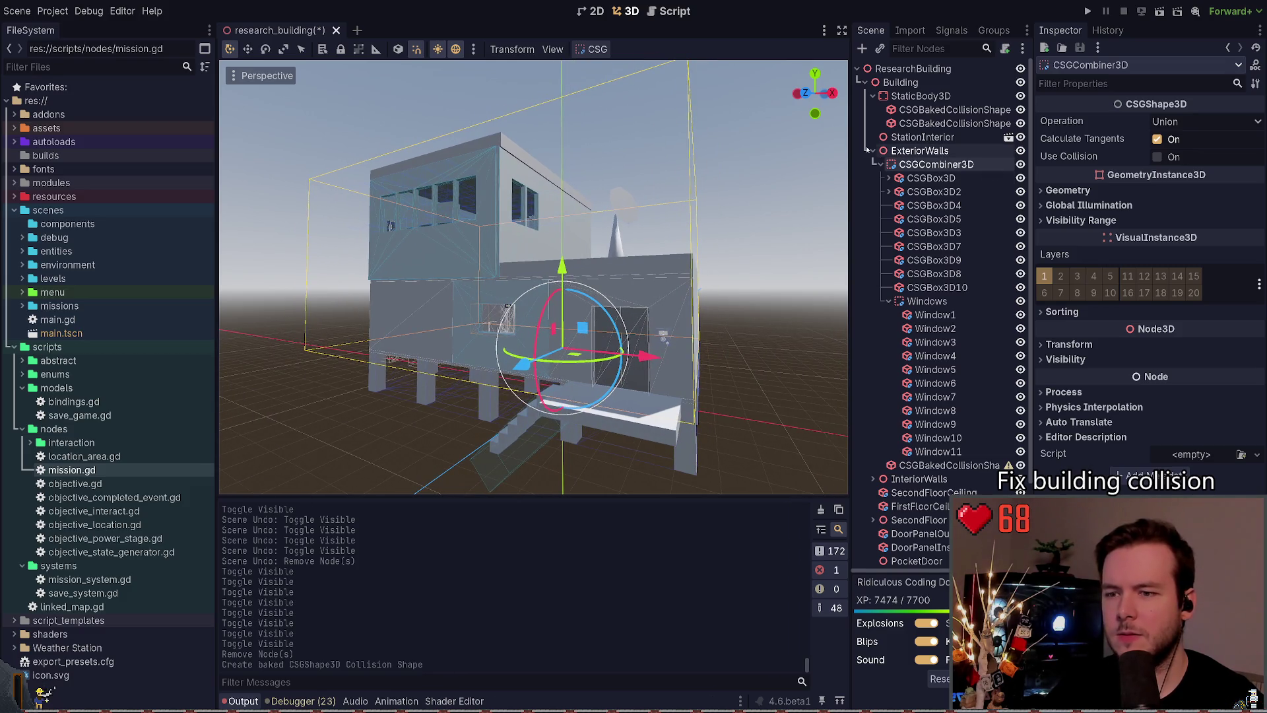
drag(950, 465, 922, 118)
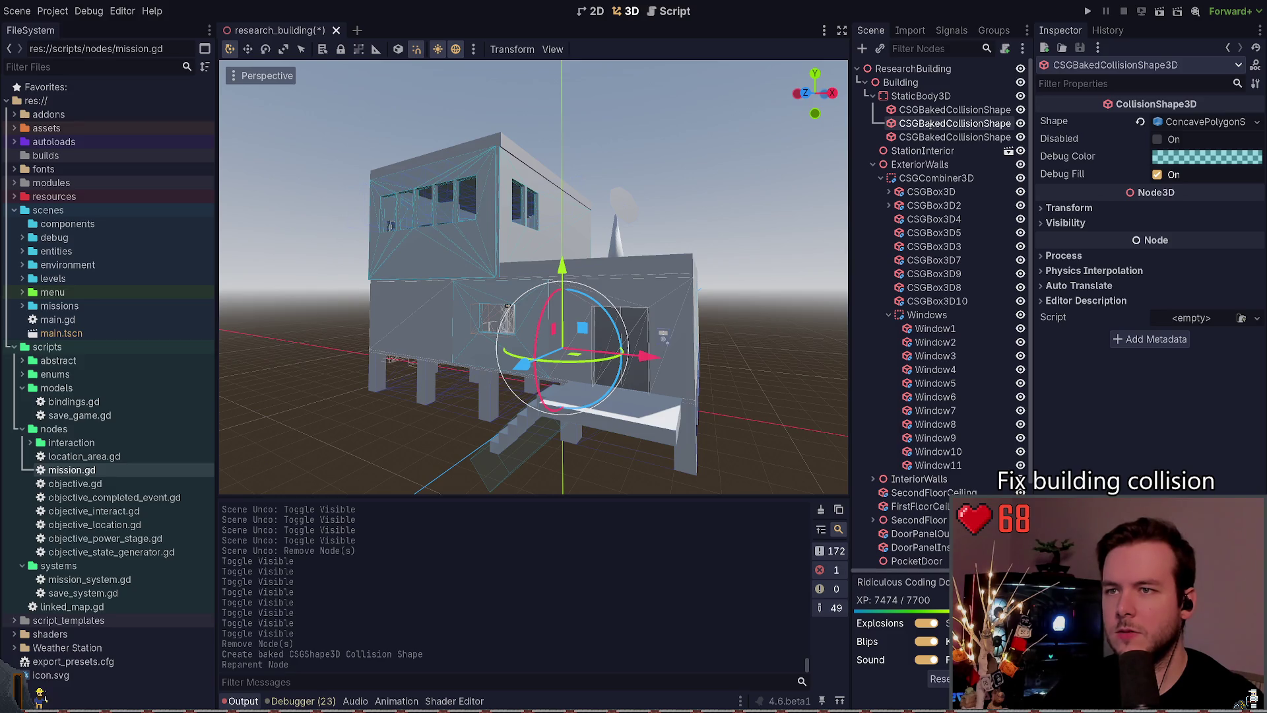
text(ExteriorWalls)
key(Return)
Step: Review the InteriorWalls boxes, both floor ceilings, DoorPanelOutside and PocketDoor in the tree
click(873, 164)
click(872, 178)
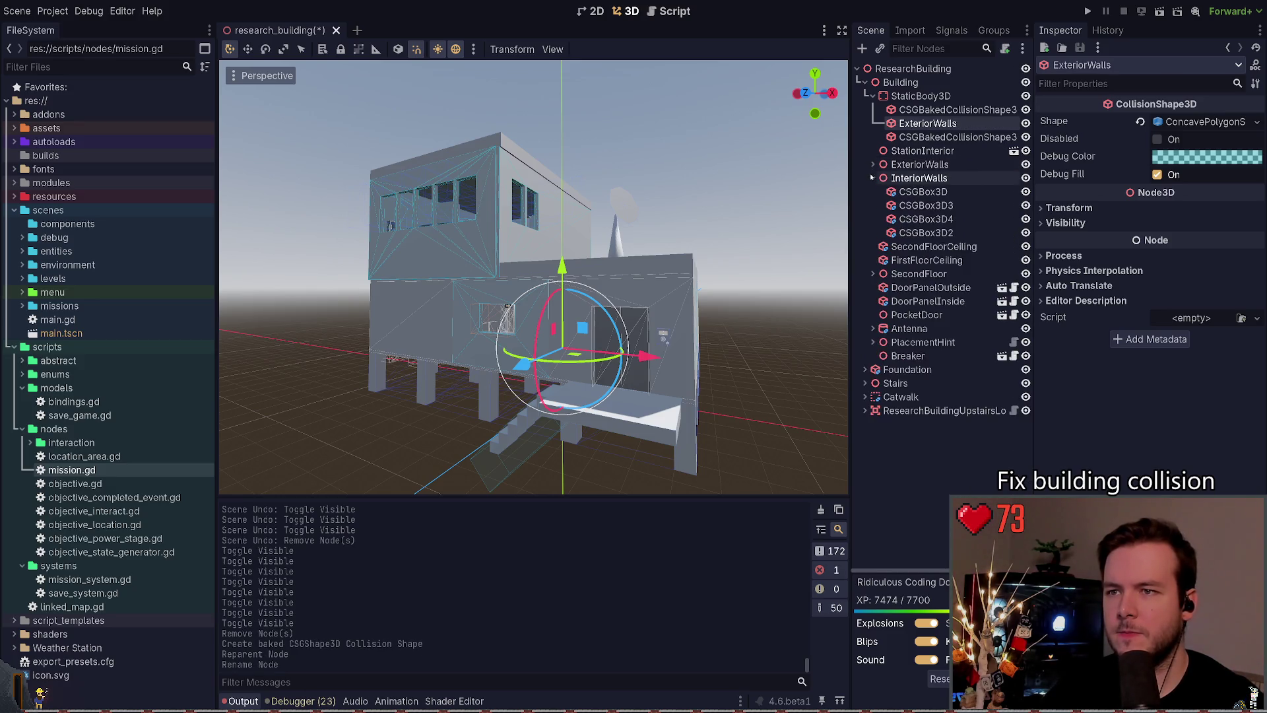
click(873, 191)
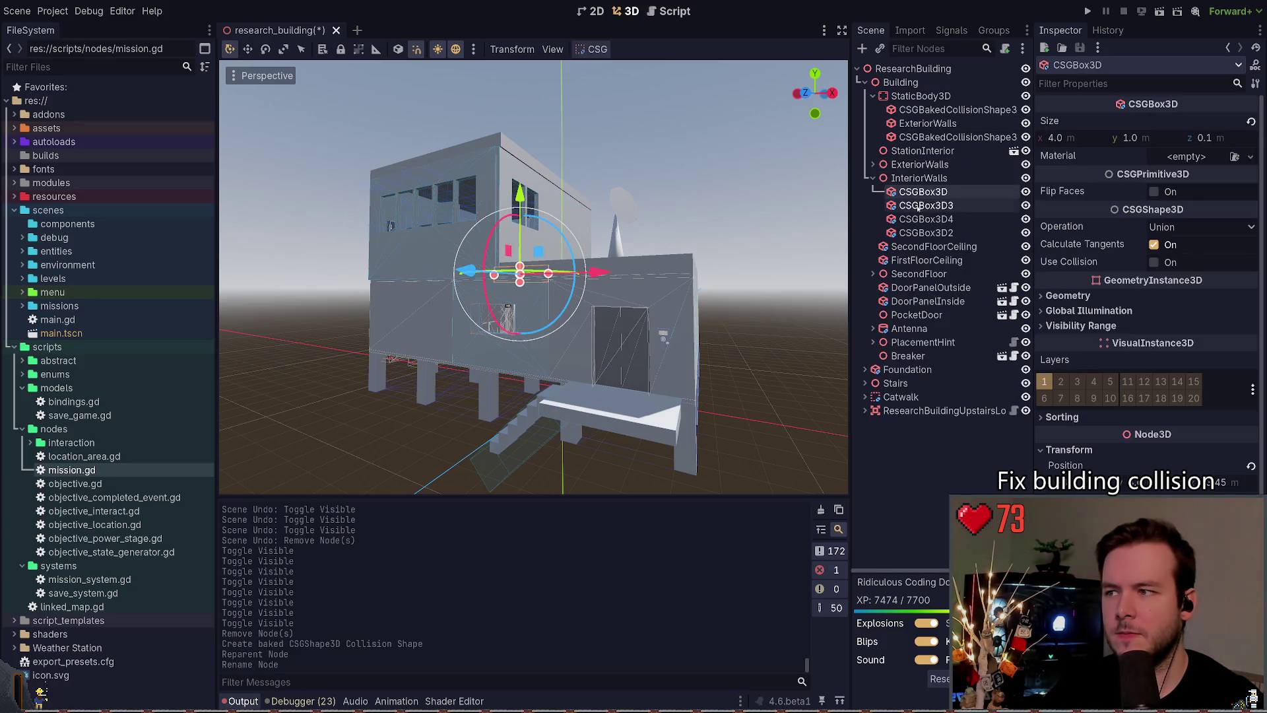
click(872, 178)
click(924, 191)
click(925, 206)
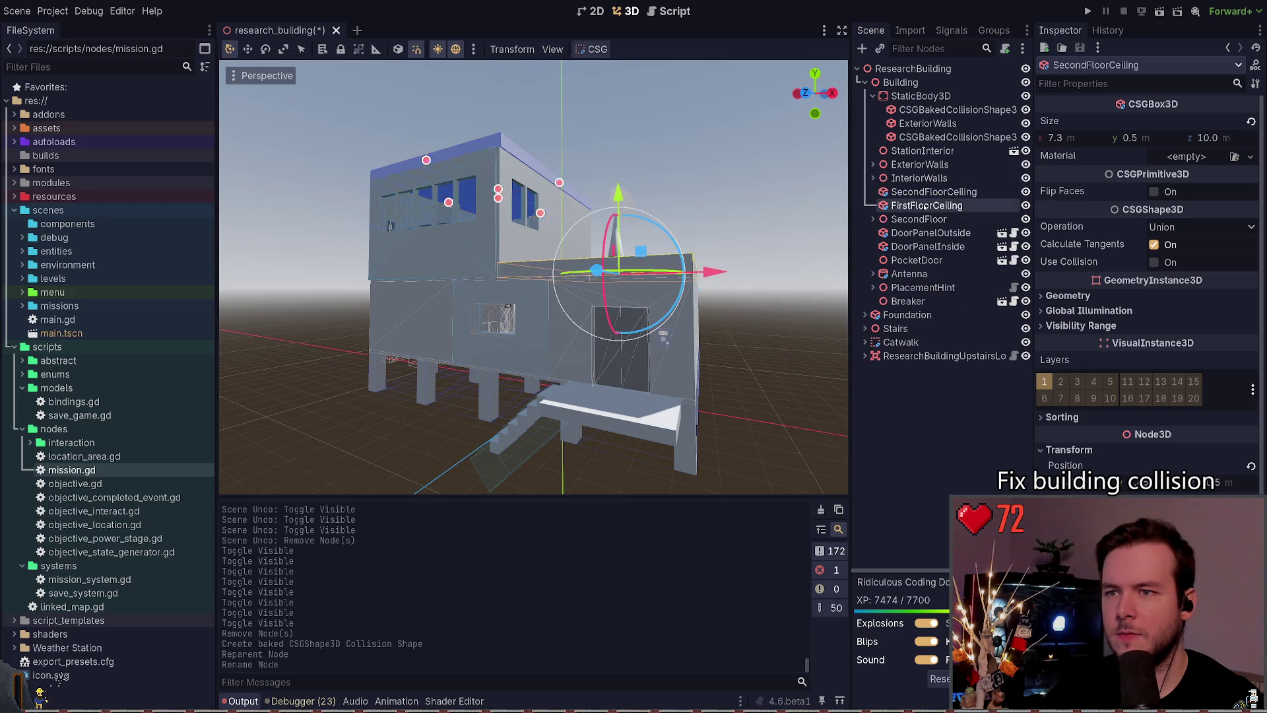
click(931, 232)
click(918, 260)
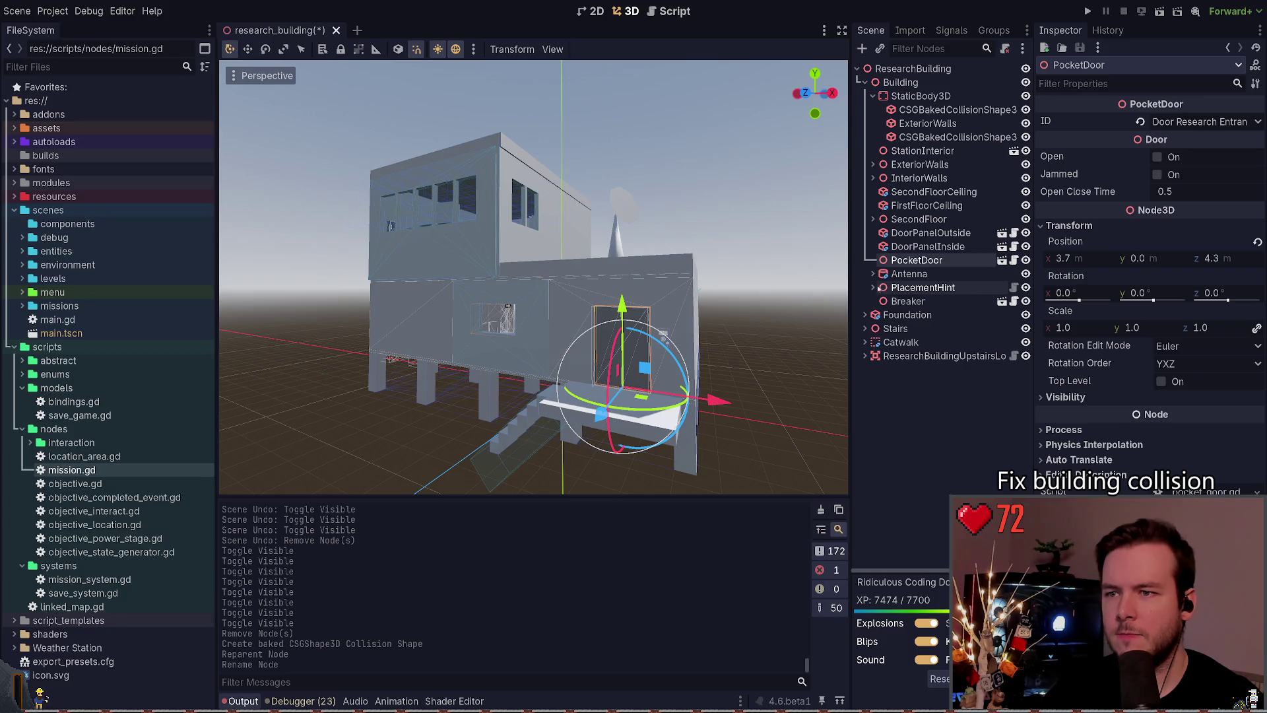
Step: Toggle Foundation's ZCutout visibility off and on to compare, leaving it visible
click(866, 315)
click(921, 329)
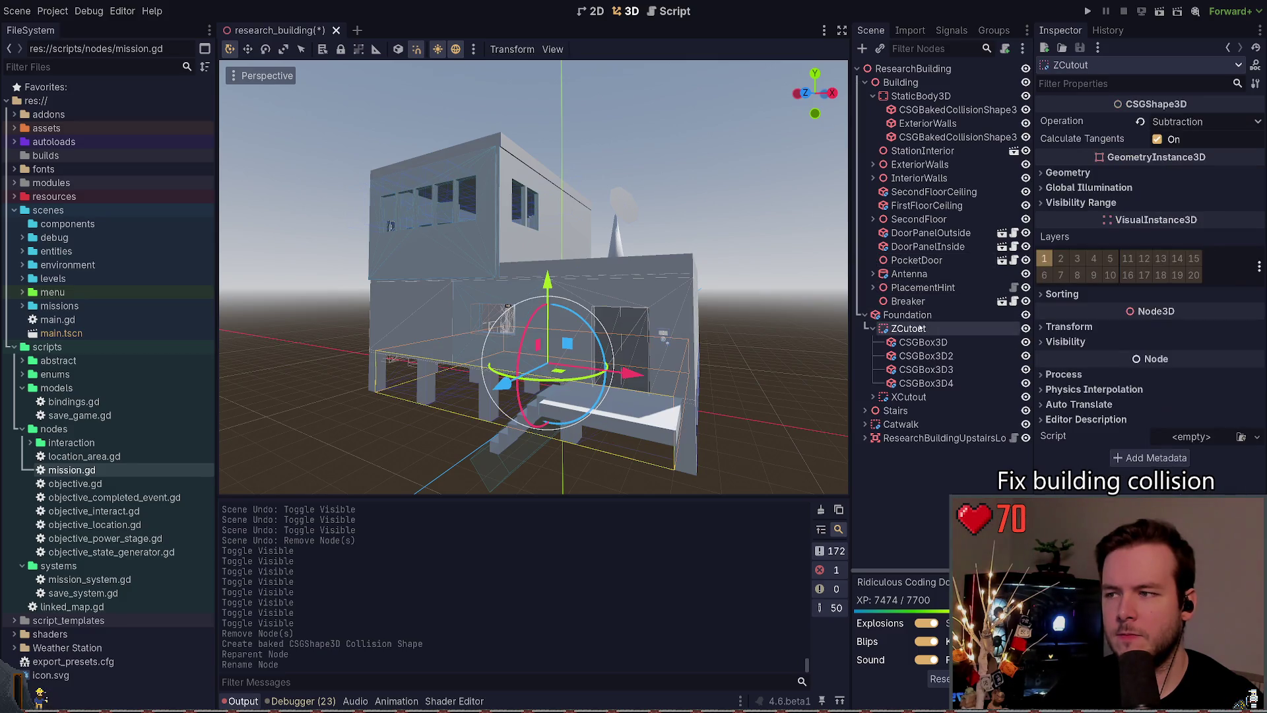
click(1026, 328)
click(1026, 328)
key(f)
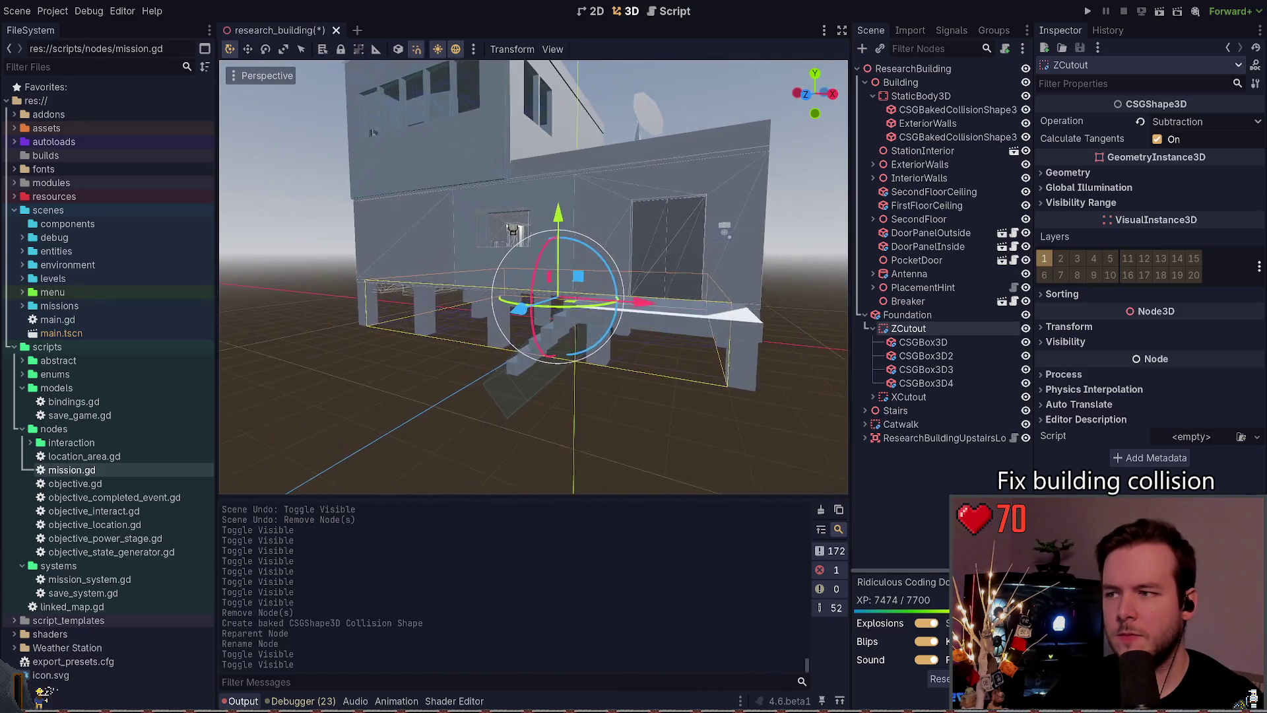
click(1026, 328)
click(1026, 328)
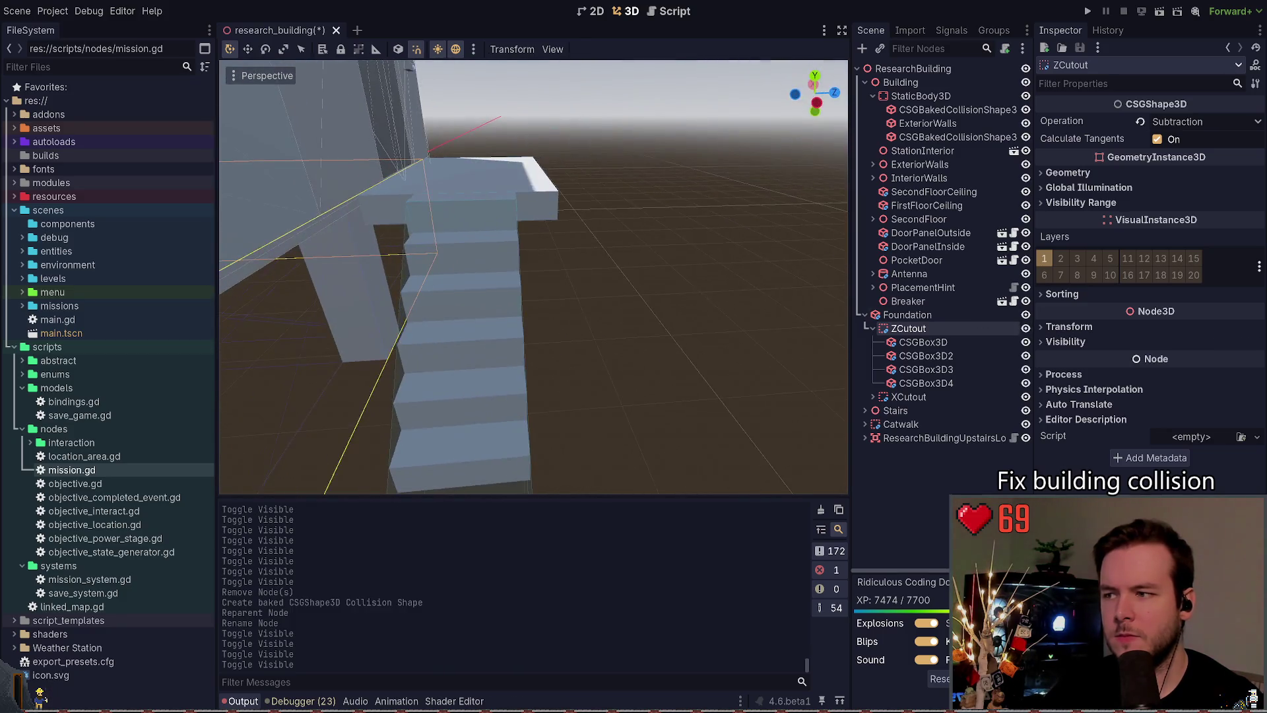
key(f)
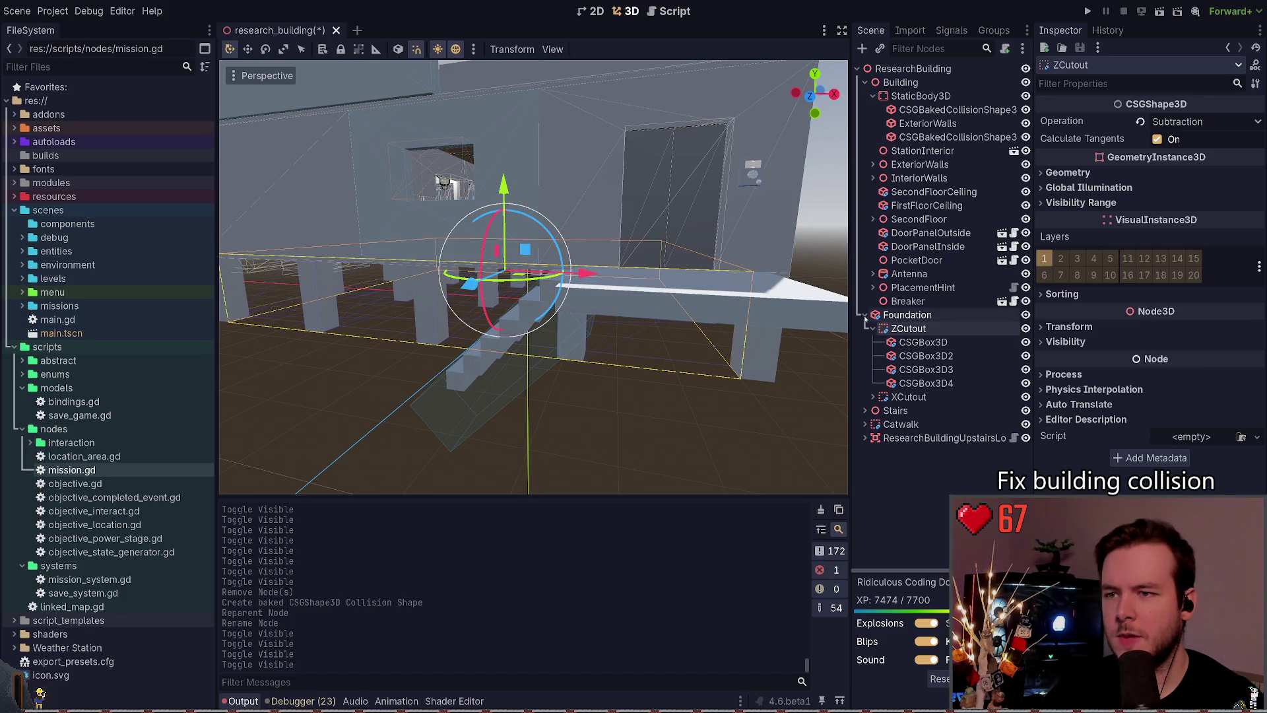
scroll(763, 347, up, 5)
key(f)
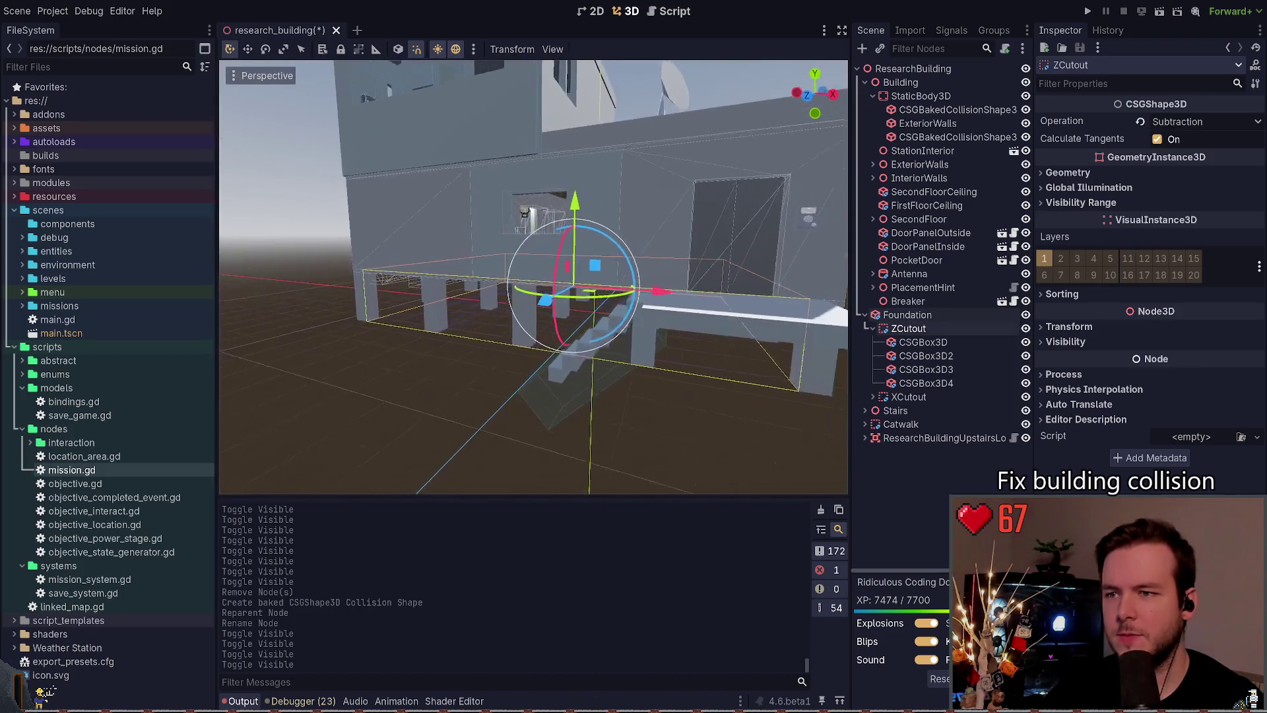
click(866, 315)
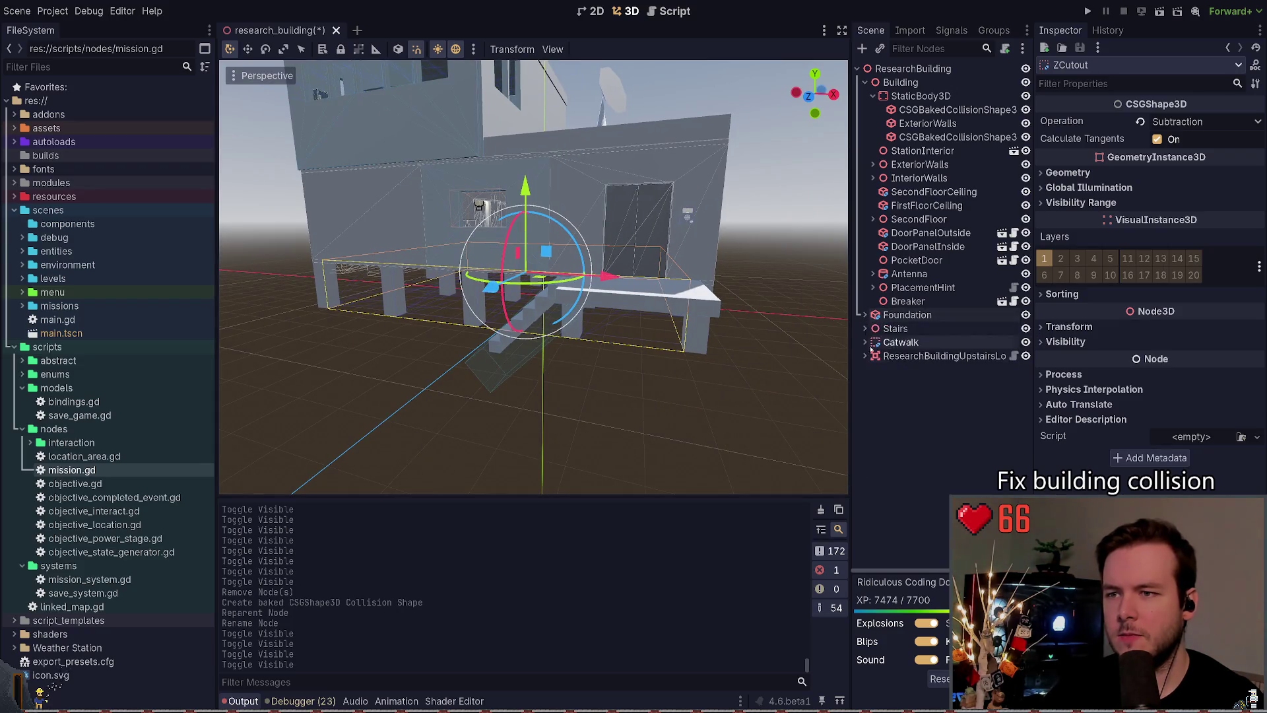
Step: Inspect the Stairs StaticBody3D, framing it in the viewport
click(866, 328)
click(903, 342)
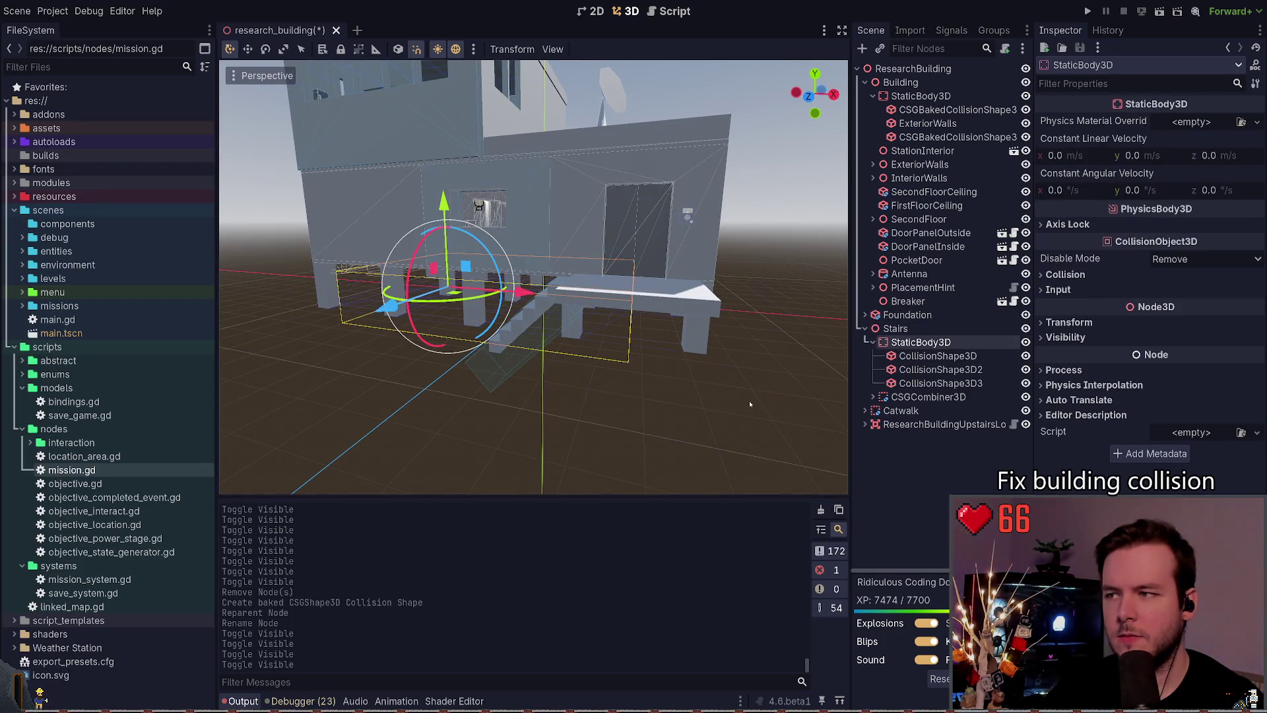
key(f)
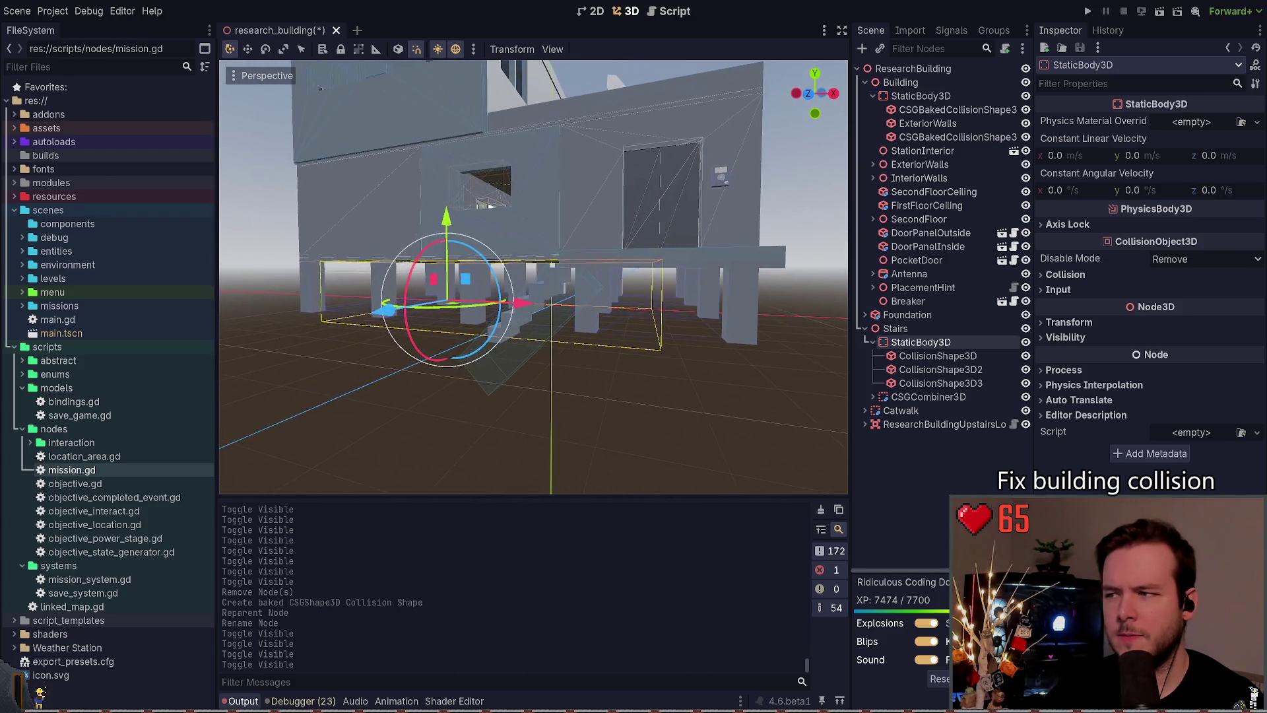
click(866, 328)
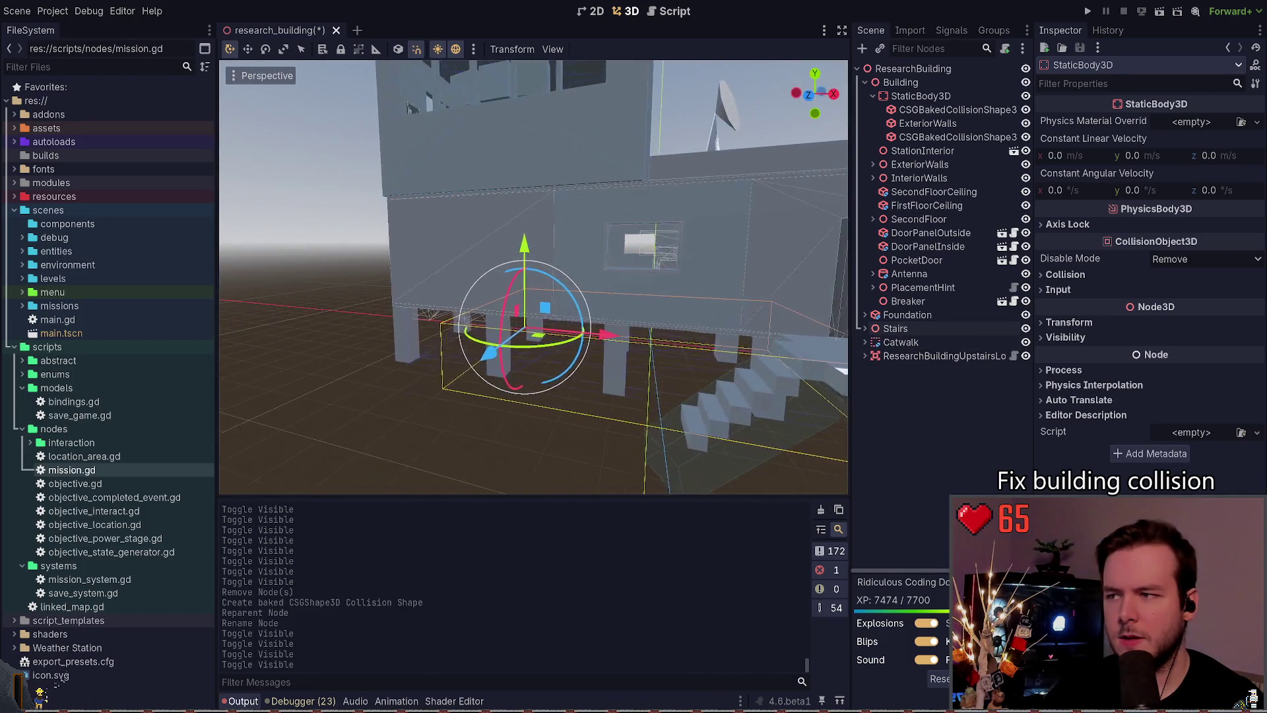
click(715, 400)
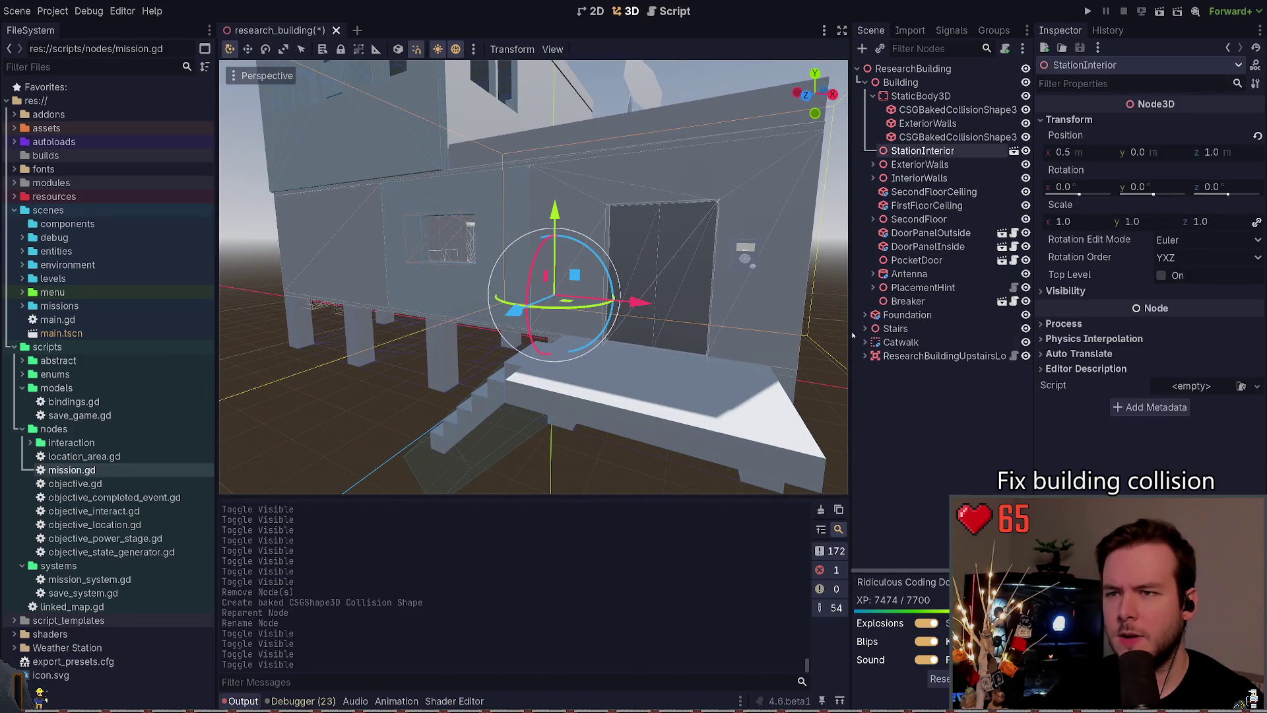
Step: Open StationInterior in its own tab, return to research_building and run the game
click(1014, 150)
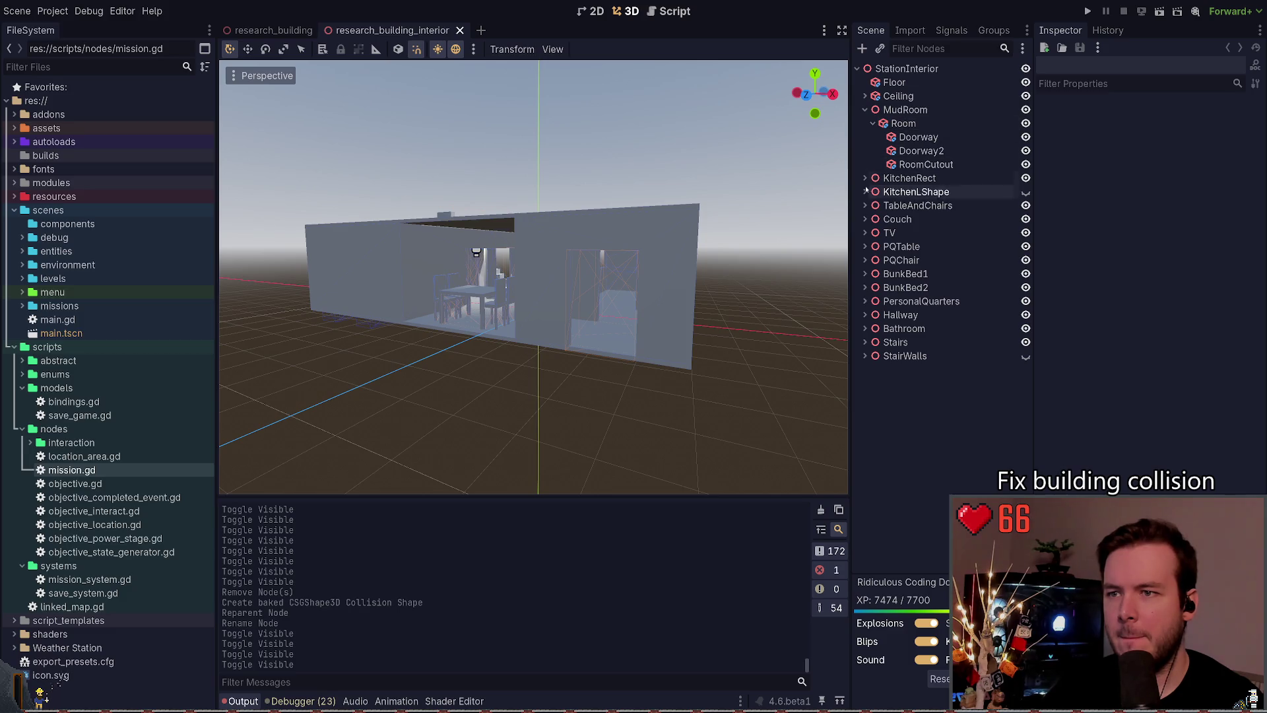
click(907, 69)
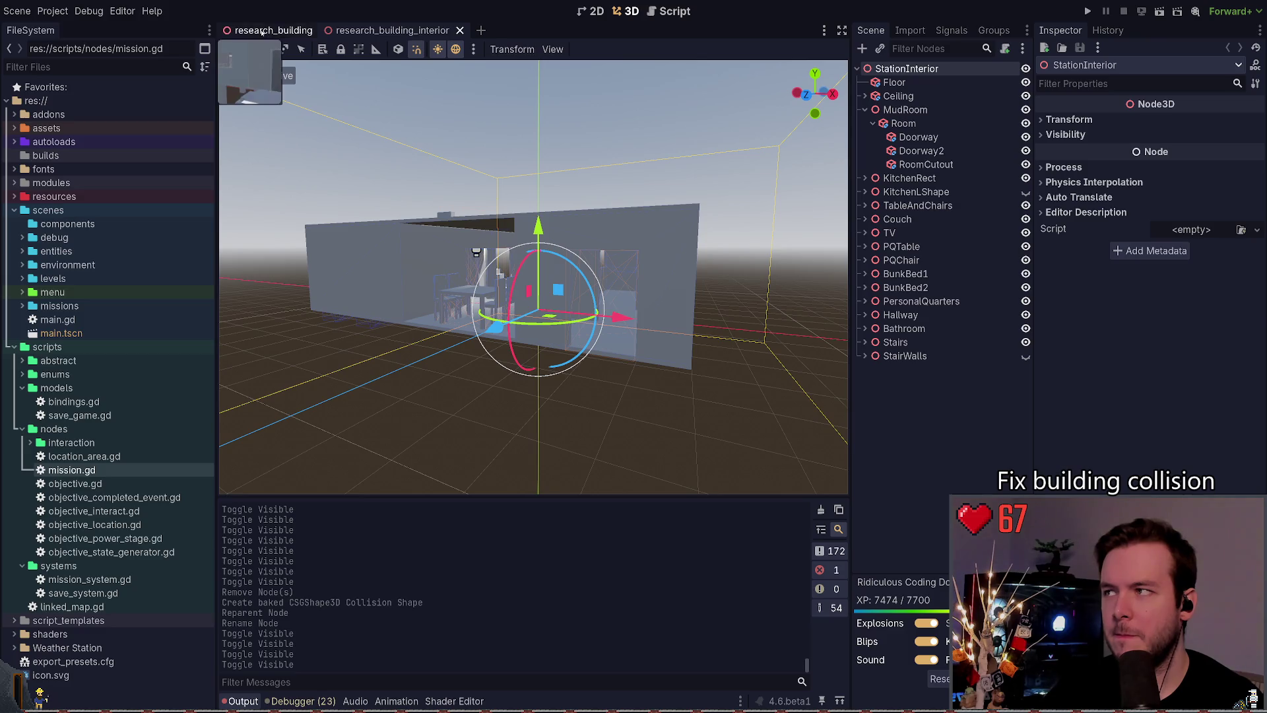
click(273, 31)
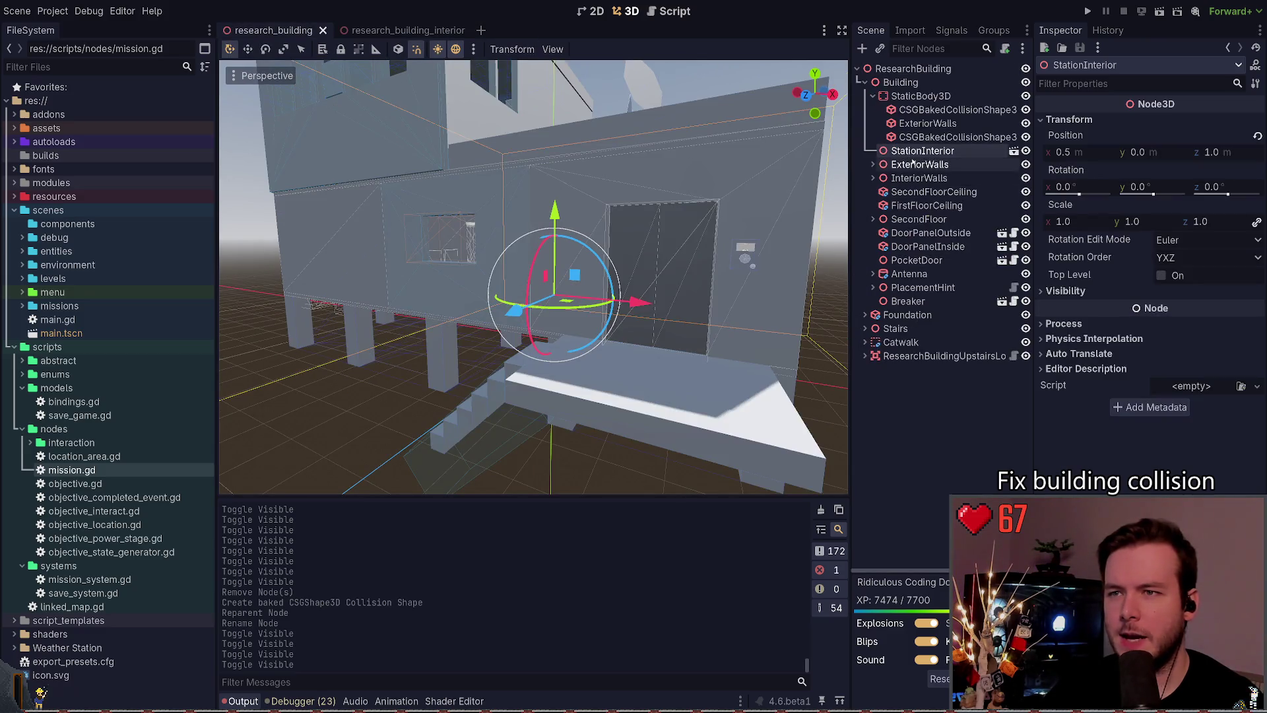
click(938, 110)
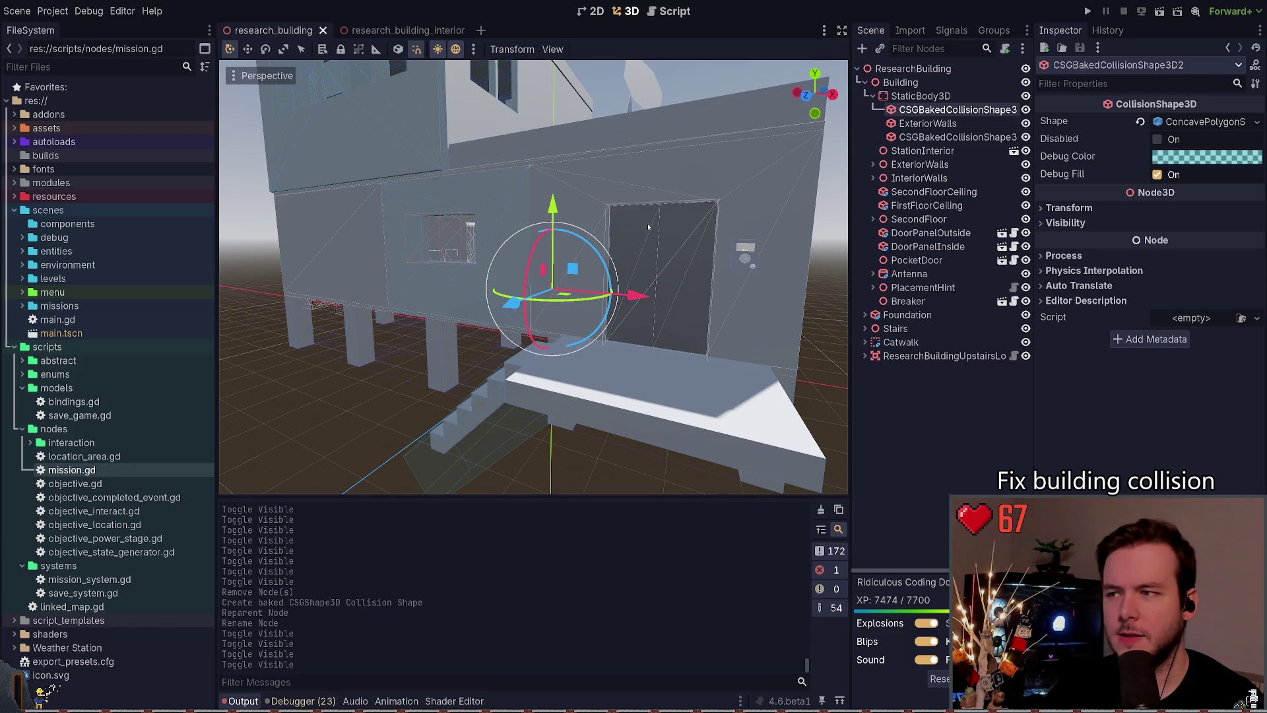
key(F5)
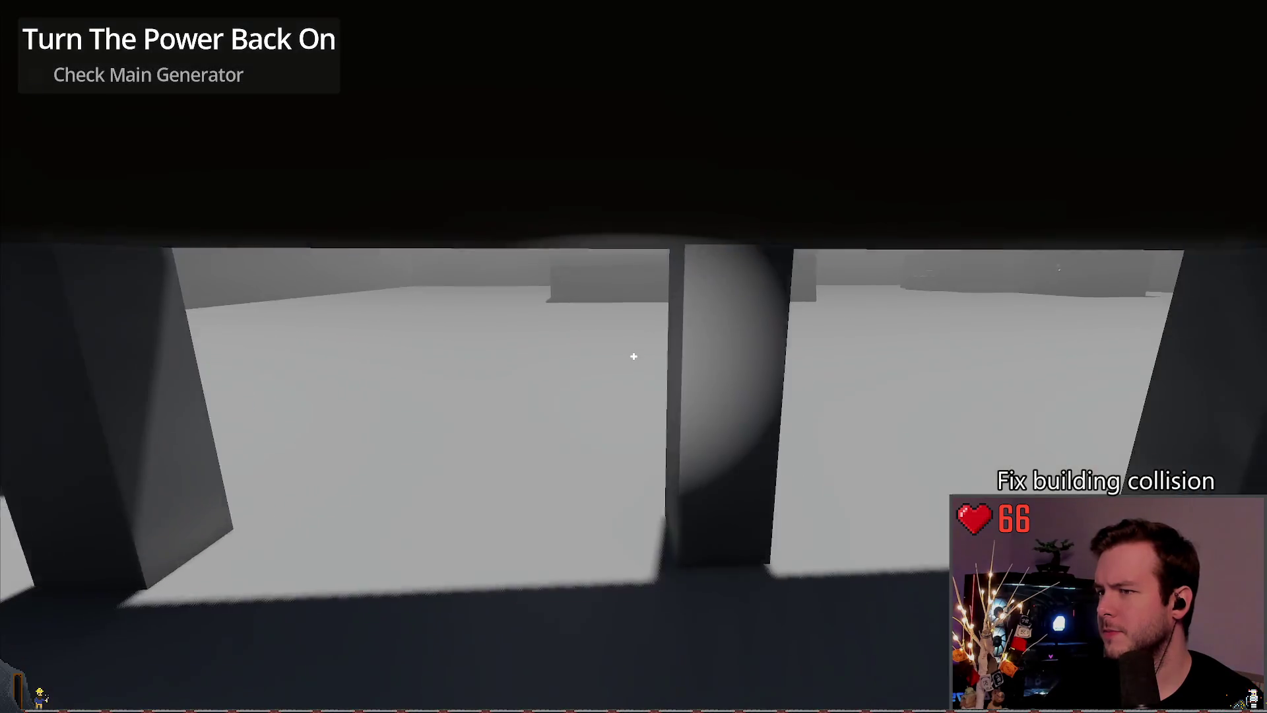
key(w)
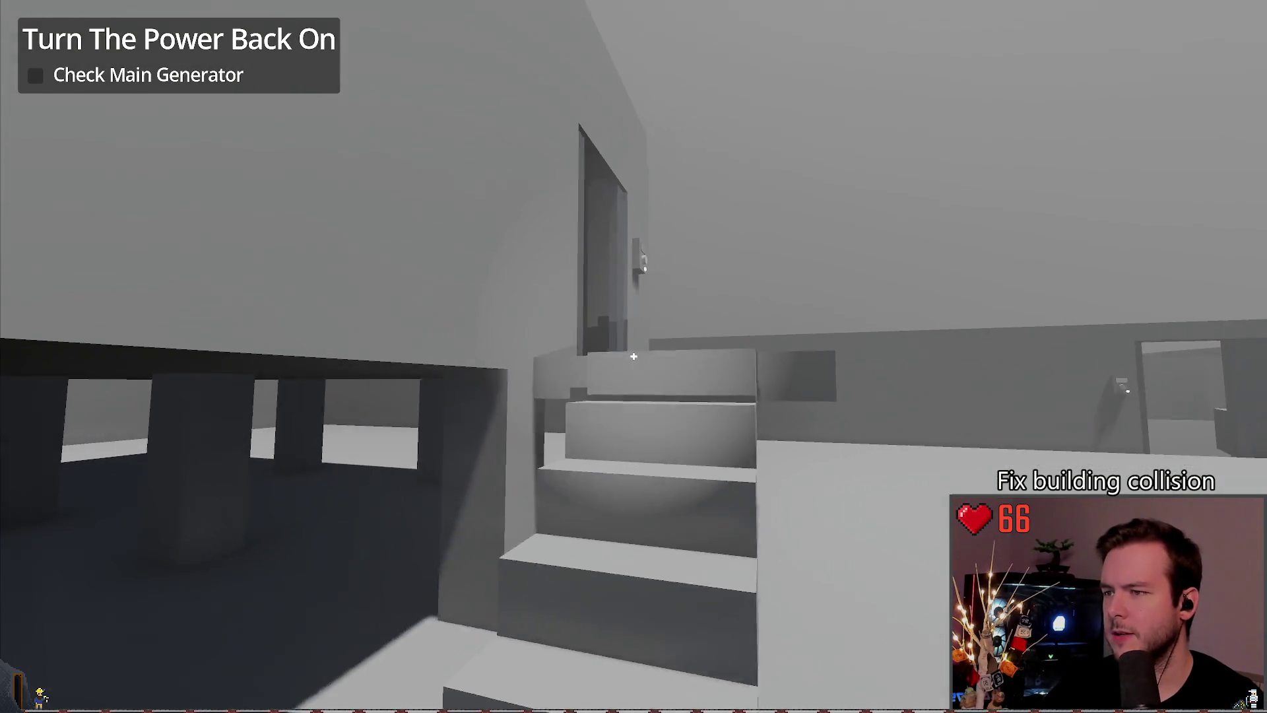
key(w)
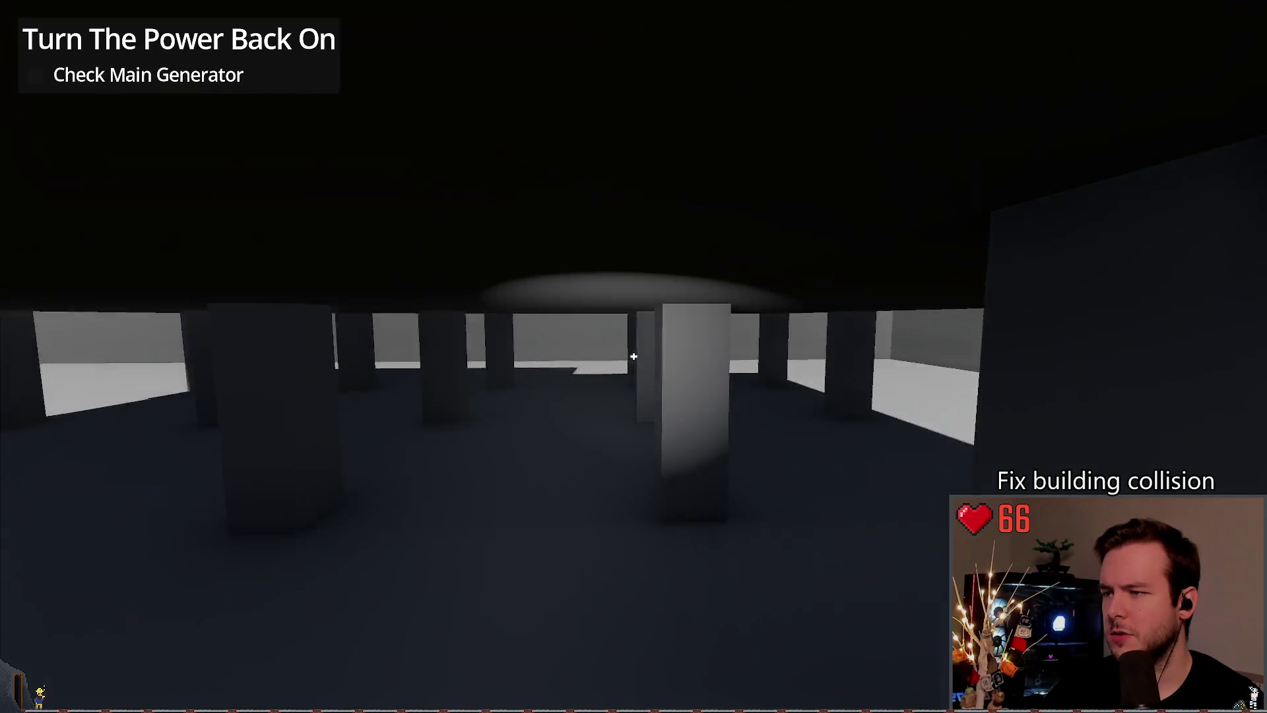
key(Escape)
click(60, 453)
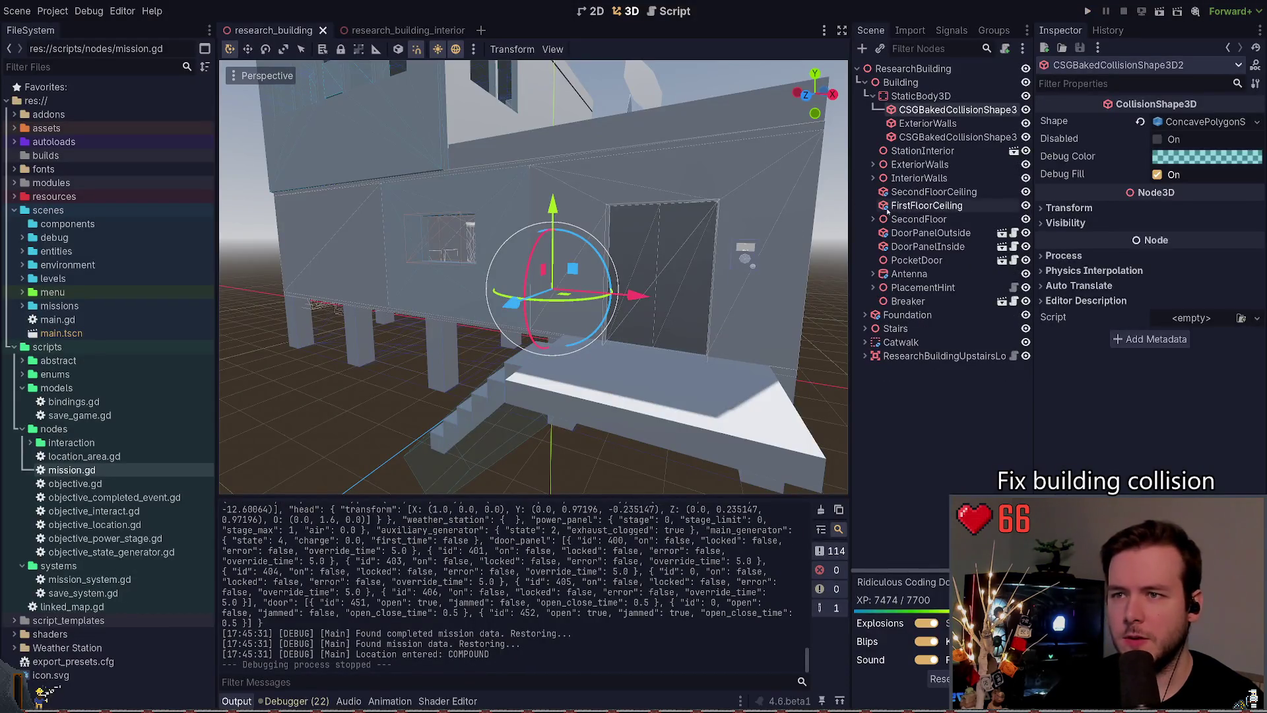
Step: Expand Foundation and inspect ZCutout and the first CSGBox3D inside it
click(873, 178)
click(872, 178)
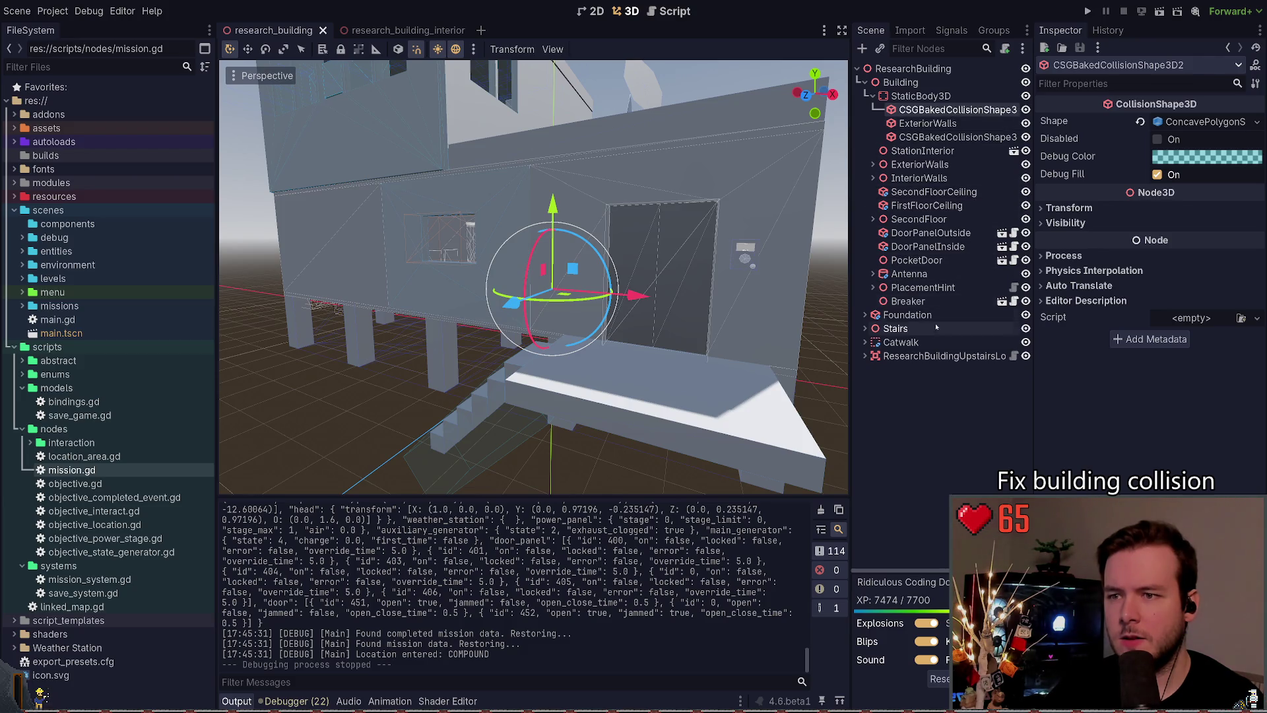
click(865, 315)
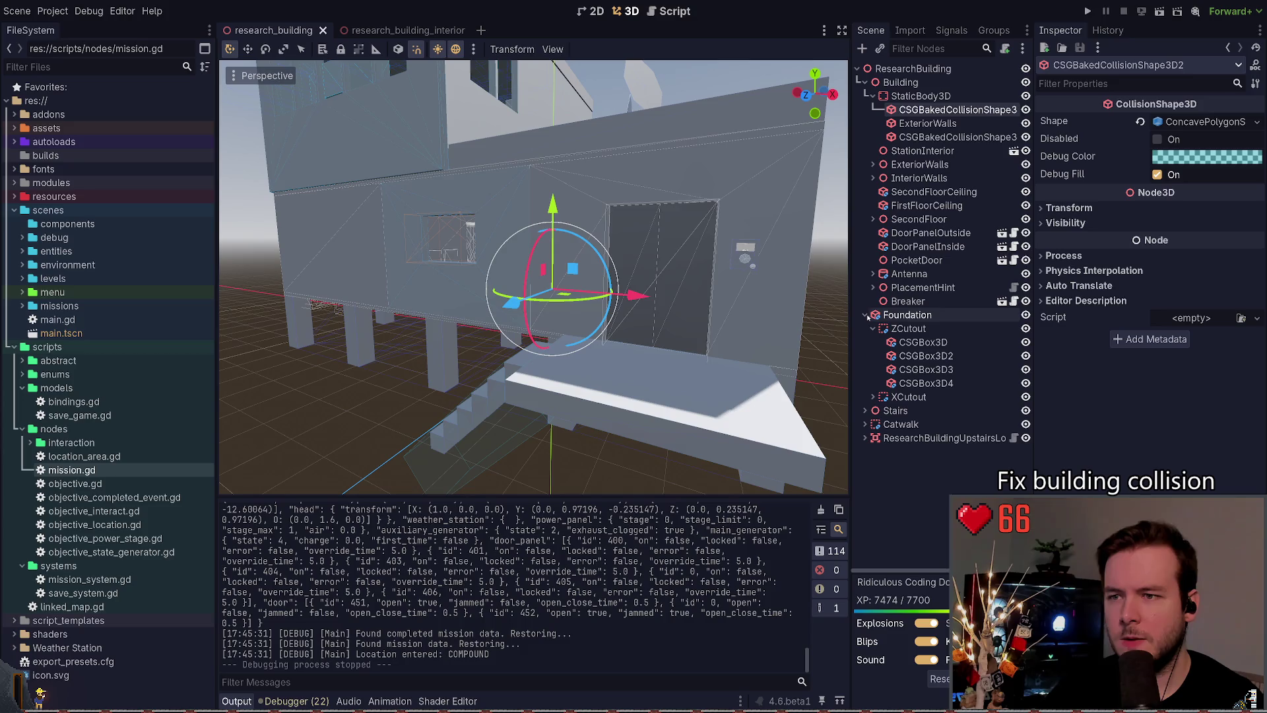
click(918, 328)
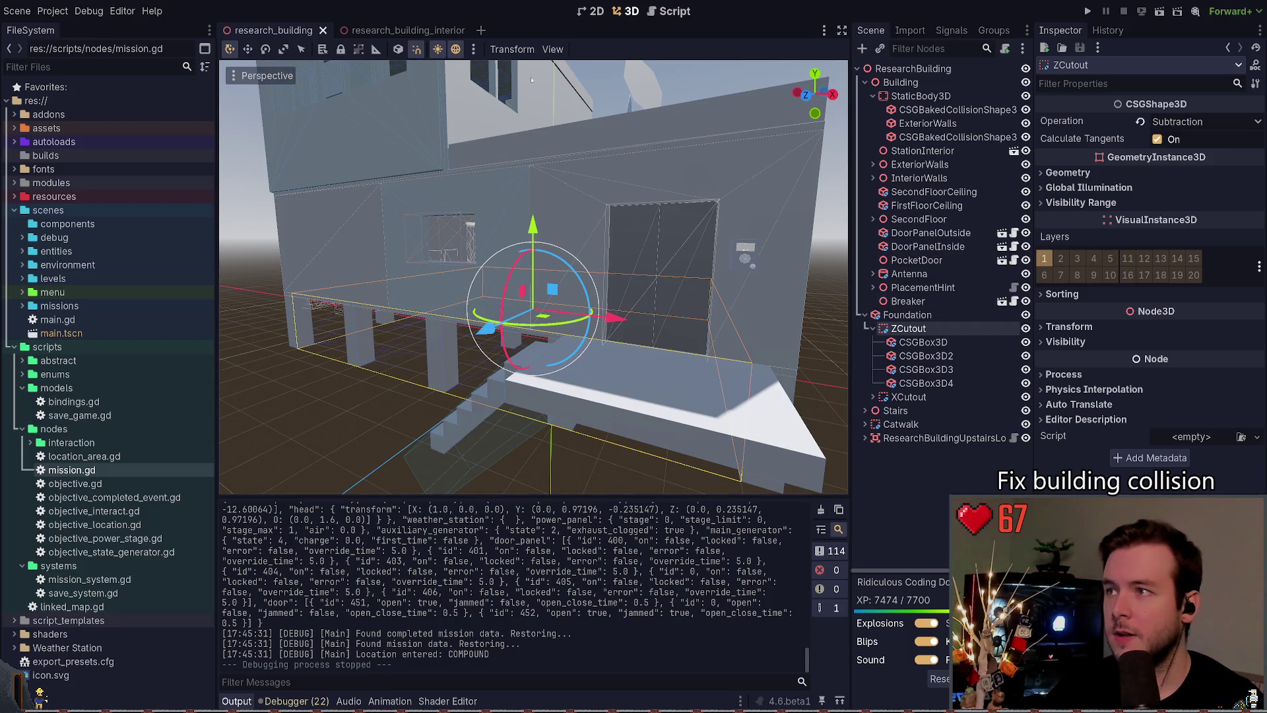
click(923, 342)
click(909, 328)
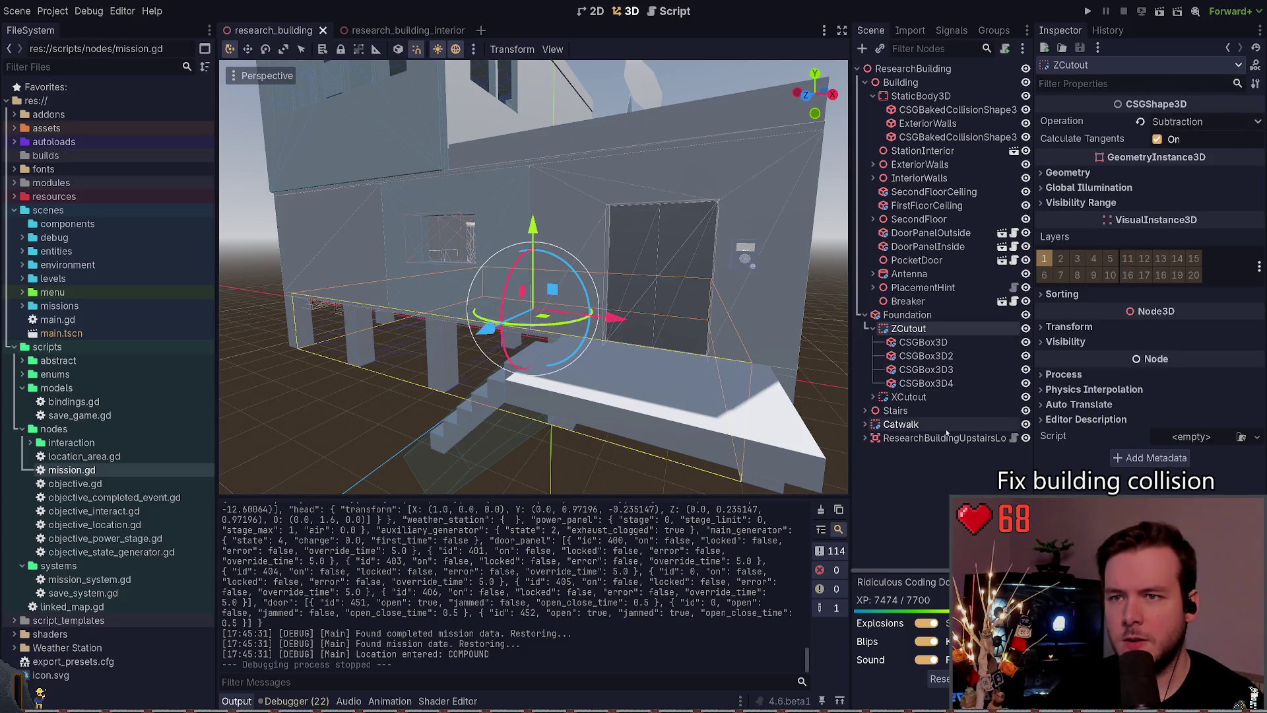
click(922, 342)
click(909, 328)
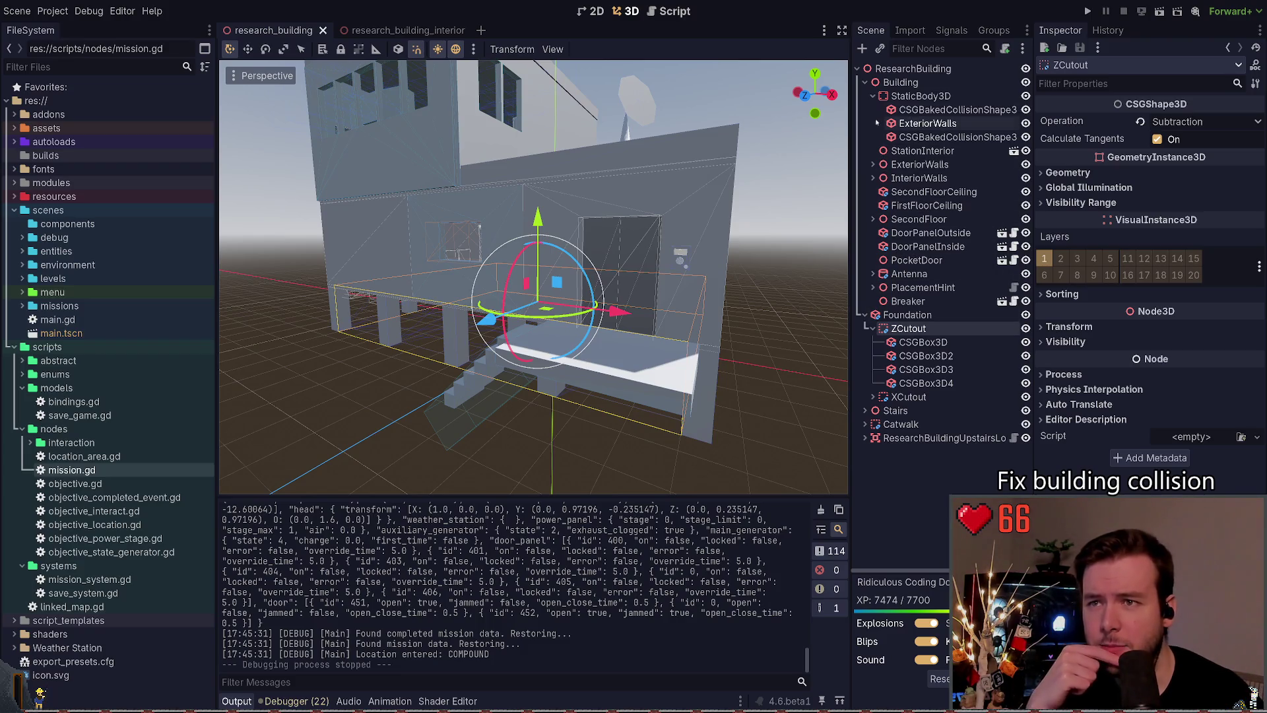
Step: Recheck ZCutout's first box, then switch to research_building_interior and back to ZCutout
click(874, 219)
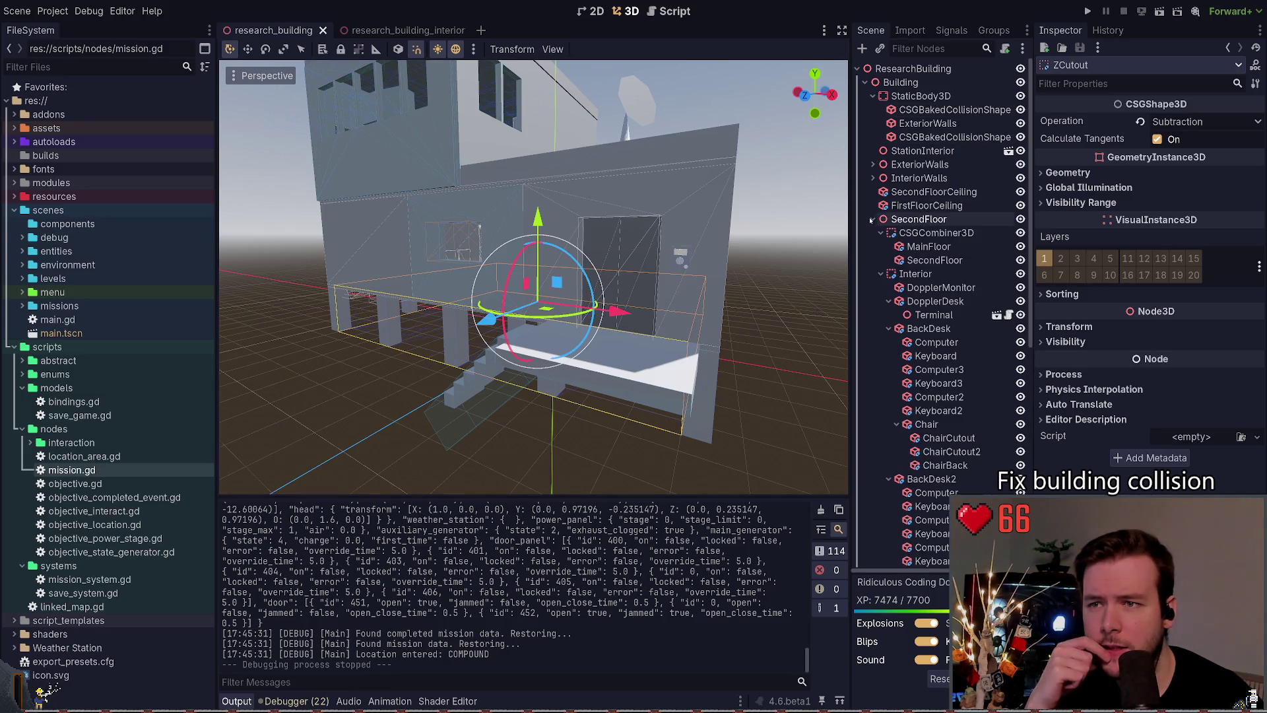
click(873, 219)
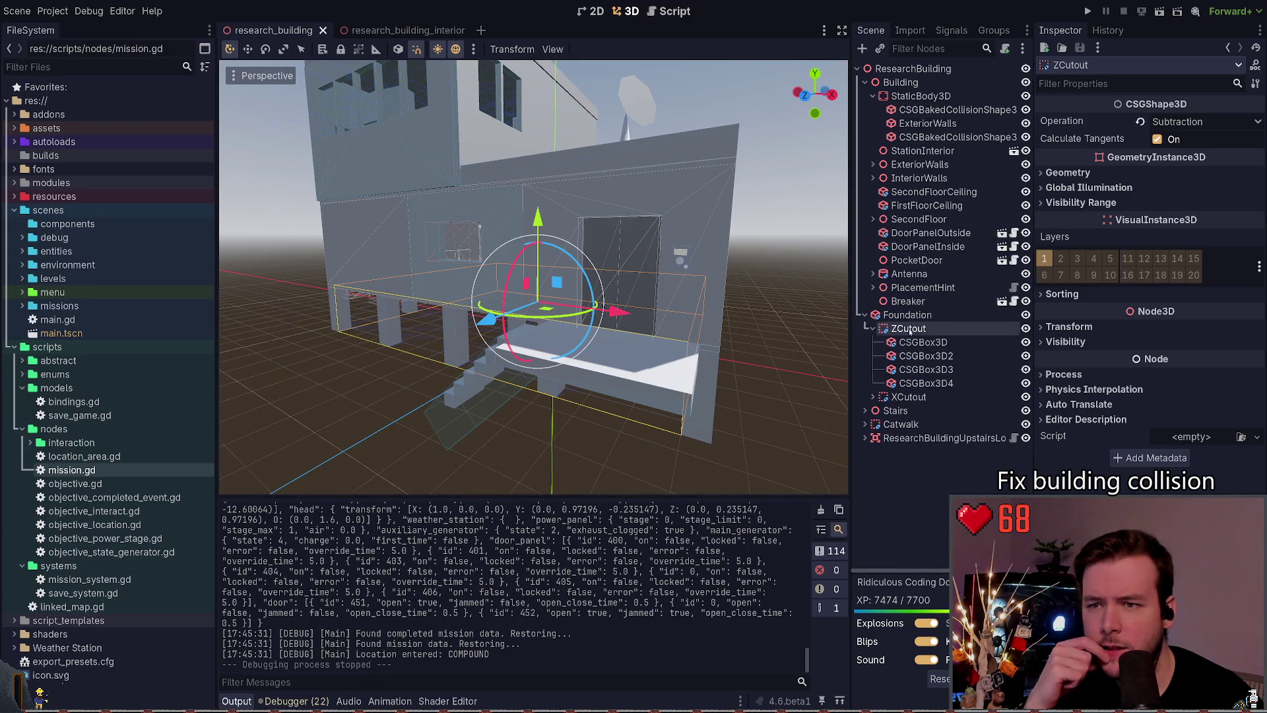
click(927, 342)
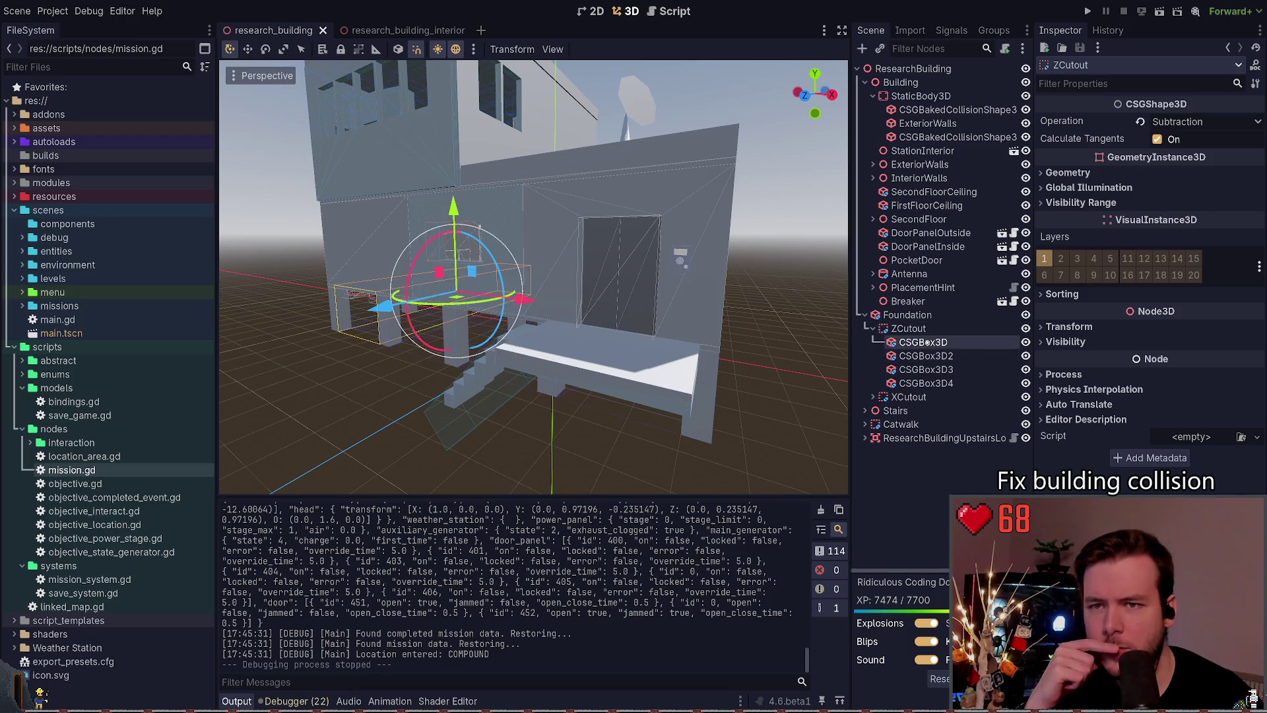
click(909, 329)
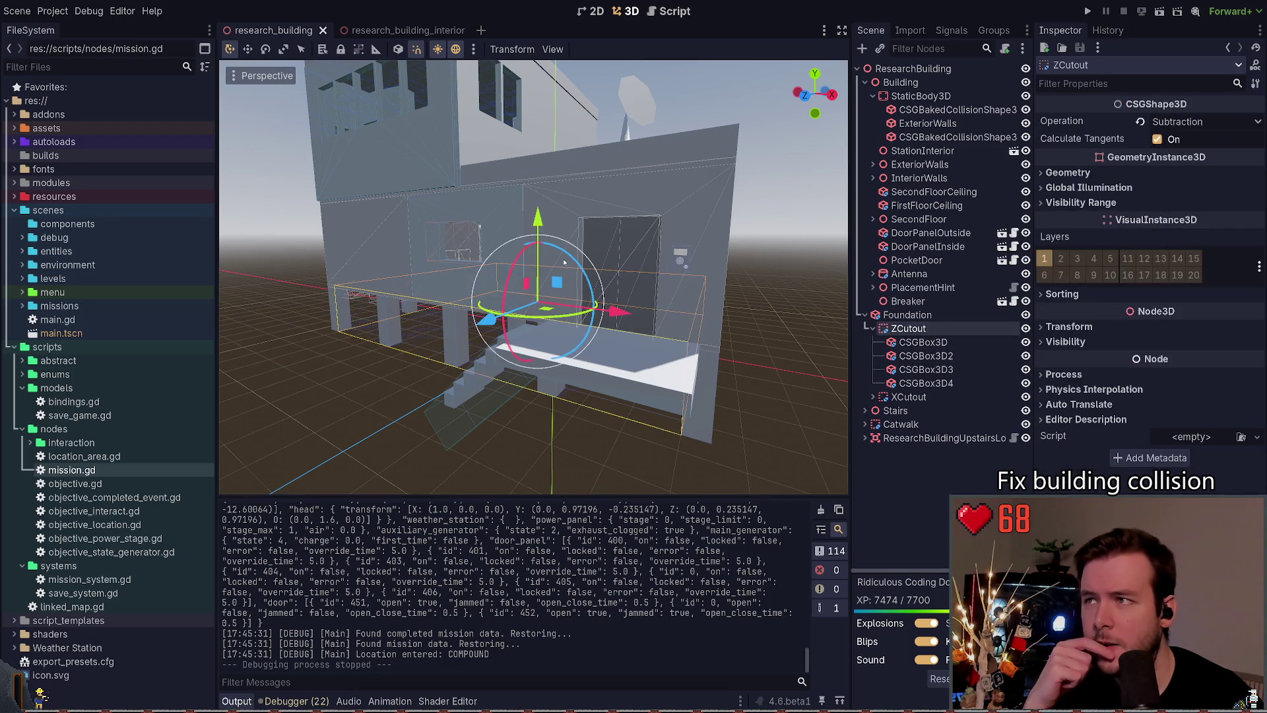
click(392, 30)
click(259, 31)
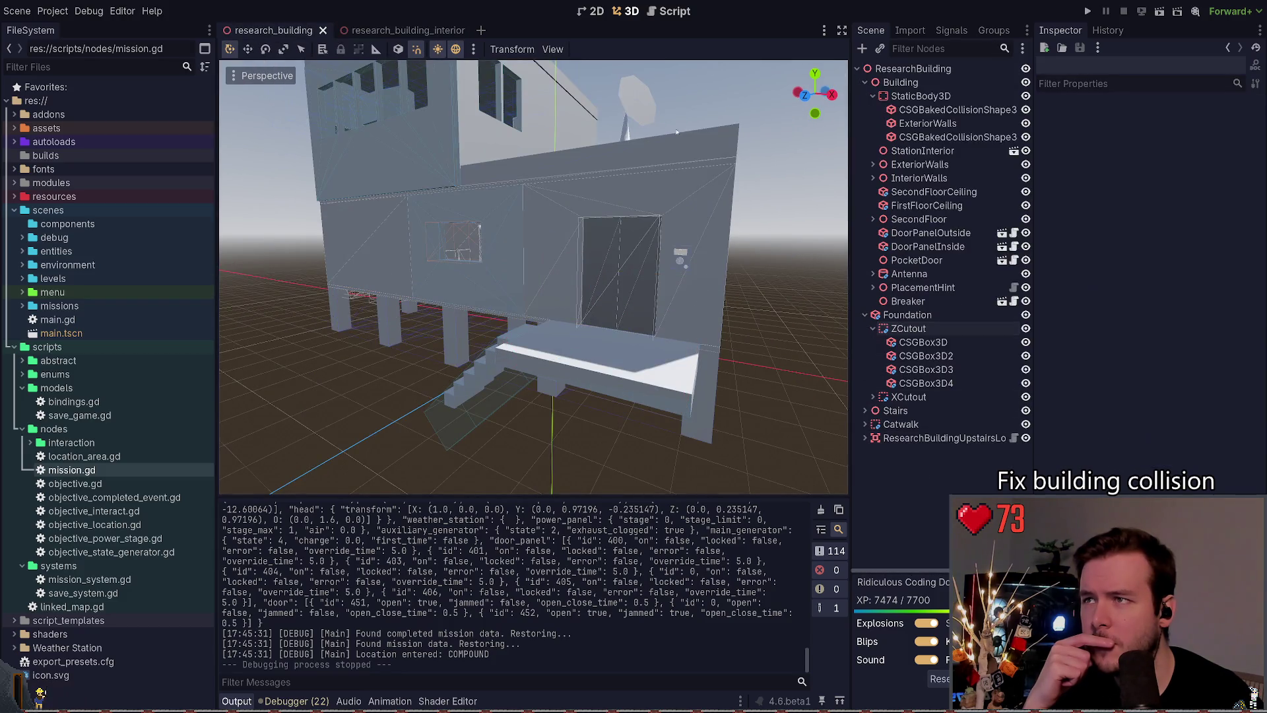
click(909, 329)
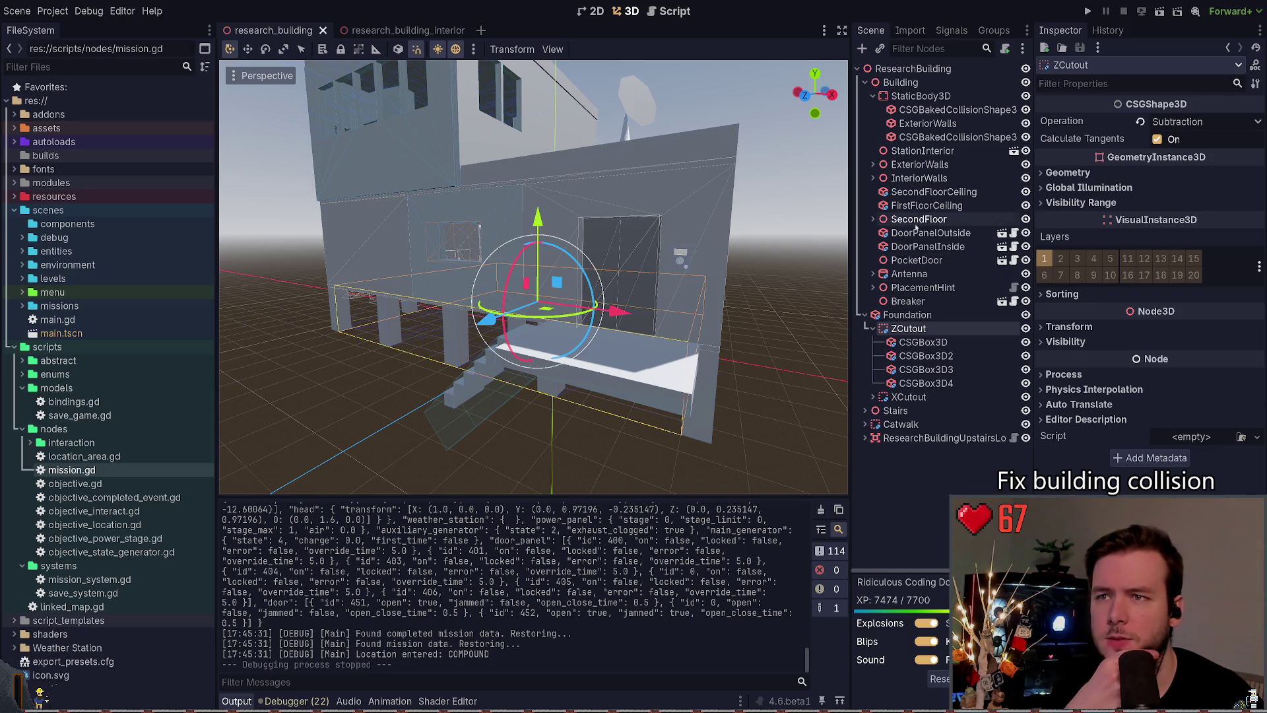
Step: Expand ExteriorWalls and frame its CSGCombiner3D in the viewport
click(921, 97)
click(932, 111)
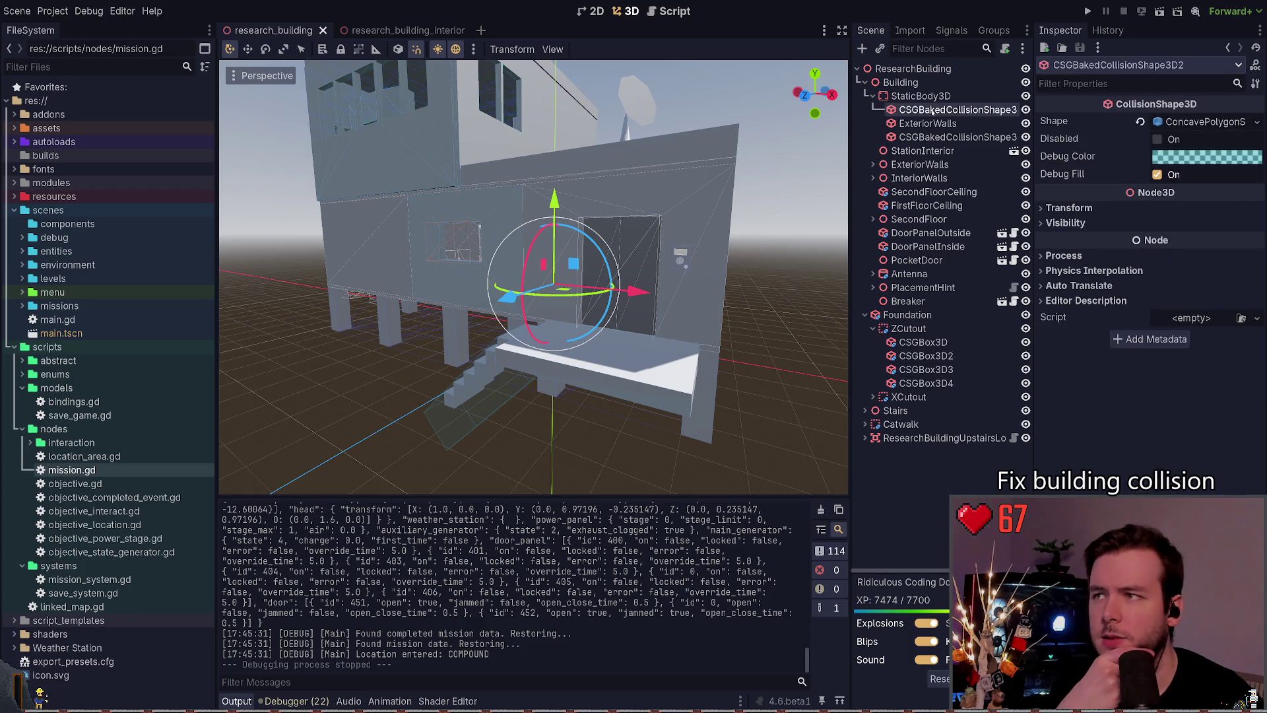
click(921, 164)
click(874, 165)
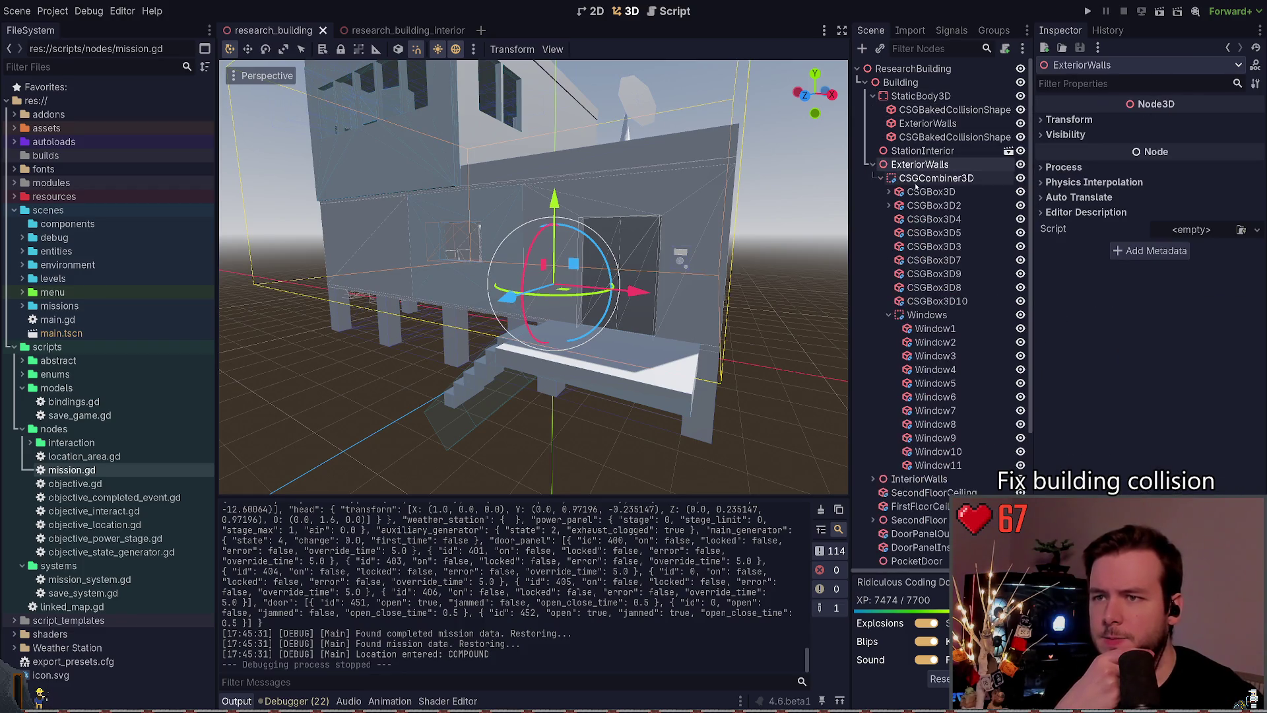
click(915, 184)
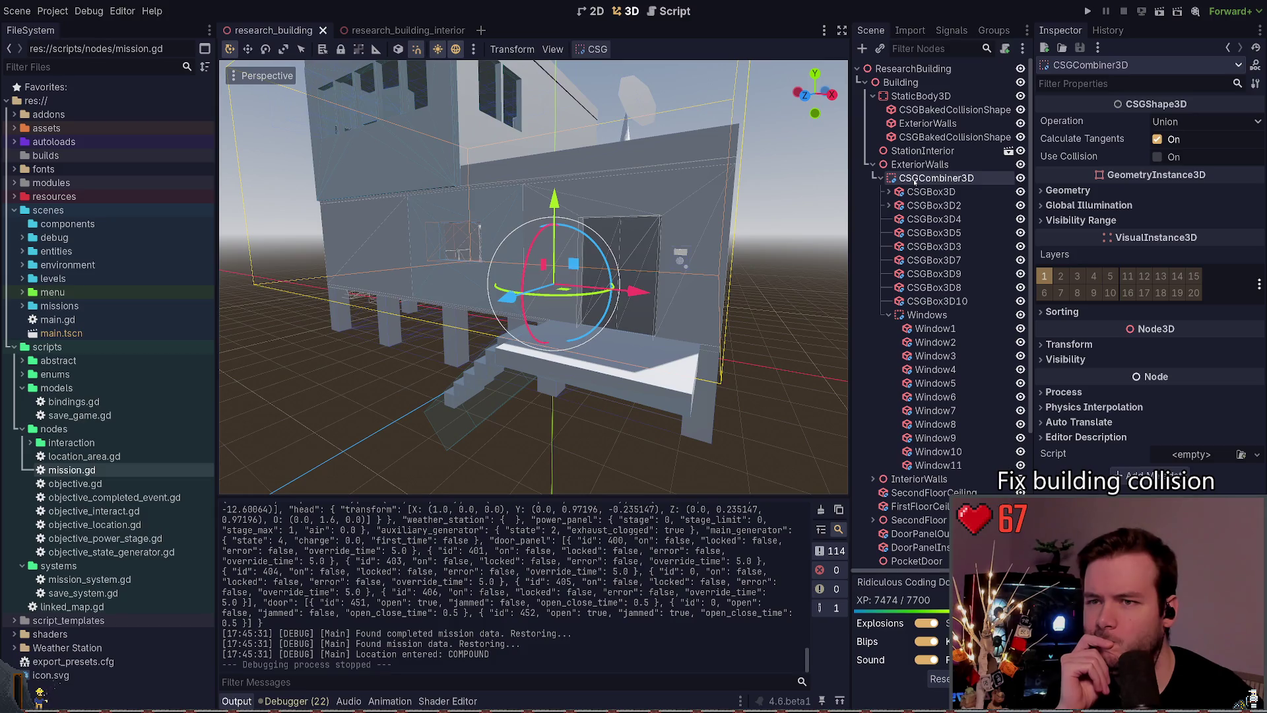
scroll(937, 410, down, 2)
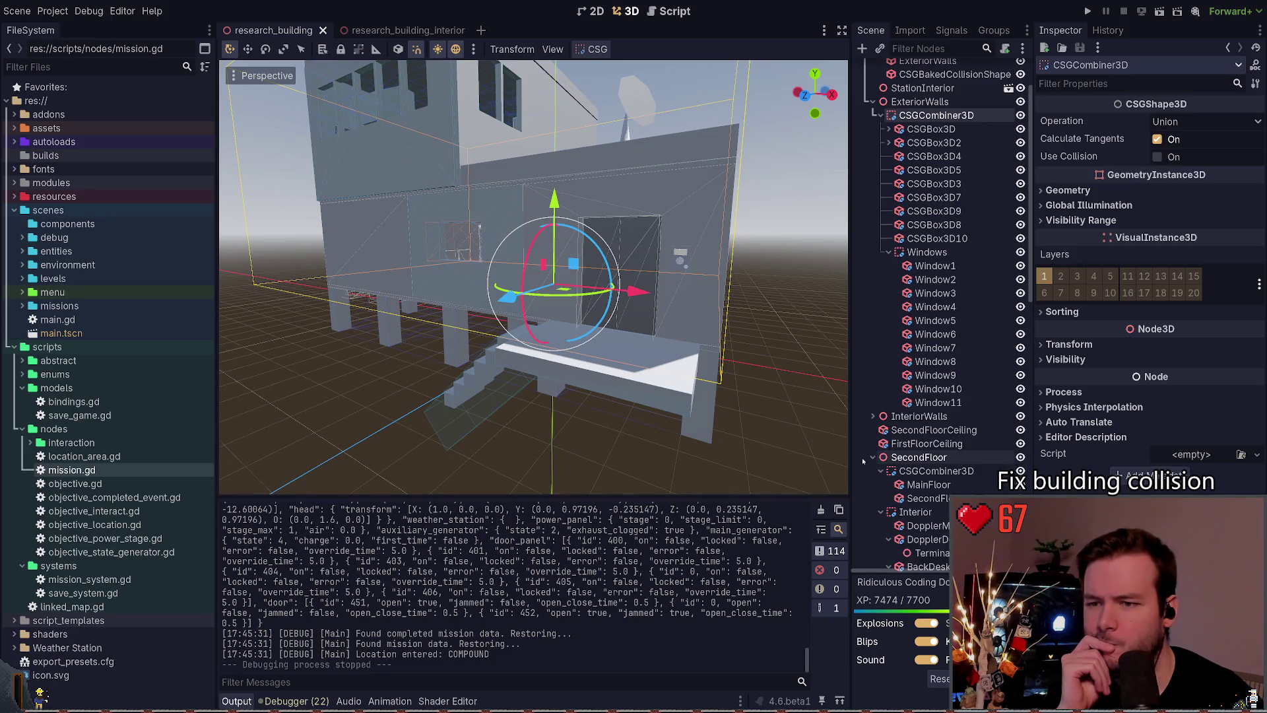
key(f)
Step: Frame FirstFloorCeiling, expand SecondFloor, and orbit to view the building from below
click(882, 445)
key(f)
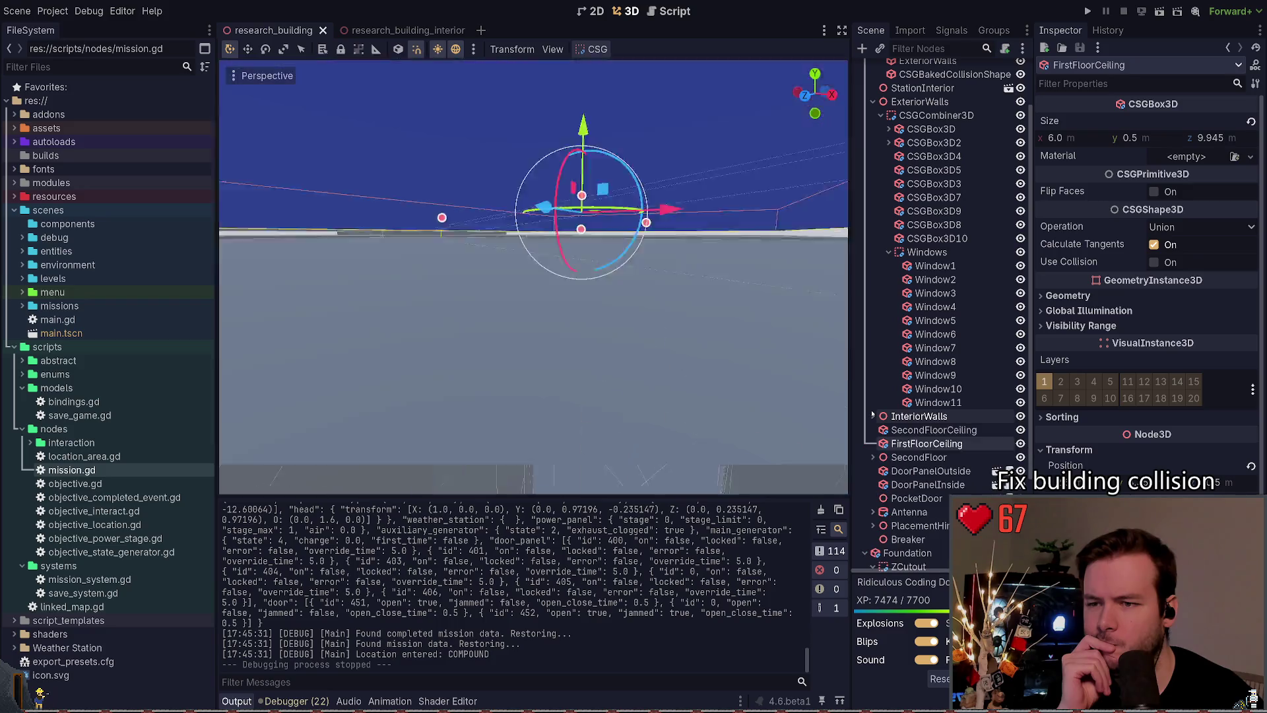
scroll(873, 423, down, 2)
click(873, 394)
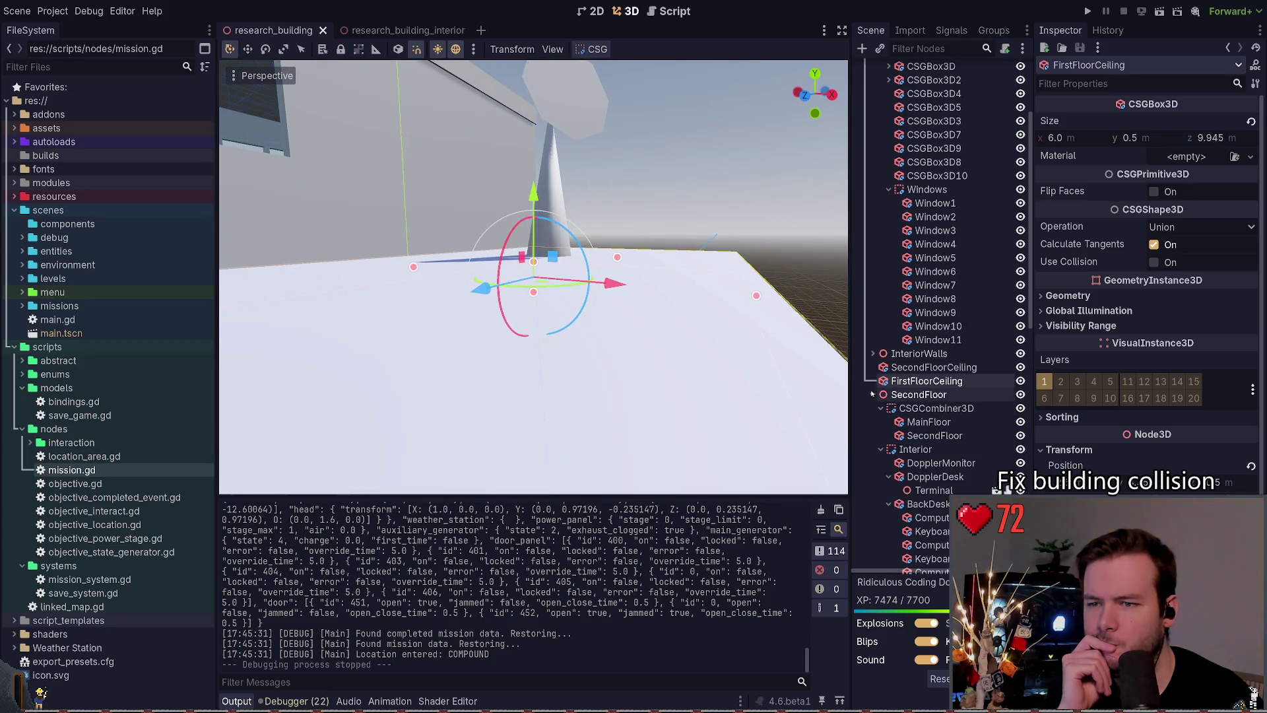
scroll(534, 278, down, 5)
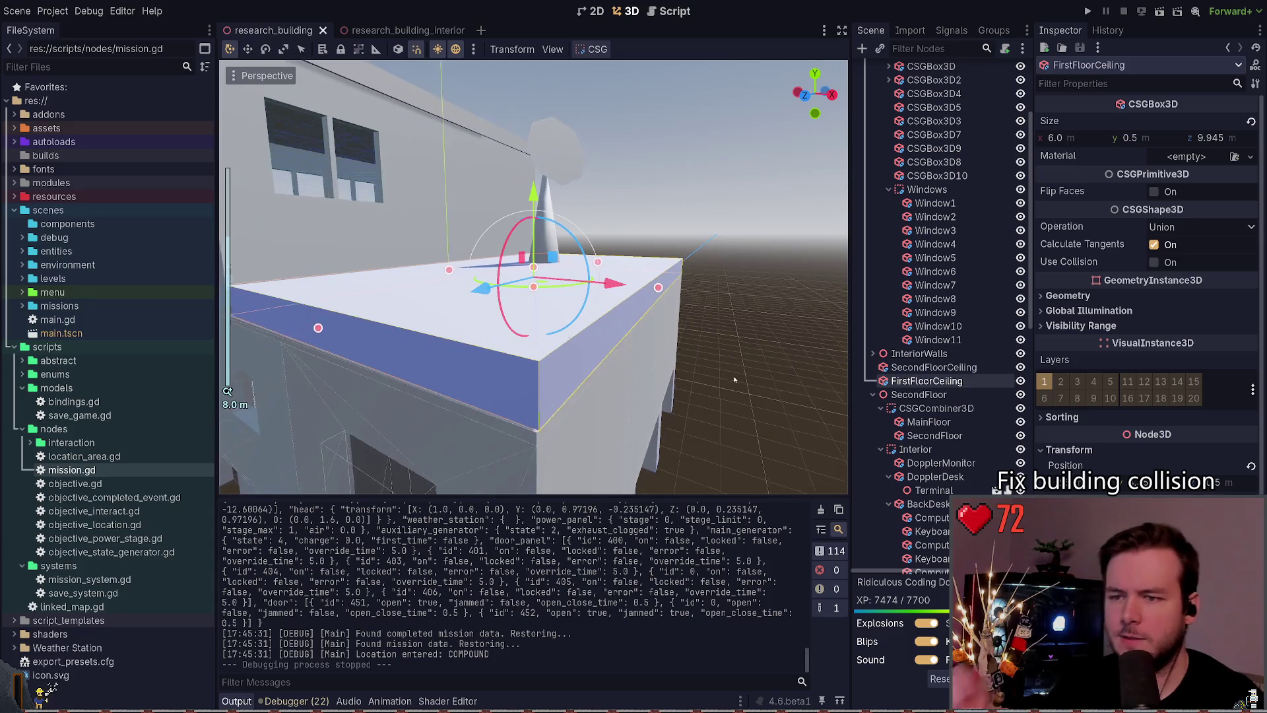
scroll(533, 277, down, 3)
mouse_move(534, 277)
mouse_down()
mouse_move(627, 264)
mouse_move(759, 316)
mouse_up()
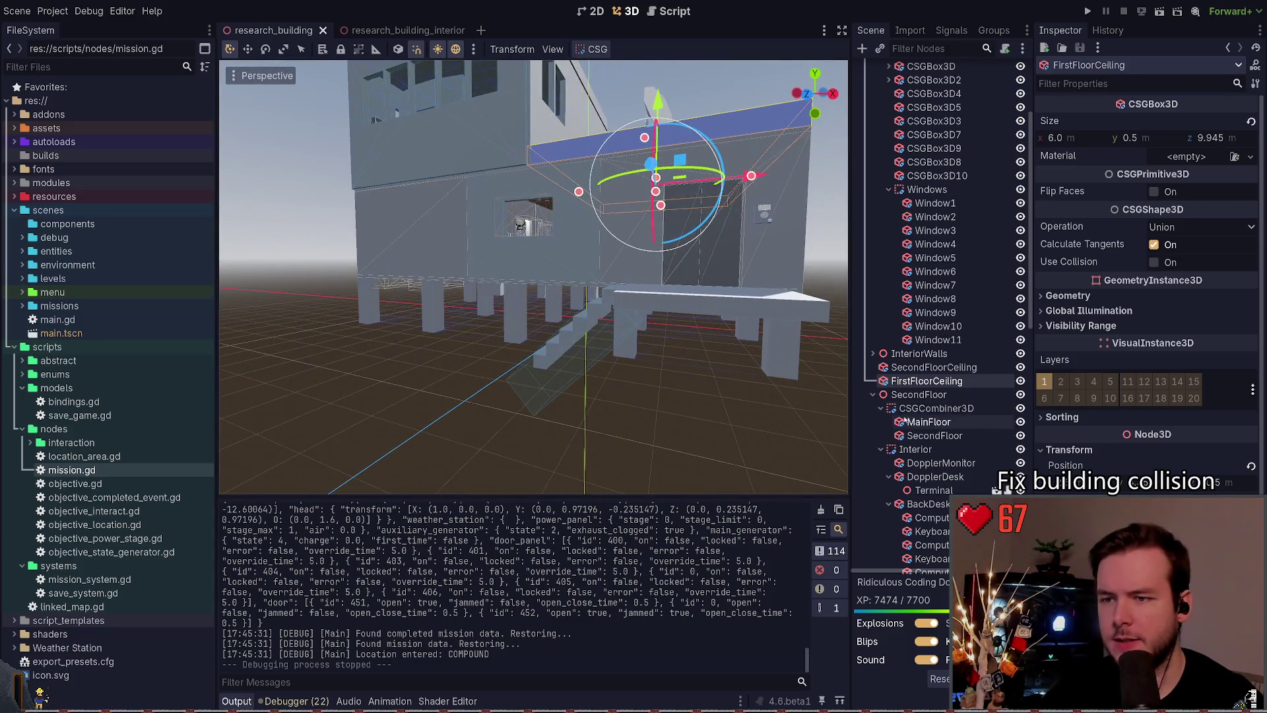
Step: Bake a collision shape from SecondFloor's CSGCombiner3D and move it under StaticBody3D
click(925, 410)
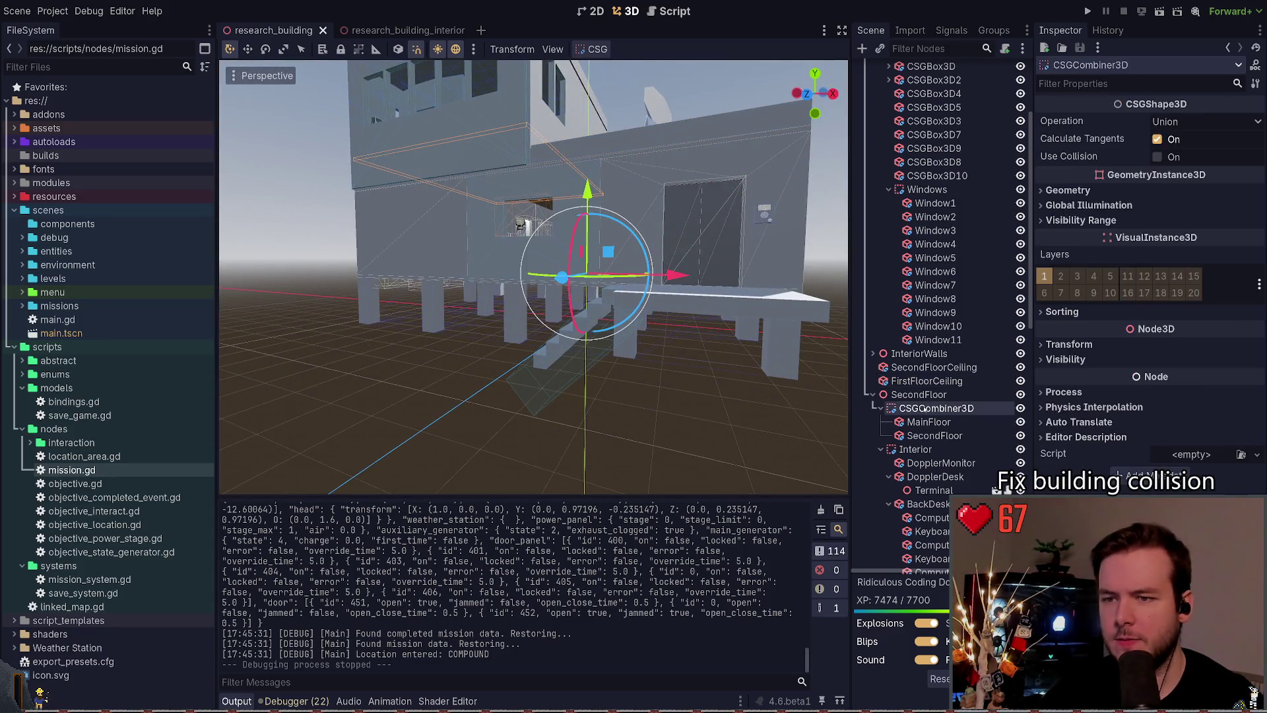
click(598, 49)
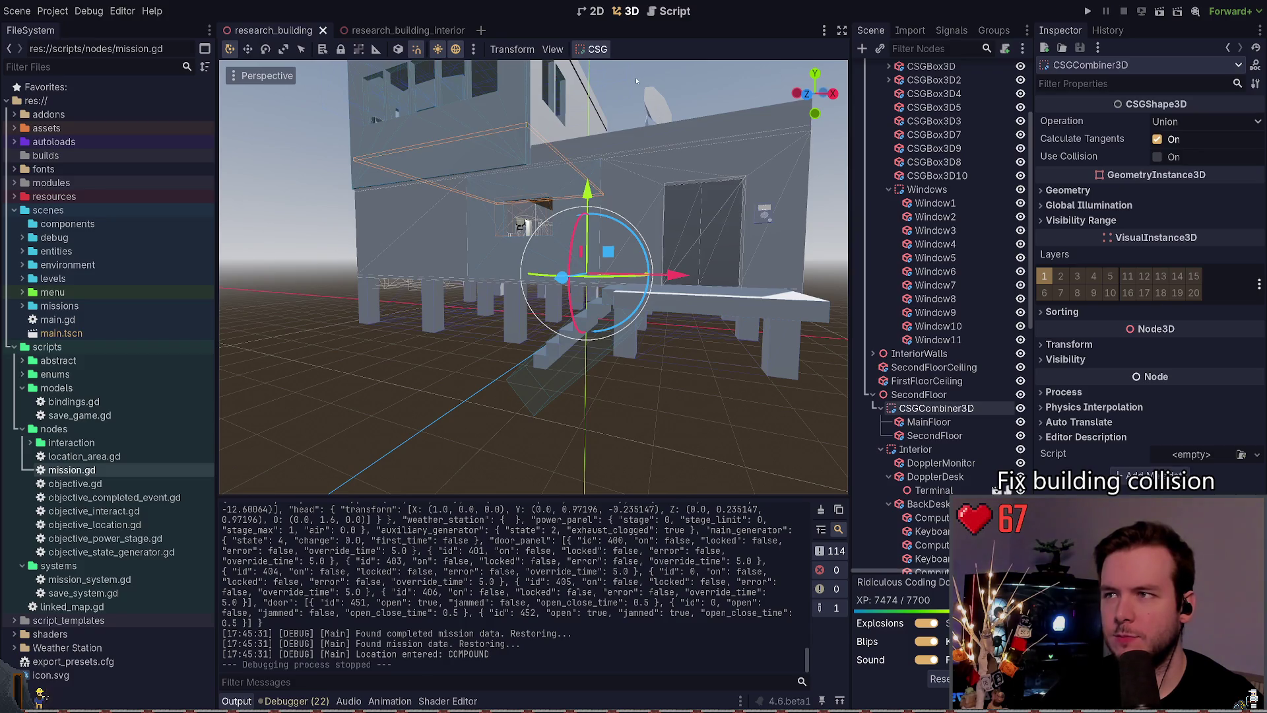
click(636, 77)
drag(951, 448, 967, 165)
drag(950, 230, 937, 120)
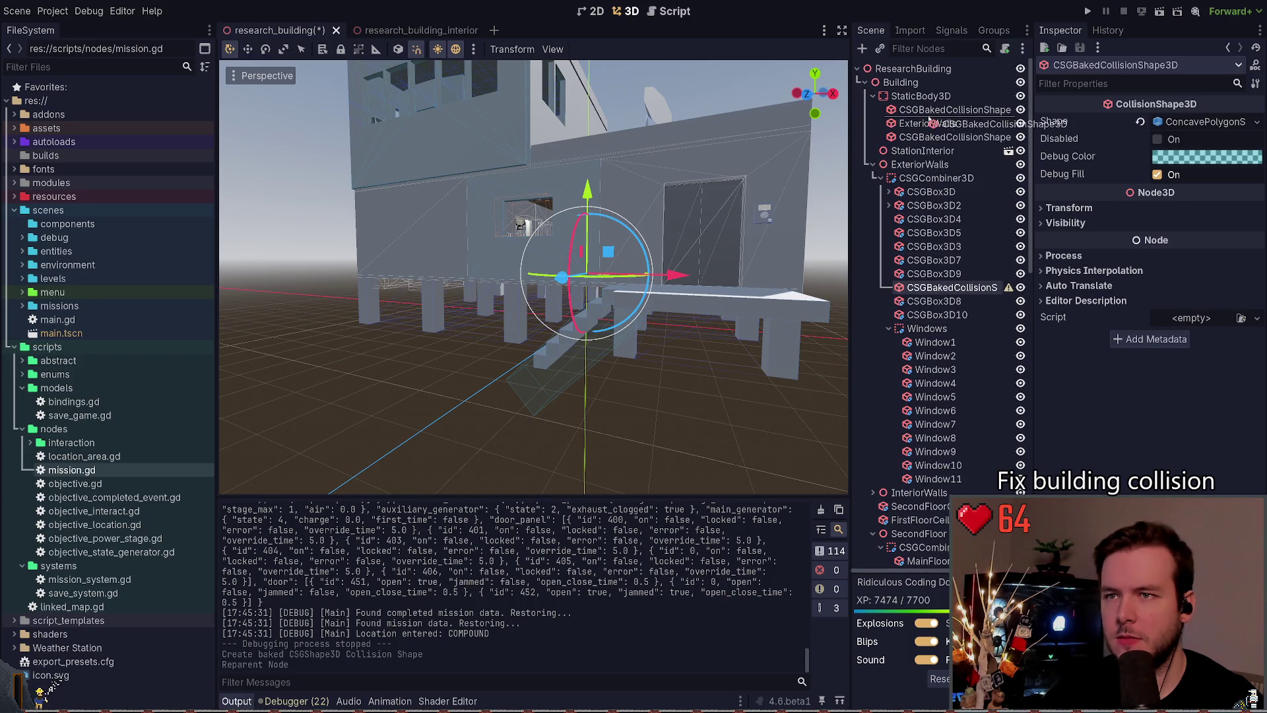
drag(760, 319, 686, 314)
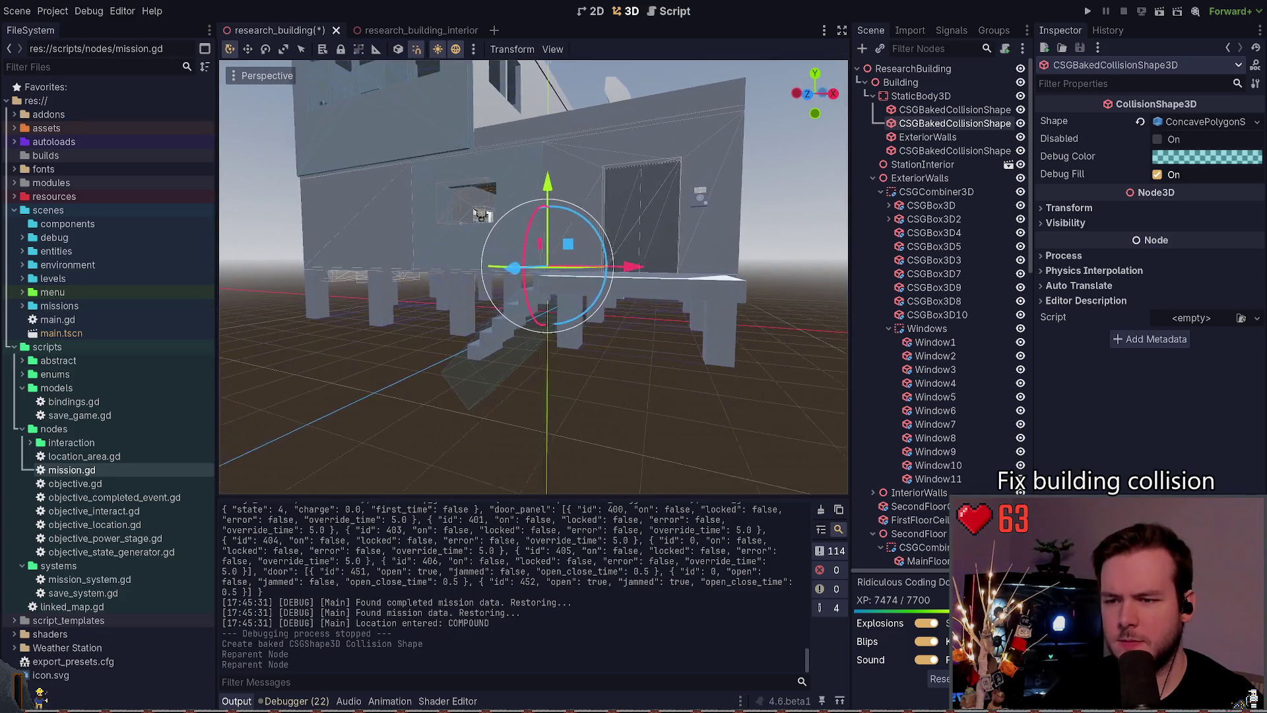
Step: Collapse SecondFloor, ExteriorWalls and Foundation, check ZCutout, and run the game
click(873, 533)
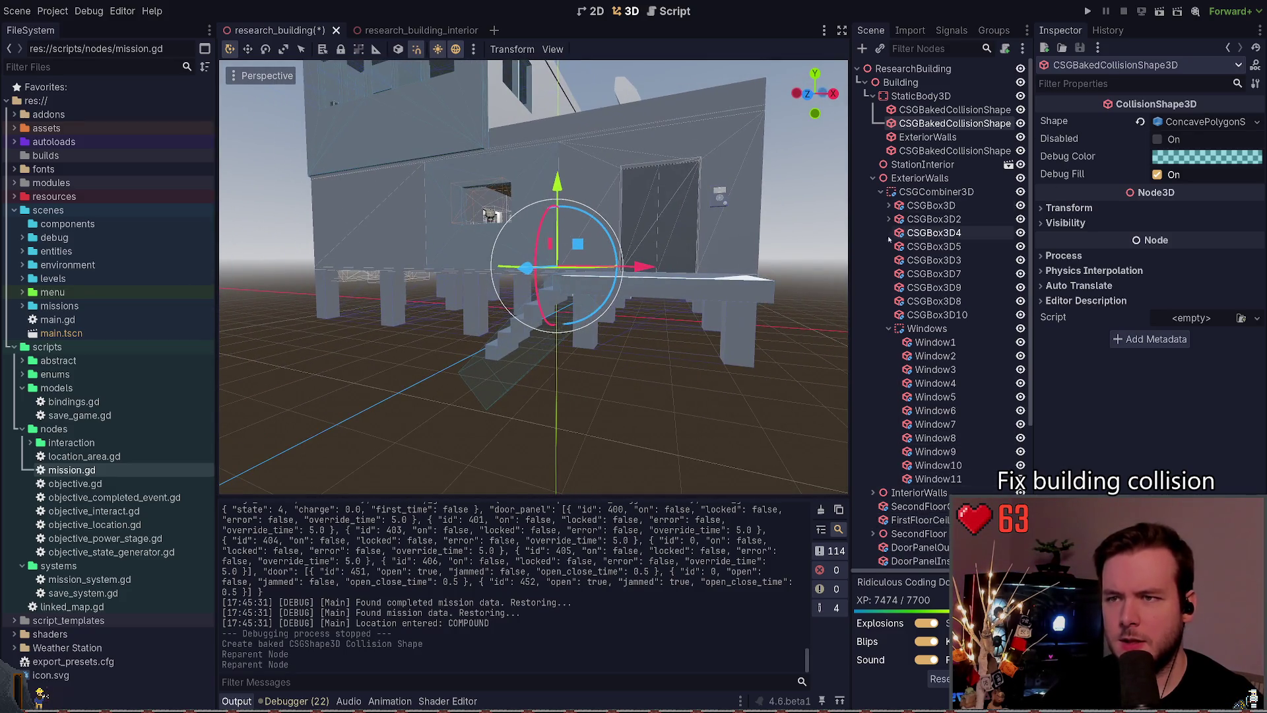
click(873, 177)
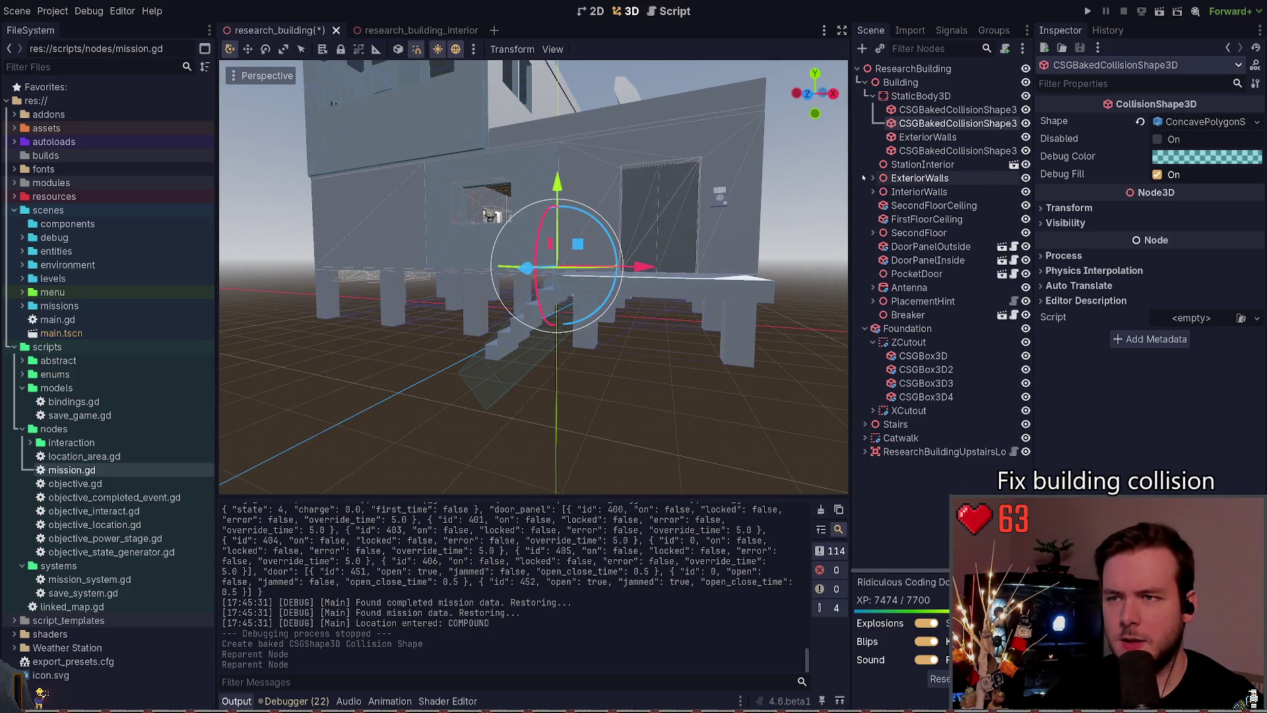
click(866, 329)
click(865, 329)
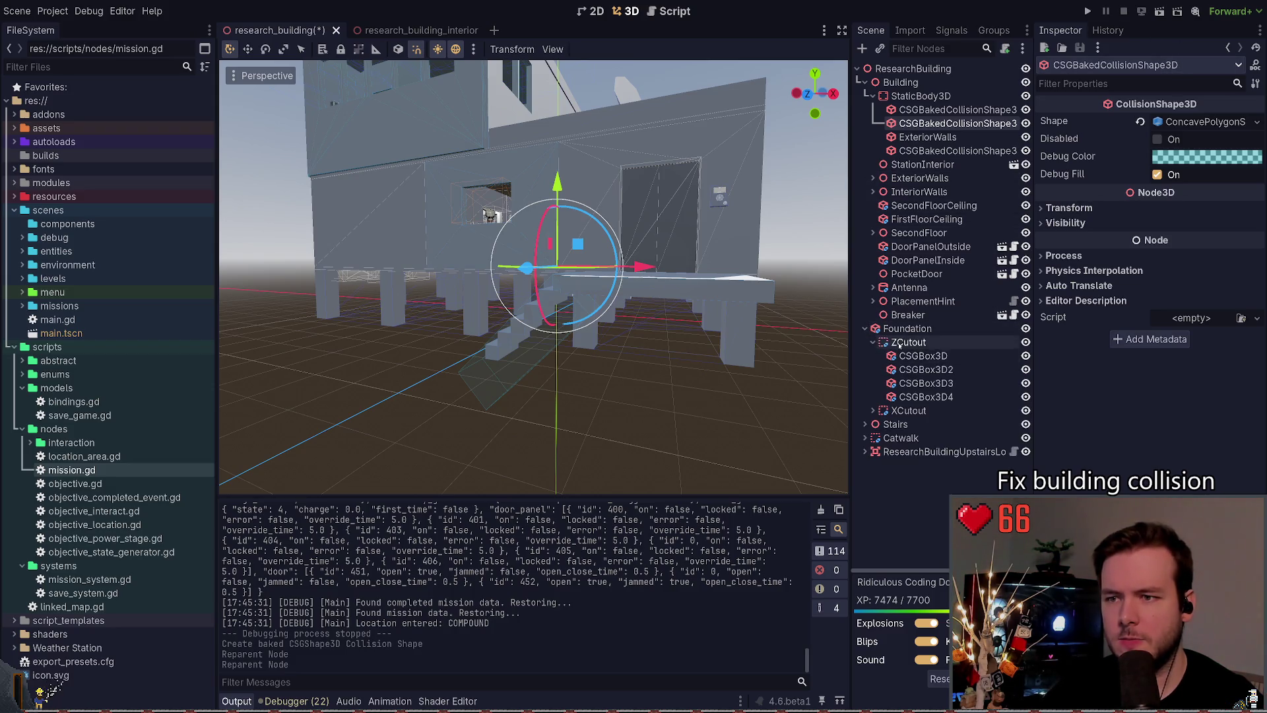
click(909, 342)
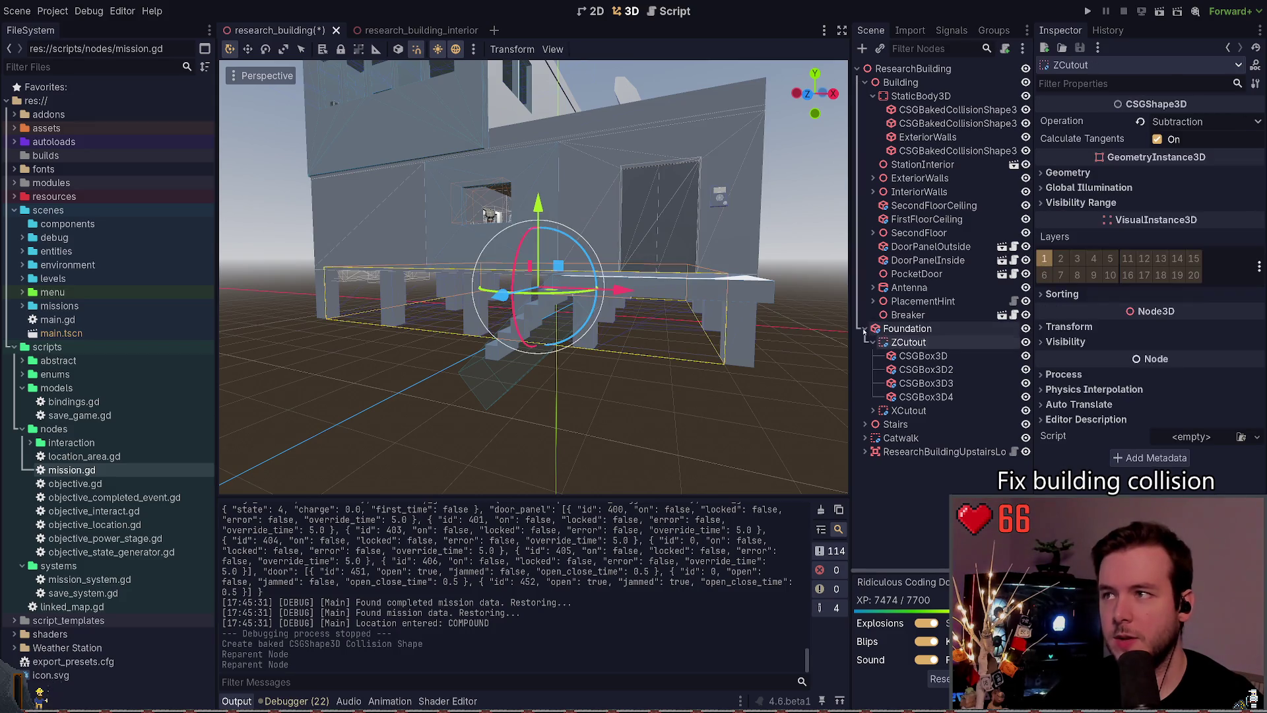
click(865, 329)
click(1090, 11)
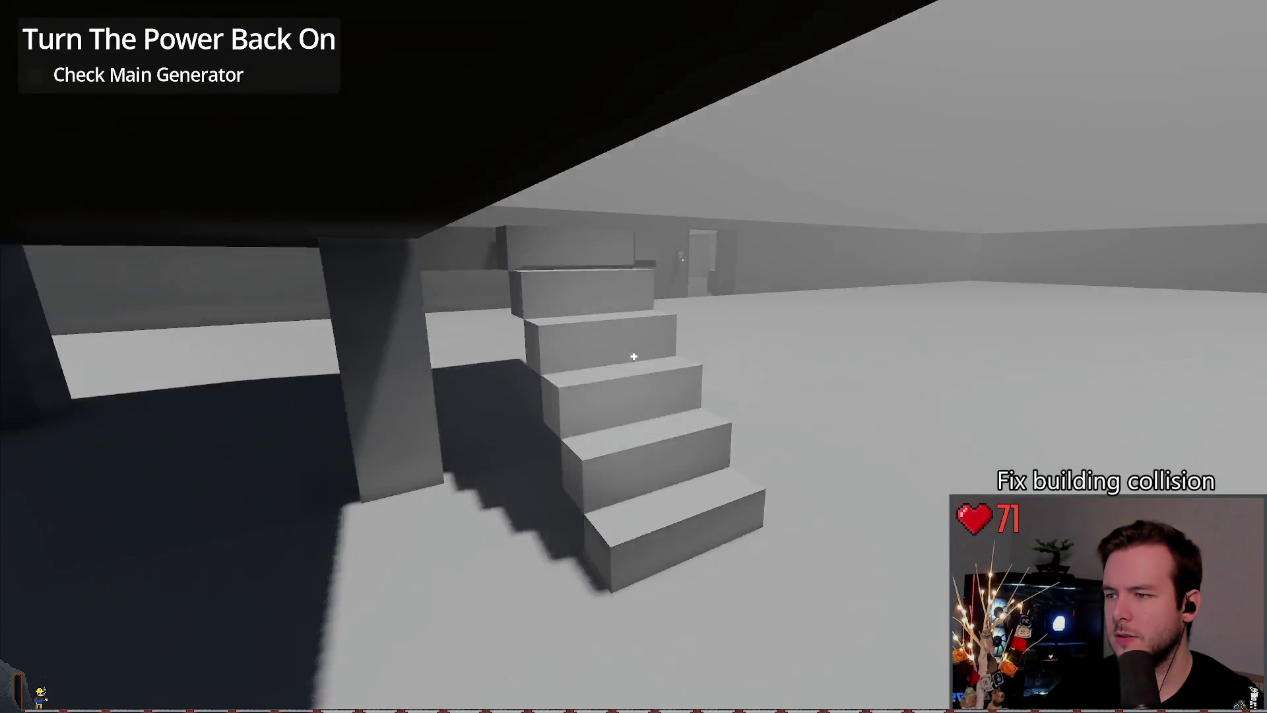
Step: Walk out from under the building past the stairs, then Dev Quit back to the editor
key(w)
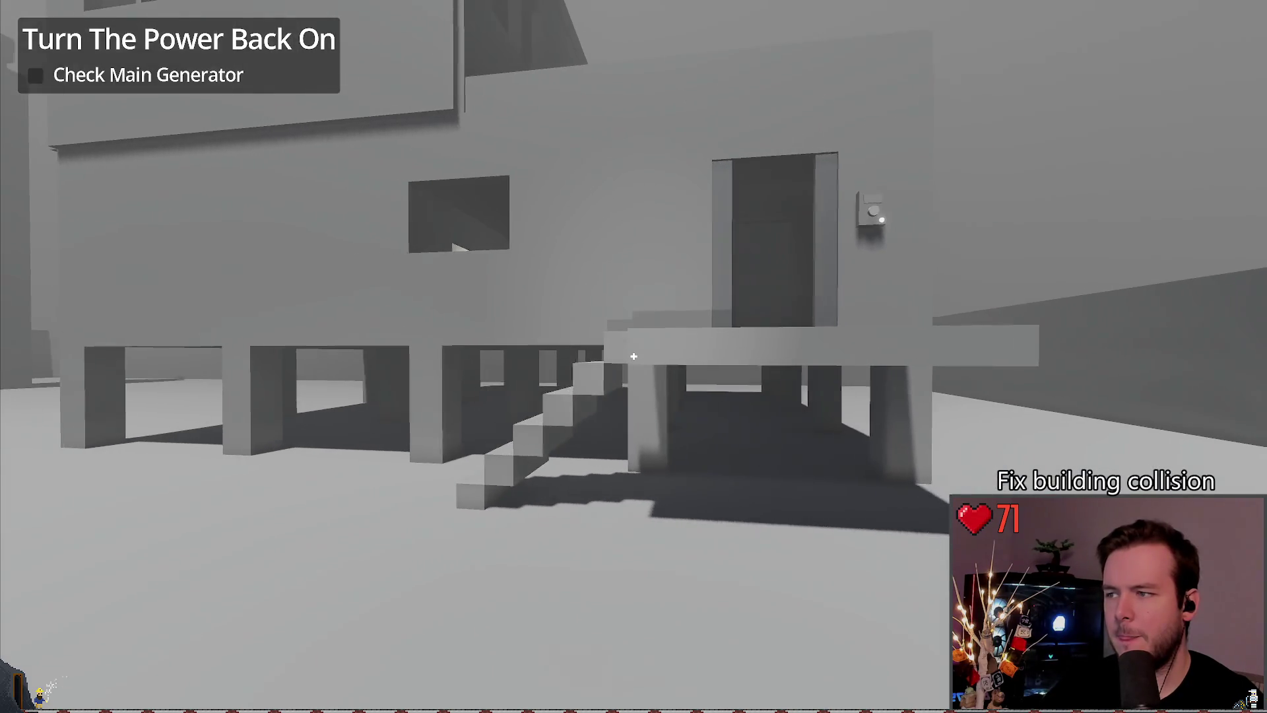
key(Escape)
click(43, 454)
key(ctrl+z)
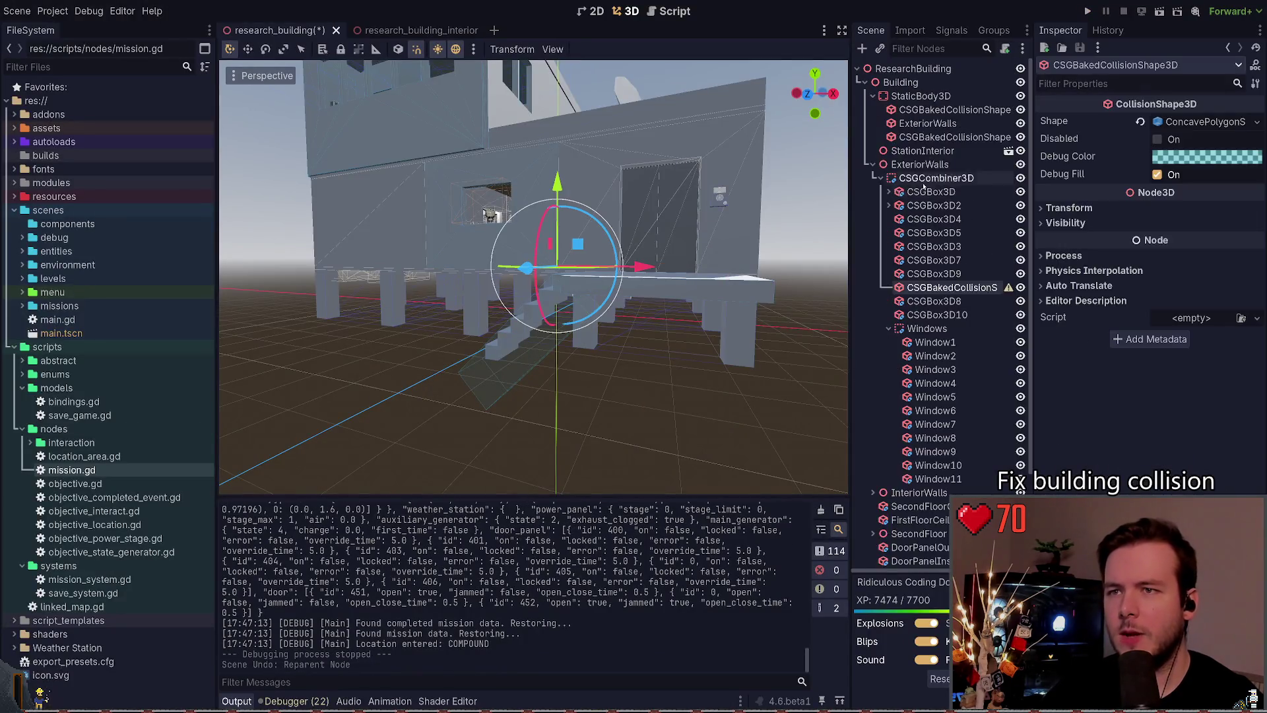
Step: Undo the collision-shape reparenting, redo the visibility change, and save research_building
key(ctrl+z)
key(ctrl+z)
key(ctrl+z)
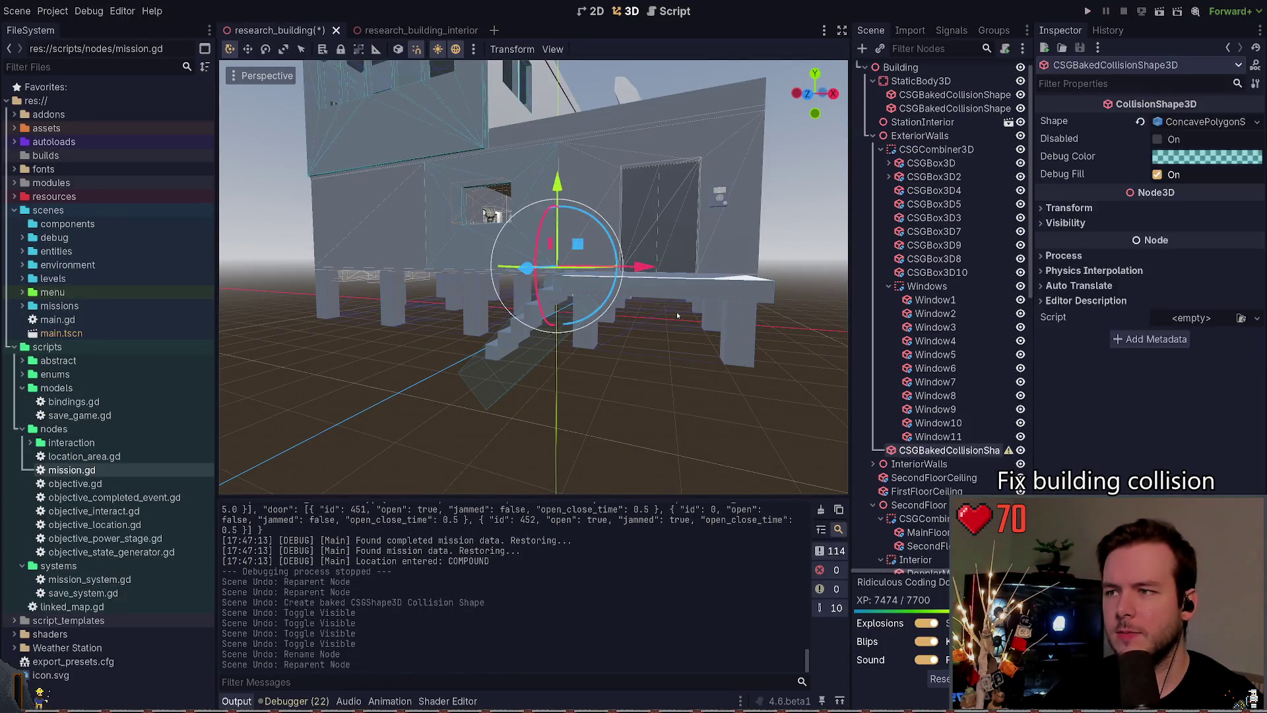
key(ctrl+z)
key(ctrl+z)
key(ctrl+z)
key(ctrl+shift+z)
key(ctrl+s)
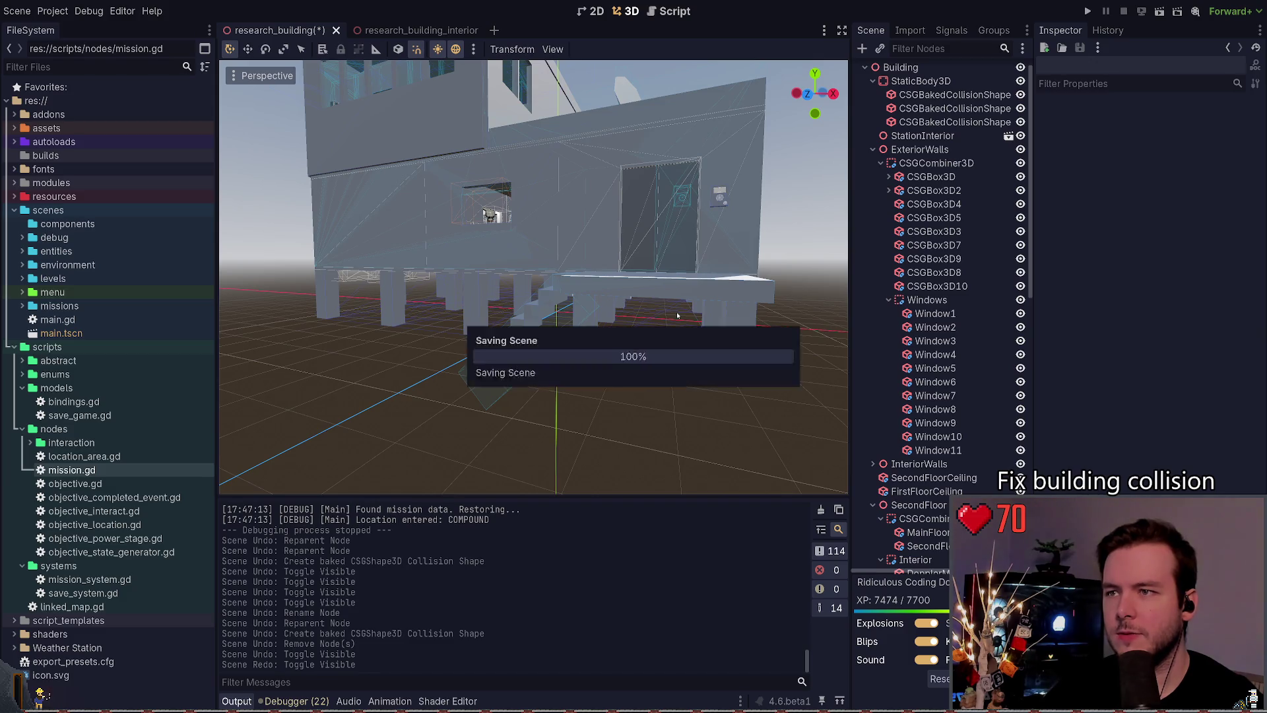
Step: Frame the outside door panel, select Building, and collapse StaticBody3D, ExteriorWalls and SecondFloor
click(729, 200)
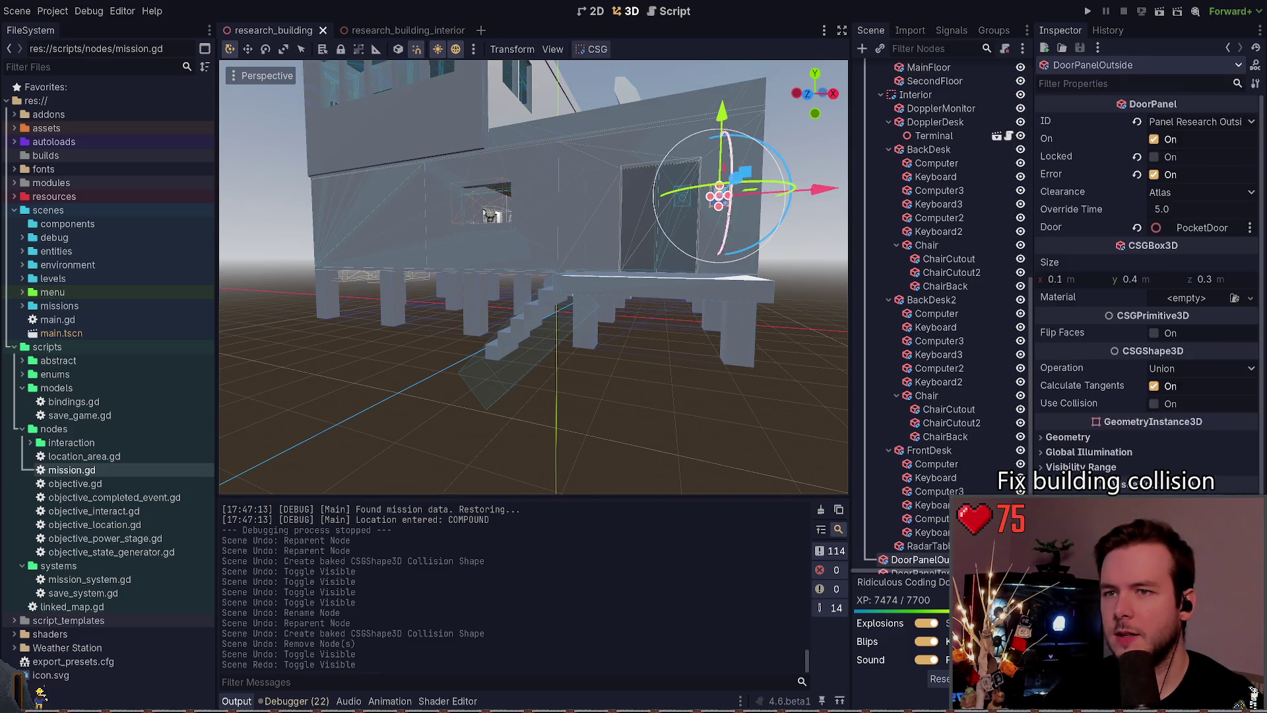
key(f)
scroll(889, 442, up, 5)
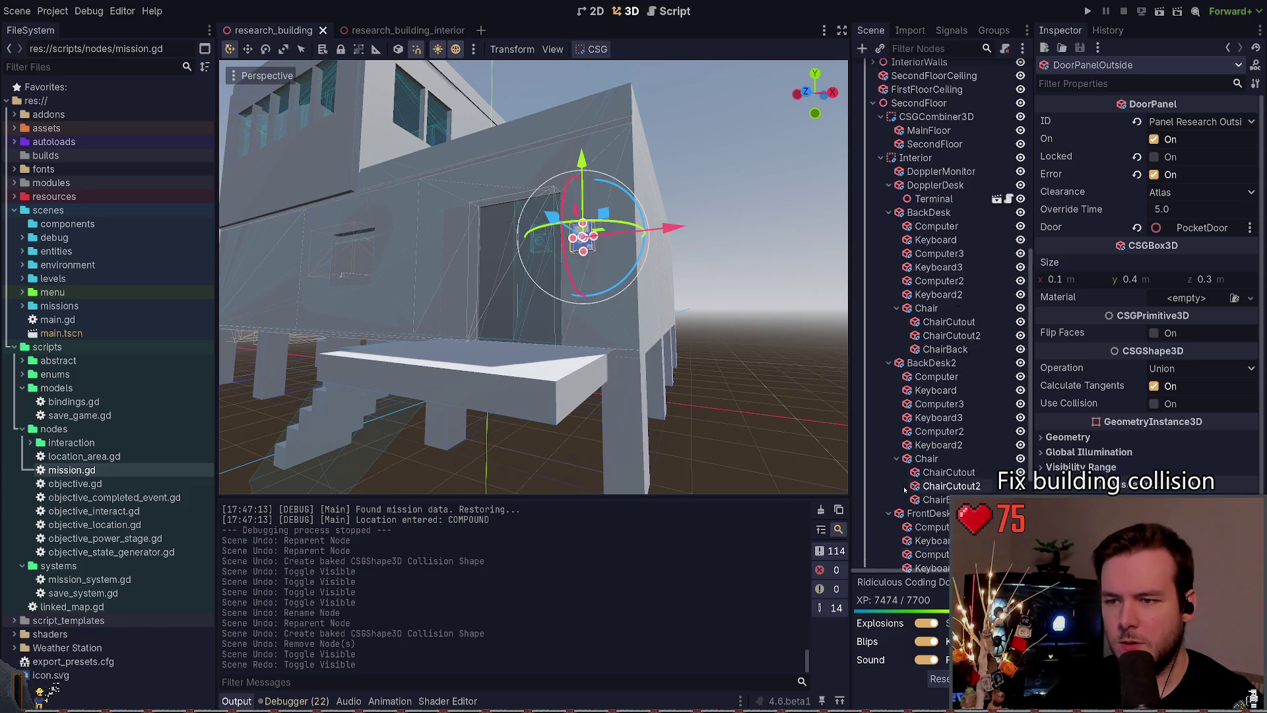
scroll(886, 434, up, 10)
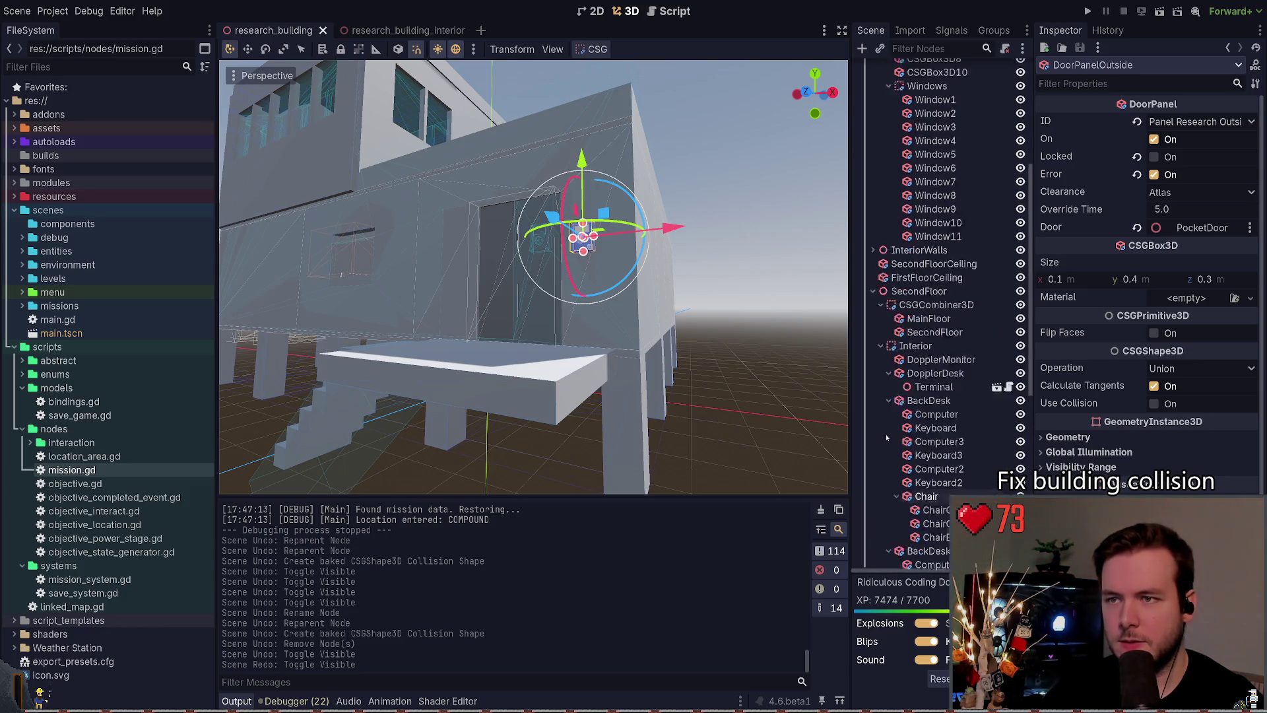
click(901, 82)
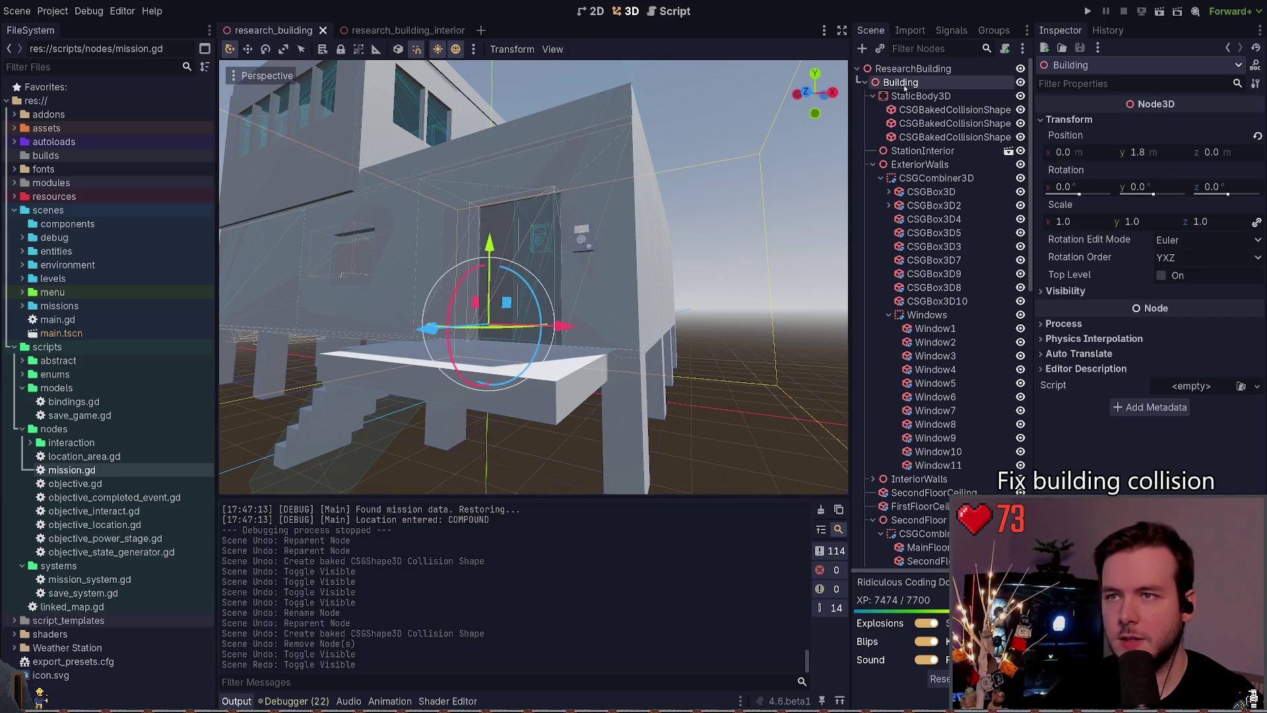
click(873, 95)
click(873, 123)
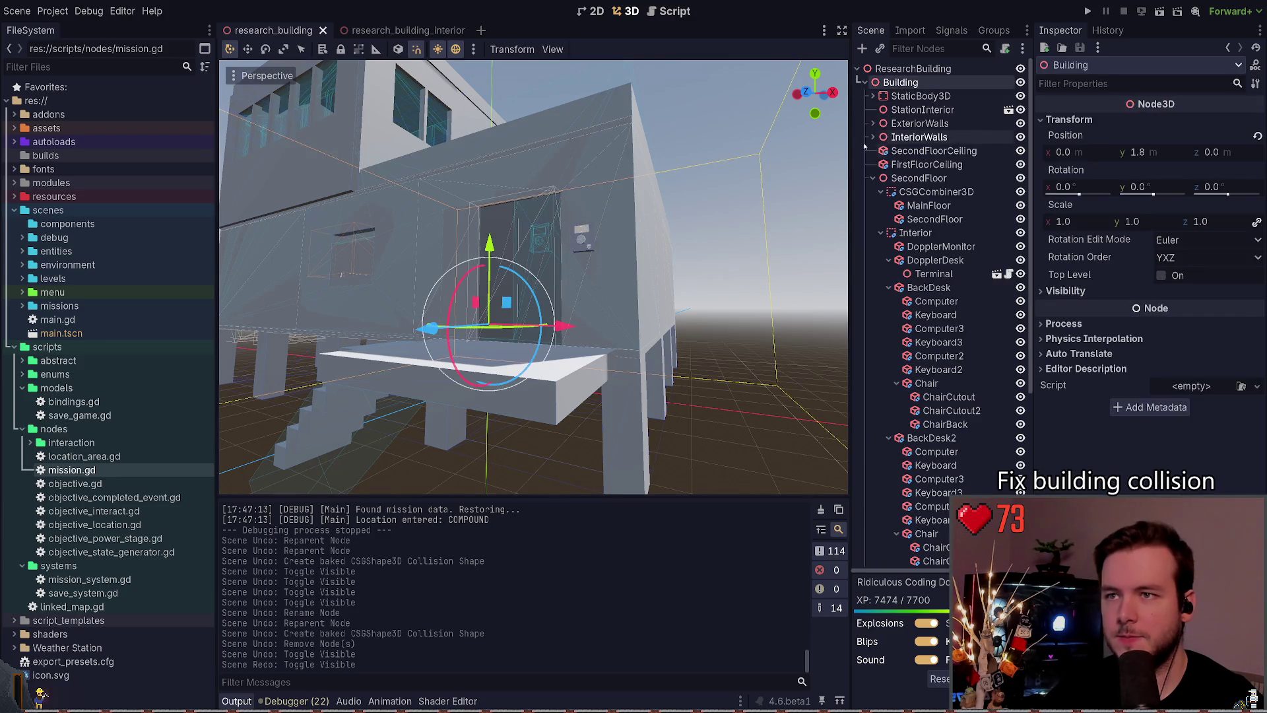
click(873, 179)
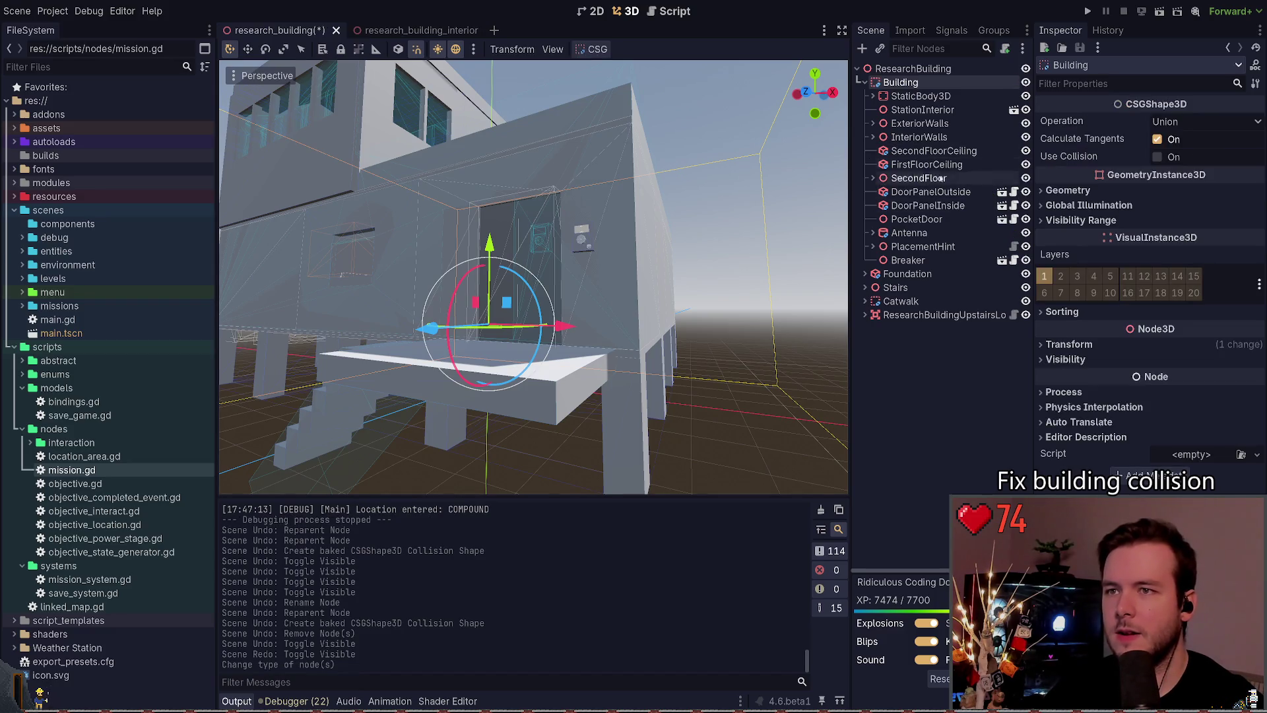
Step: Select ExteriorWalls with InteriorWalls, then inspect the Windows group and Window1's box
click(919, 110)
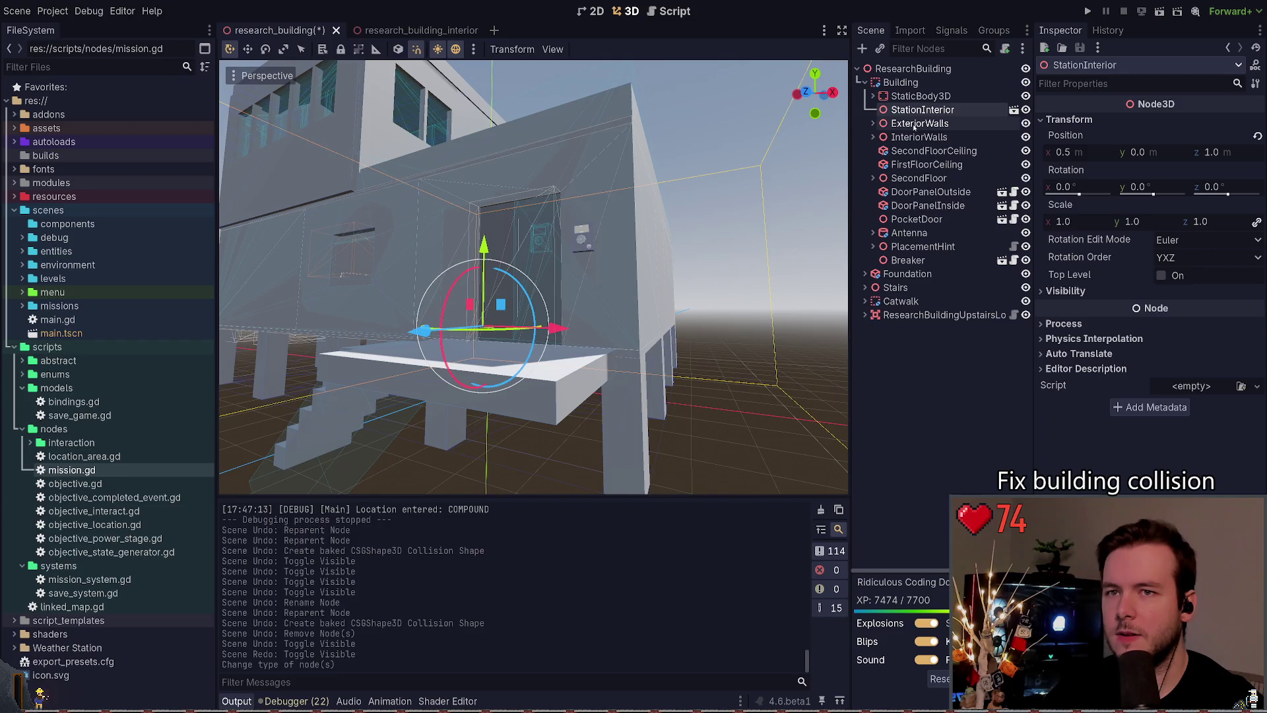
click(915, 125)
ctrl+click(918, 138)
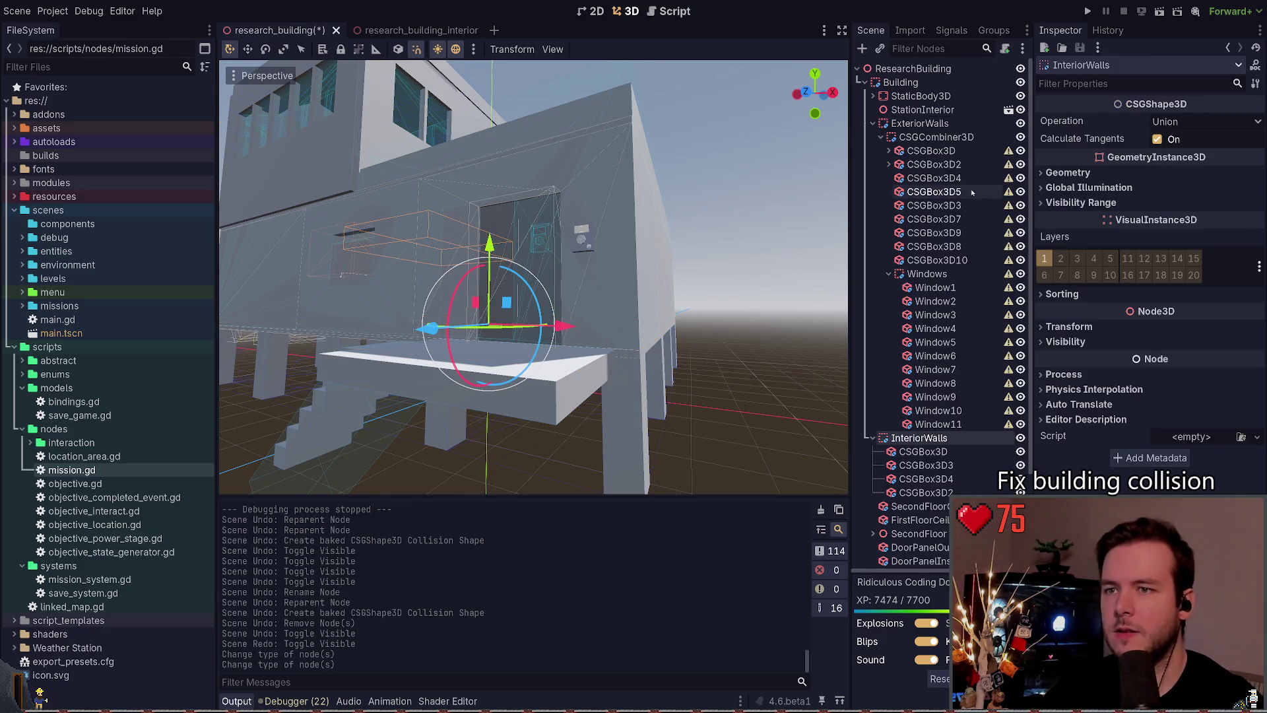
click(953, 276)
click(957, 288)
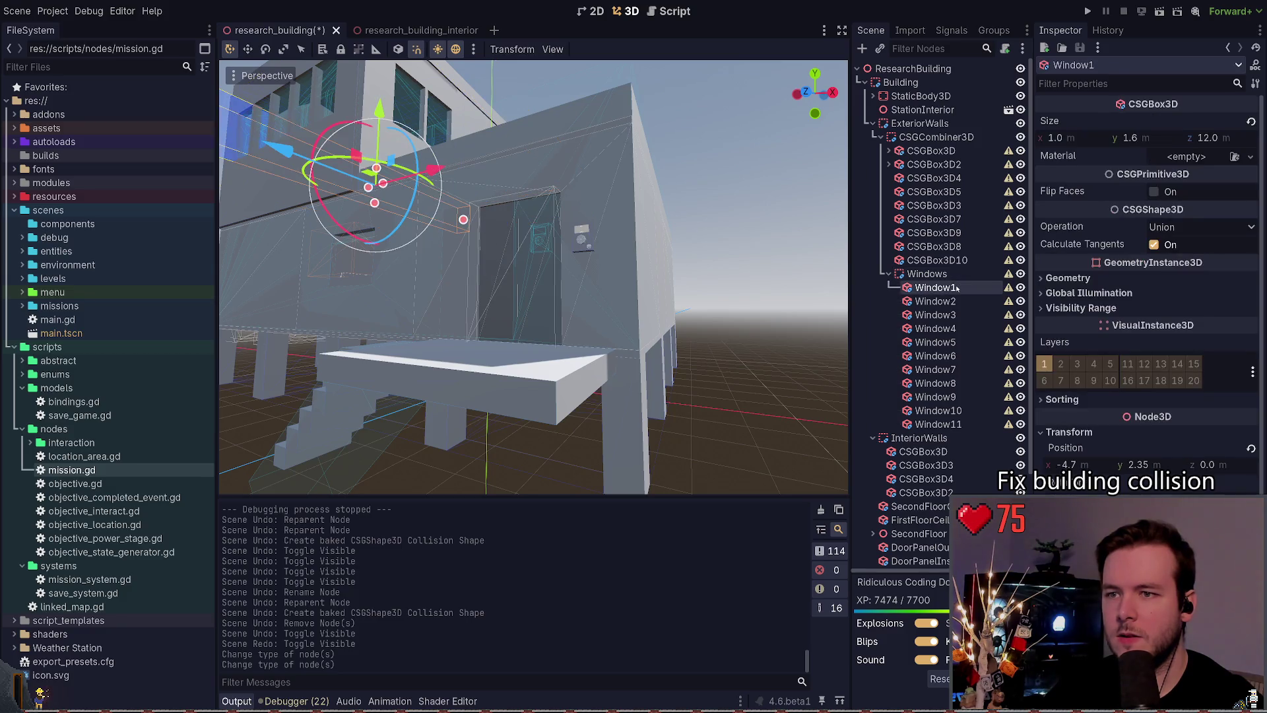
click(944, 275)
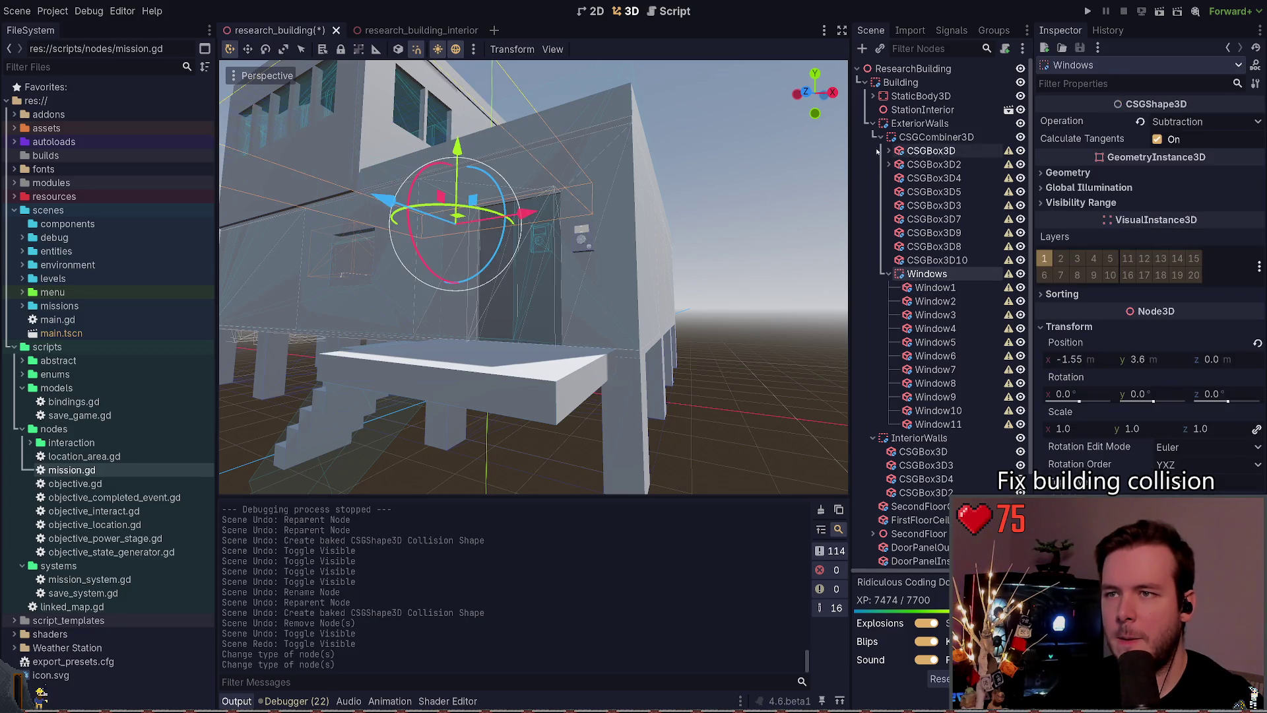
Step: Try the wall combiner's Operation as Subtraction then Union, undo, and reselect Building
click(909, 136)
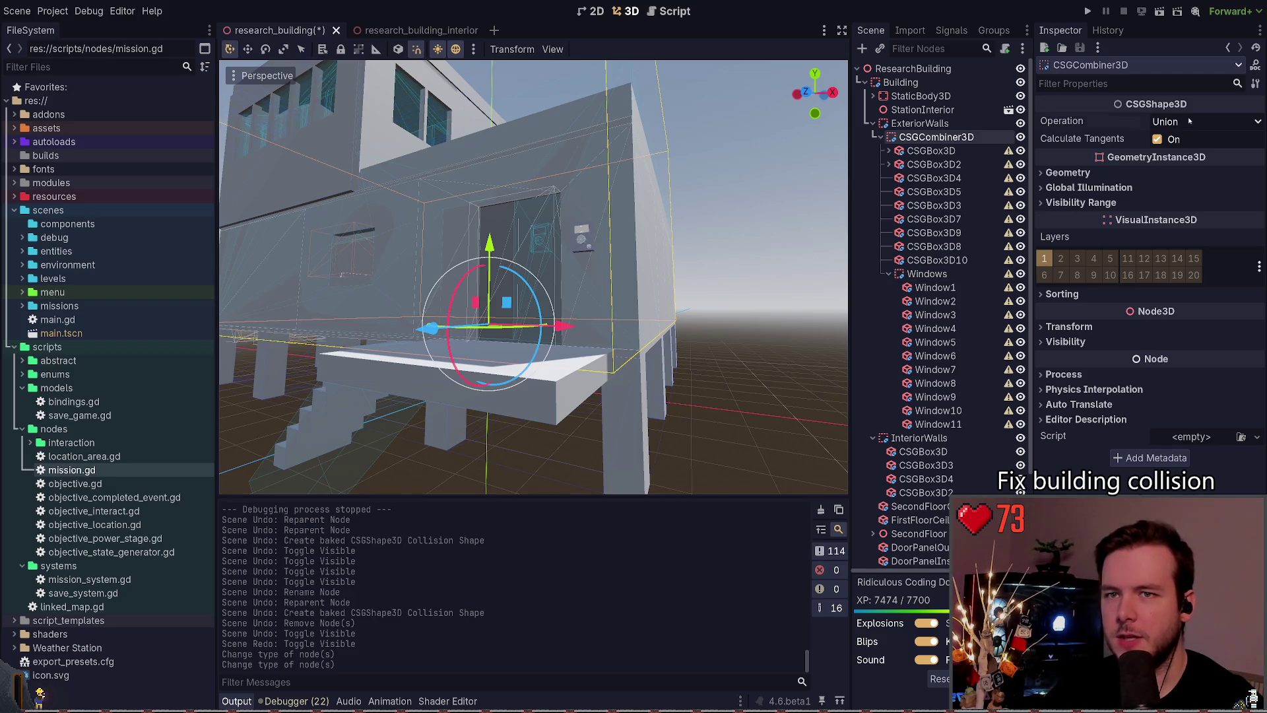
click(1195, 168)
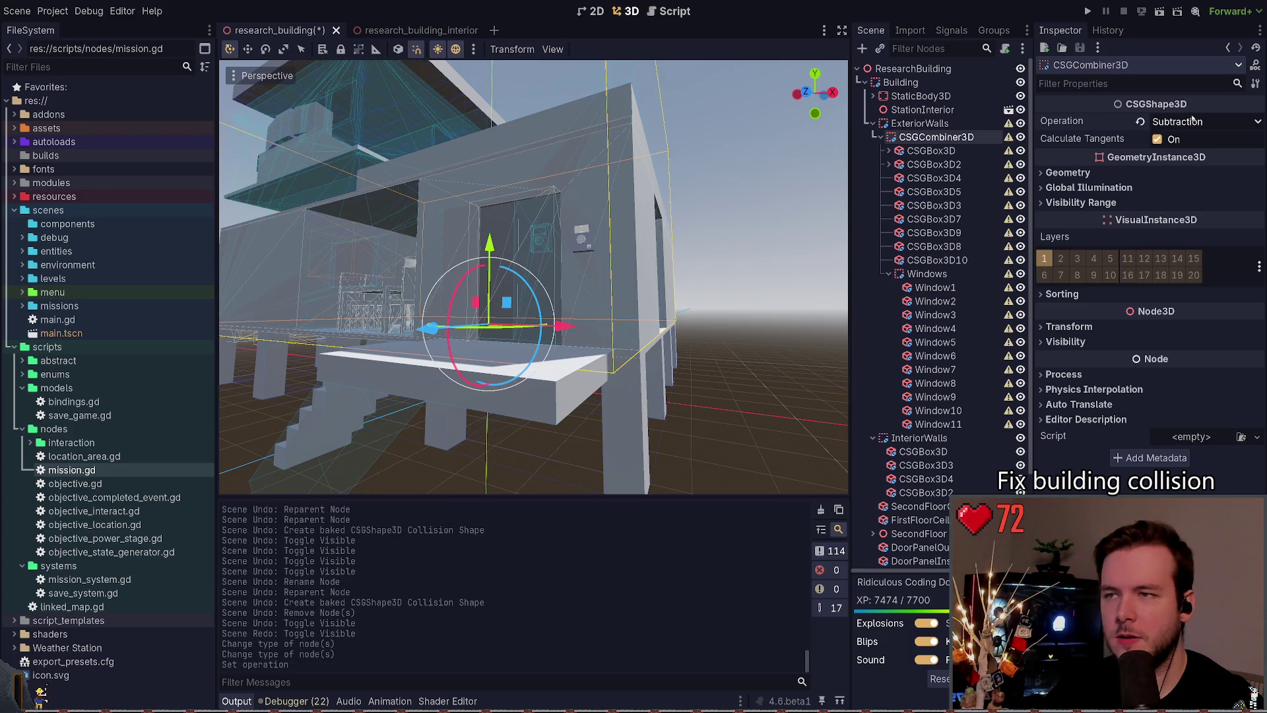
click(1140, 121)
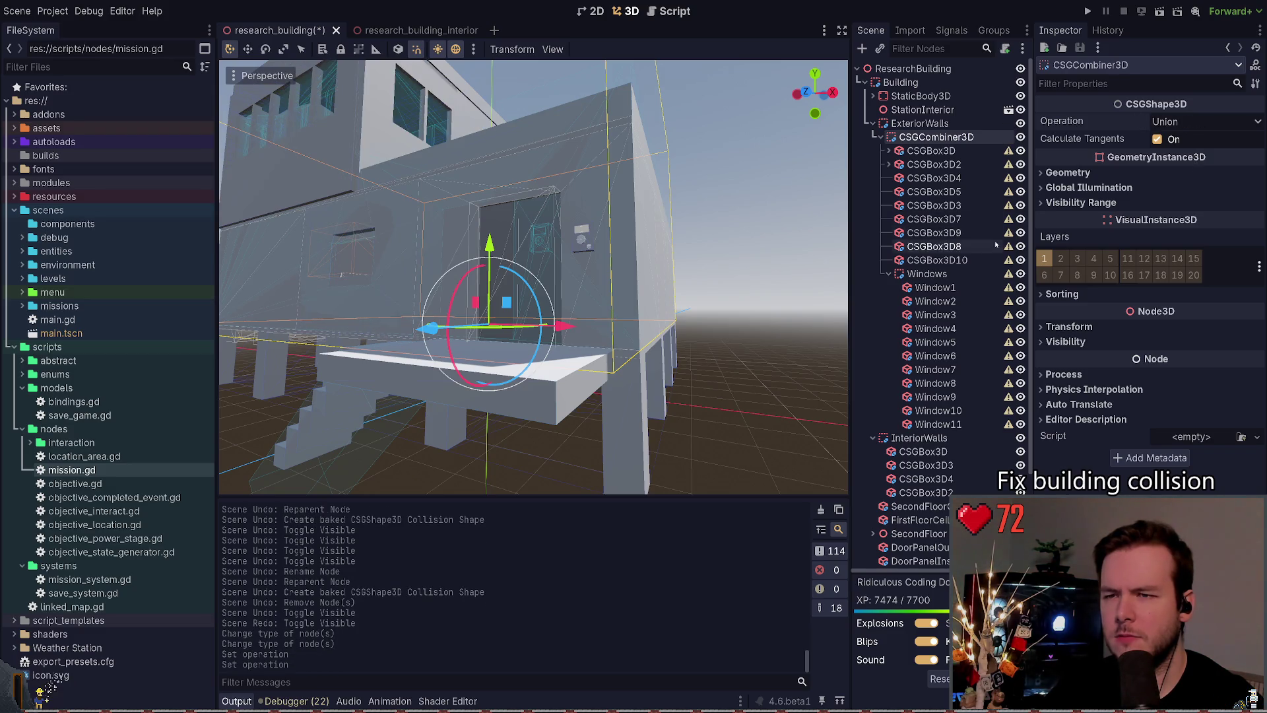
key(ctrl+z)
key(ctrl+z)
key(ctrl+z)
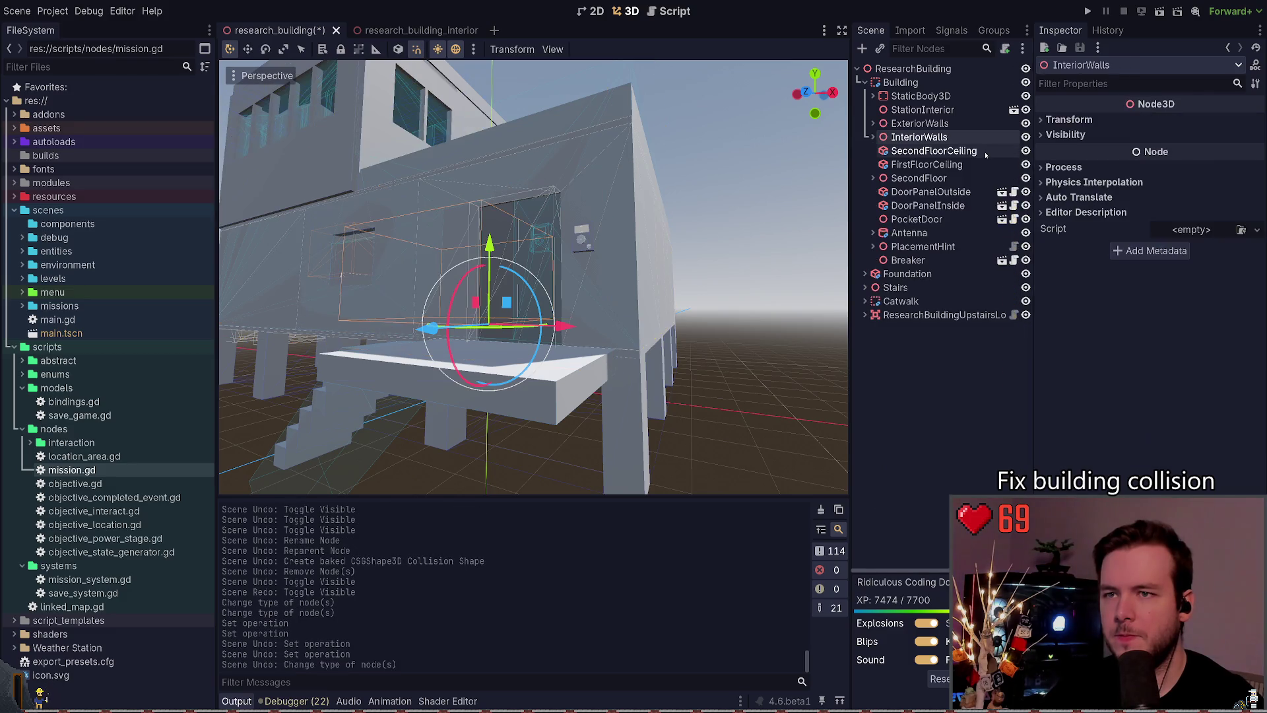
click(901, 82)
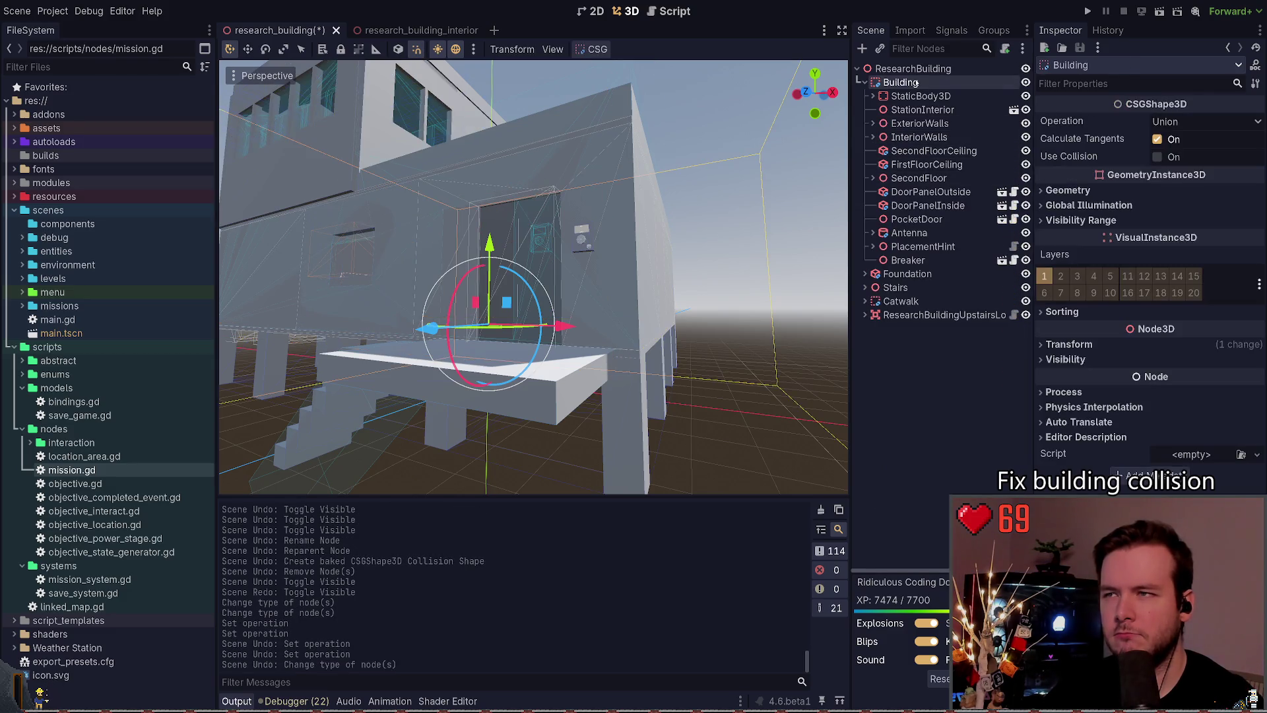
Step: Bake a collision shape from the whole Building and move it under StaticBody3D
drag(621, 84, 548, 105)
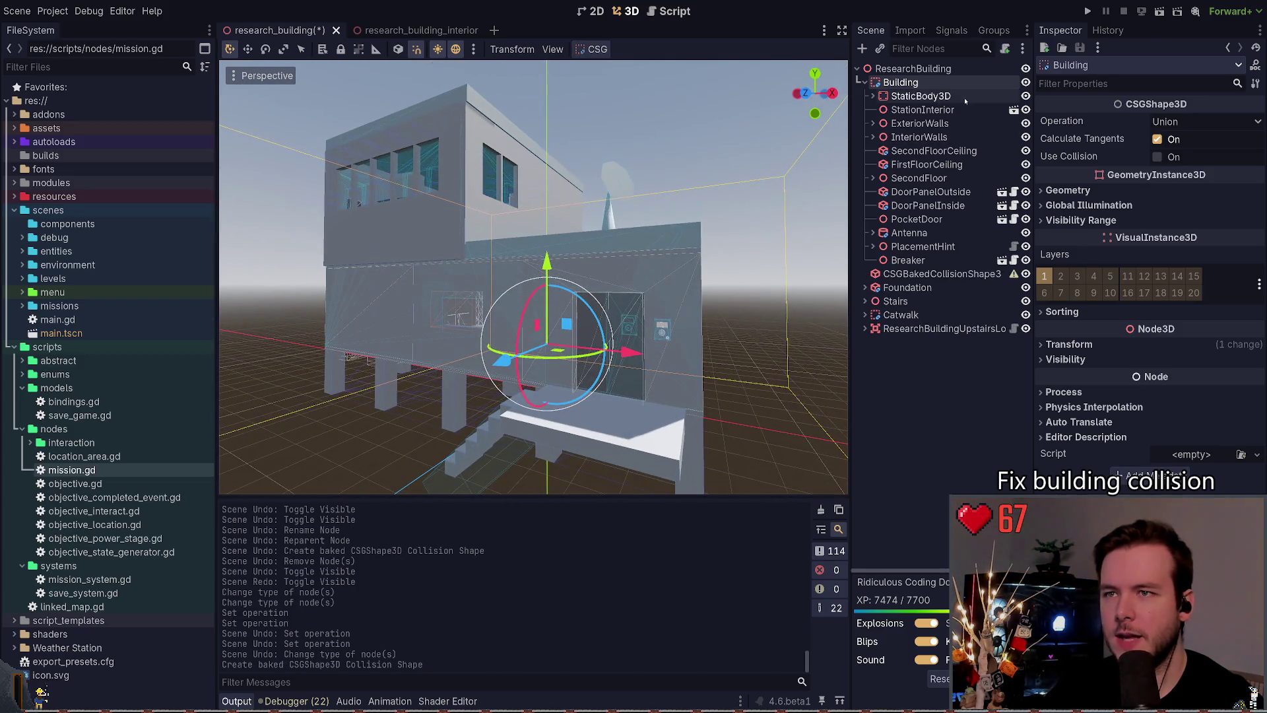
click(873, 96)
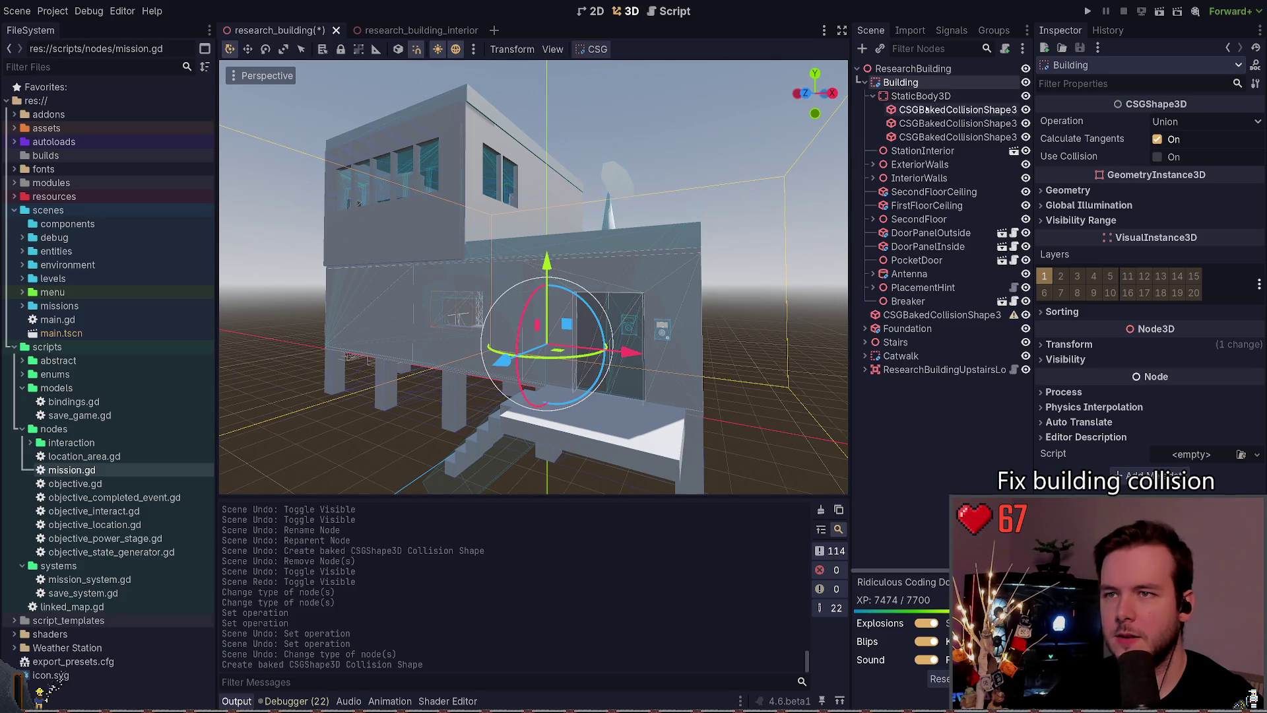
click(872, 95)
click(925, 328)
drag(937, 273, 921, 97)
Step: Hide and disable the three older baked collision shapes, then run the game with F5
click(934, 138)
click(1025, 109)
click(1026, 124)
click(1026, 136)
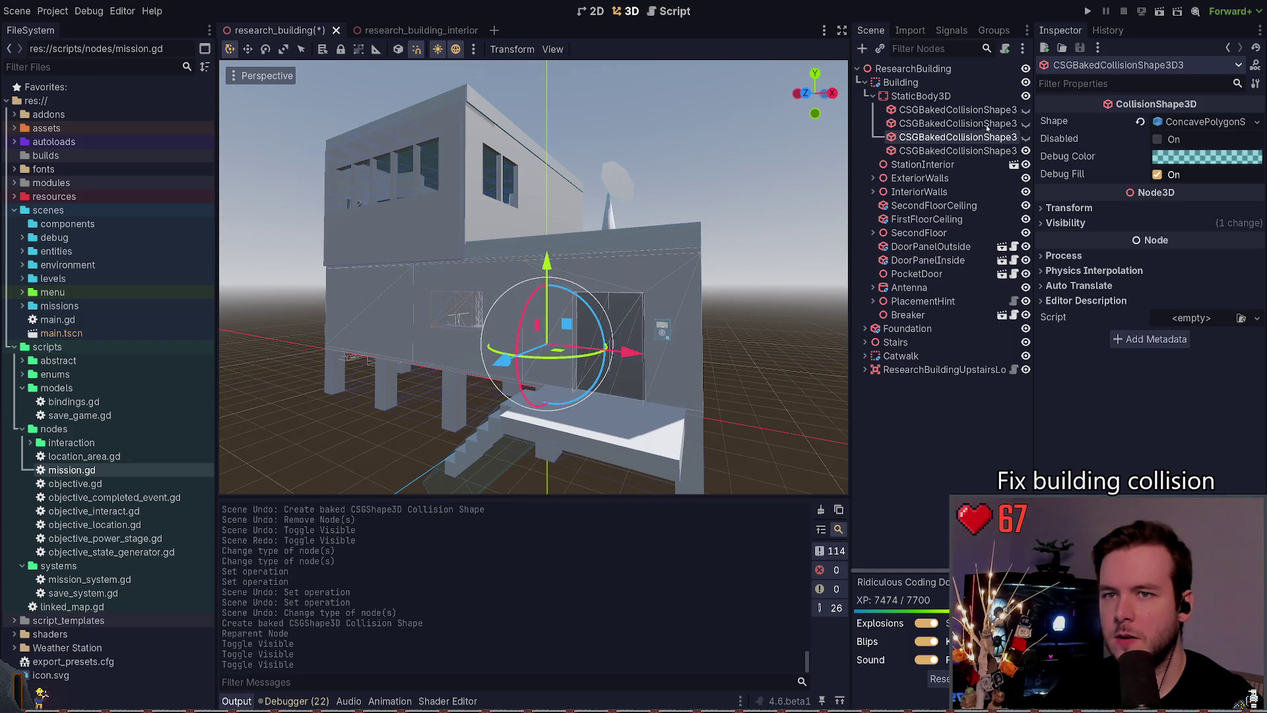
shift+click(991, 109)
click(1149, 138)
key(F5)
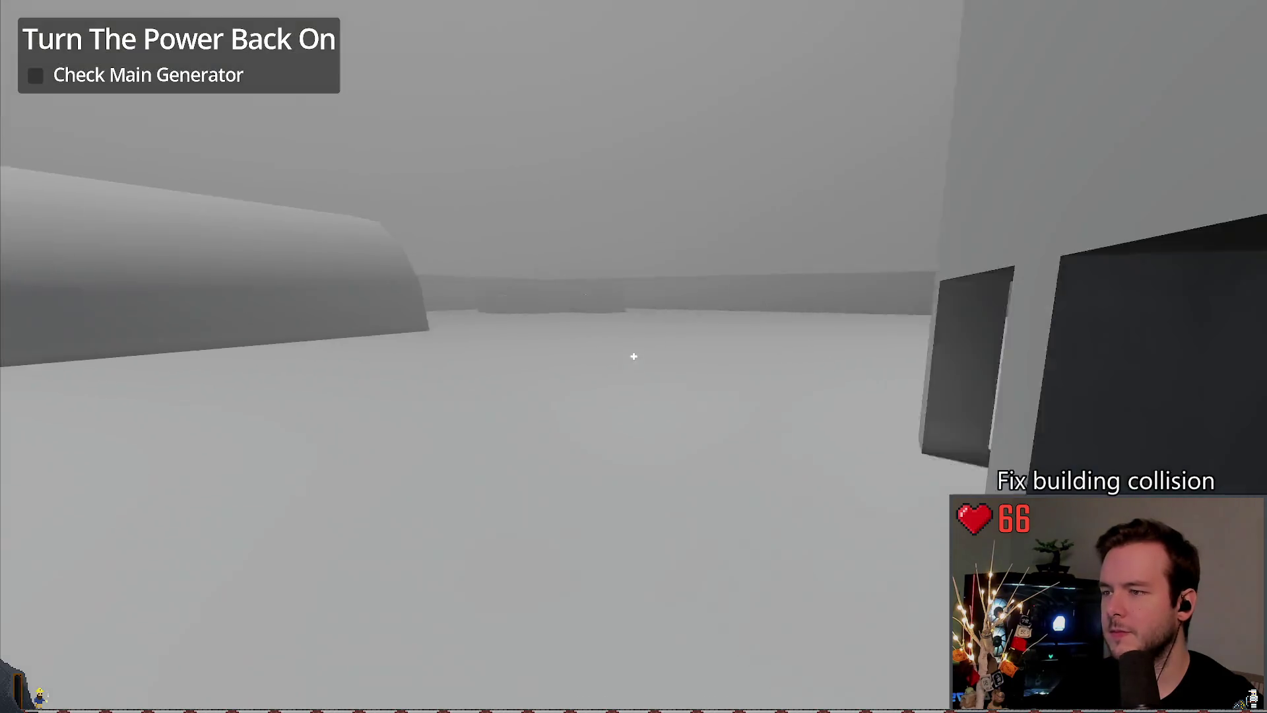
Step: Walk up the stairs to the building's doorway in the running game, then return to the editor
key(w)
key(w)
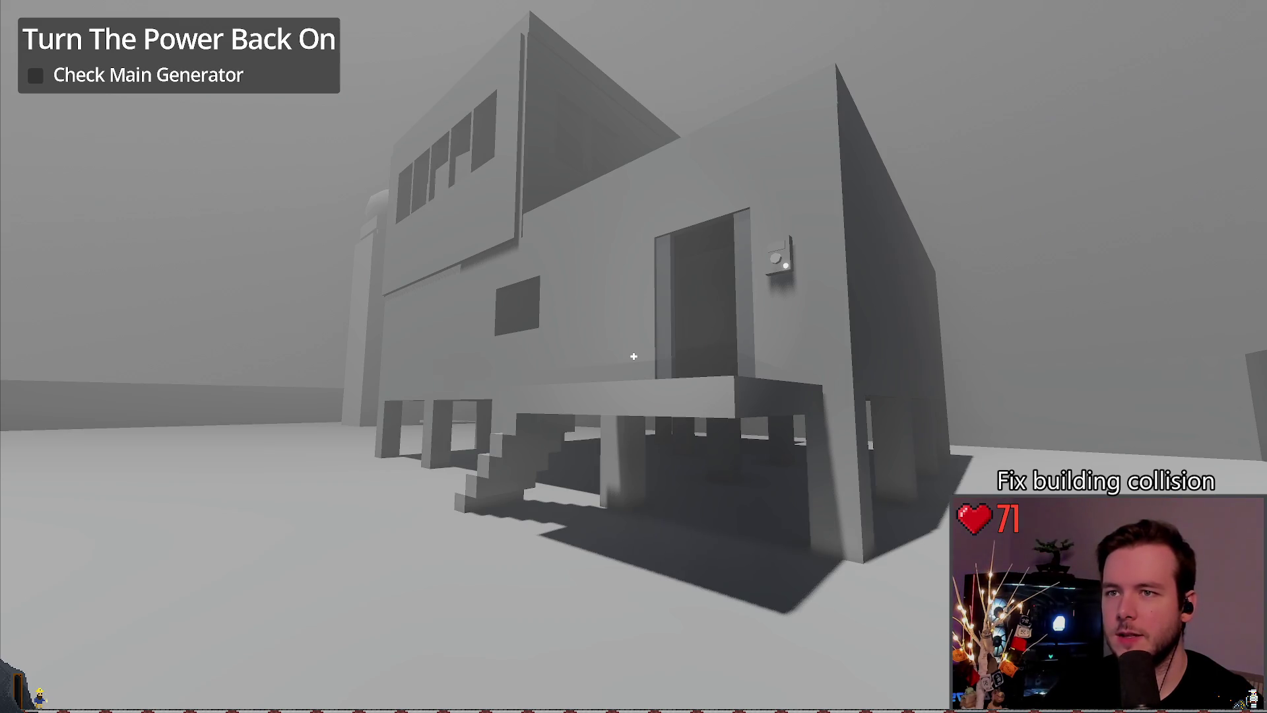
key(alt+Tab)
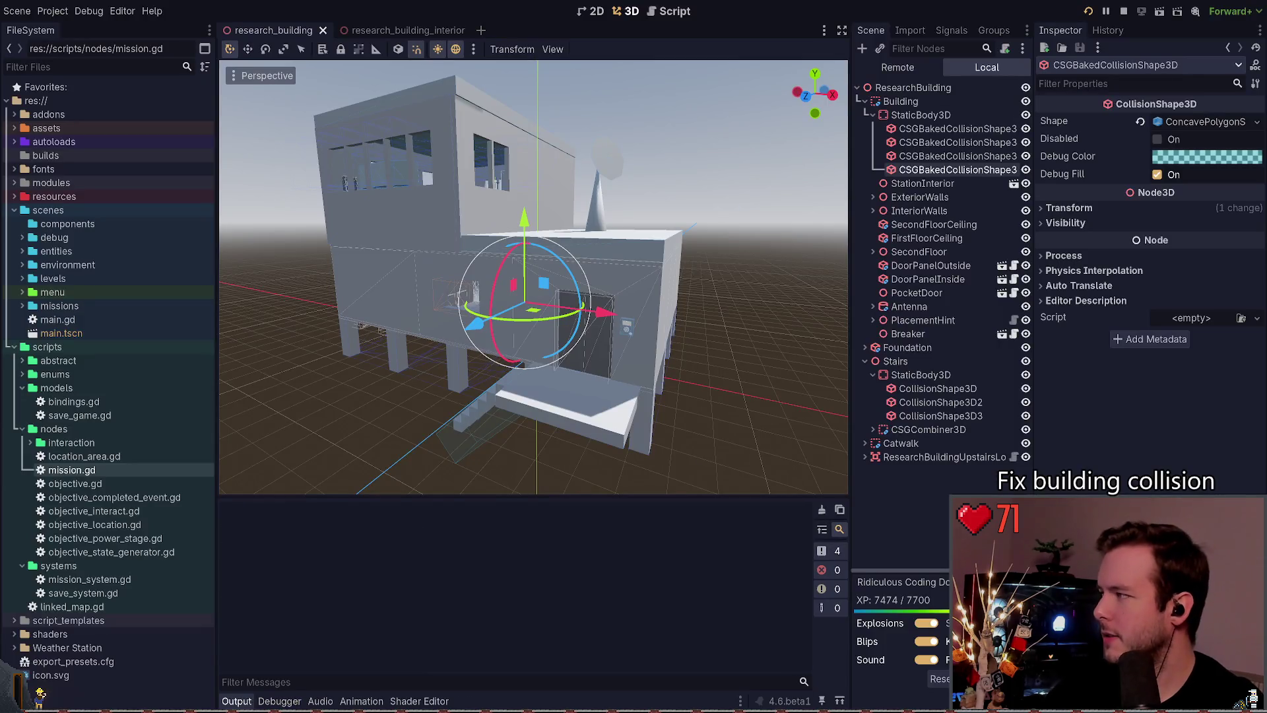
Step: Relaunch the game with F5 and walk from the bunk room up the stairs to the upper room
key(F5)
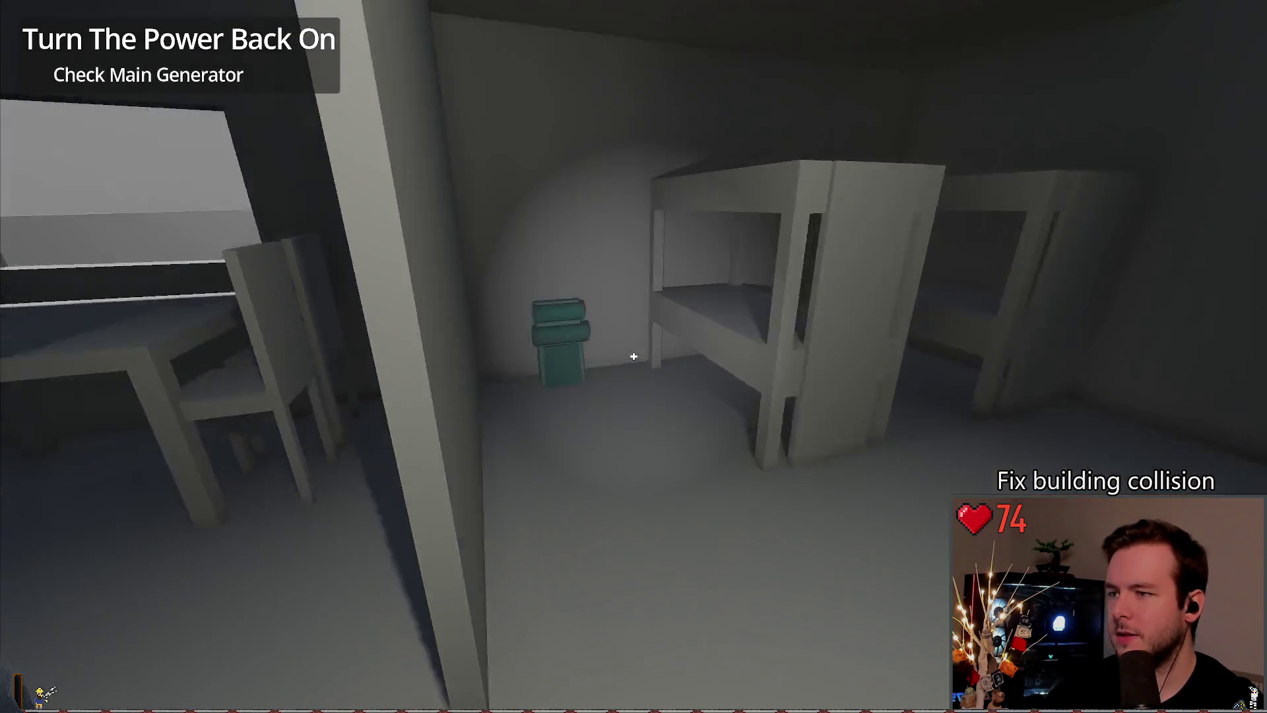
key(w)
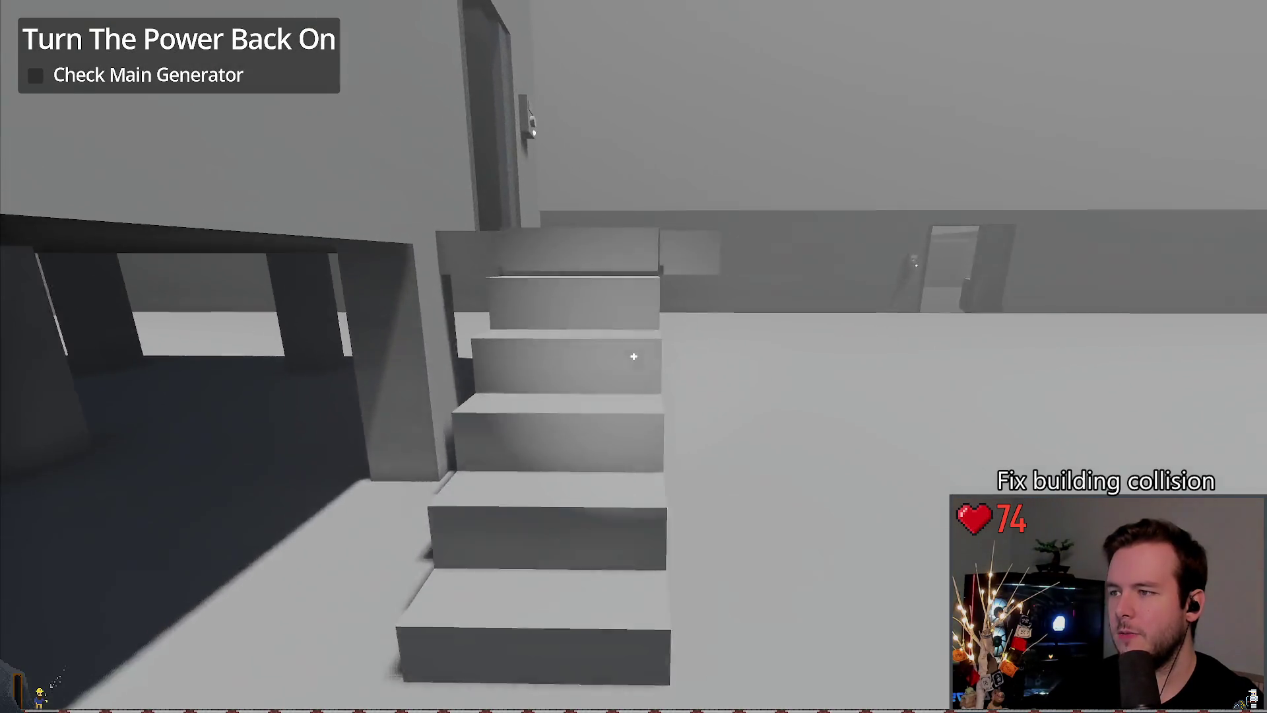
key(w)
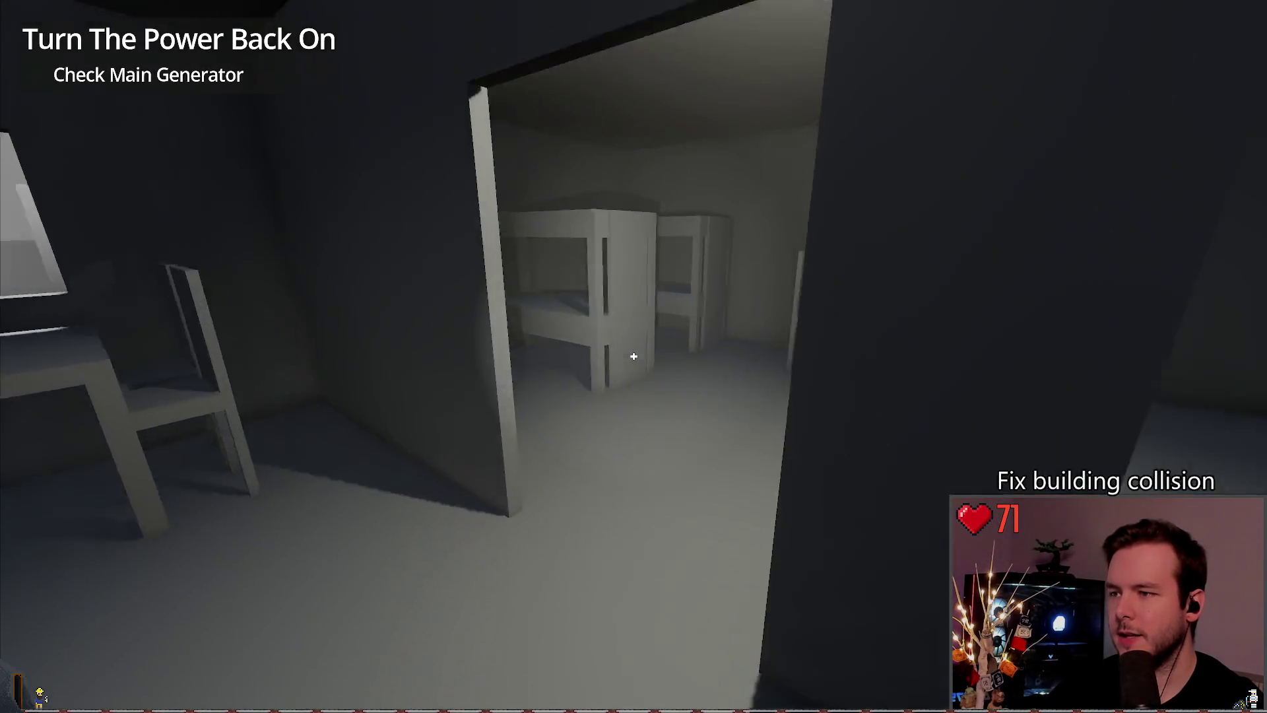
key(w)
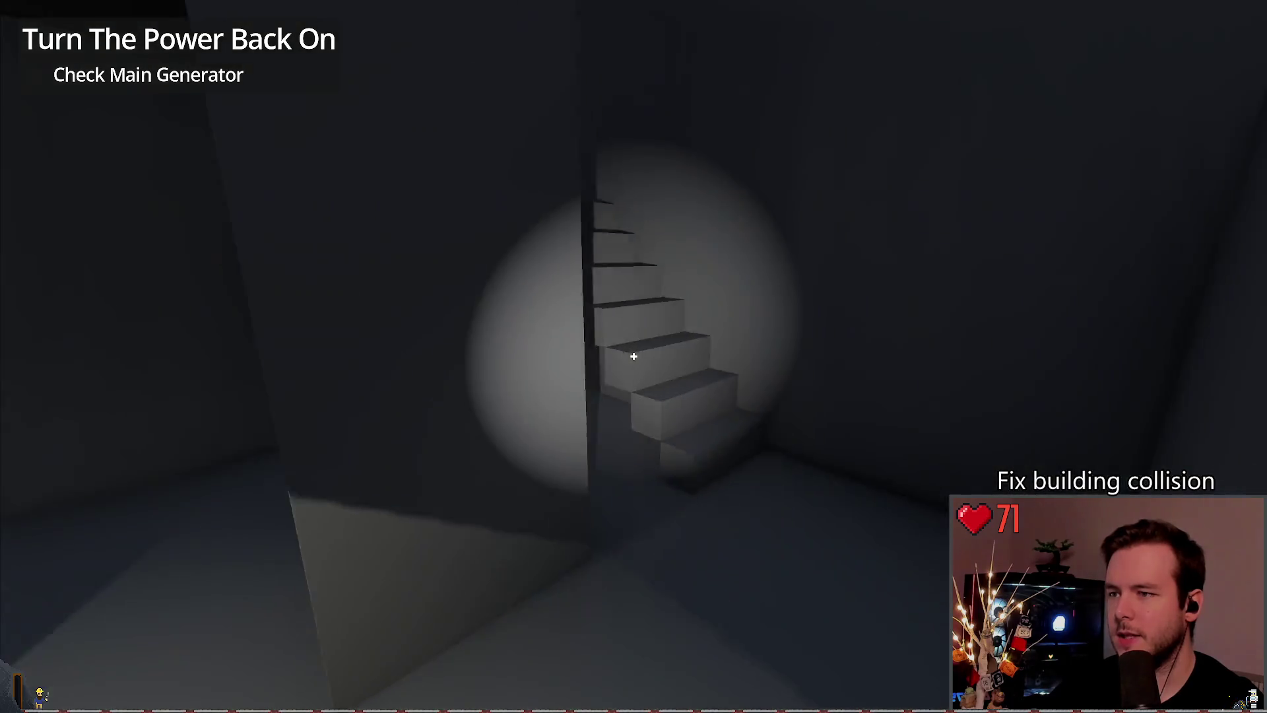
key(w)
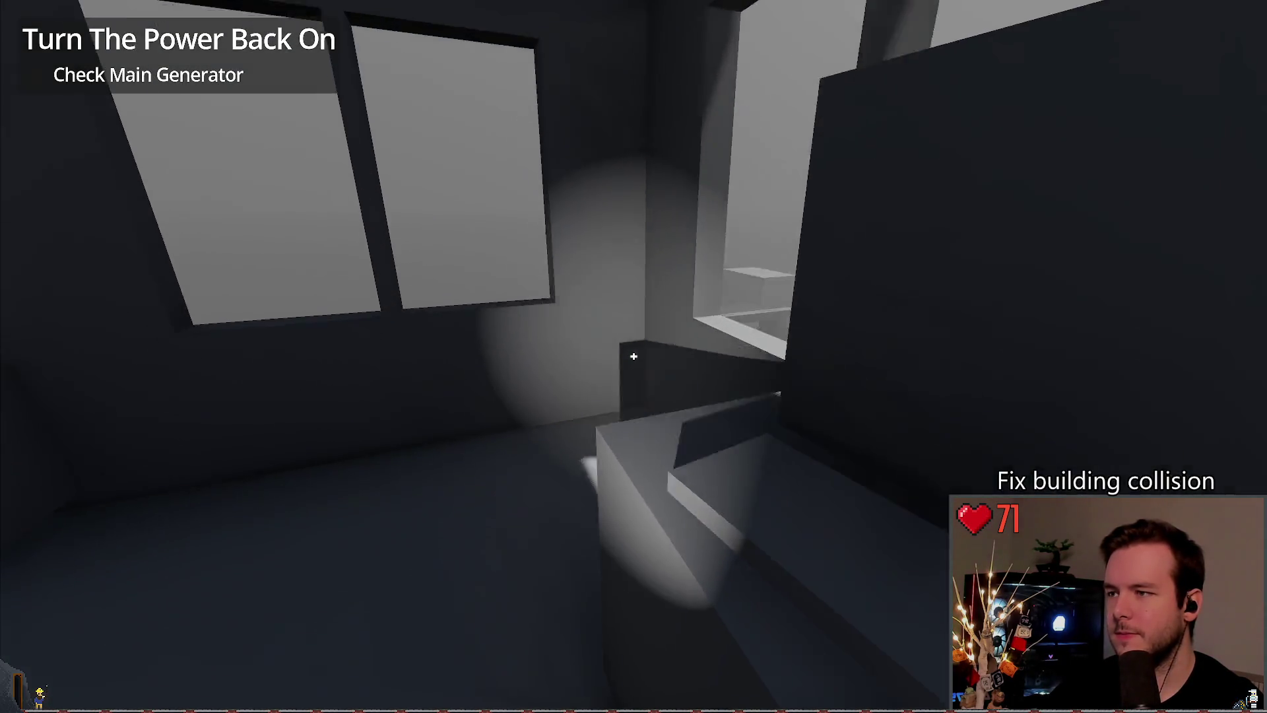
key(w)
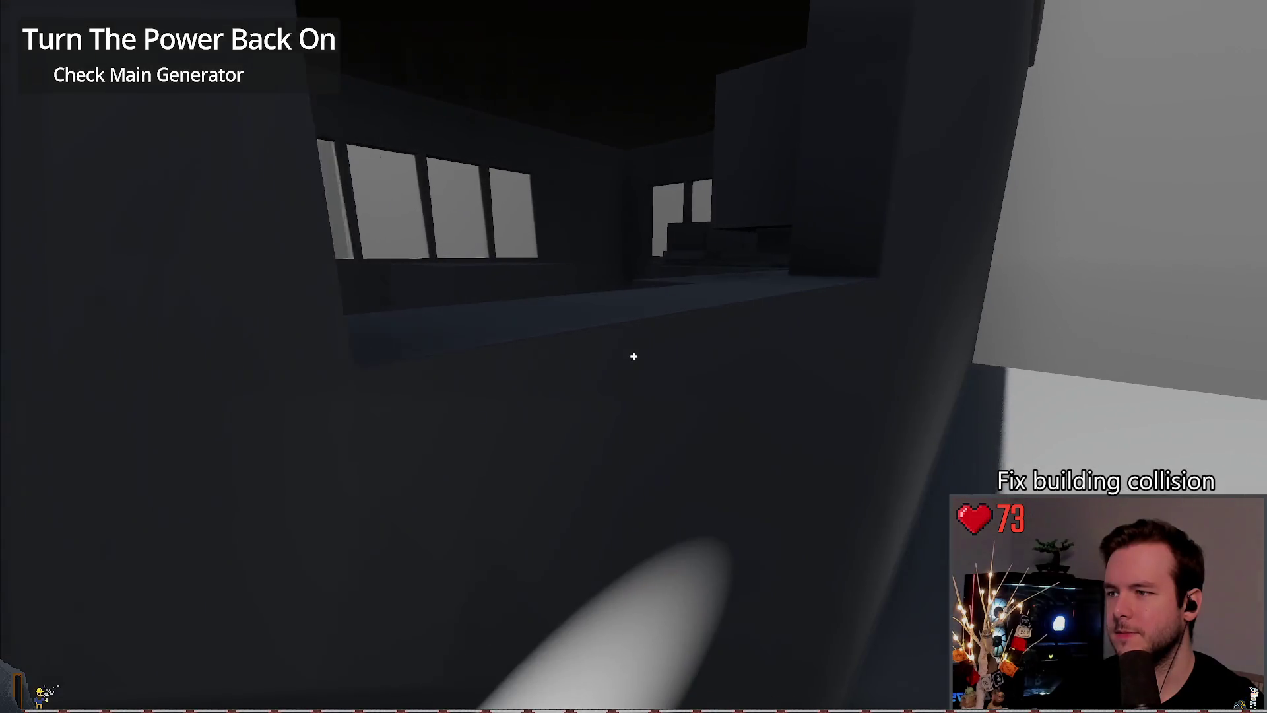
Step: Walk through the doorway into the dark room, testing collision against its walls and desk
key(w)
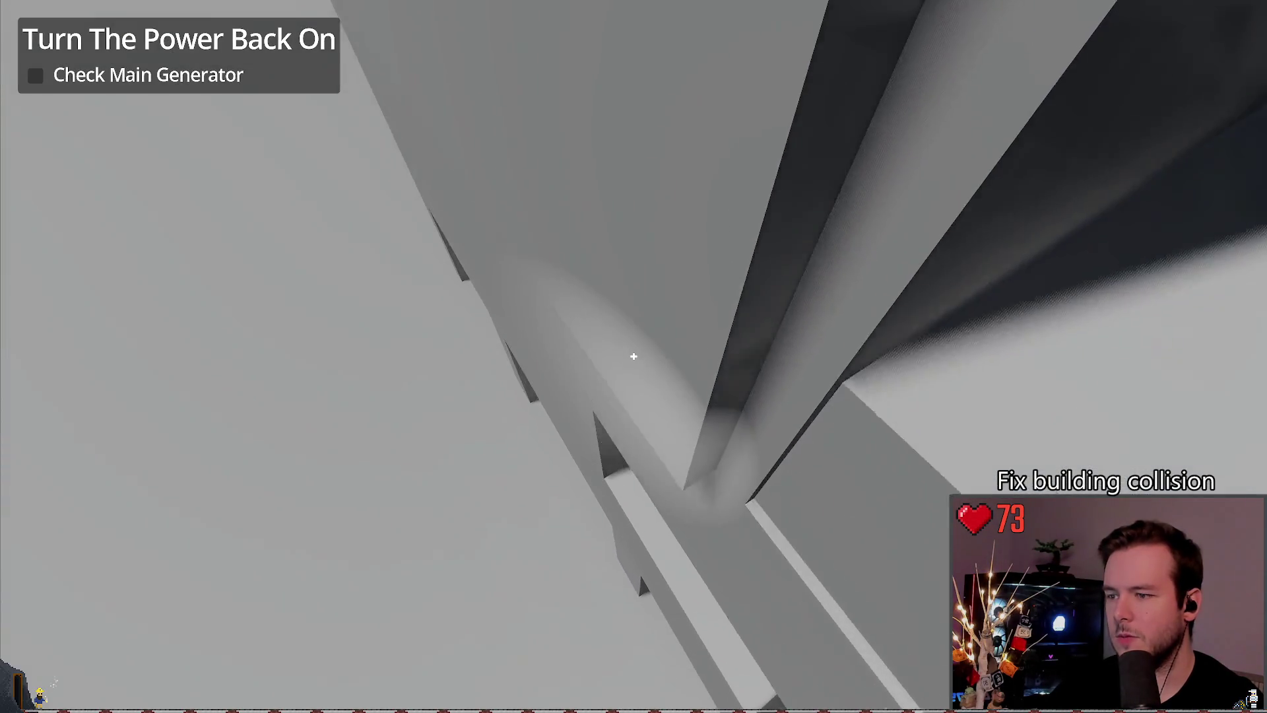
key(w)
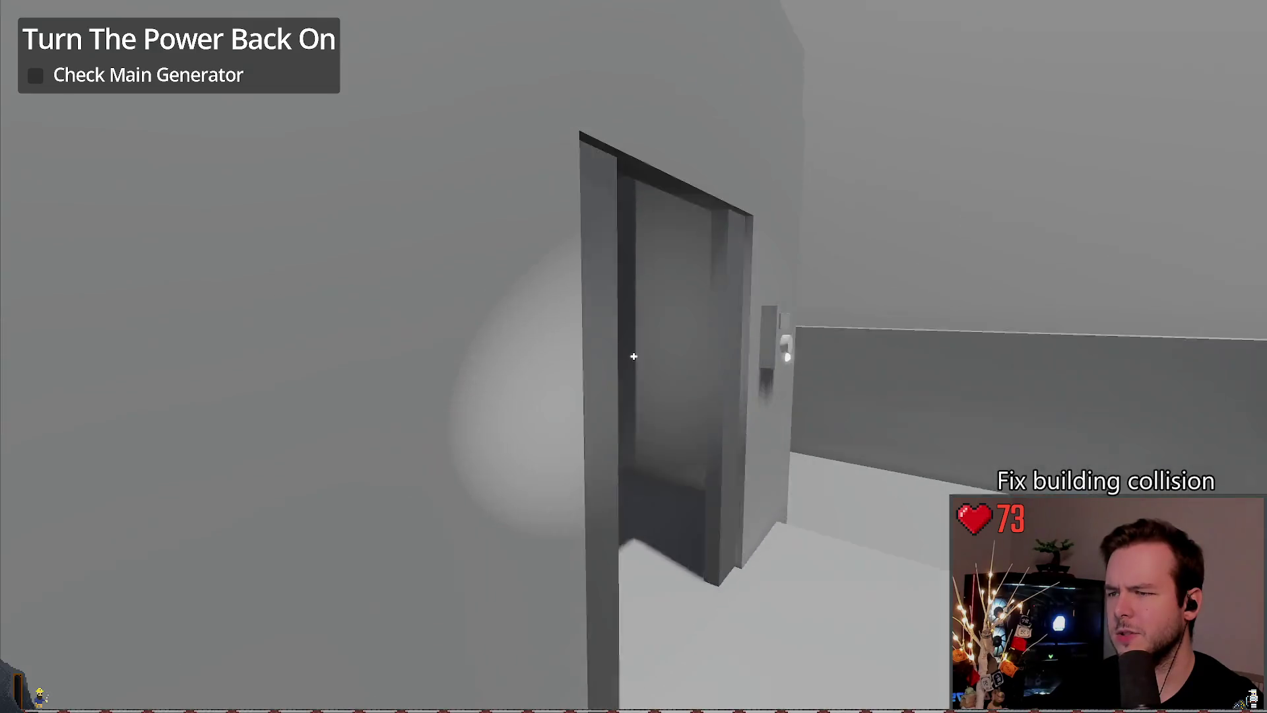
key(w)
key(w)
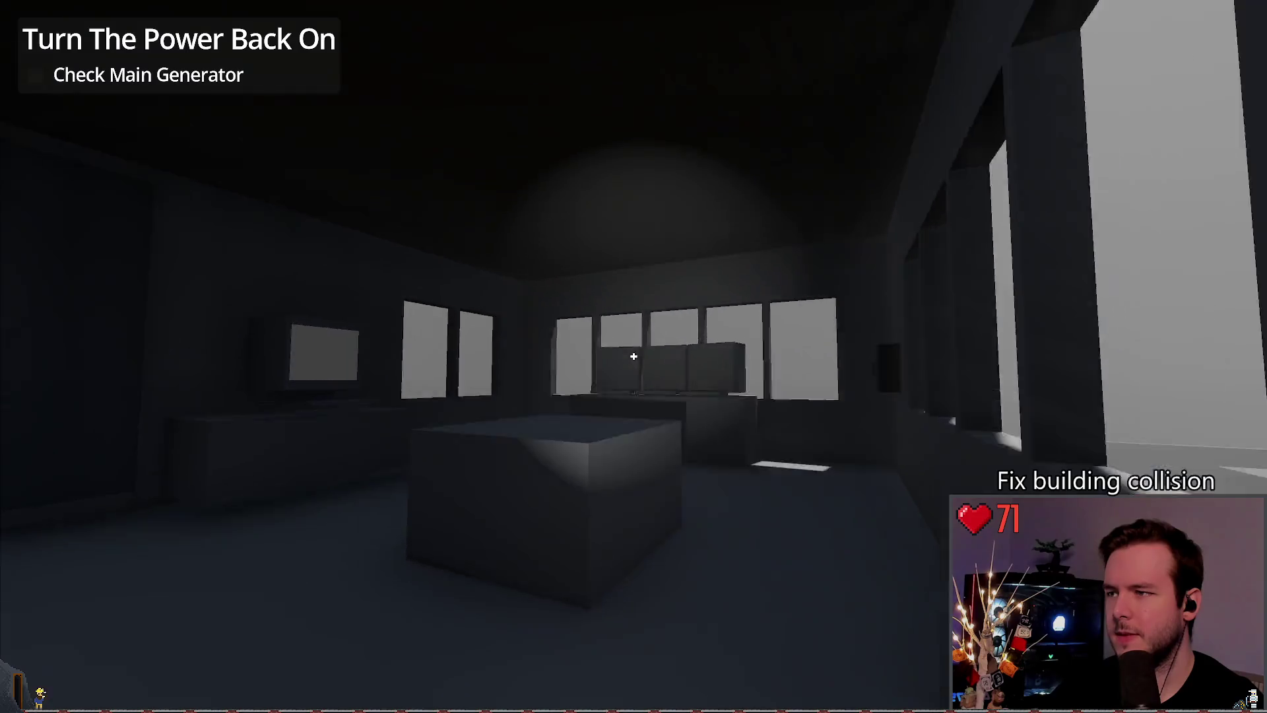
key(w)
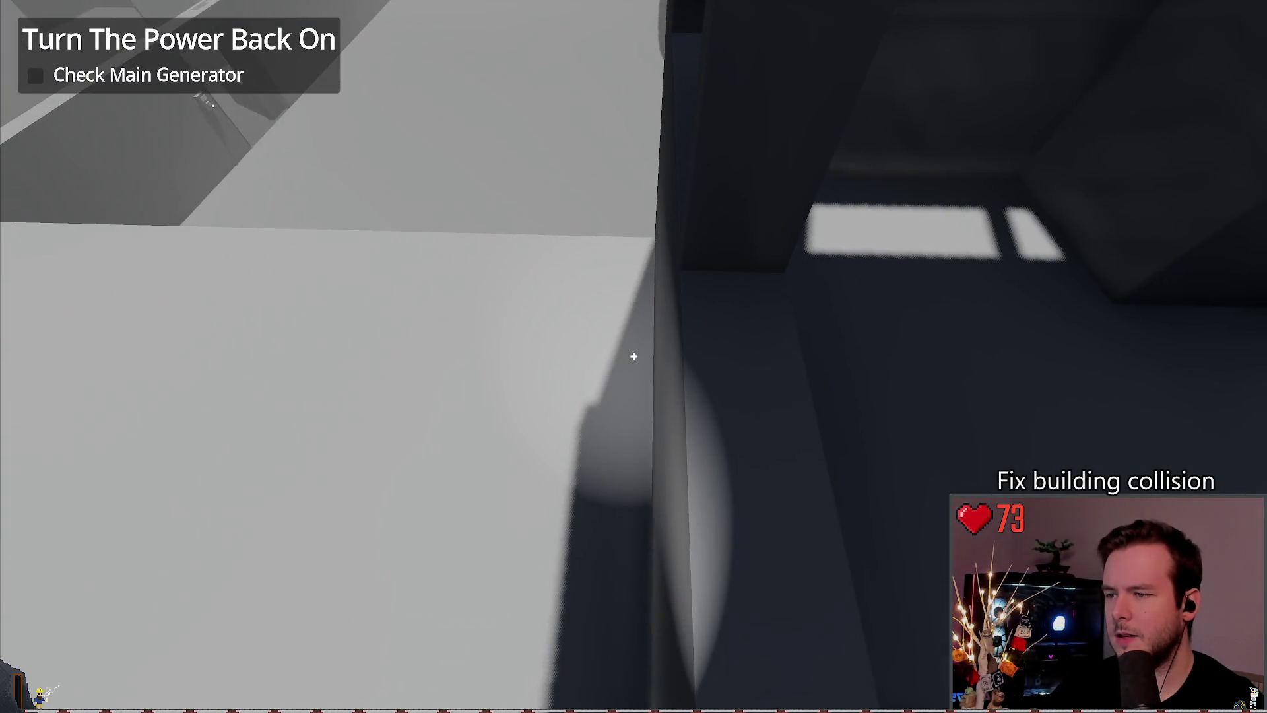
key(w)
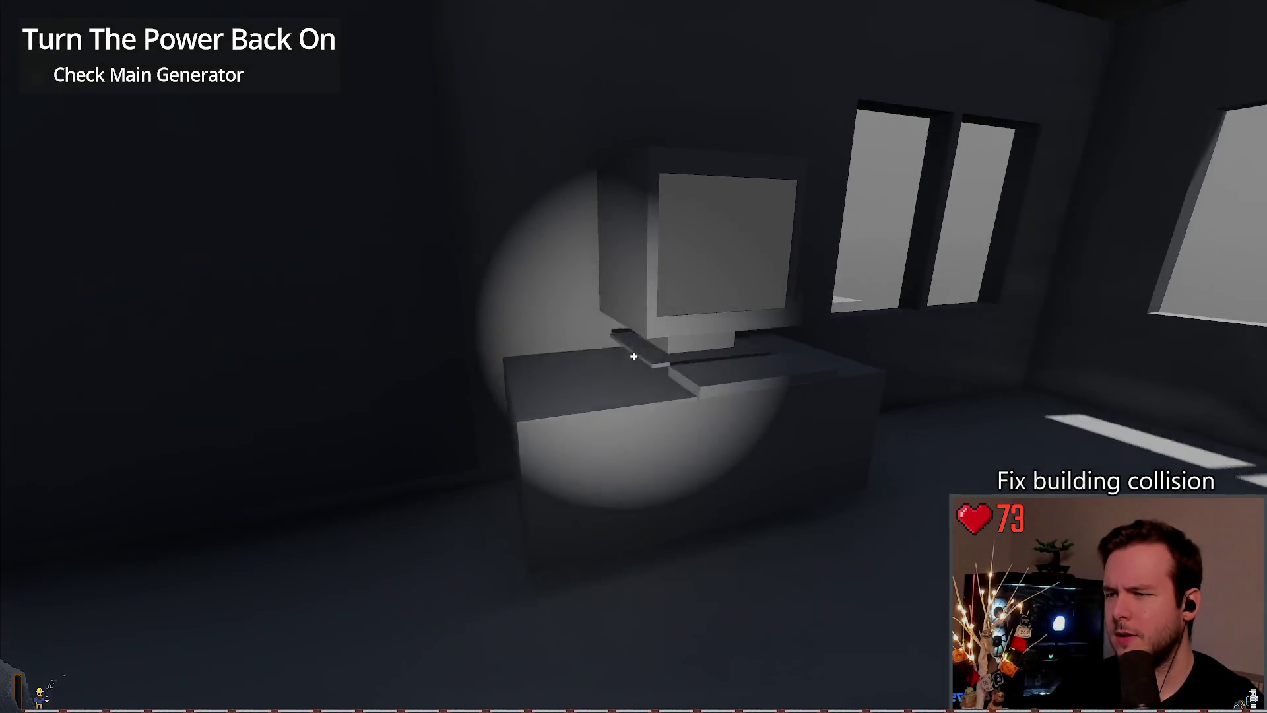
key(w)
key(w)
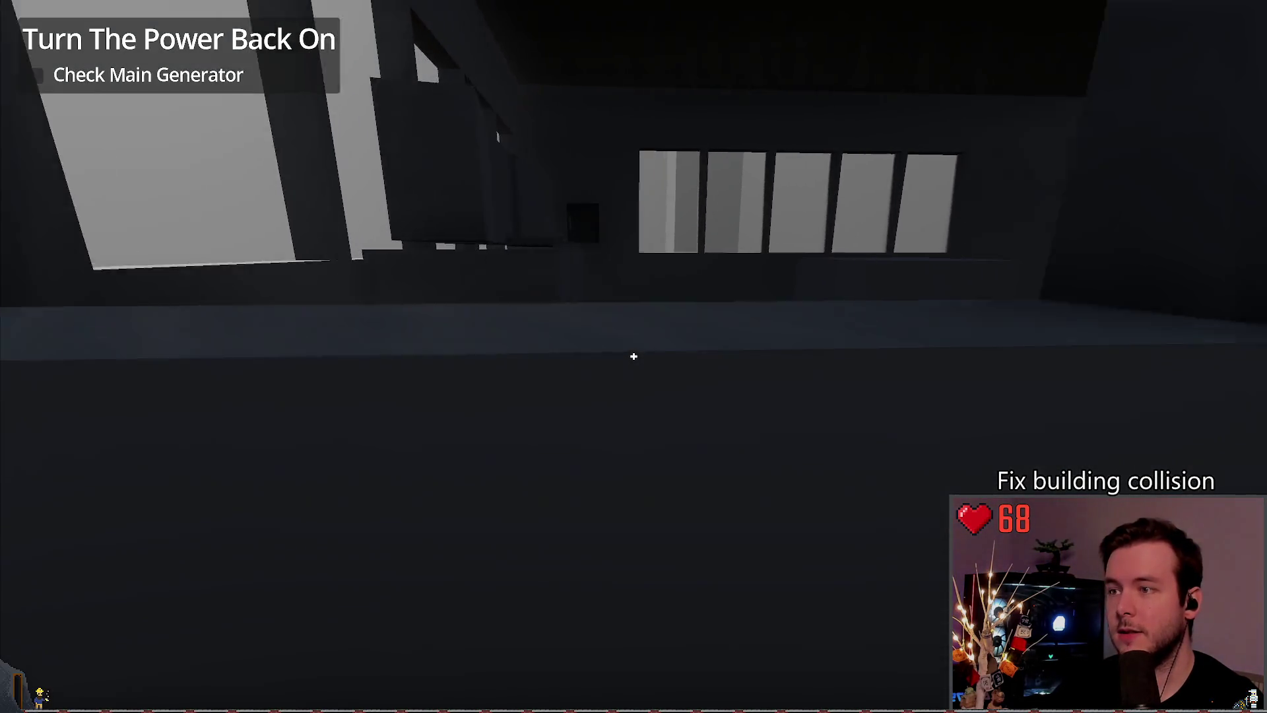
Step: Quit the running game from the pause menu and confirm
key(w)
key(Escape)
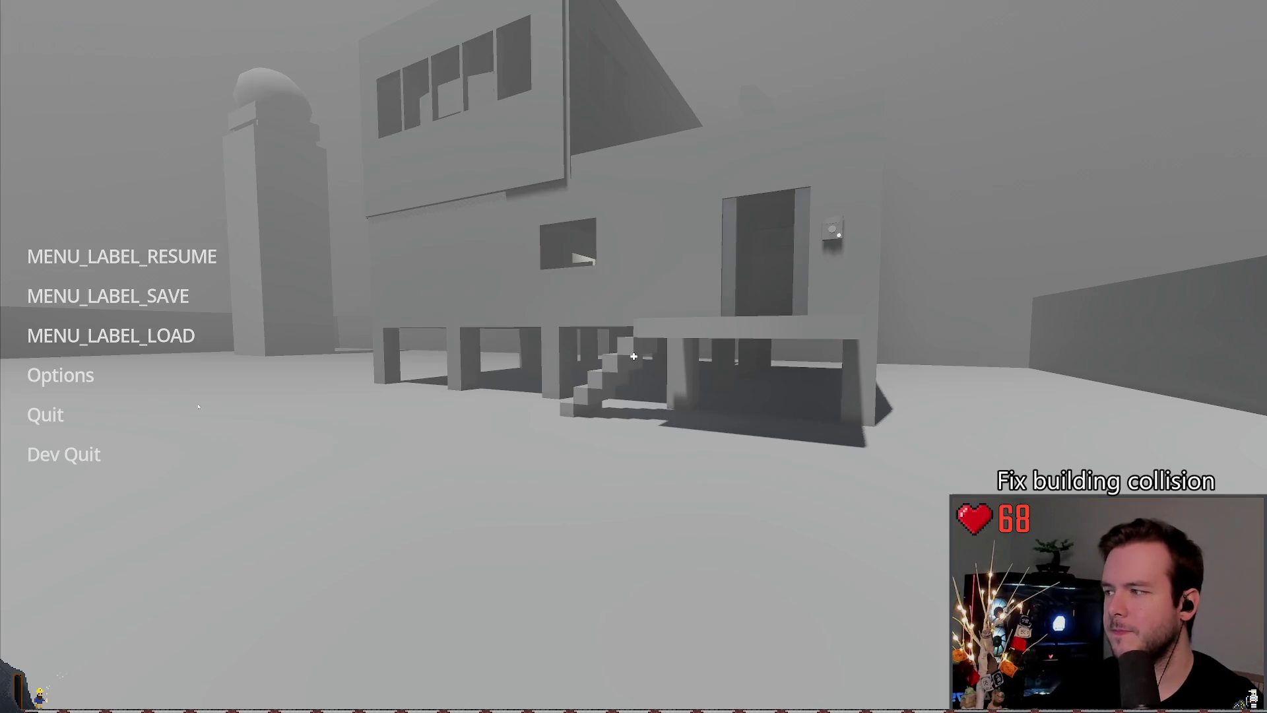
click(198, 407)
click(566, 382)
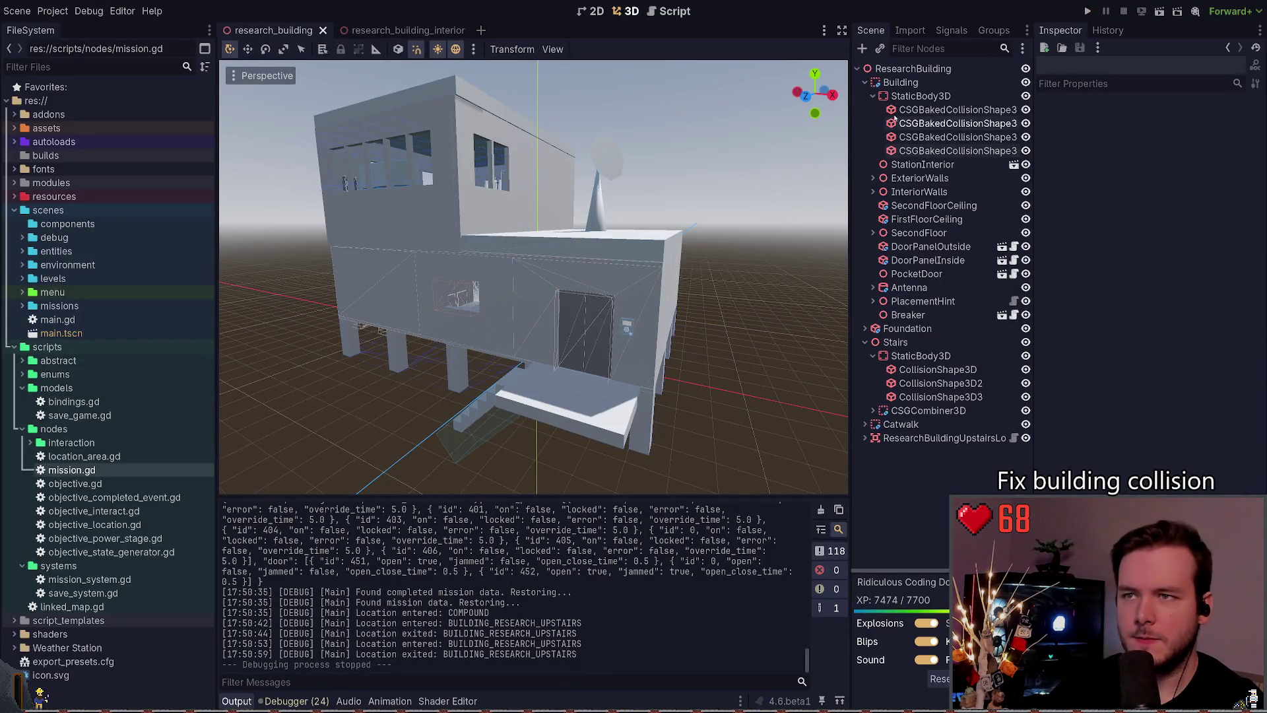
Step: Collapse the Building node and close the research_building_interior and research_building scene tabs
click(866, 82)
click(390, 31)
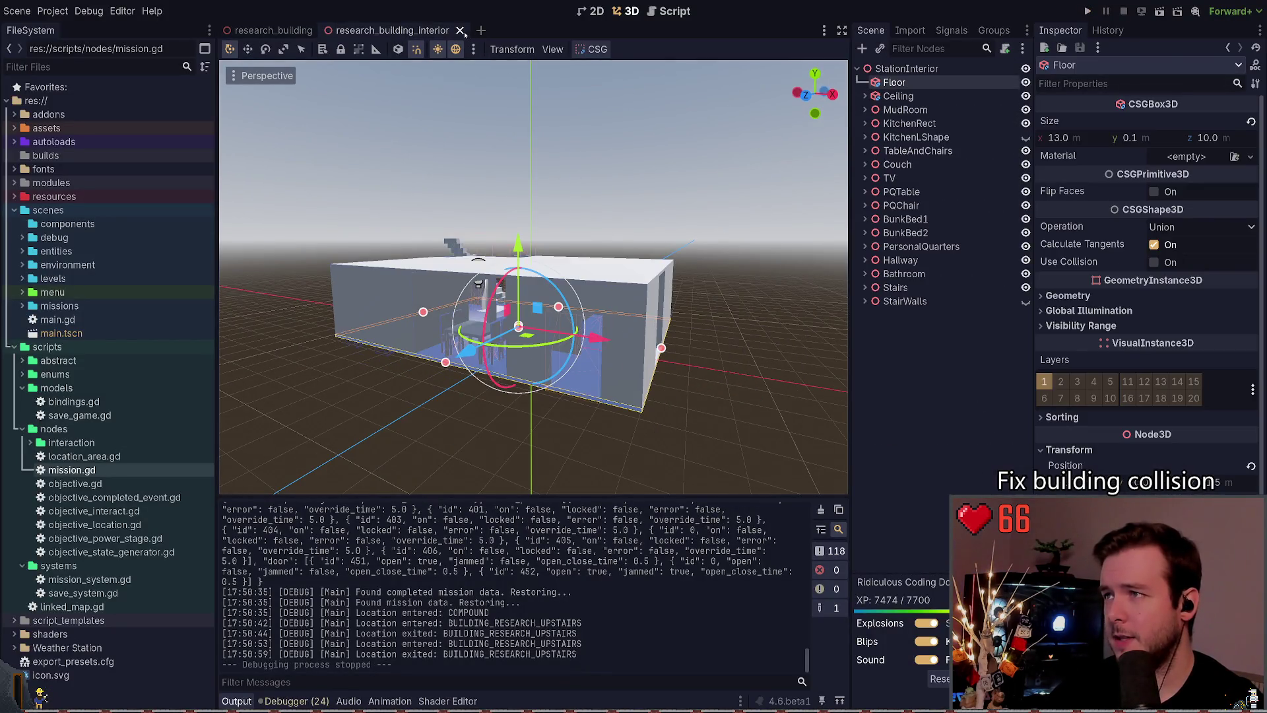
click(460, 30)
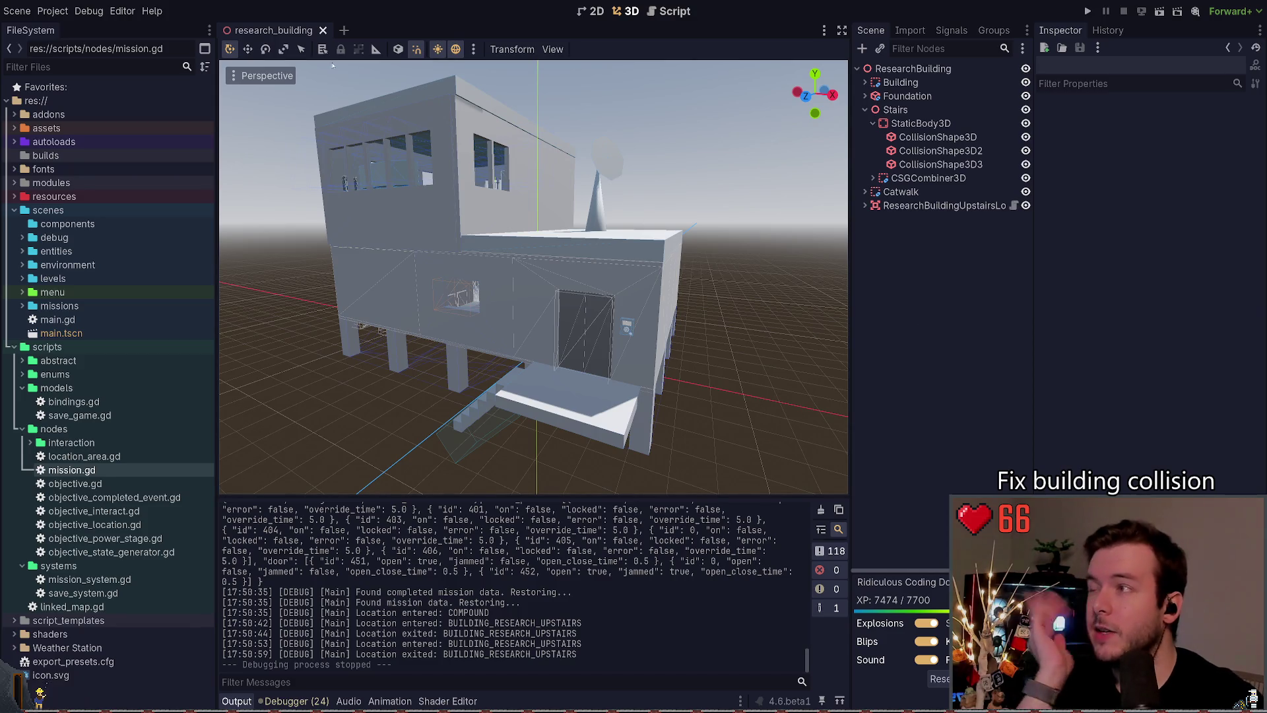
click(323, 30)
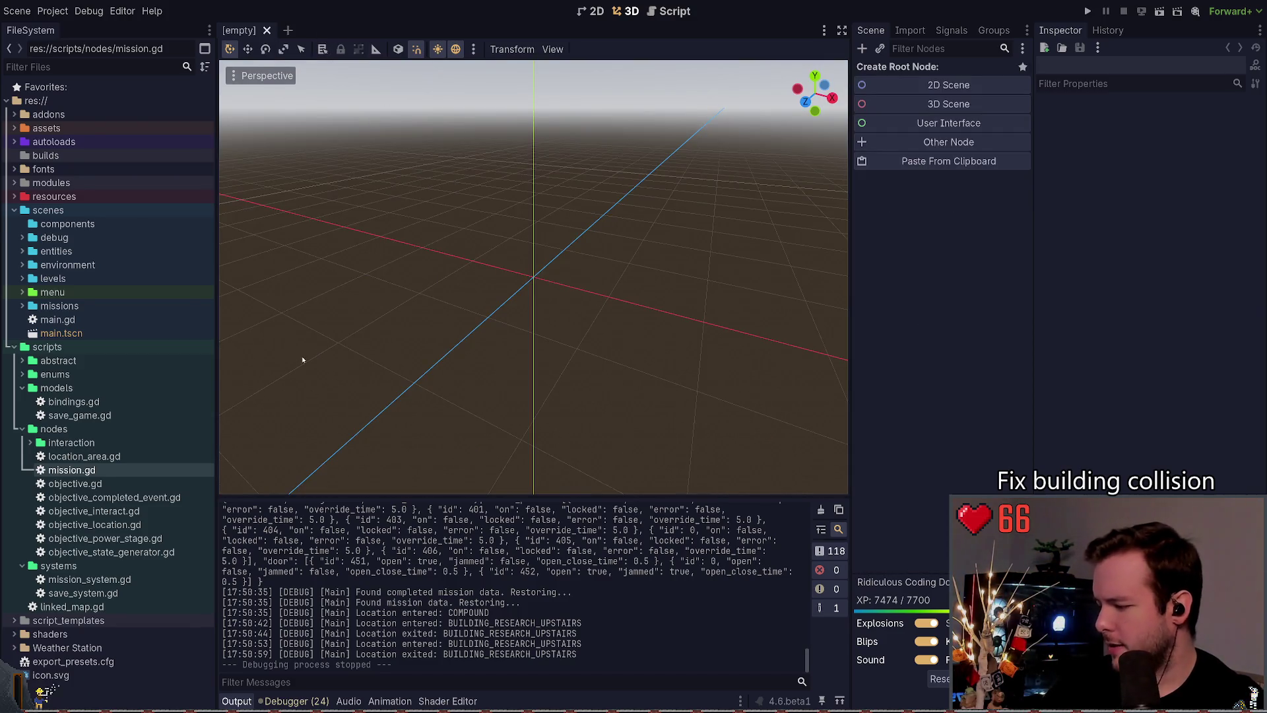
key(super+grave)
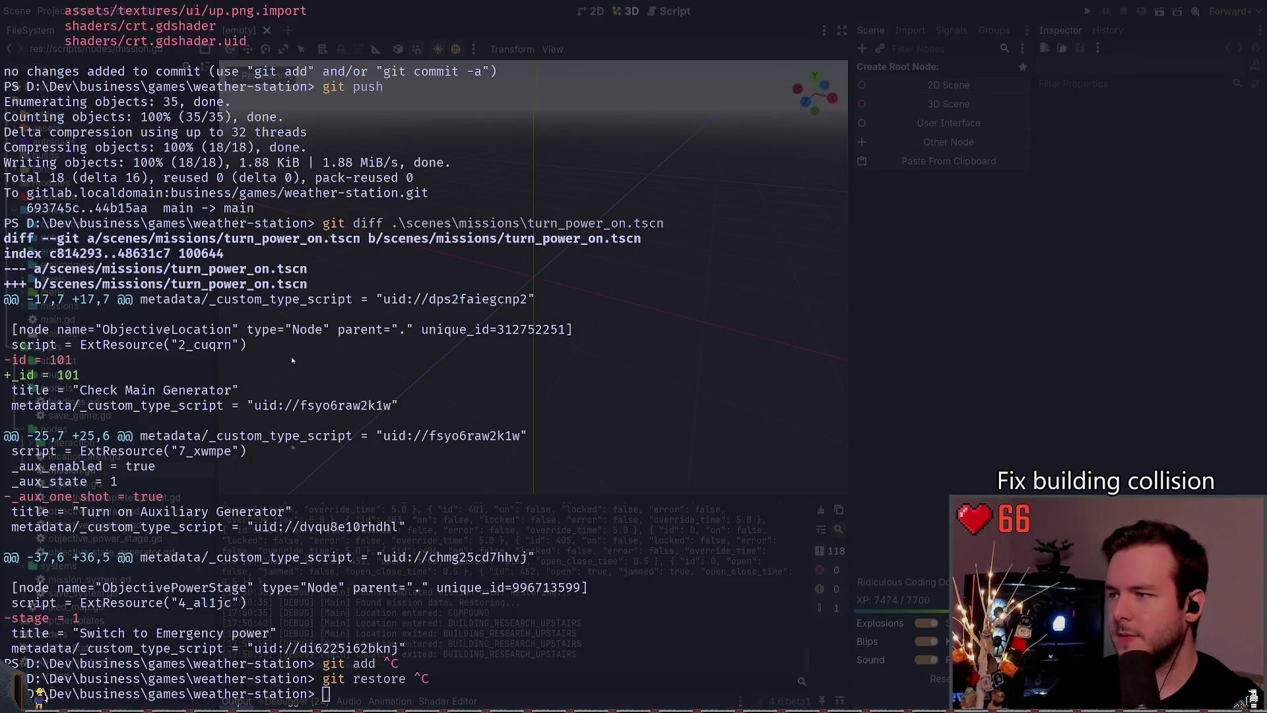
Step: Check git status and stage the research building scene files with 'git add .\scenes\levels\buildings\res*'
text(git status)
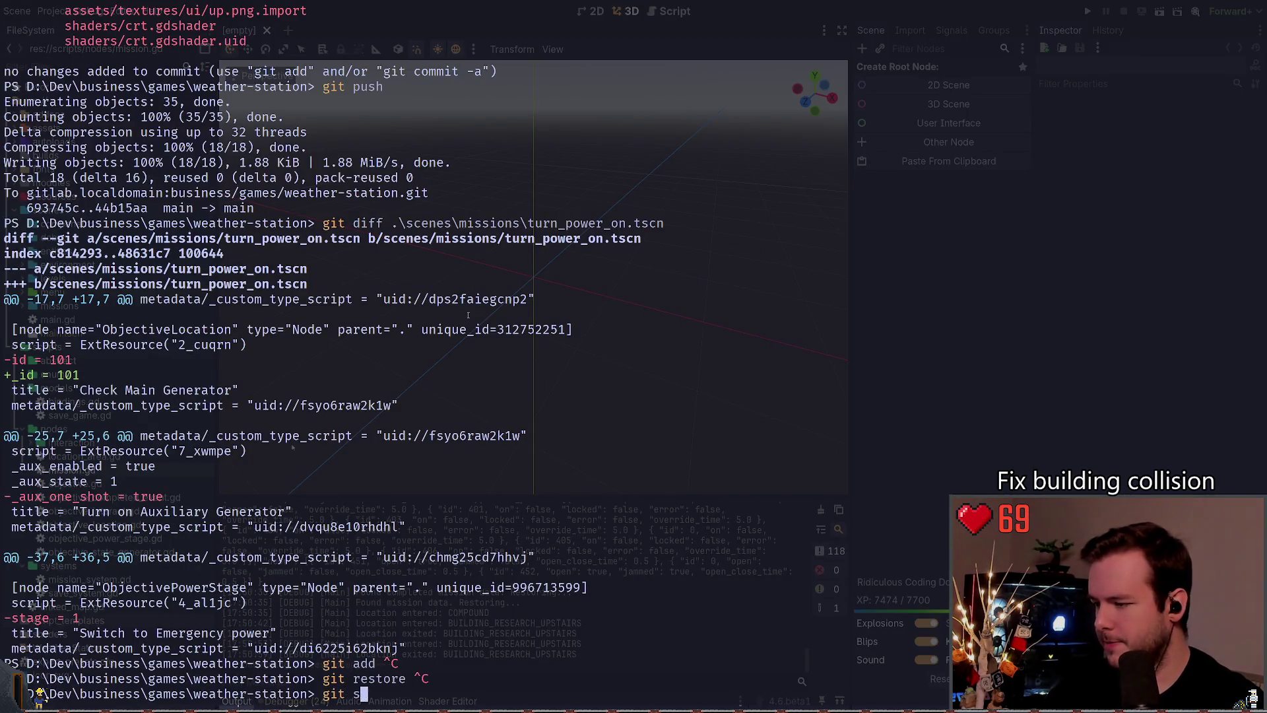
key(Return)
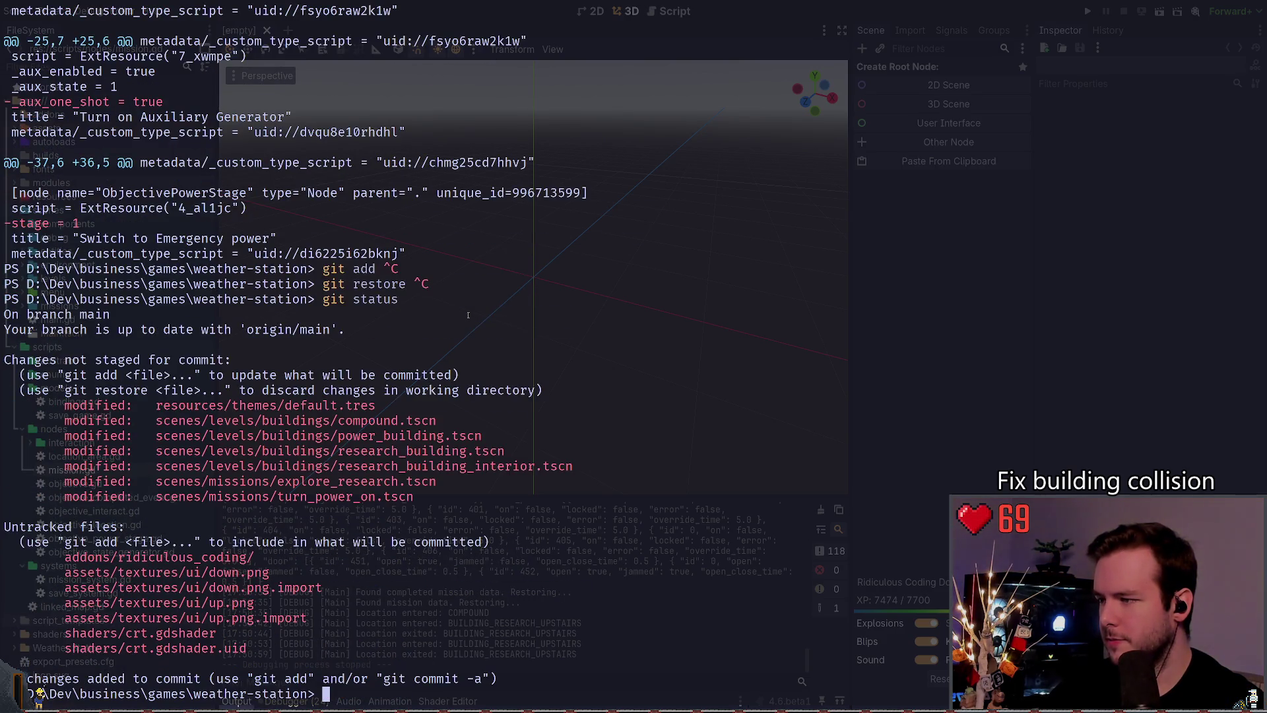
text(git a)
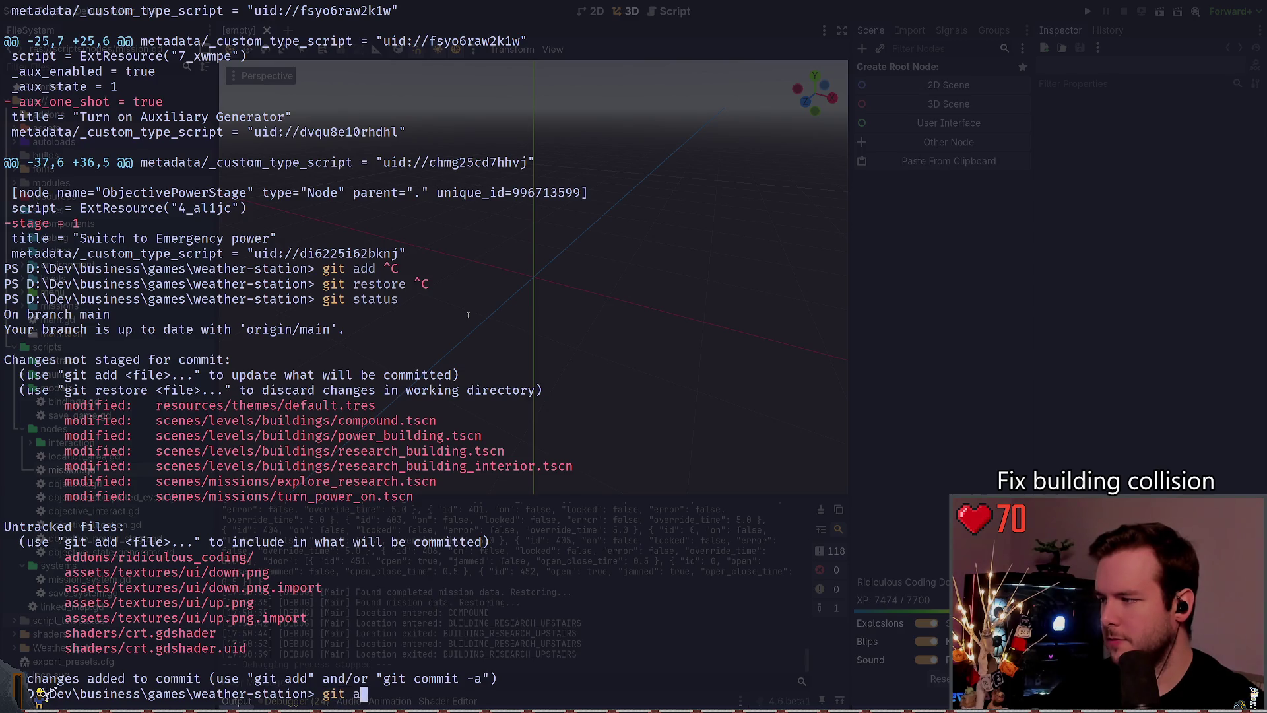
key(BackSpace)
text(diff)
key(ctrl+c)
text(git a)
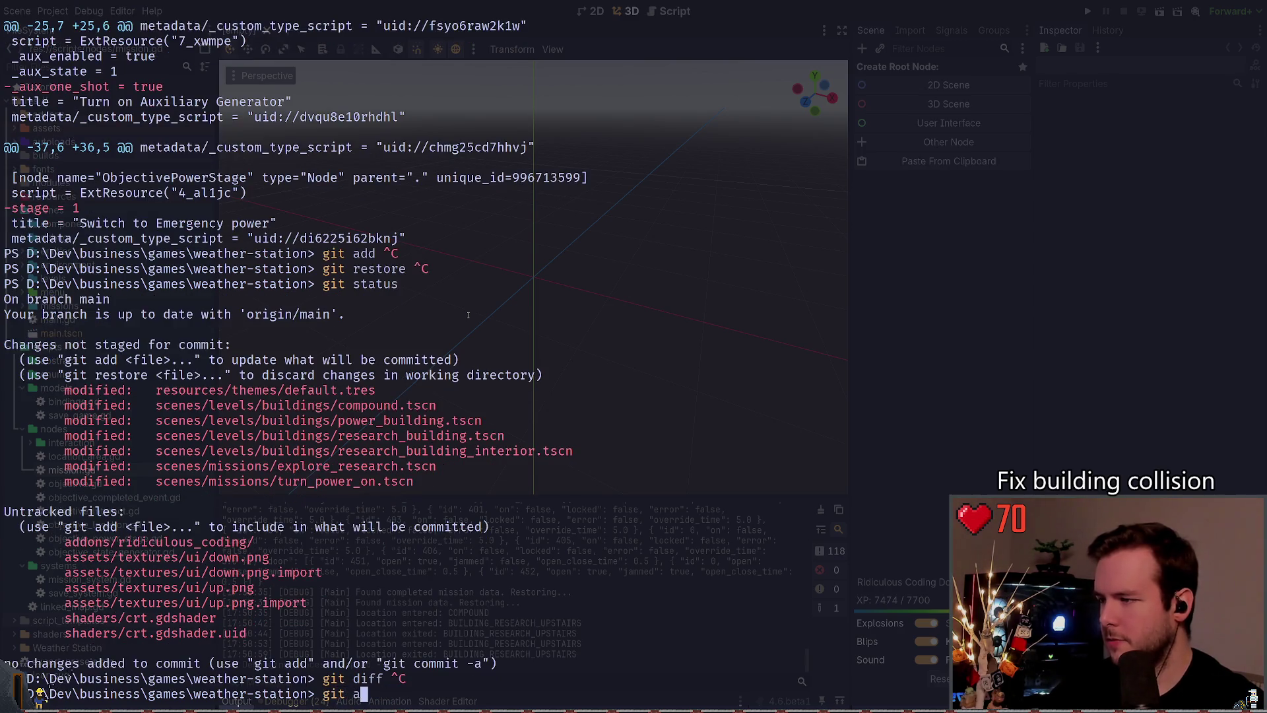
text(dd .\scenes\levels\bu)
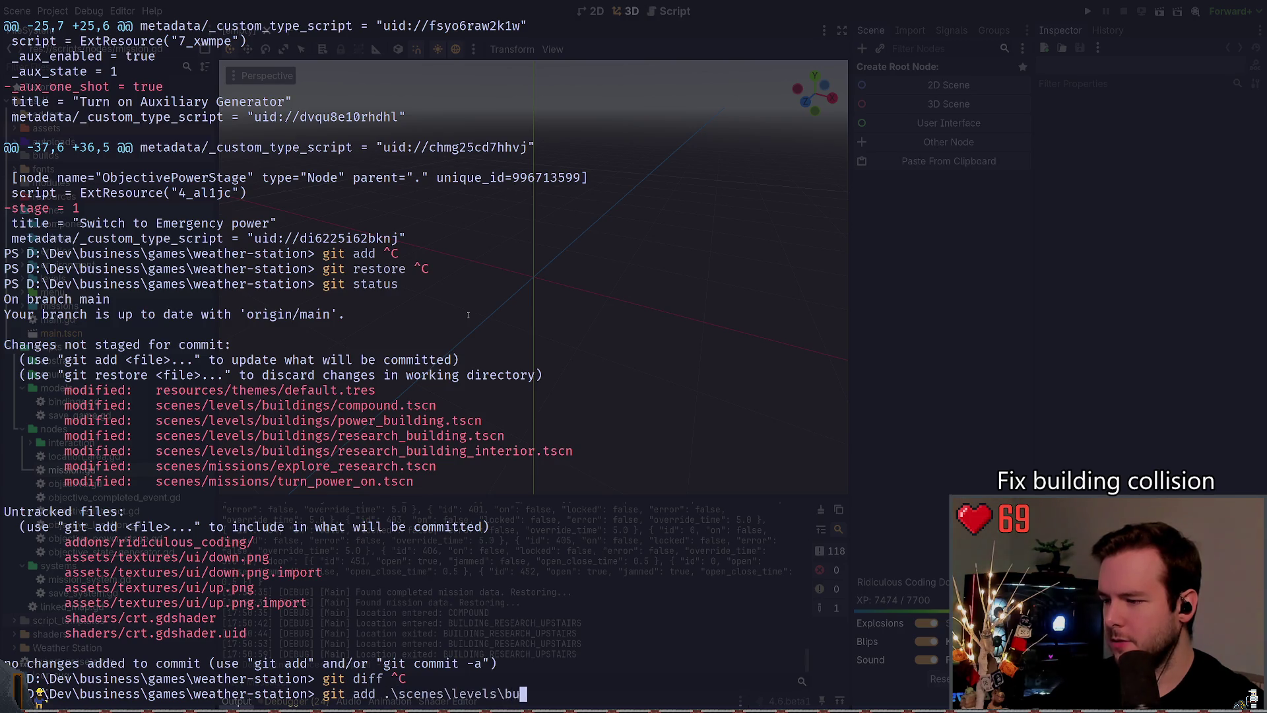
text(ildings\res*)
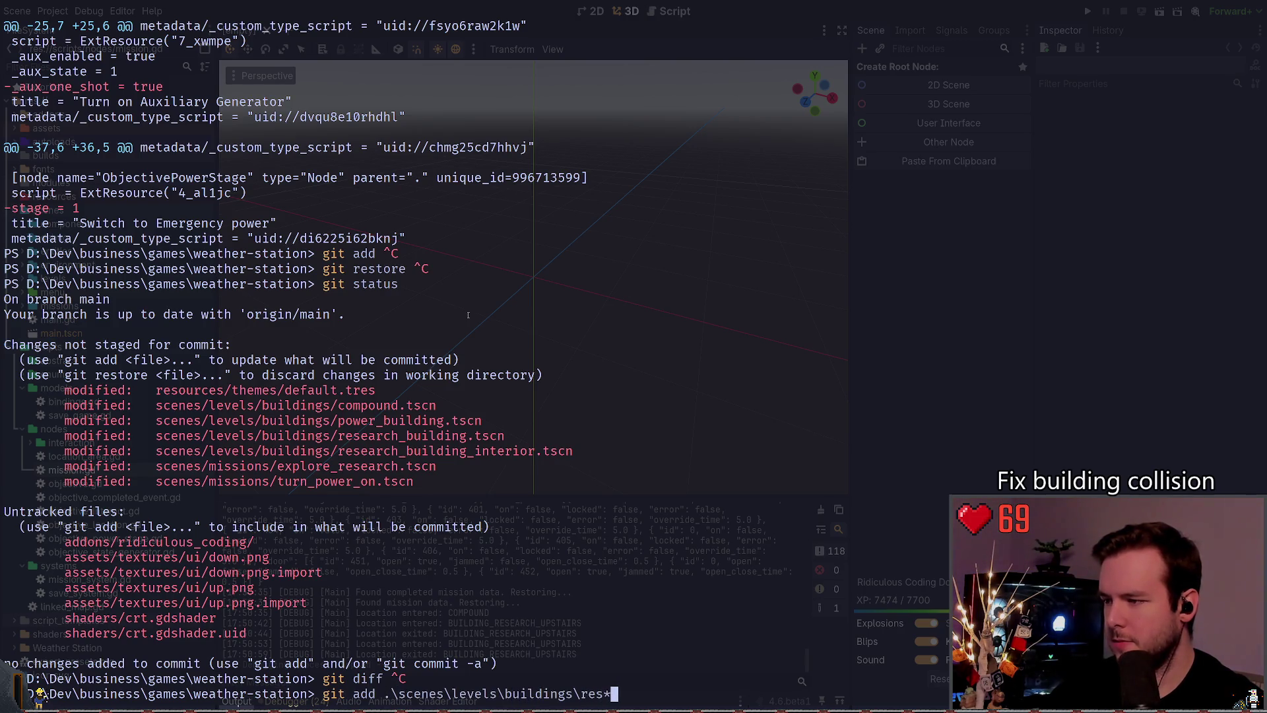
key(Return)
text(git status)
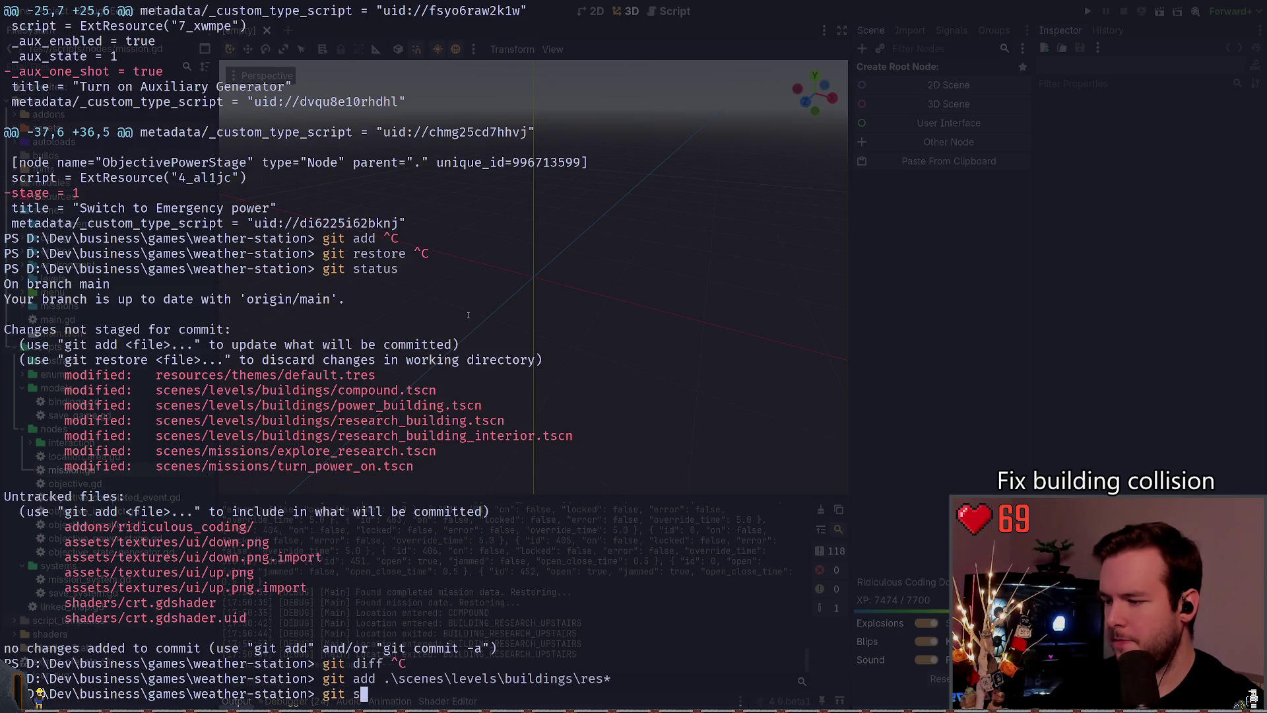
key(Return)
Step: Begin a git commit with the message 'refactor: Tweak the collision of'
text(git comm)
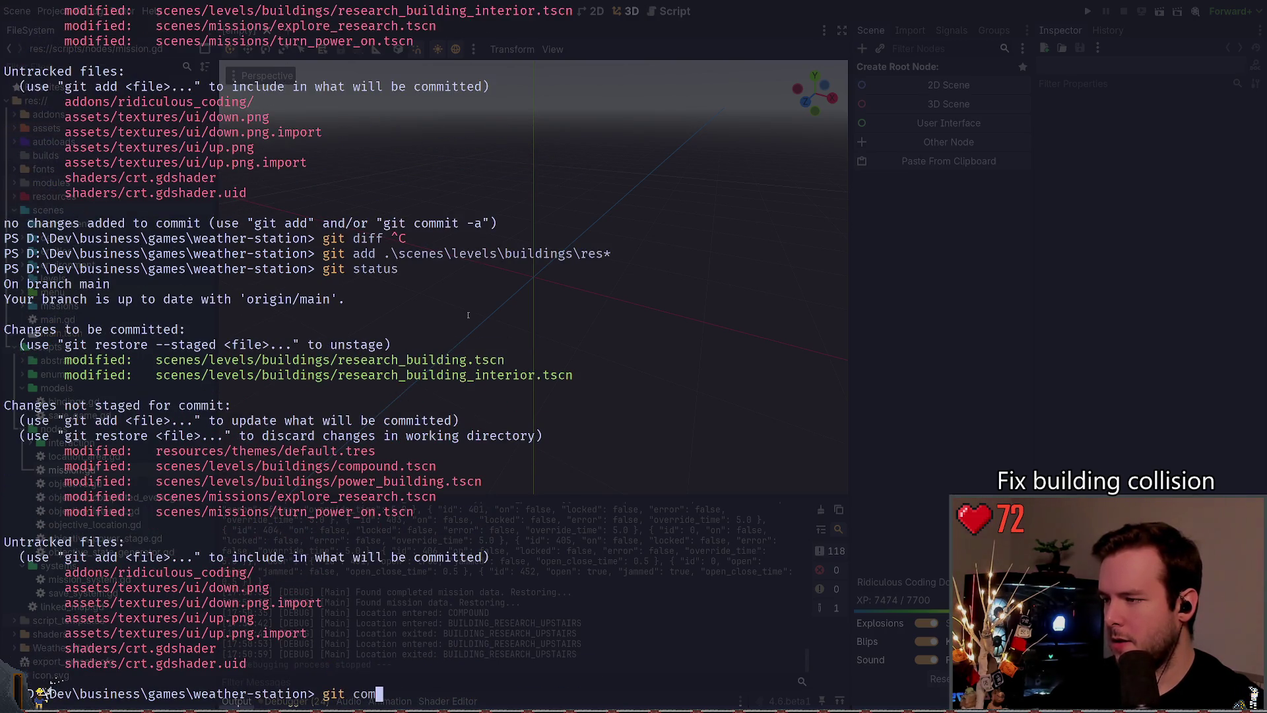
key(ctrl+c)
text(git)
key(ctrl+c)
text(git a)
key(BackSpace)
text(commit)
text( -m ")
text(refact)
text(or: Tweak th)
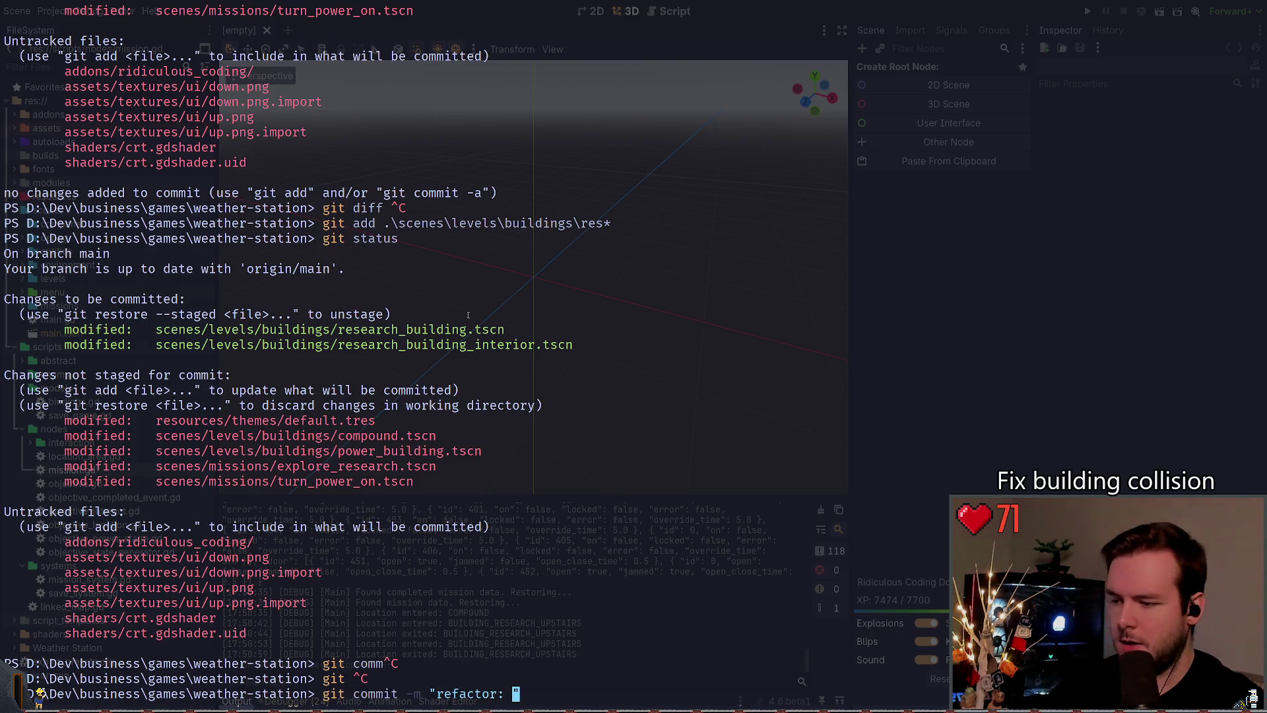
text(e collision)
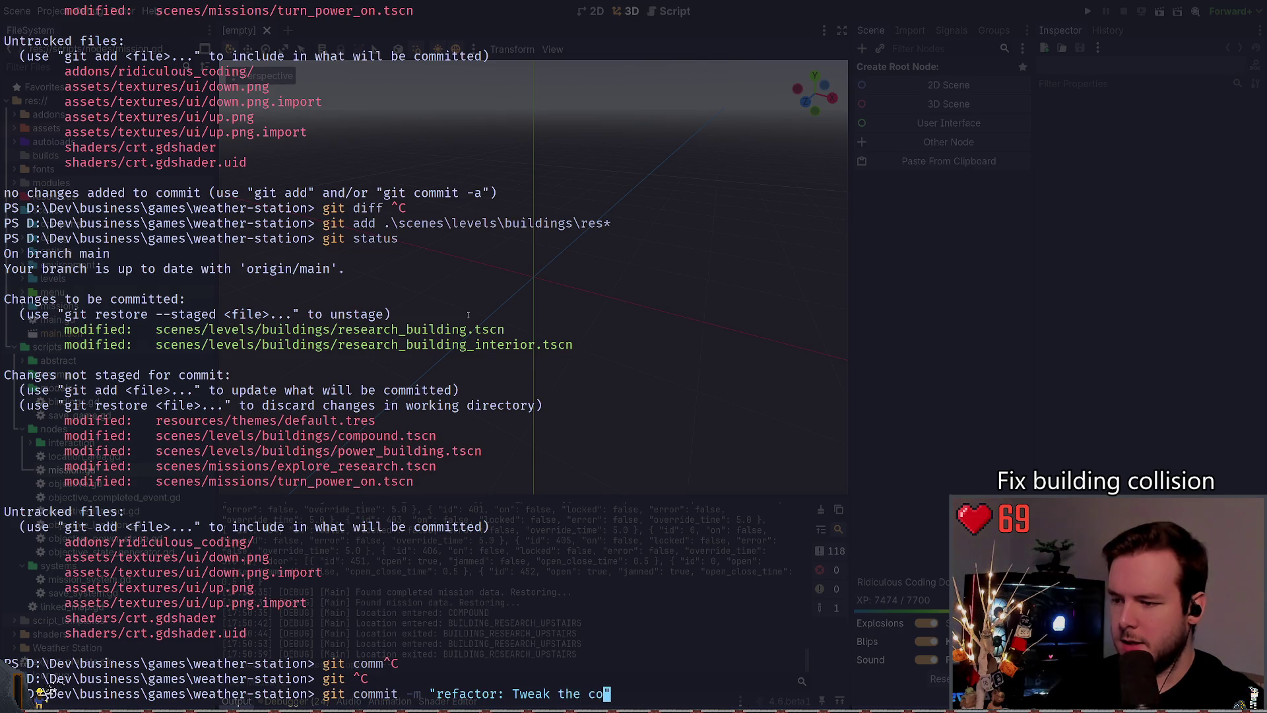
text( of)
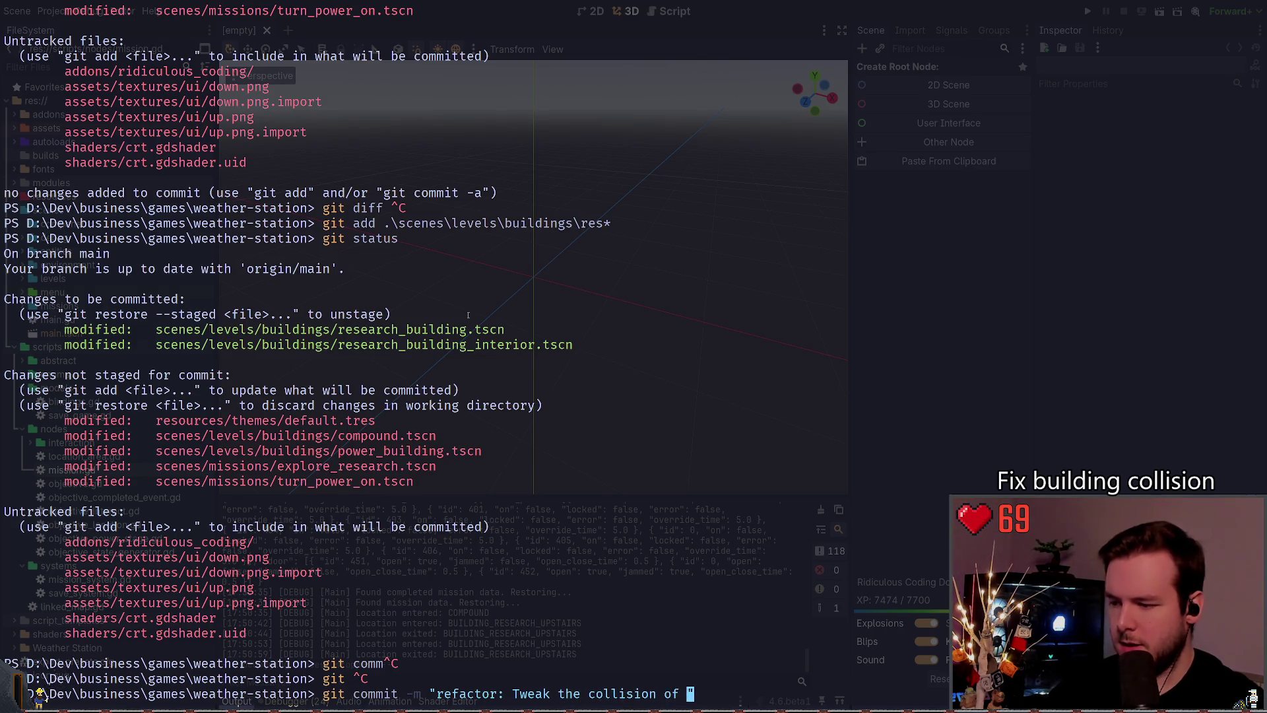
key(BackSpace)
key(BackSpace)
key(BackSpace)
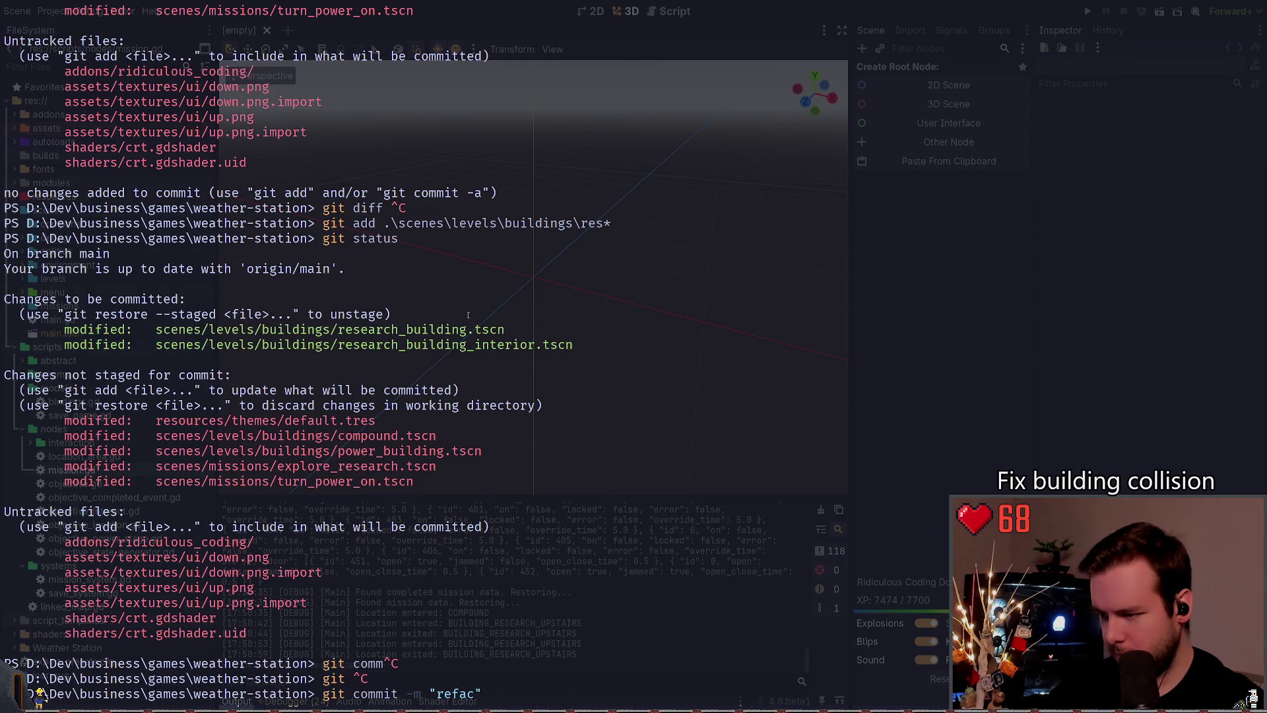
Step: Retype the message as 'Tweak the collision of the Research building', then abandon the commit and close the terminal
text(reac)
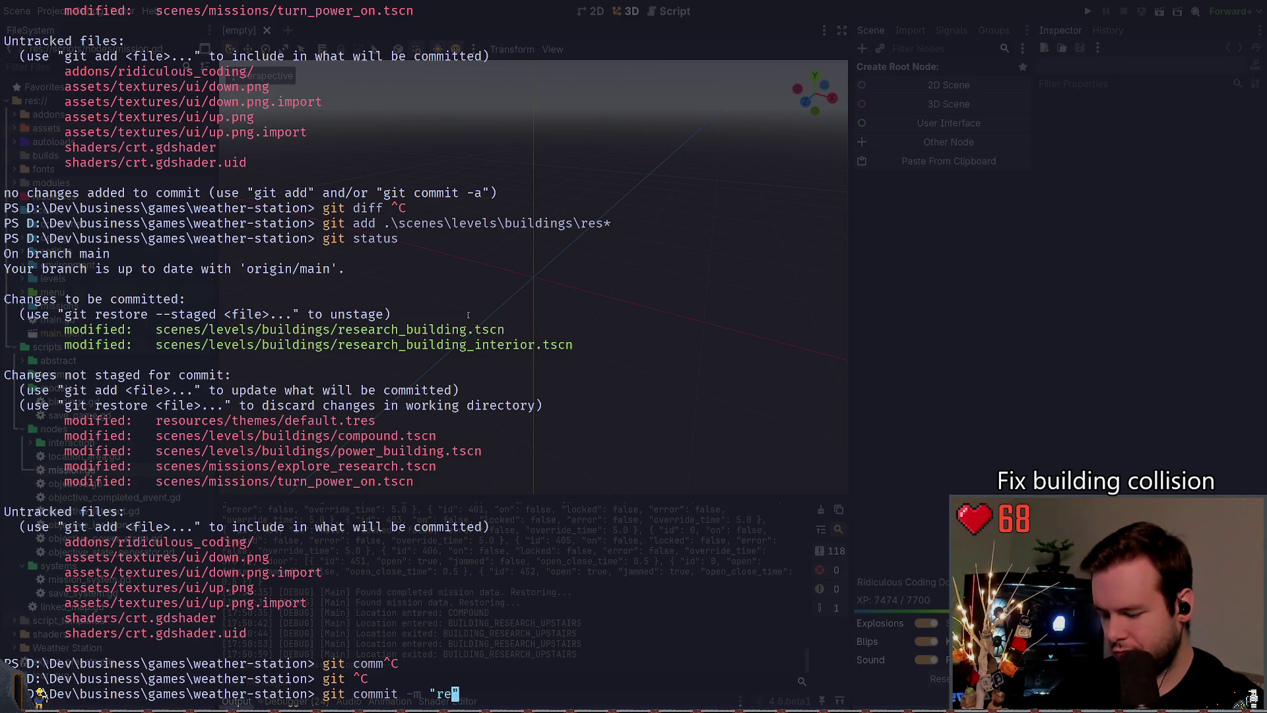
text(actor)
text(: Tweak the )
text(fco)
key(BackSpace)
key(BackSpace)
text(collision of the)
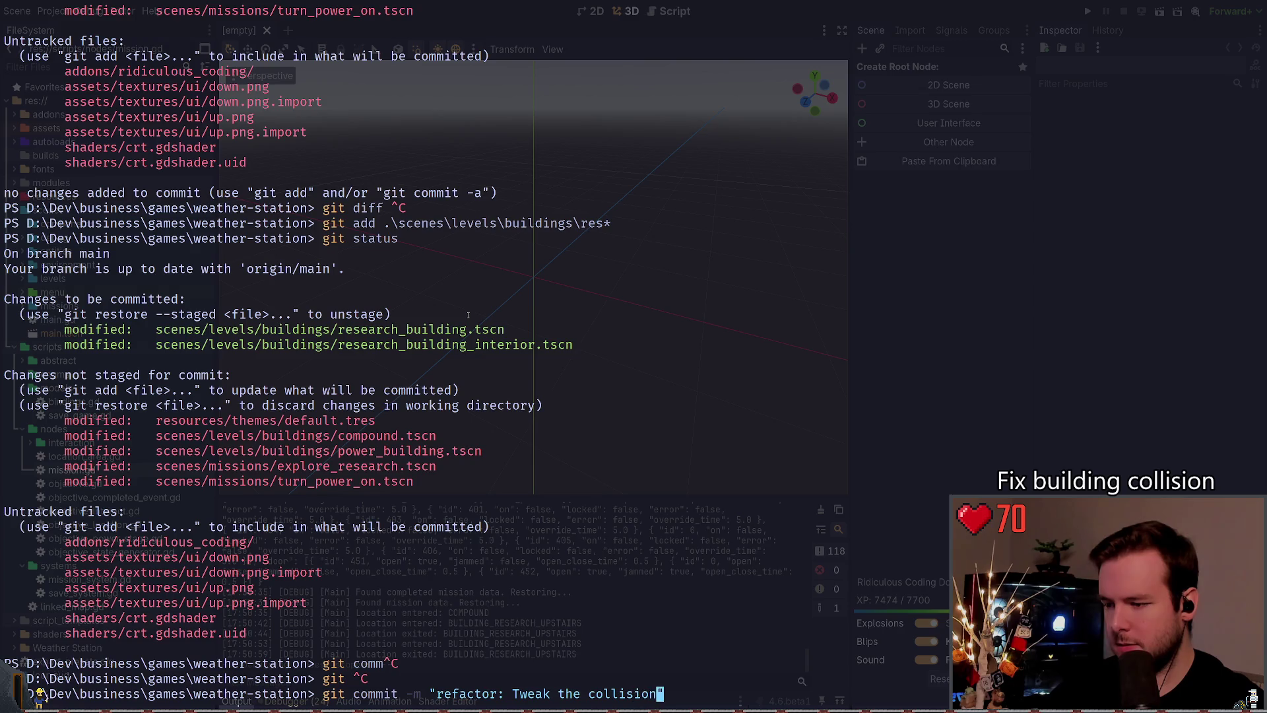
key(BackSpace)
text(Research b)
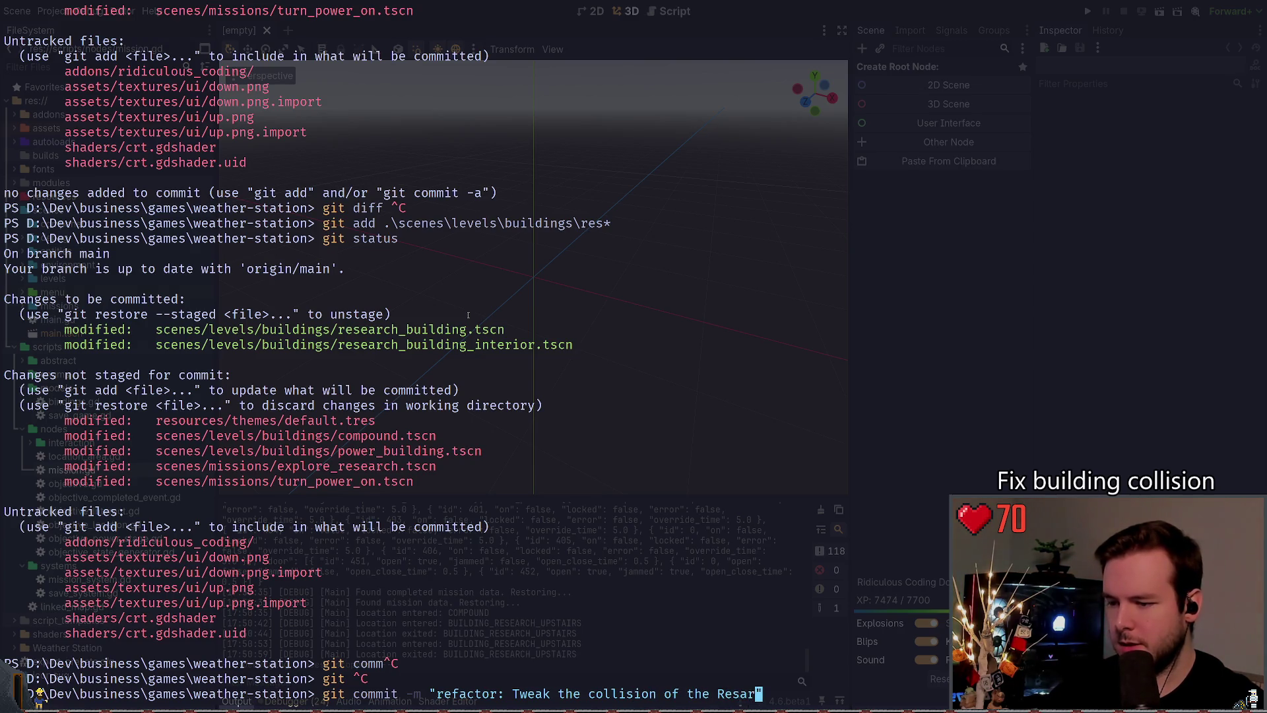
text(uilding)
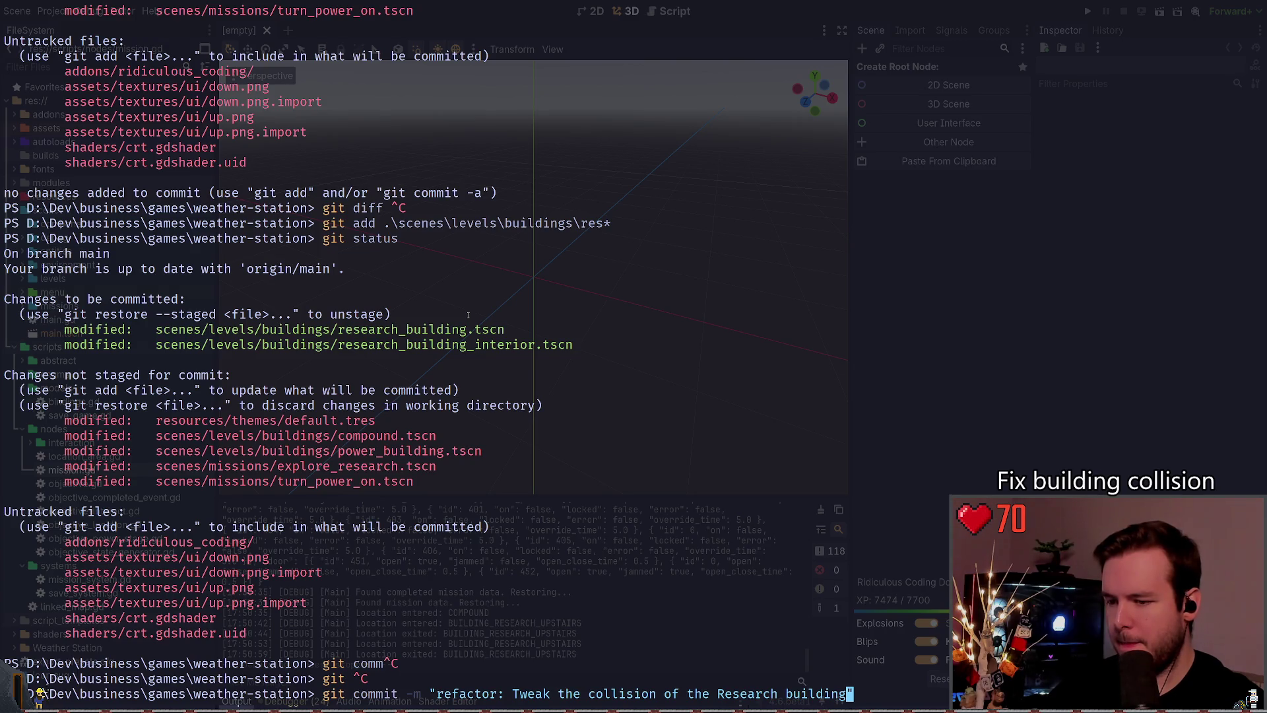
key(BackSpace)
key(BackSpace)
key(BackSpace)
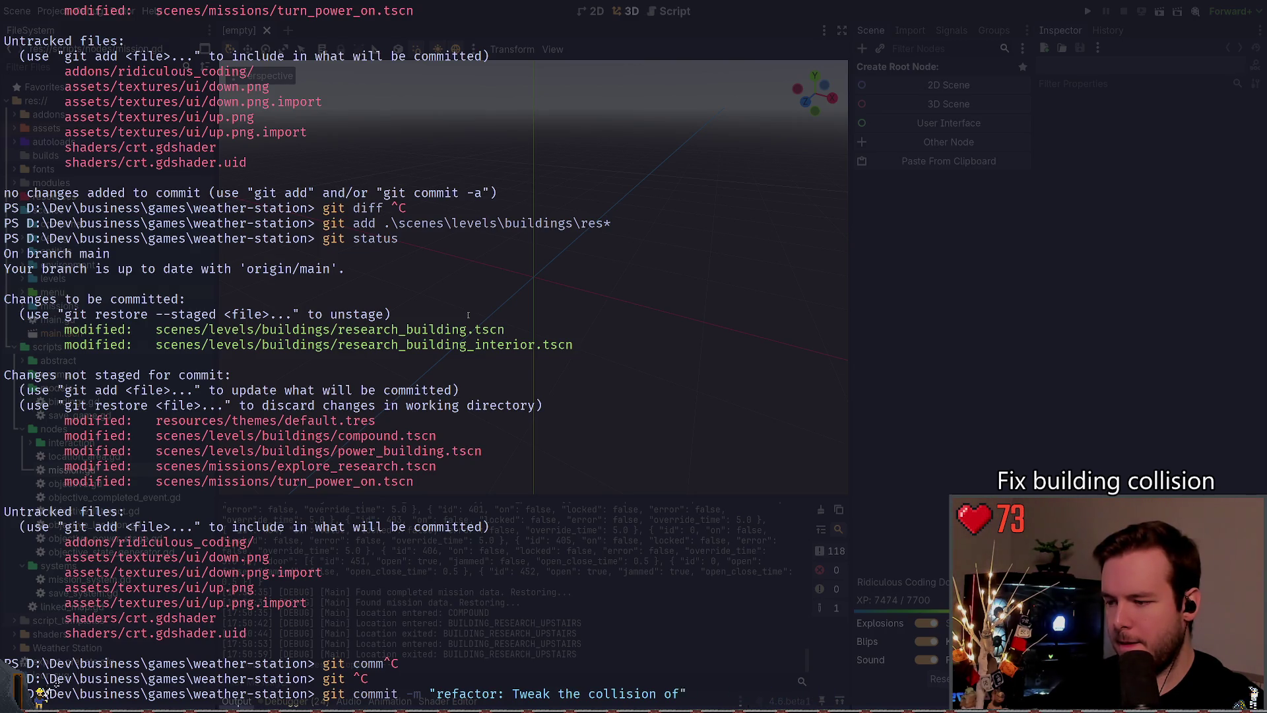
key(ctrl+c)
key(super+grave)
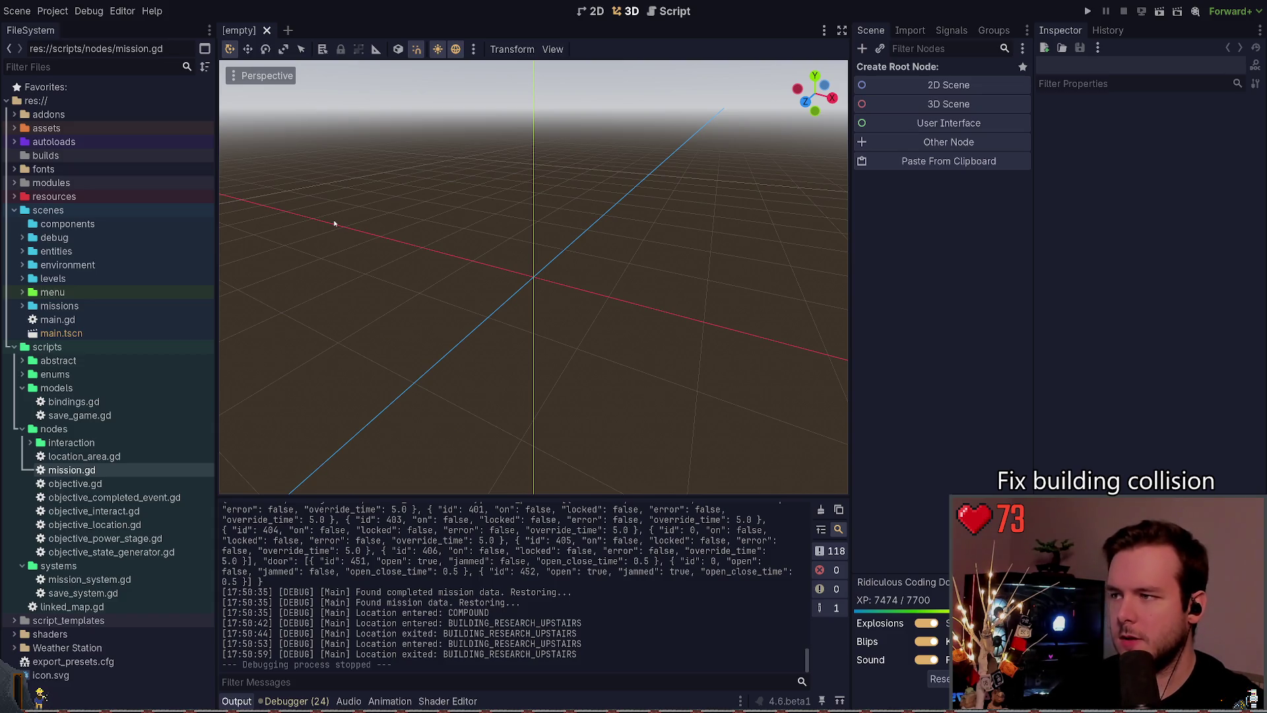
Step: Reopen research_building and trial-move the stairs' CSGCombiner3D, undoing it and collapsing the Stairs branch
key(ctrl+shift+t)
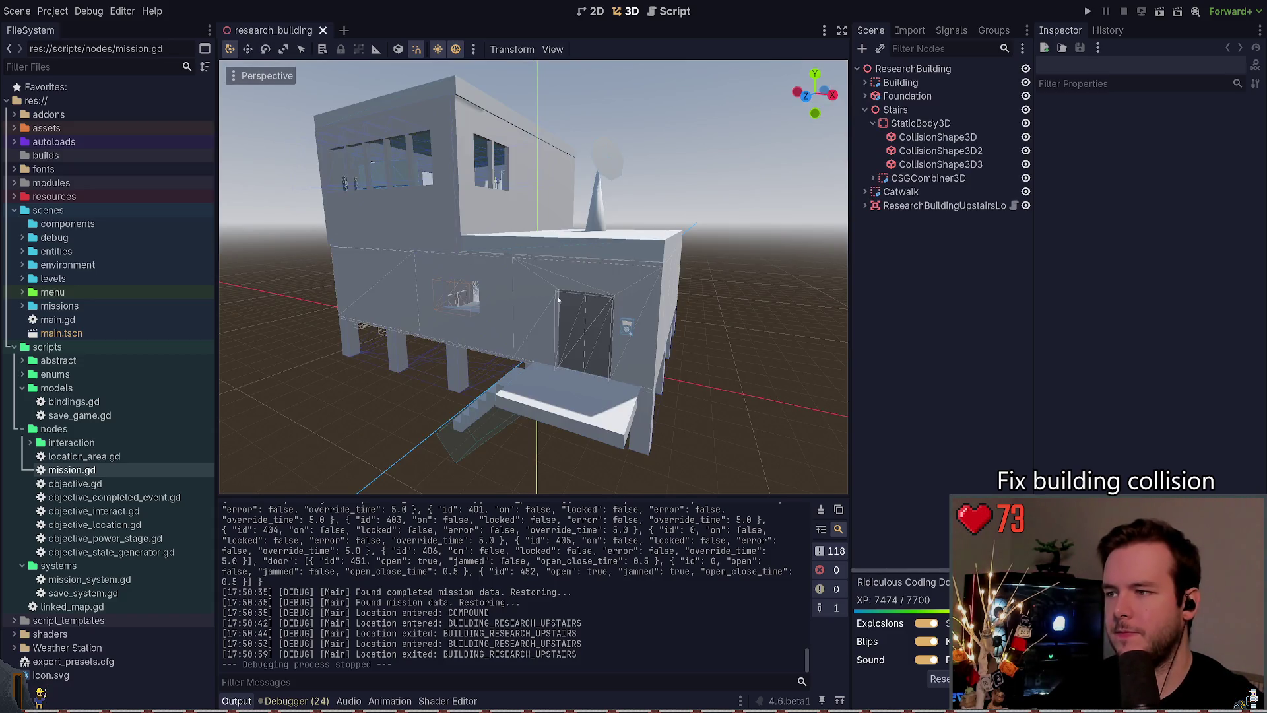
click(927, 178)
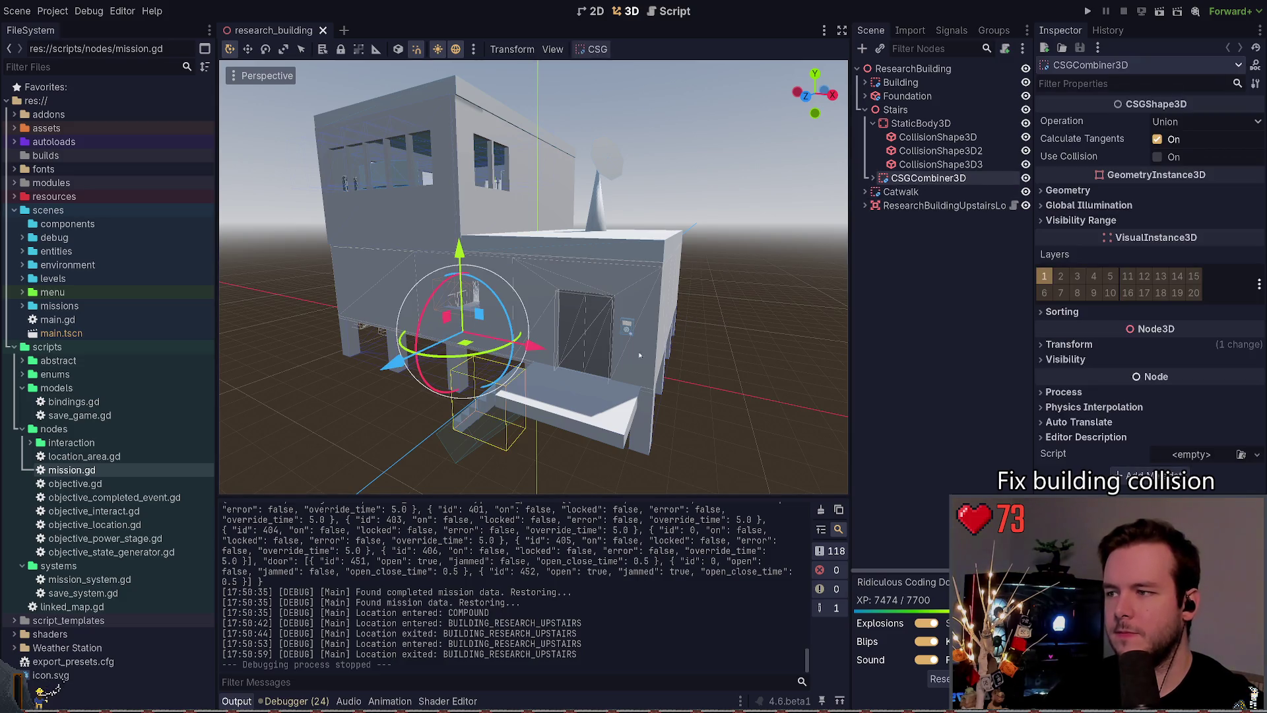
key(g)
click(807, 319)
key(ctrl+z)
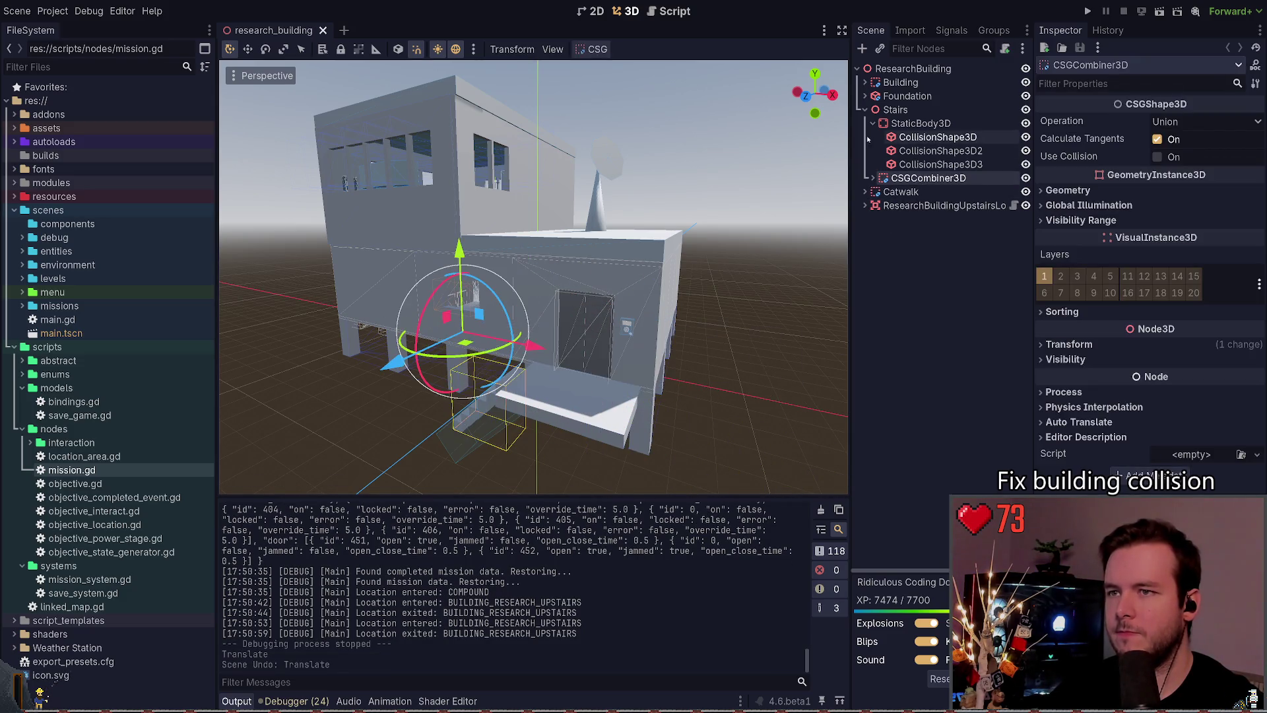
click(873, 124)
click(865, 110)
Step: Trial-move the building's StaticBody3D and the StationInterior node, undoing both moves
click(866, 83)
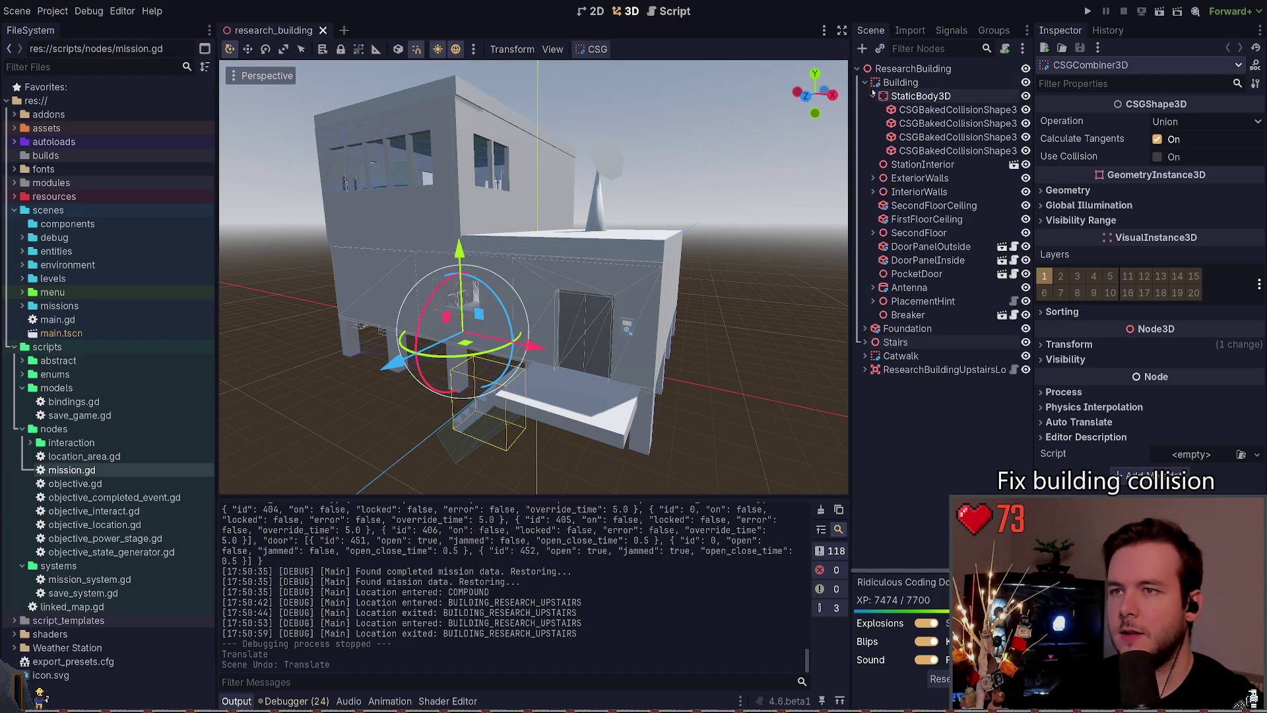
click(921, 96)
key(g)
key(ctrl+z)
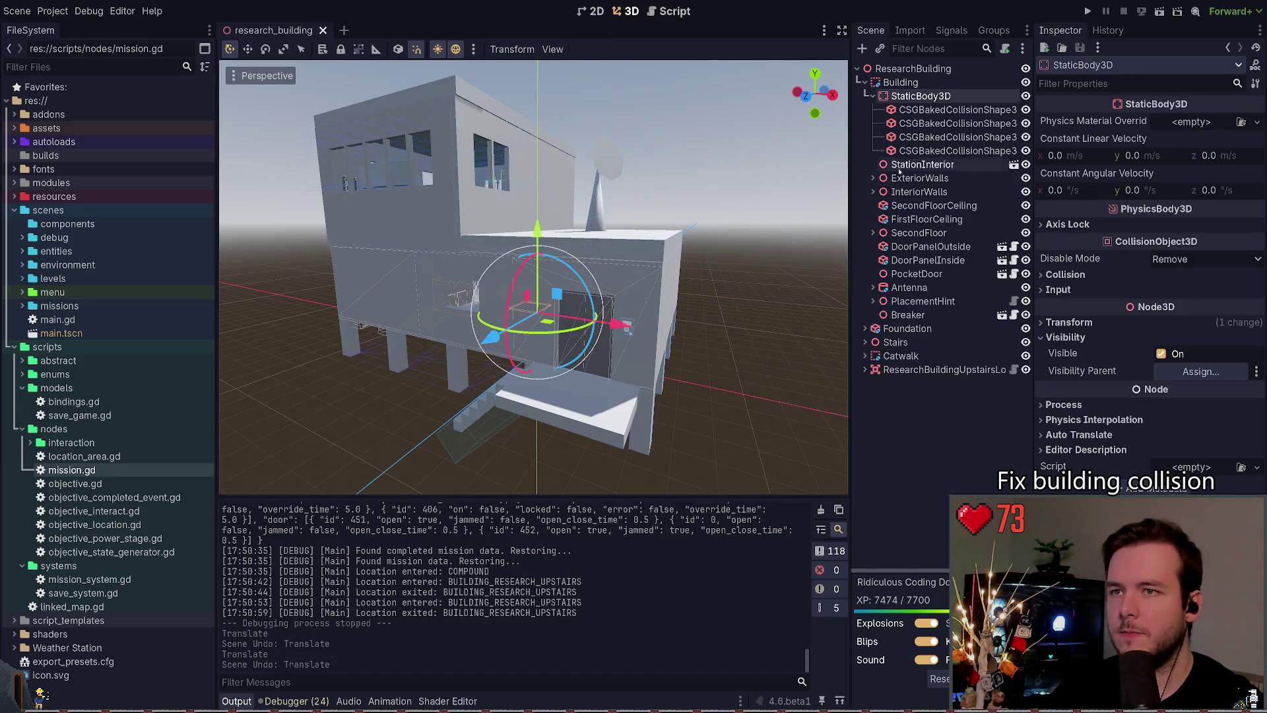
click(896, 166)
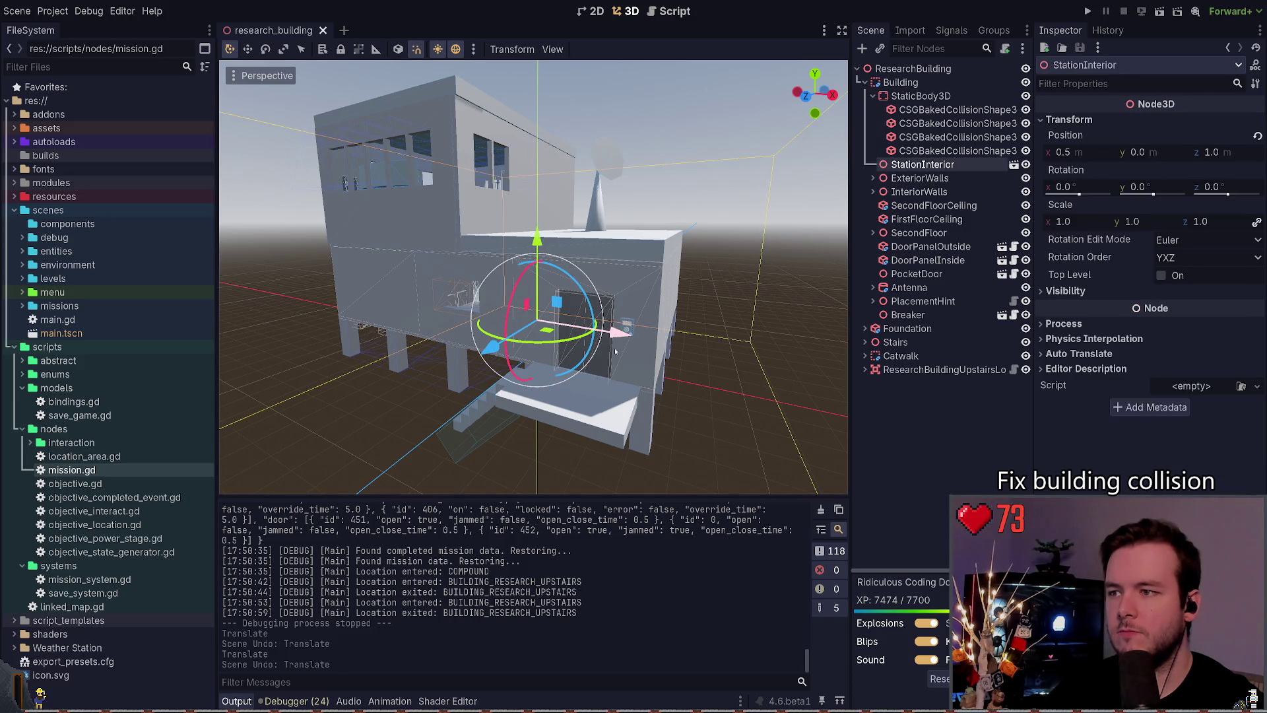
key(g)
click(335, 333)
key(ctrl+z)
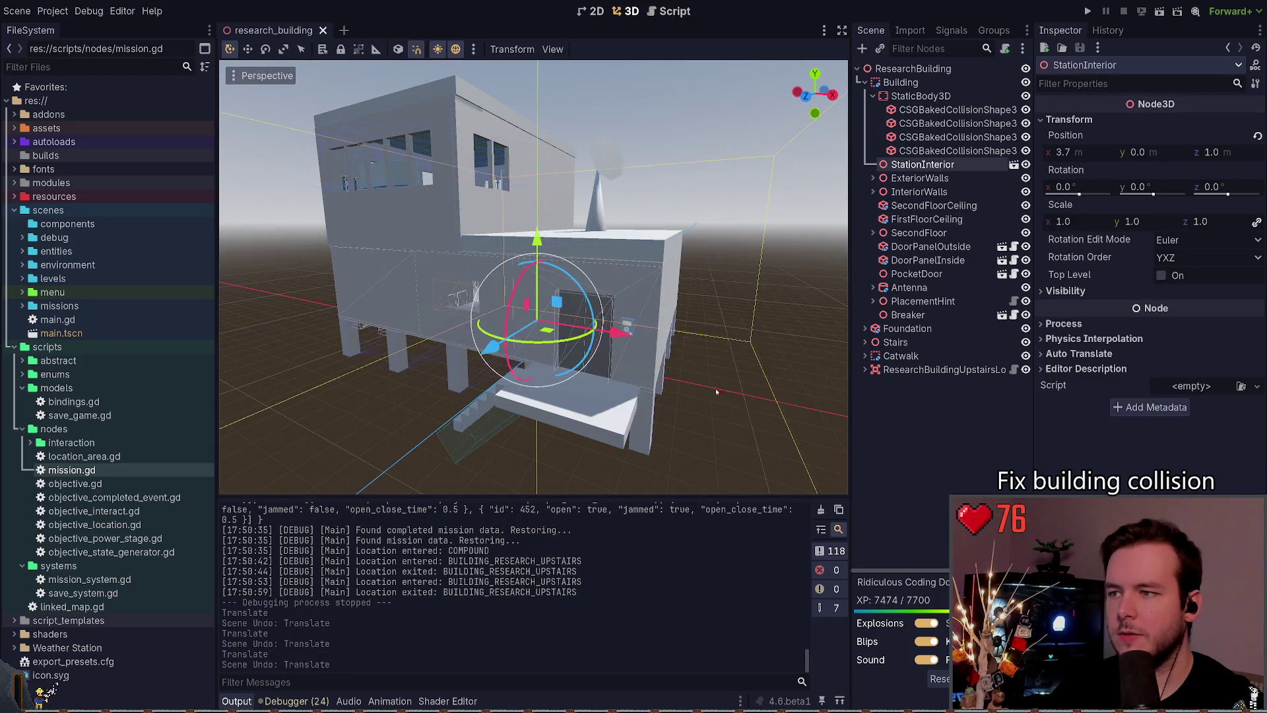
Step: Slide the InteriorWalls and ExteriorWalls along X, undo each move, and save the scene
click(944, 191)
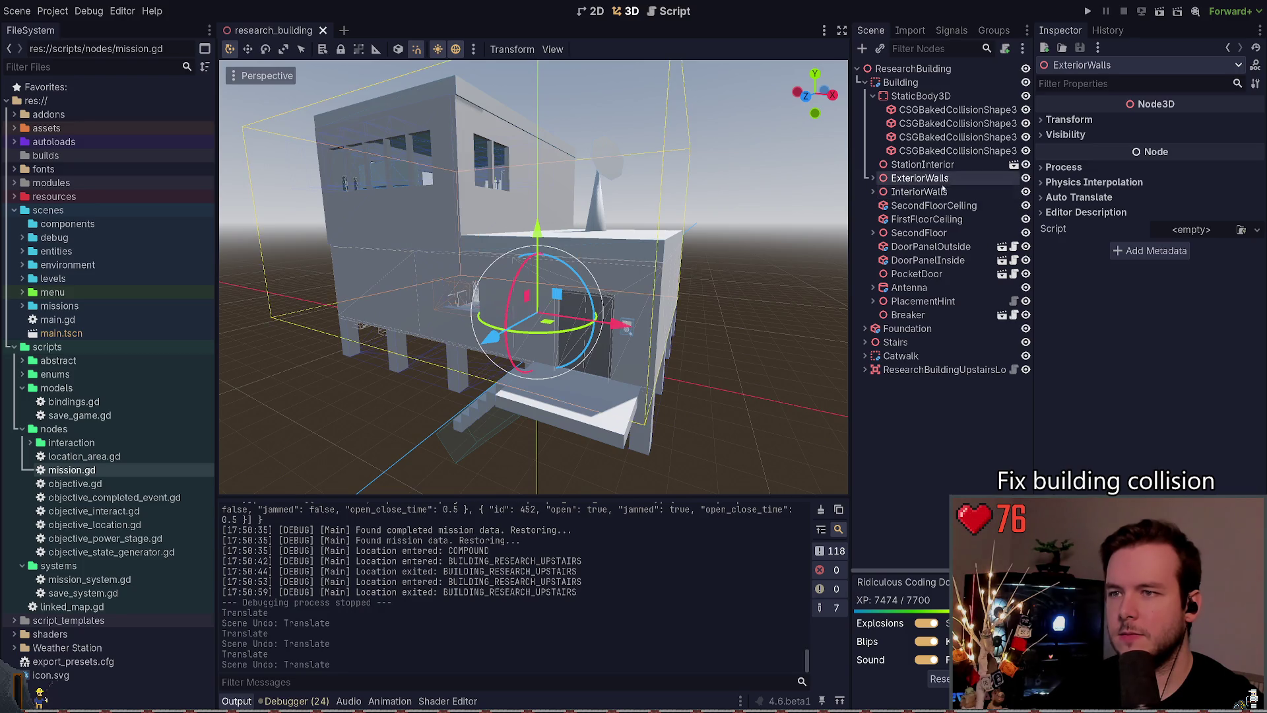
mouse_move(633, 329)
mouse_down()
mouse_move(878, 386)
mouse_move(807, 375)
mouse_up()
key(ctrl+z)
key(ctrl+s)
click(919, 178)
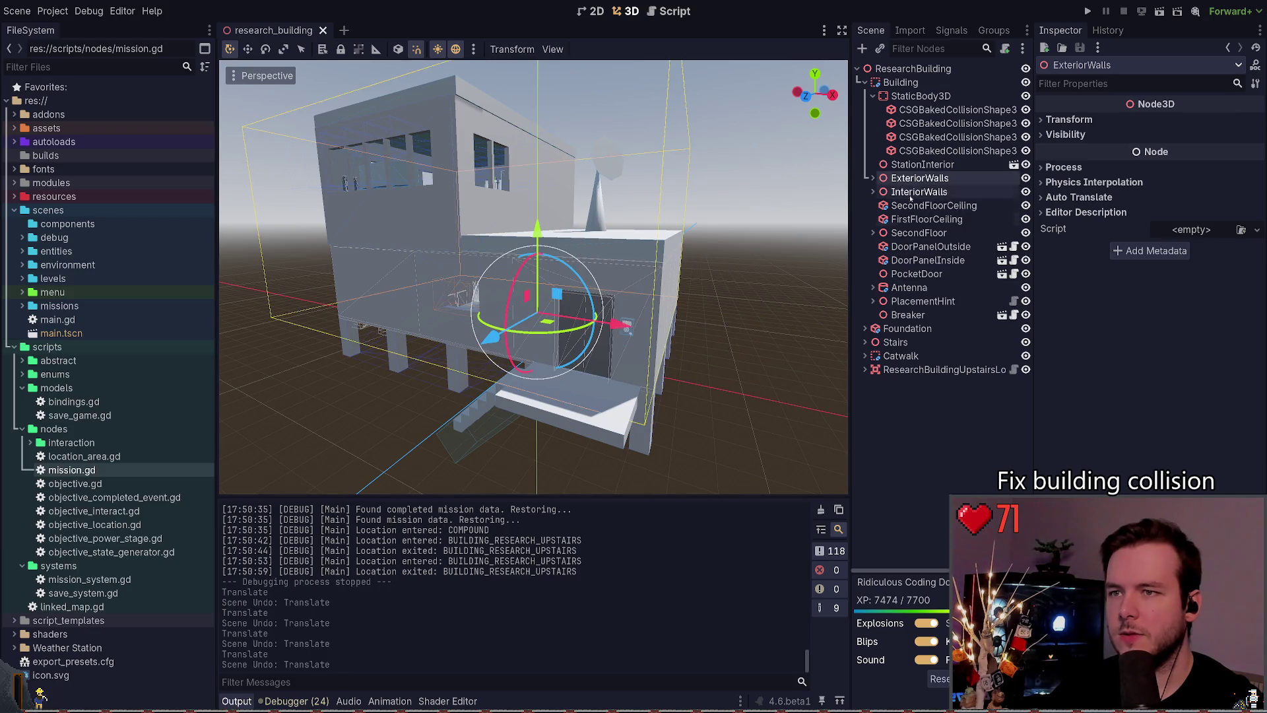
mouse_move(614, 364)
mouse_down()
mouse_move(948, 404)
mouse_move(858, 409)
mouse_move(660, 356)
mouse_move(354, 334)
mouse_up()
key(ctrl+z)
key(ctrl+s)
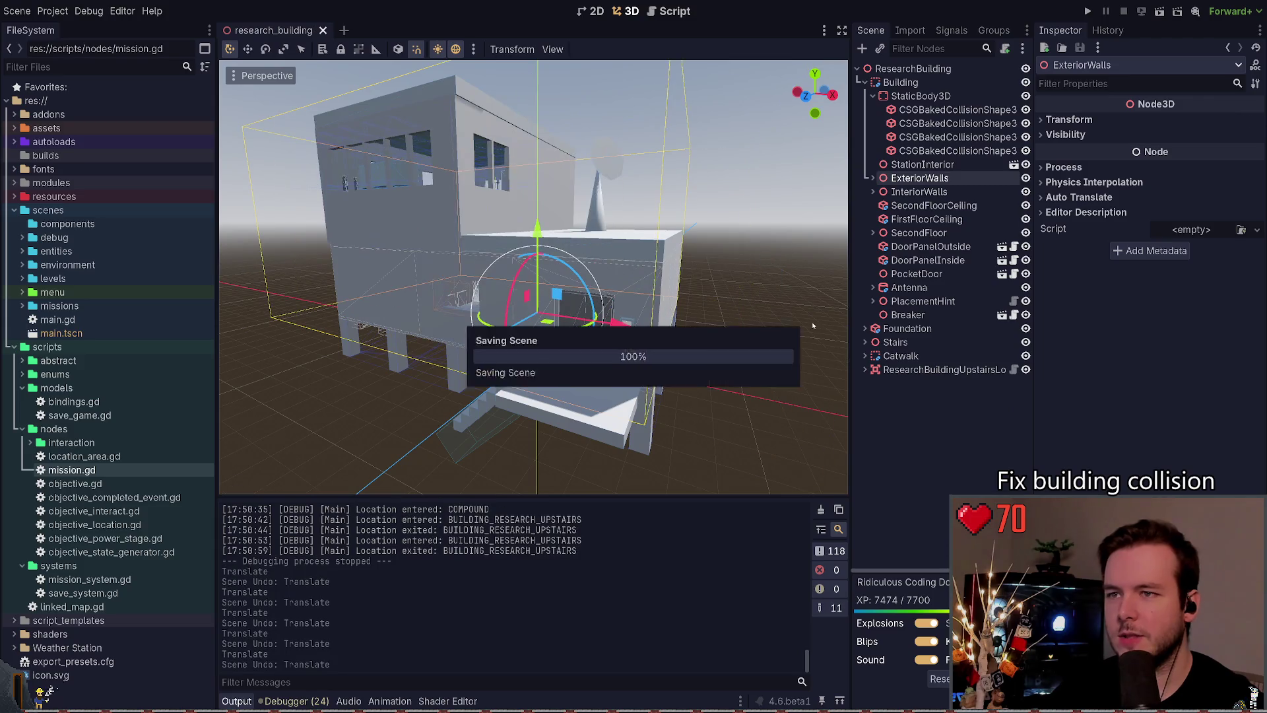
Step: Test-move the SecondFloor's CSGCombiner3D and Interior along X, undoing both
click(873, 233)
click(913, 248)
mouse_move(620, 323)
mouse_down()
mouse_move(769, 358)
mouse_move(911, 316)
mouse_up()
key(ctrl+z)
click(915, 260)
drag(620, 324, 979, 408)
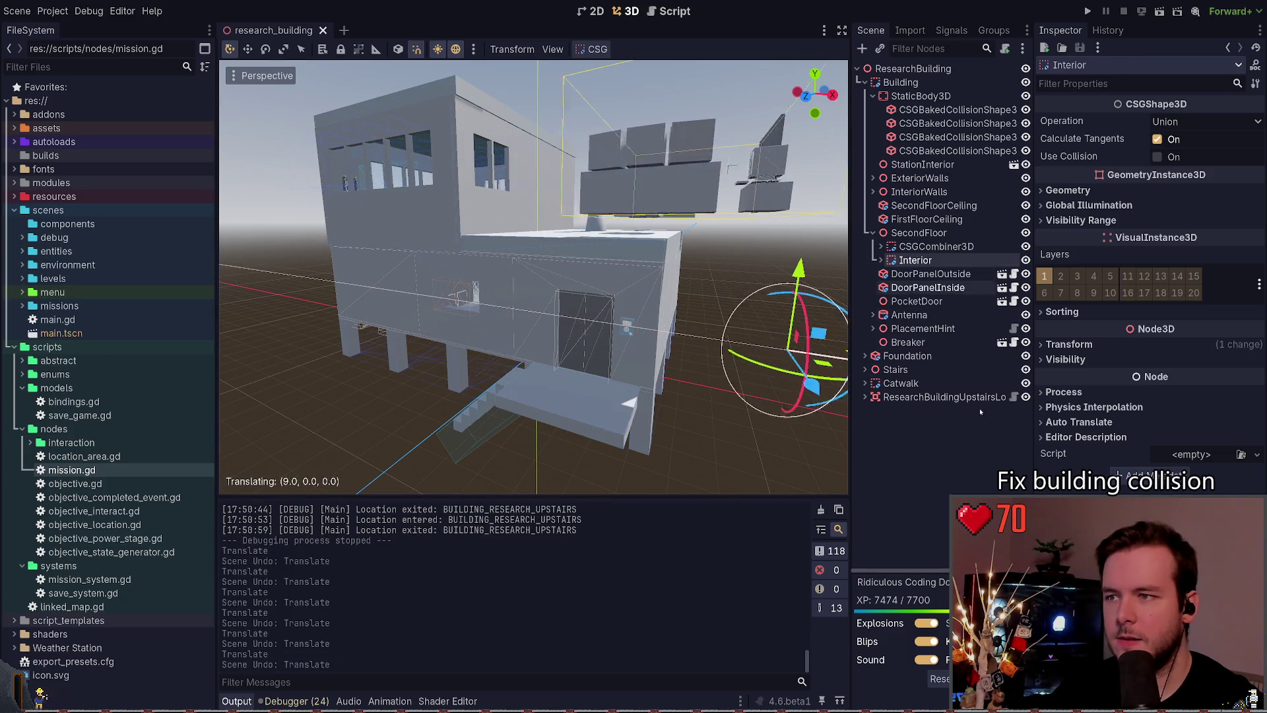
key(ctrl+z)
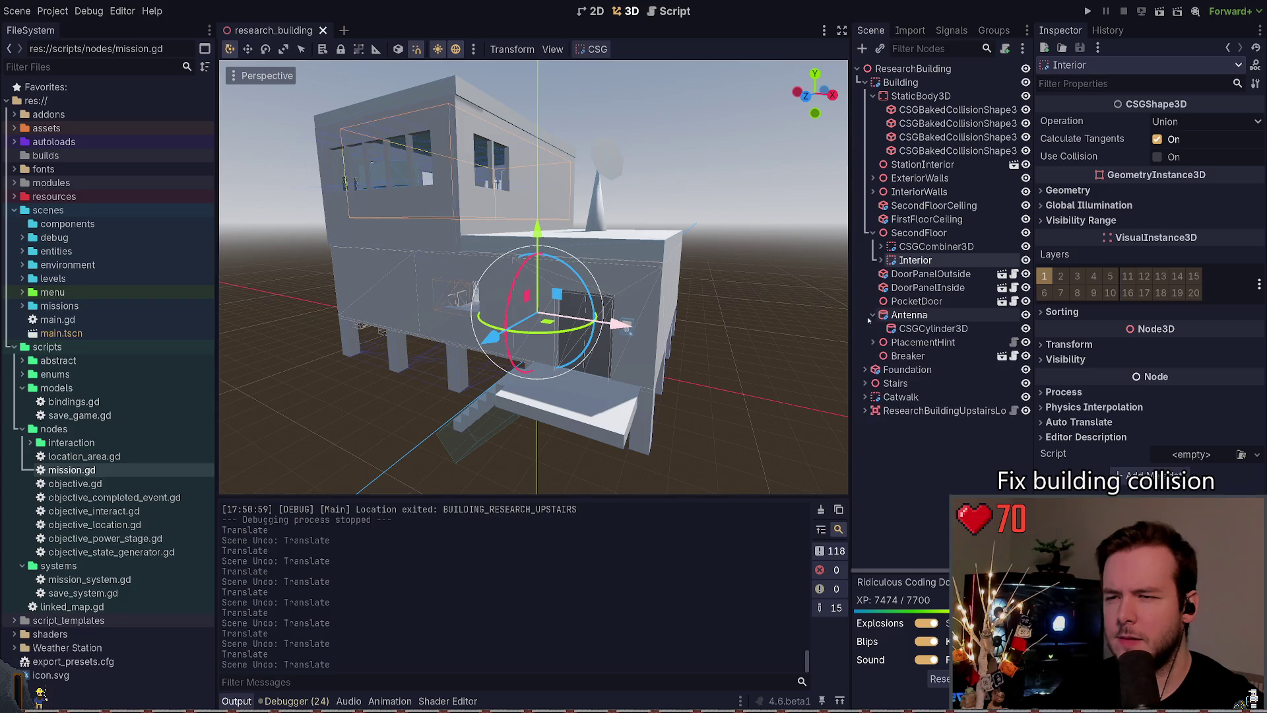
Step: Inspect the PlacementHint and Foundation children, then frame the view on the Interior
click(874, 329)
click(873, 328)
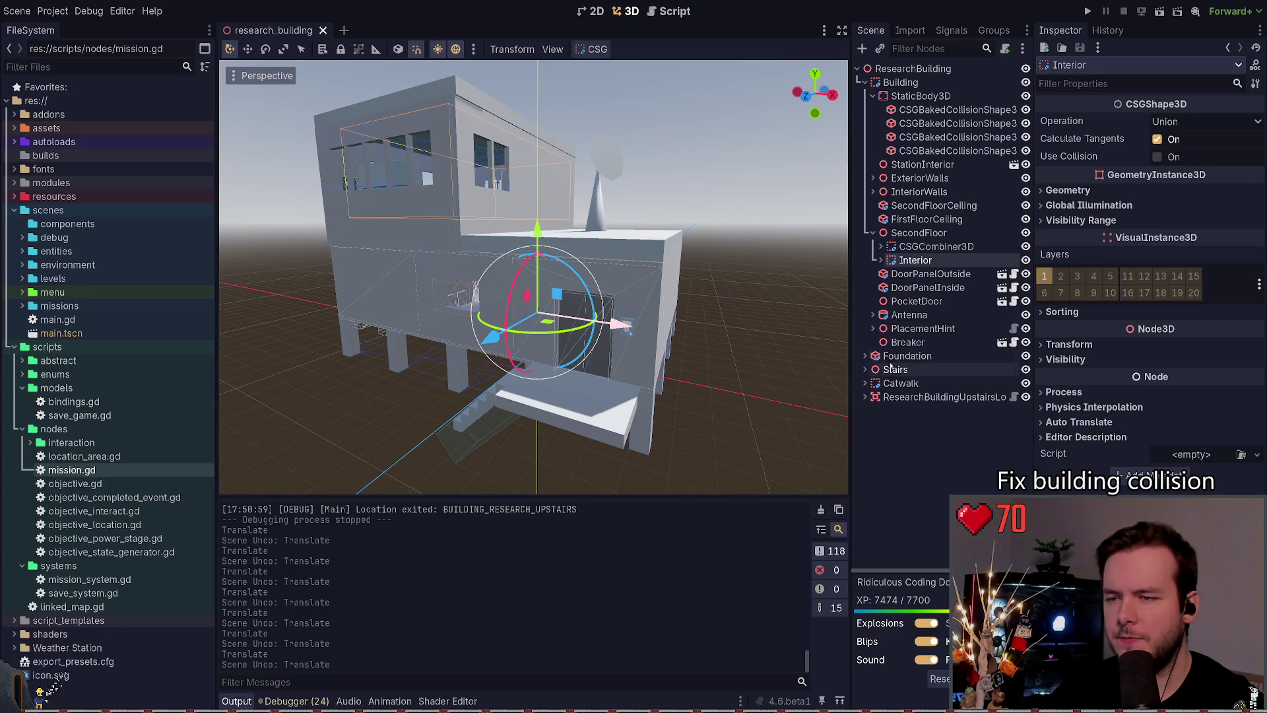
click(866, 355)
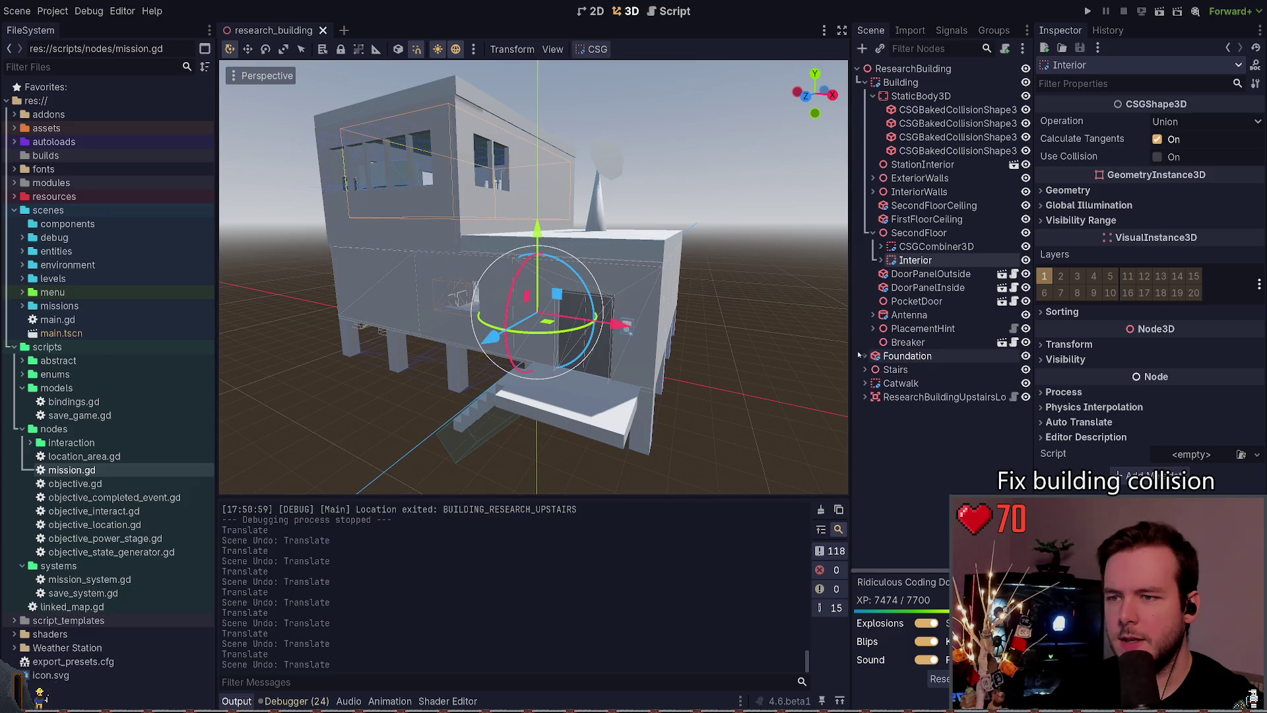
click(865, 356)
key(f)
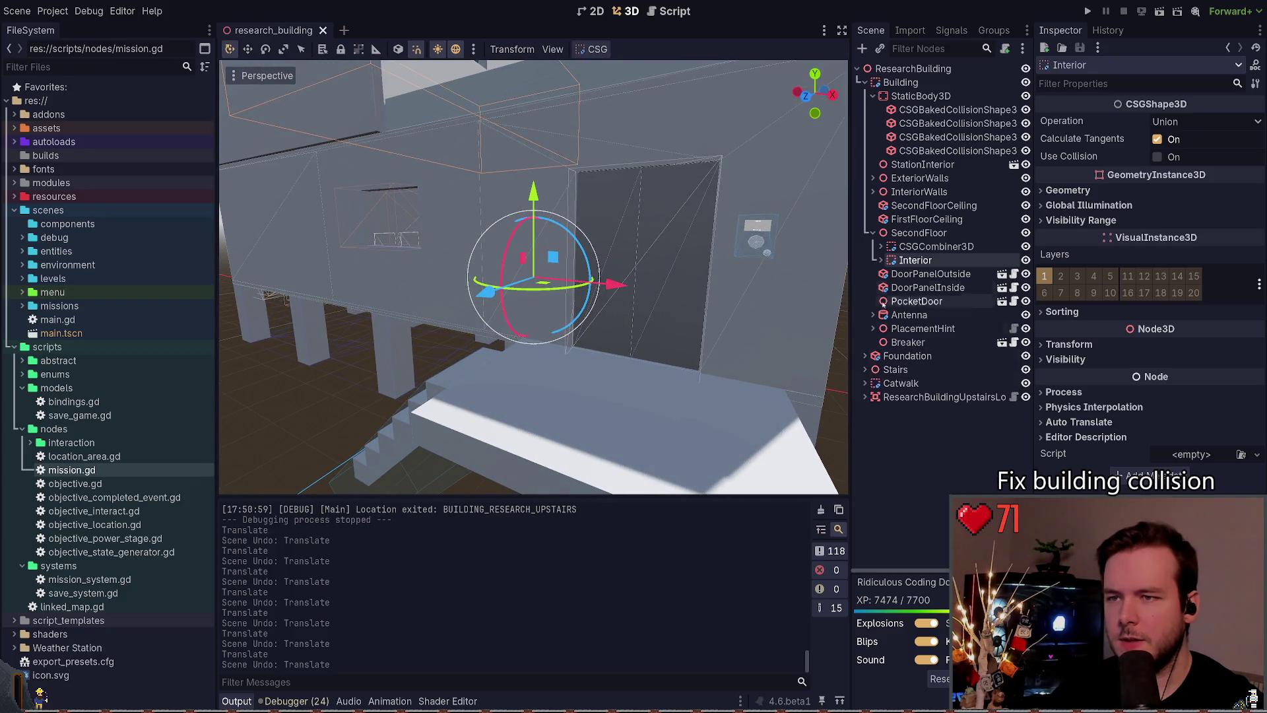
Step: Open the StationInterior scene in its own tab and inspect the mud room and PersonalQuarters Room boxes
click(1013, 165)
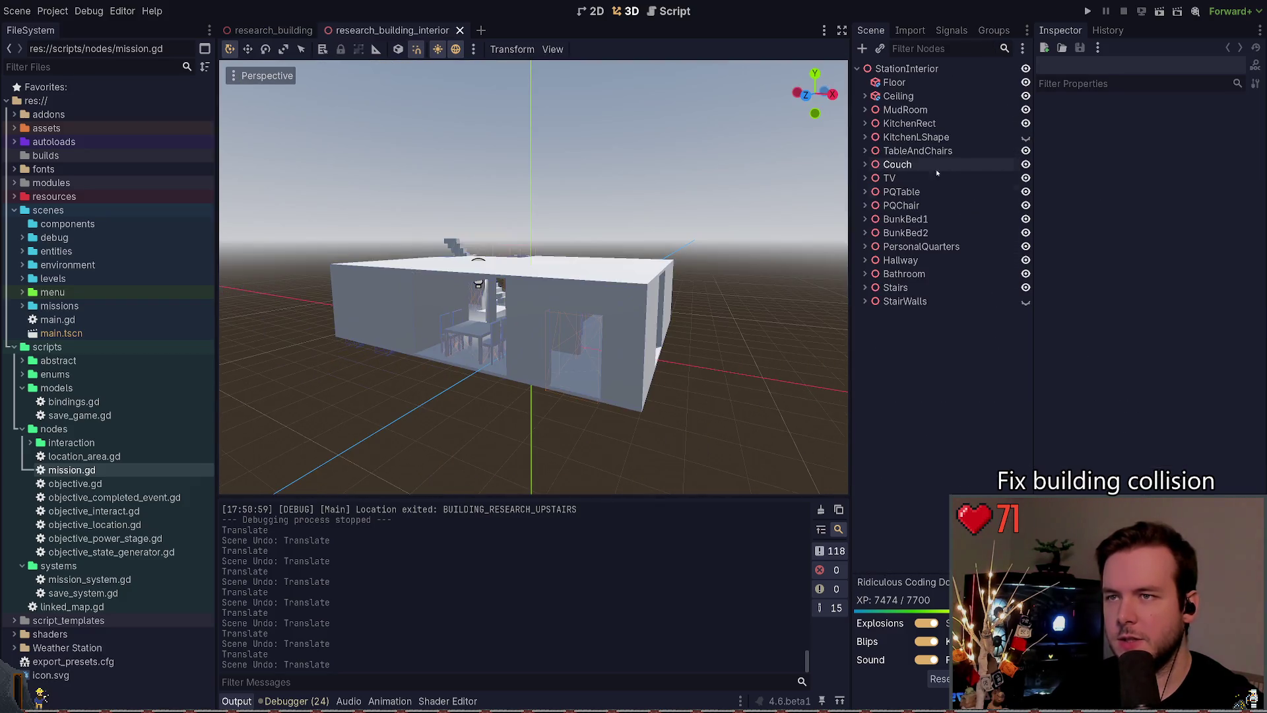
click(623, 288)
click(390, 305)
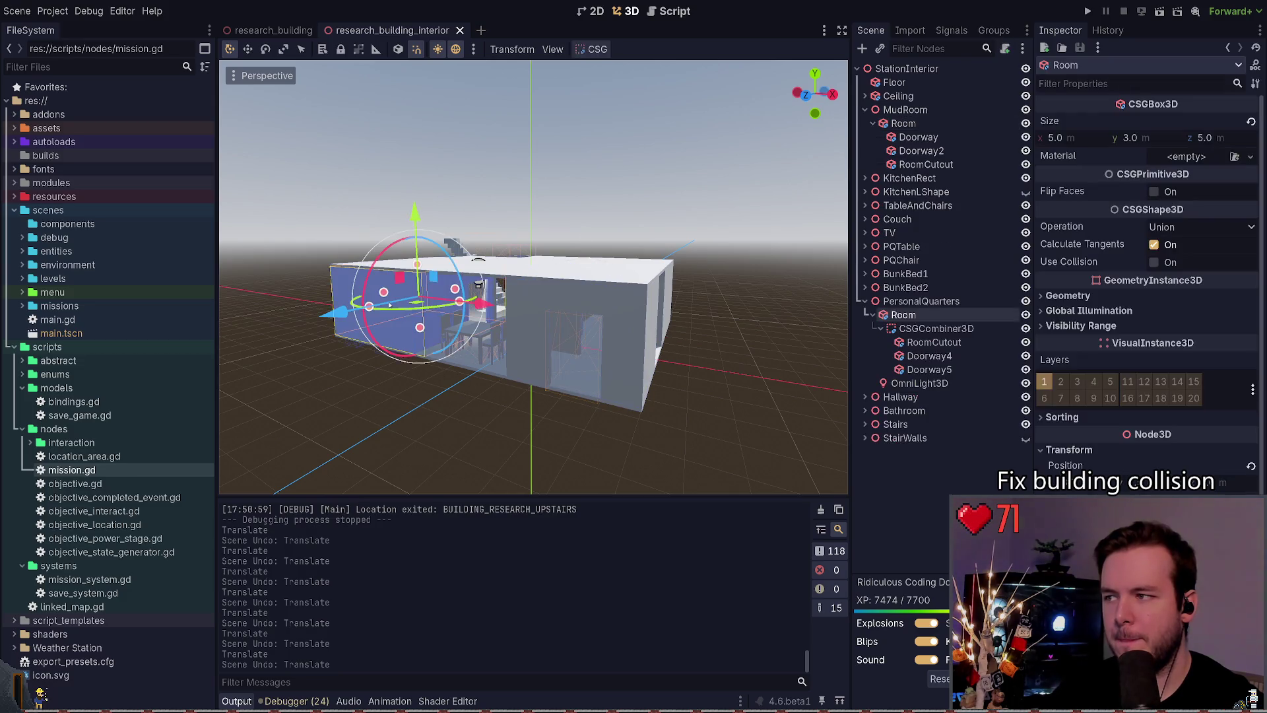
click(921, 301)
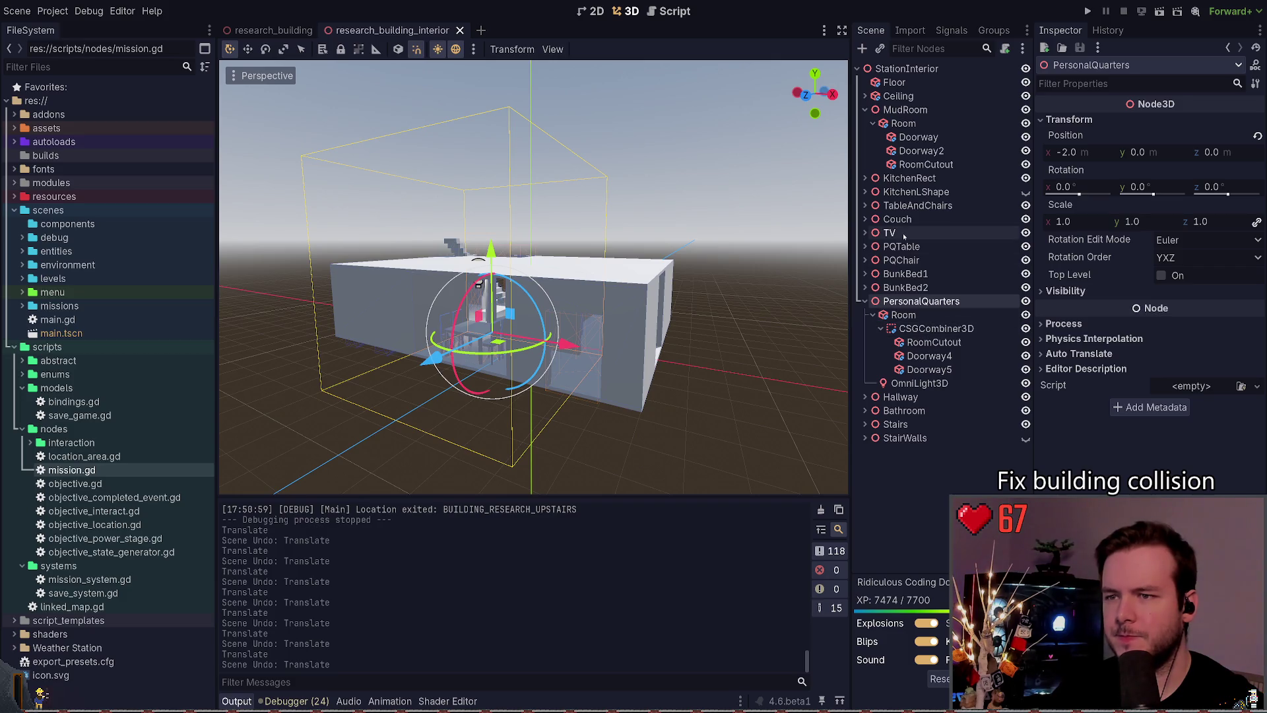
click(896, 464)
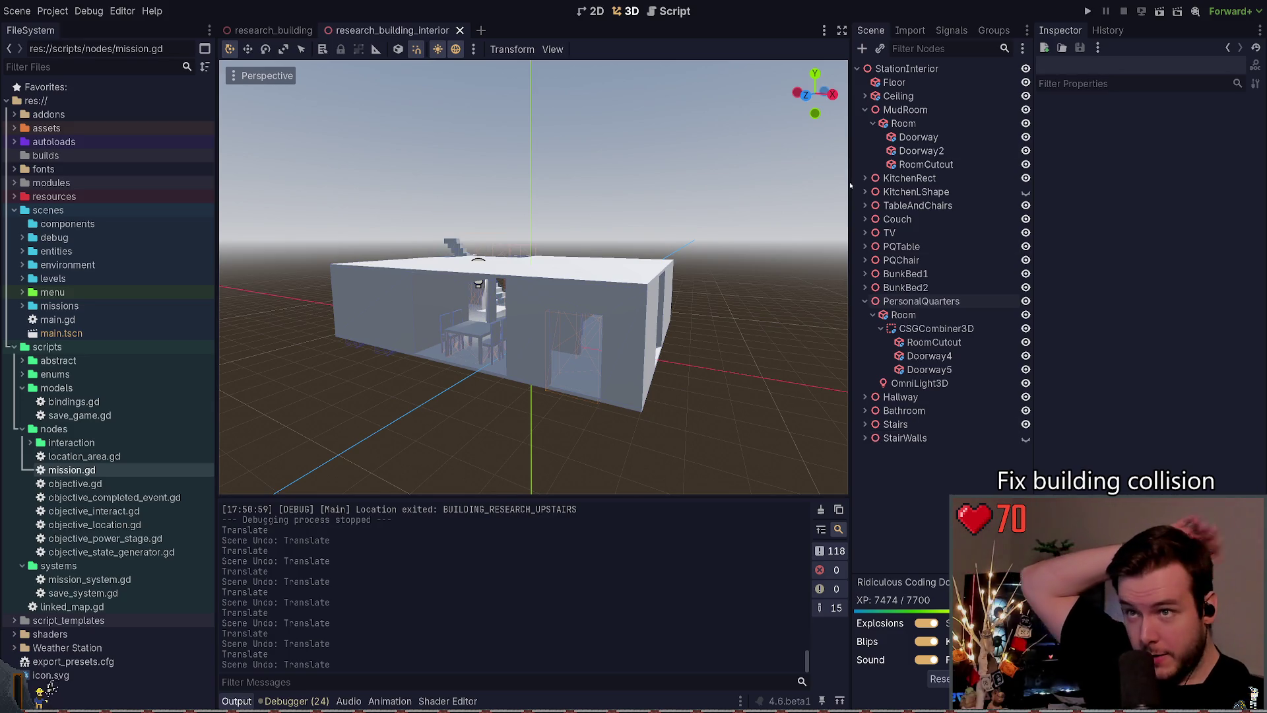
click(865, 301)
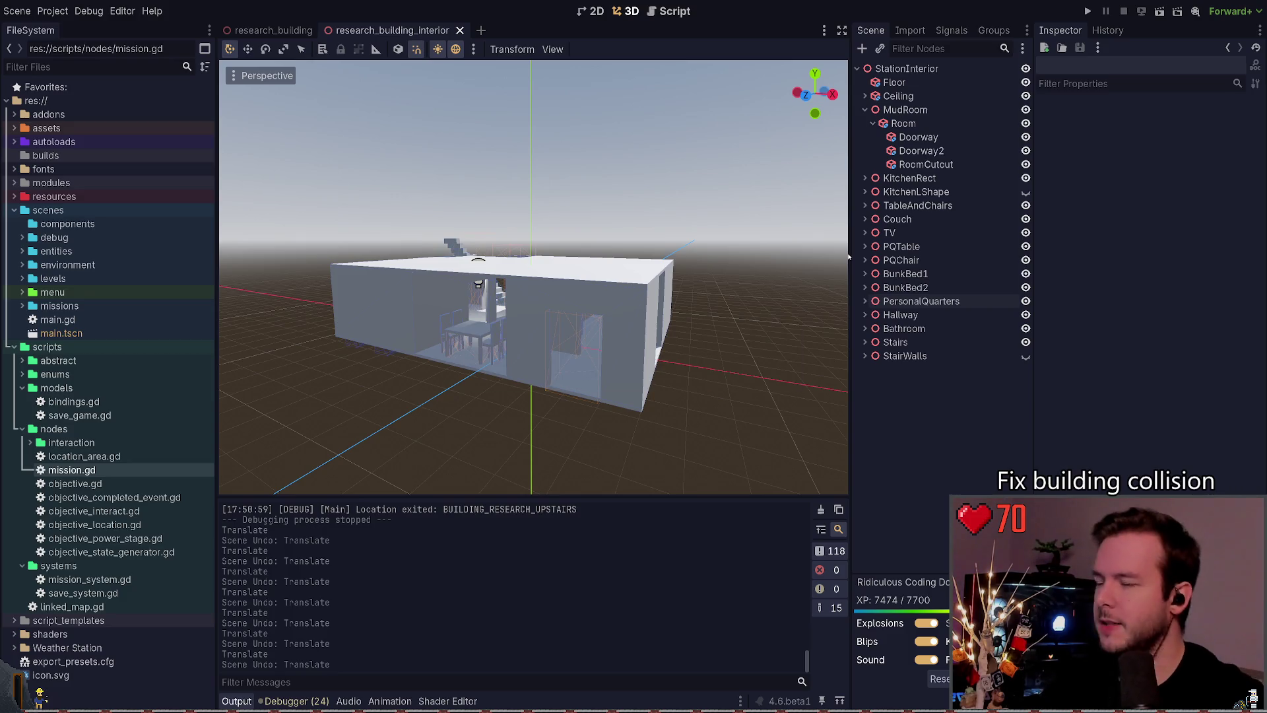
Step: Return to research_building and view the building's front
click(272, 31)
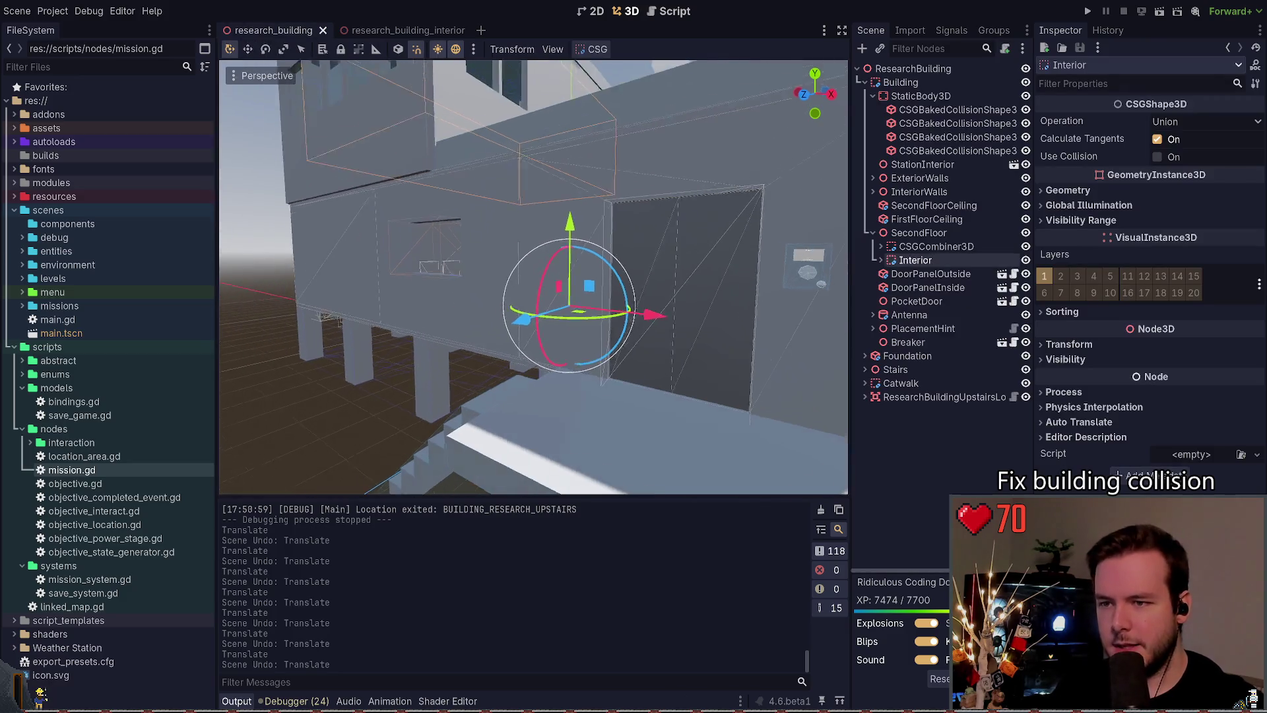
scroll(801, 313, down, 3)
click(801, 313)
scroll(802, 313, down, 2)
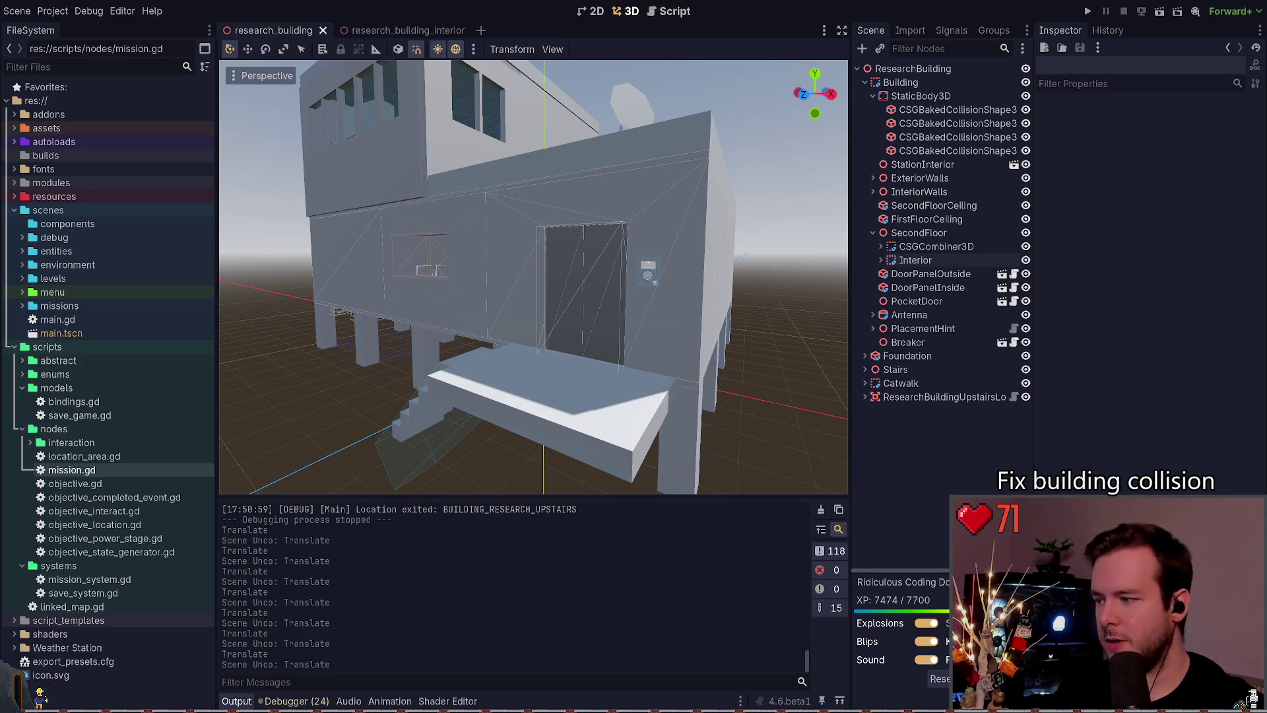
drag(594, 318, 595, 318)
Step: In the interior scene, expand KitchenRect and frame its CSGBox3D3 box
click(396, 31)
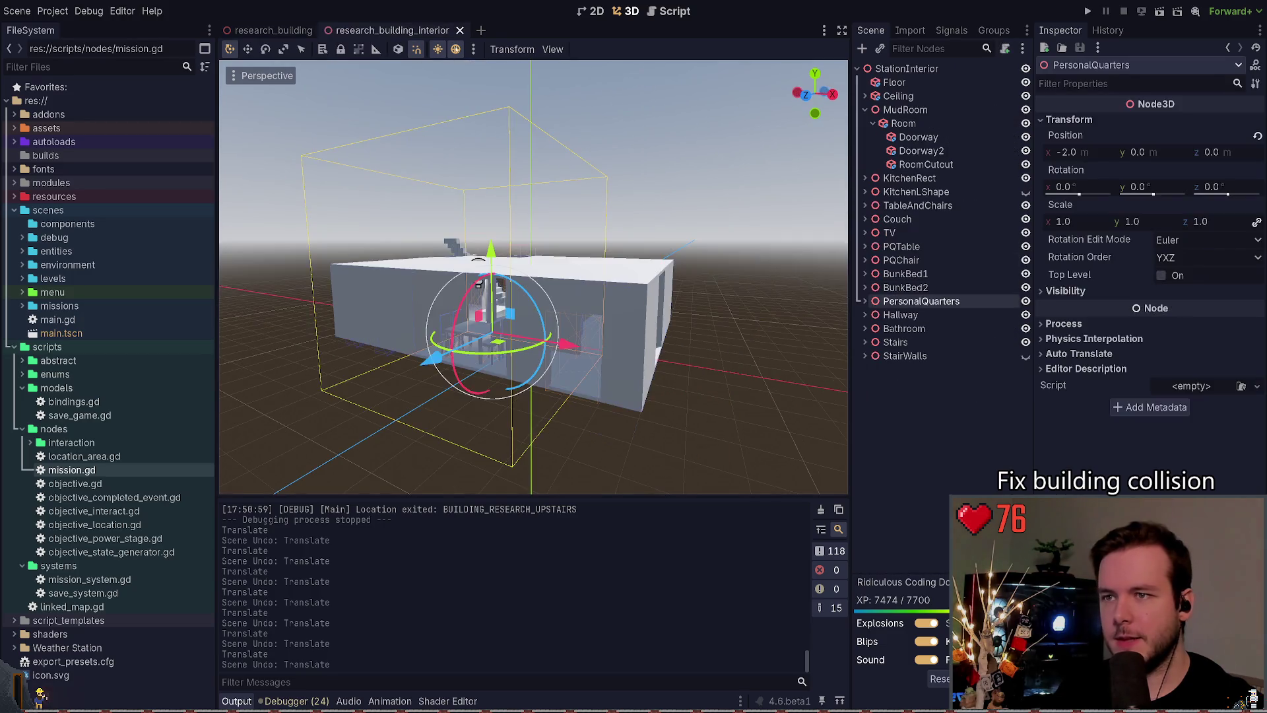
click(909, 178)
click(864, 178)
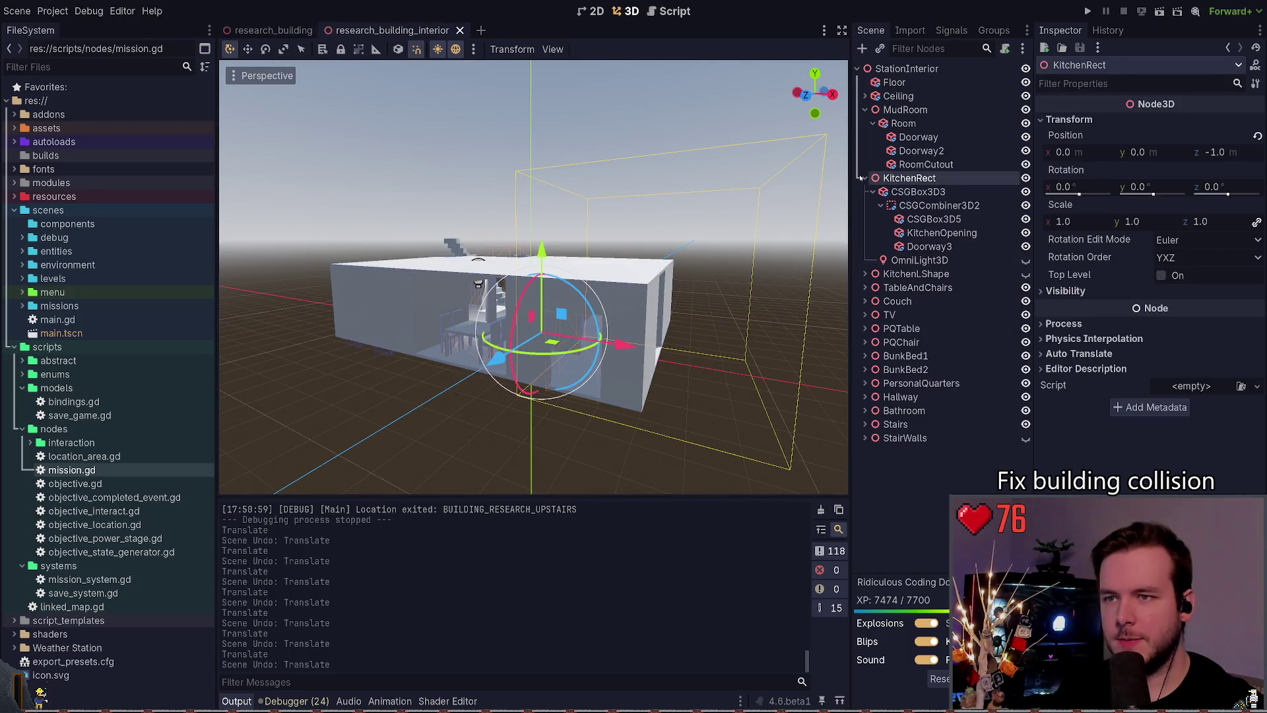
click(864, 179)
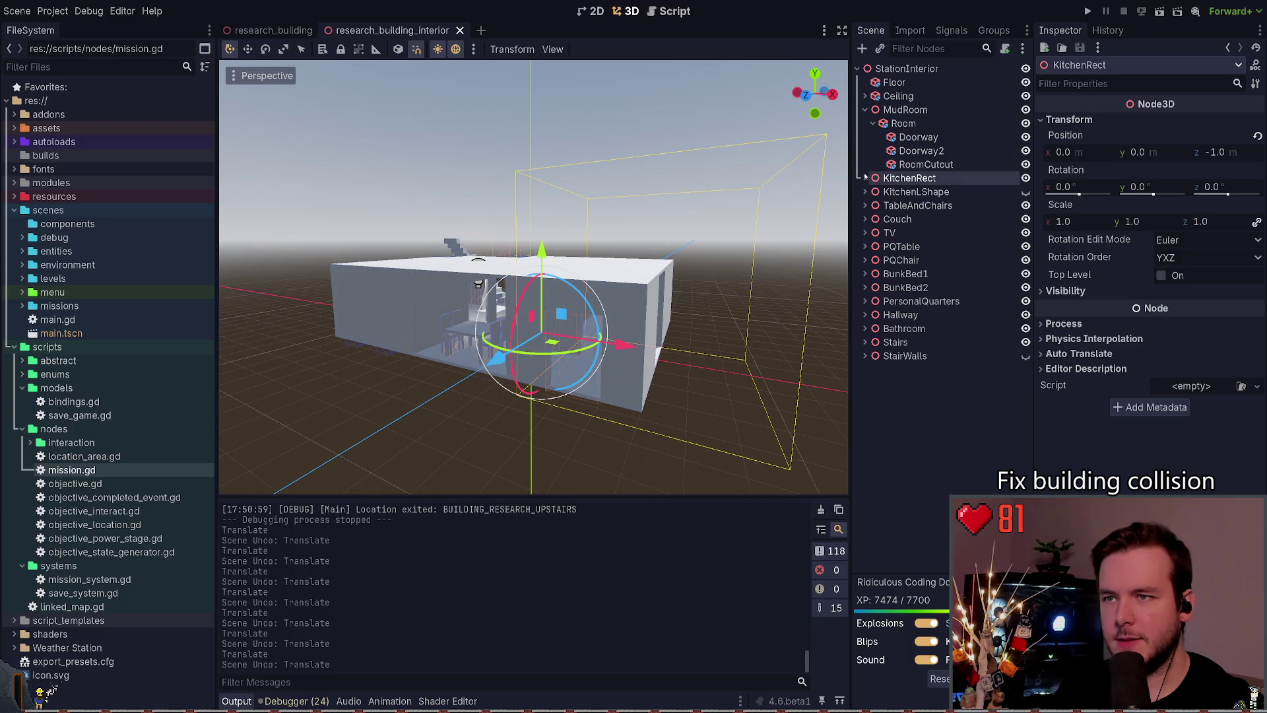
click(865, 179)
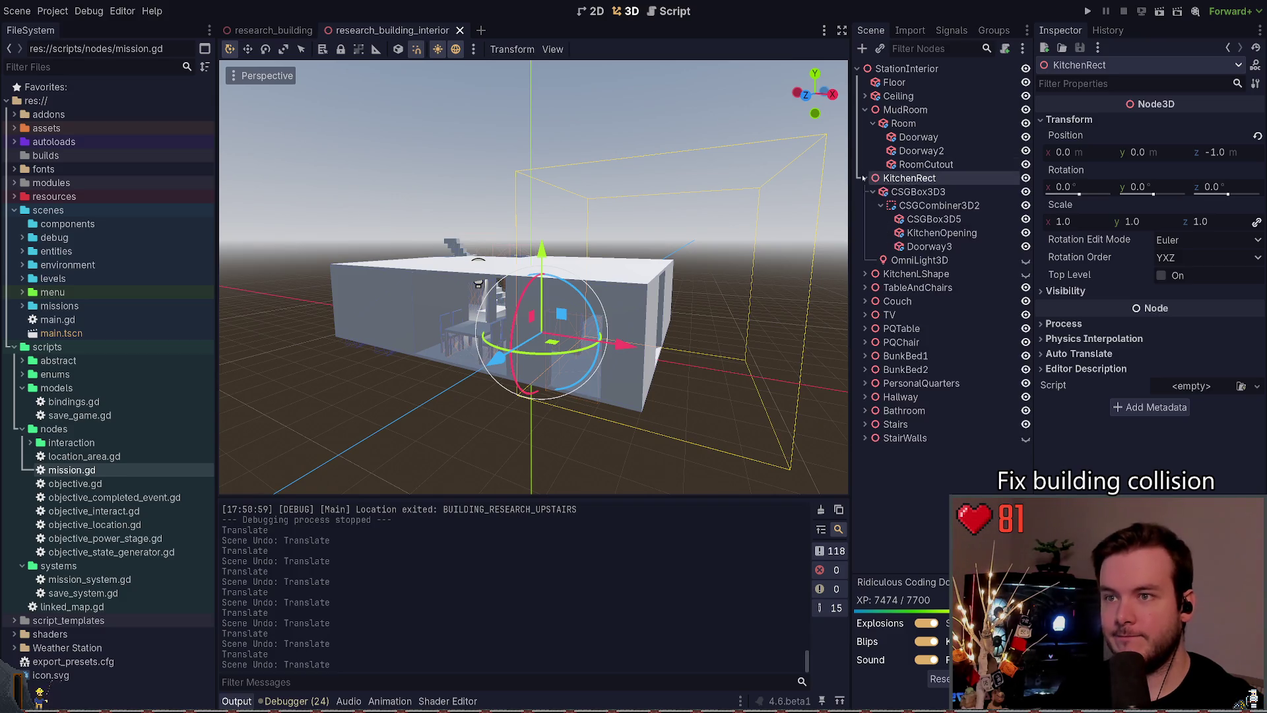
click(917, 193)
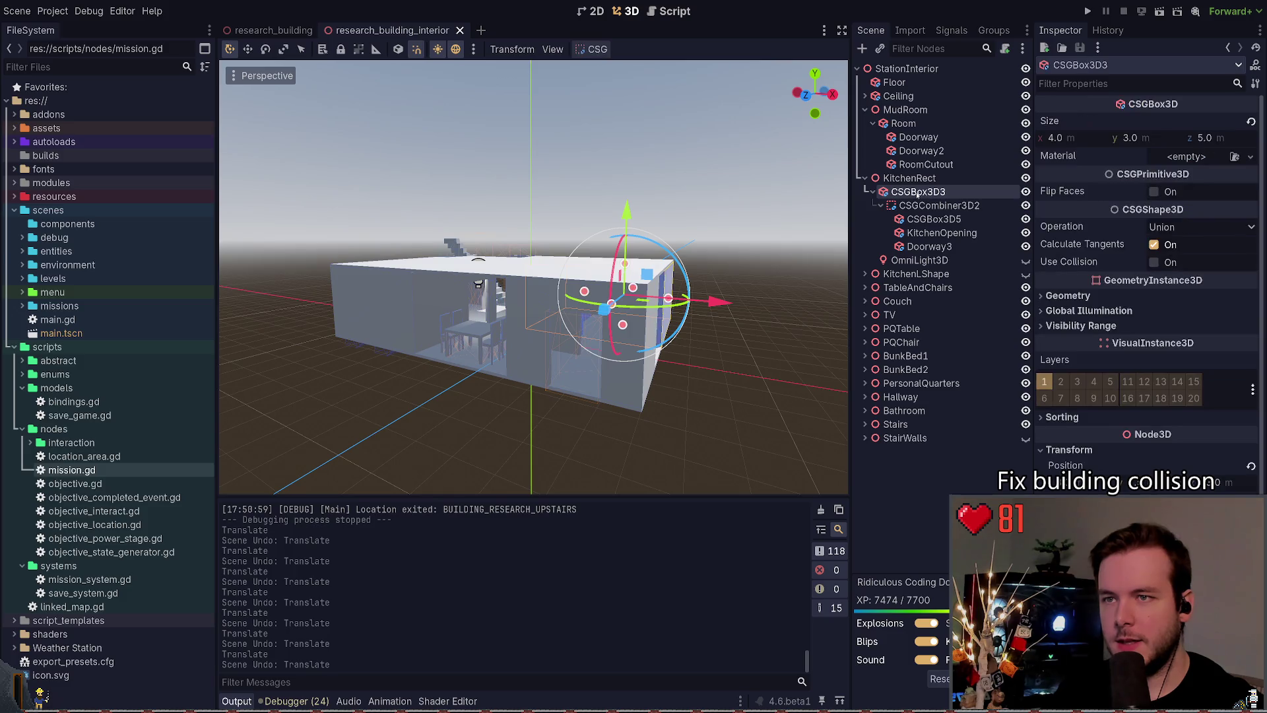
key(f)
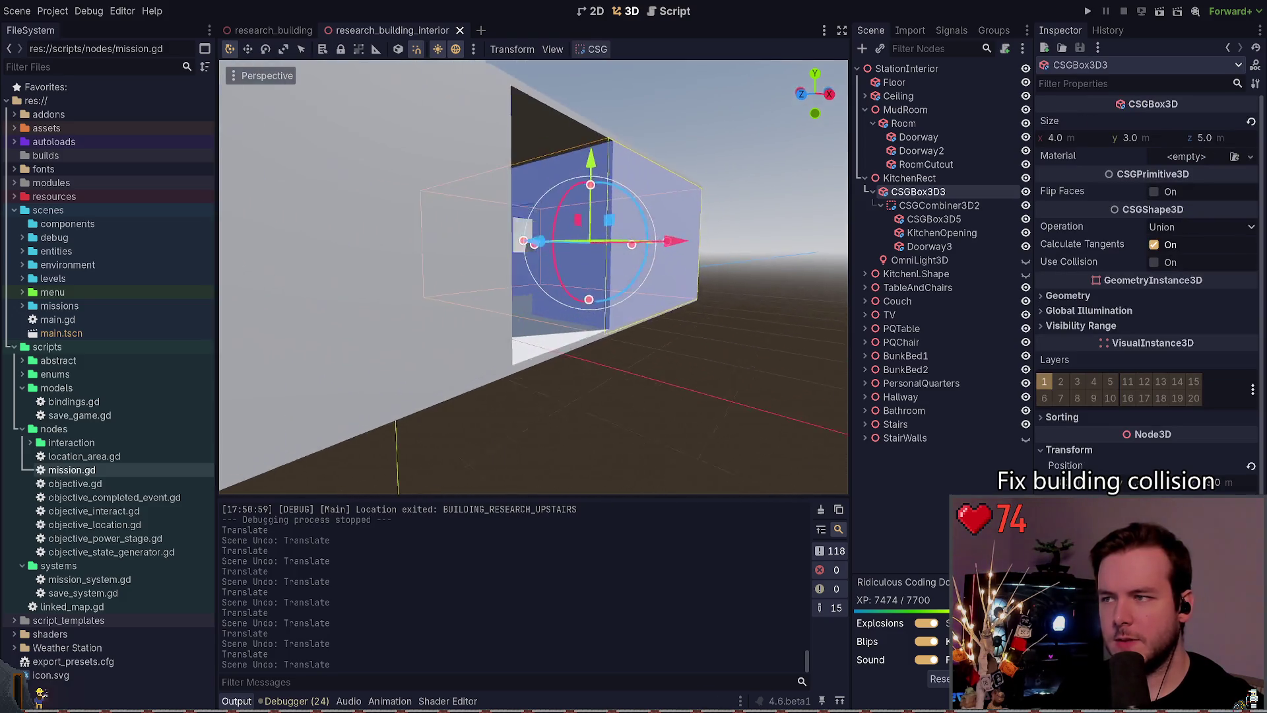
Step: Move the CSGCombiner3D2 kitchen cutout along X from -3.0 to -3.5
mouse_move(688, 232)
mouse_down()
mouse_move(633, 251)
mouse_move(688, 231)
mouse_up()
click(940, 205)
key(f)
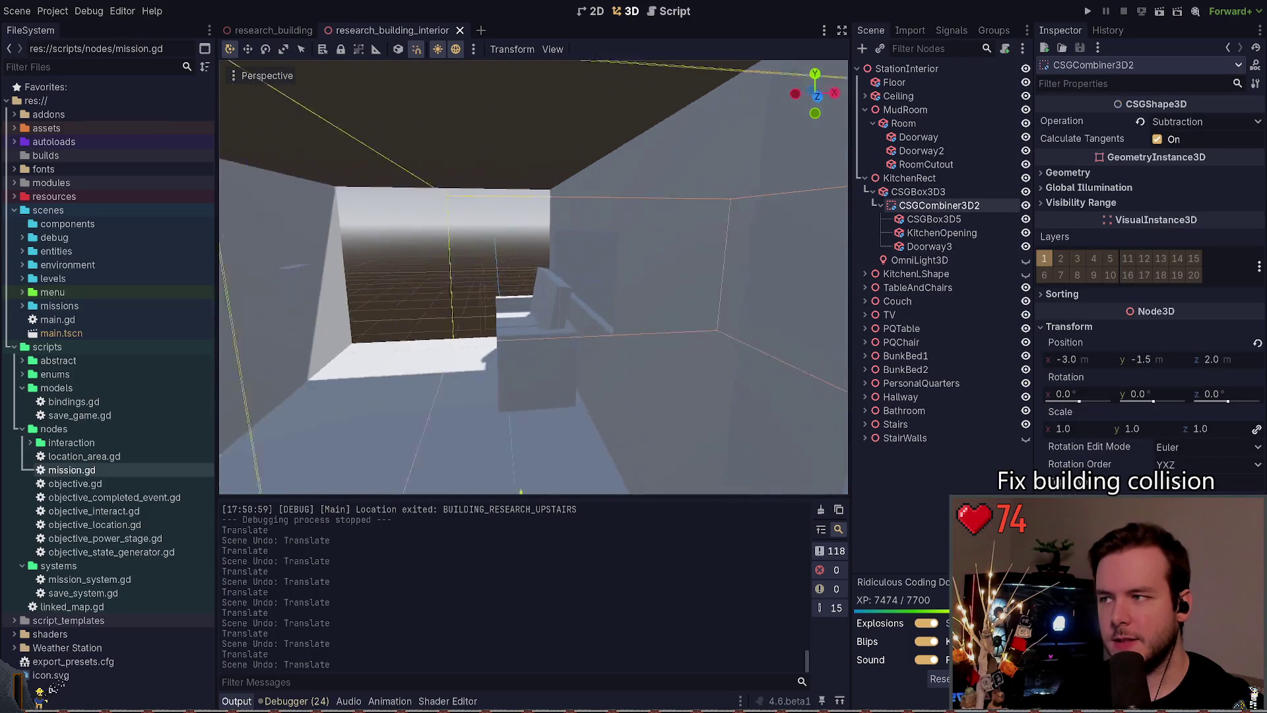
key(w)
mouse_move(587, 382)
mouse_down()
mouse_move(808, 379)
mouse_move(641, 344)
mouse_move(519, 355)
mouse_move(540, 353)
mouse_up()
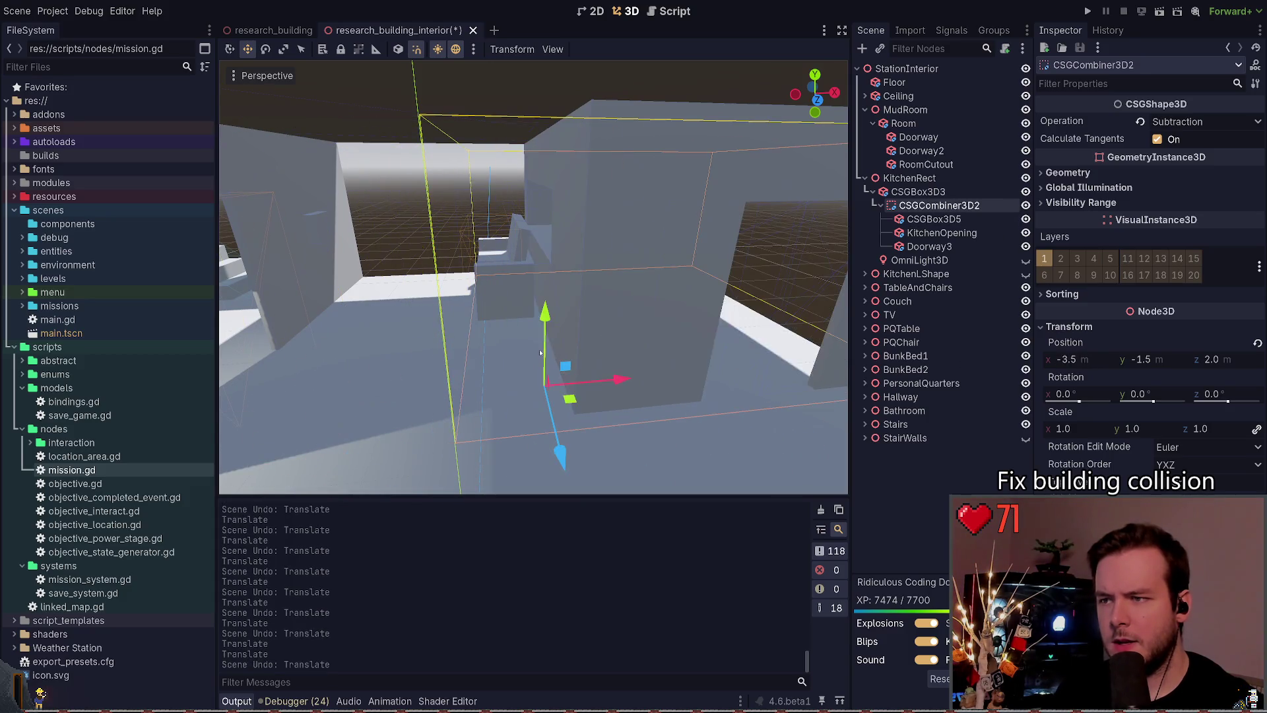
Step: Undo the last kitchen box move, save the interior scene, and launch a test run
click(934, 218)
key(f)
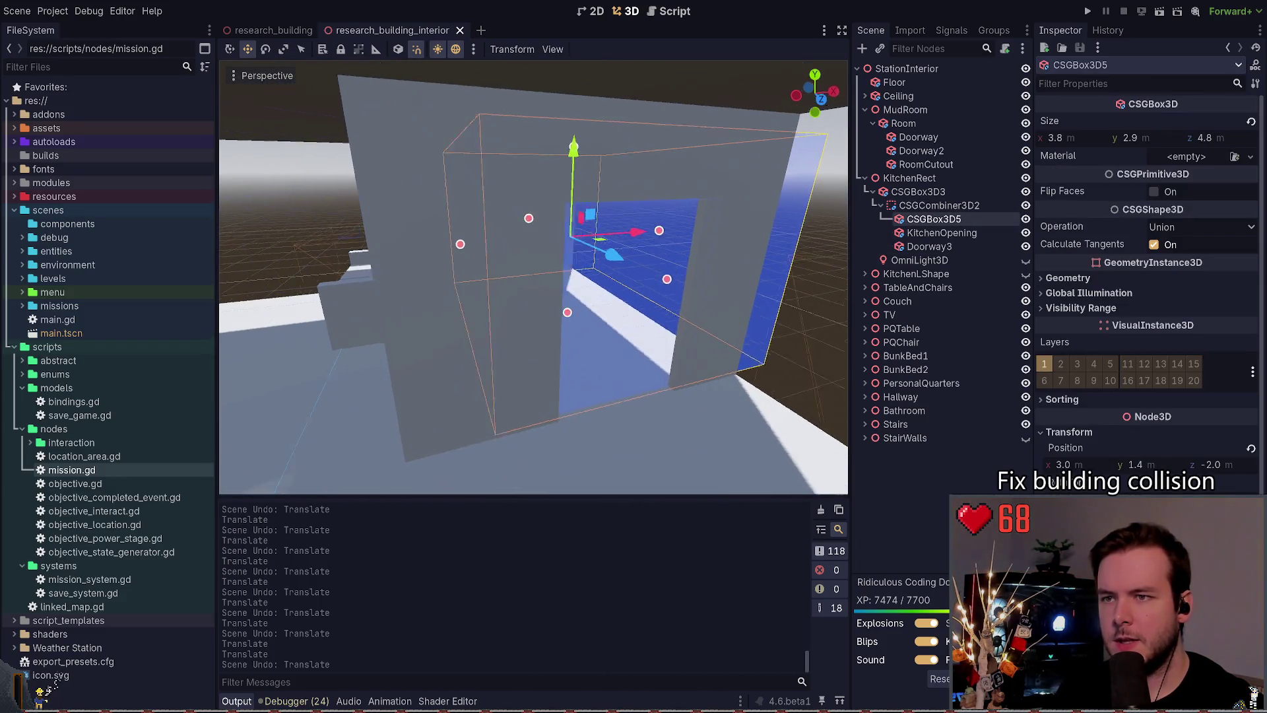
click(789, 400)
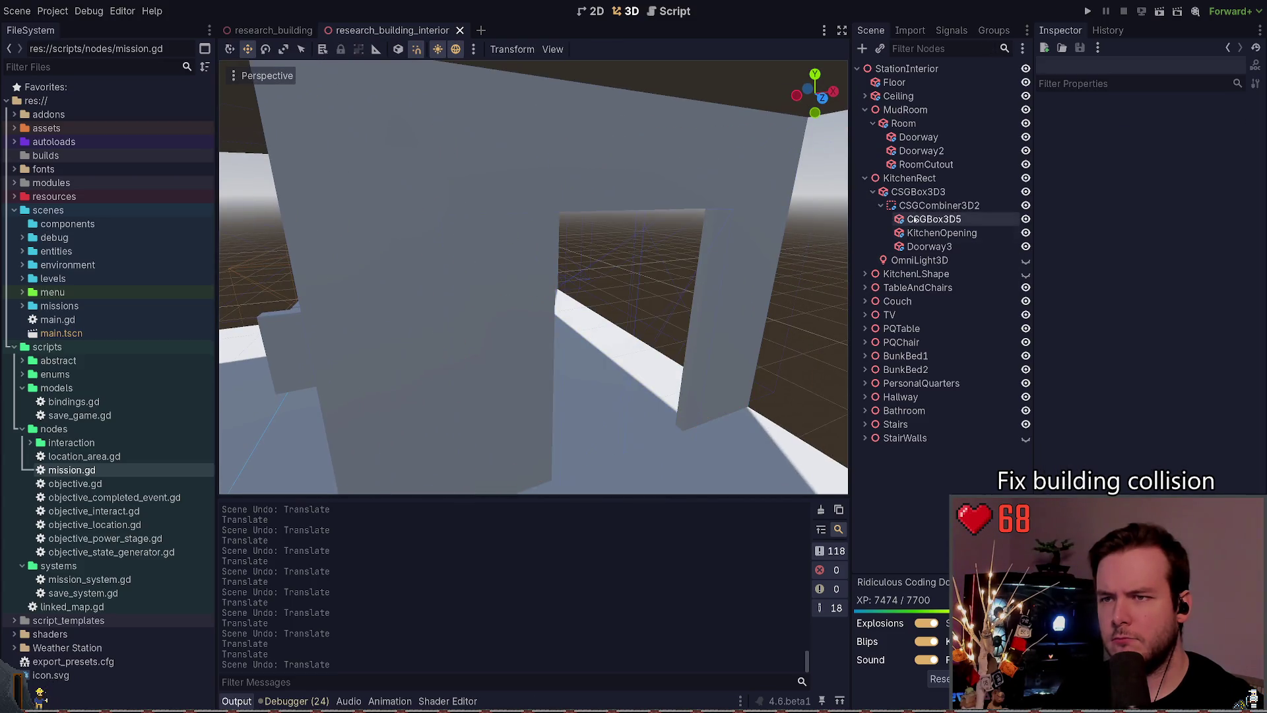
click(918, 192)
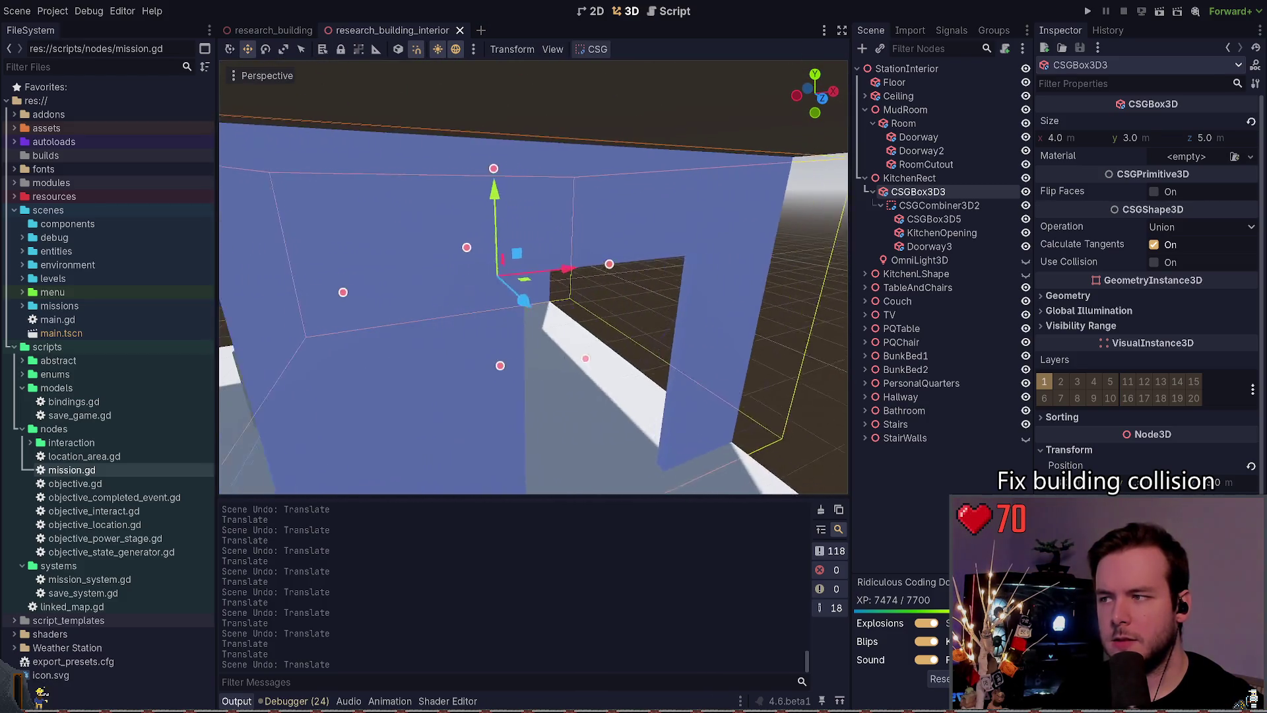
key(ctrl+z)
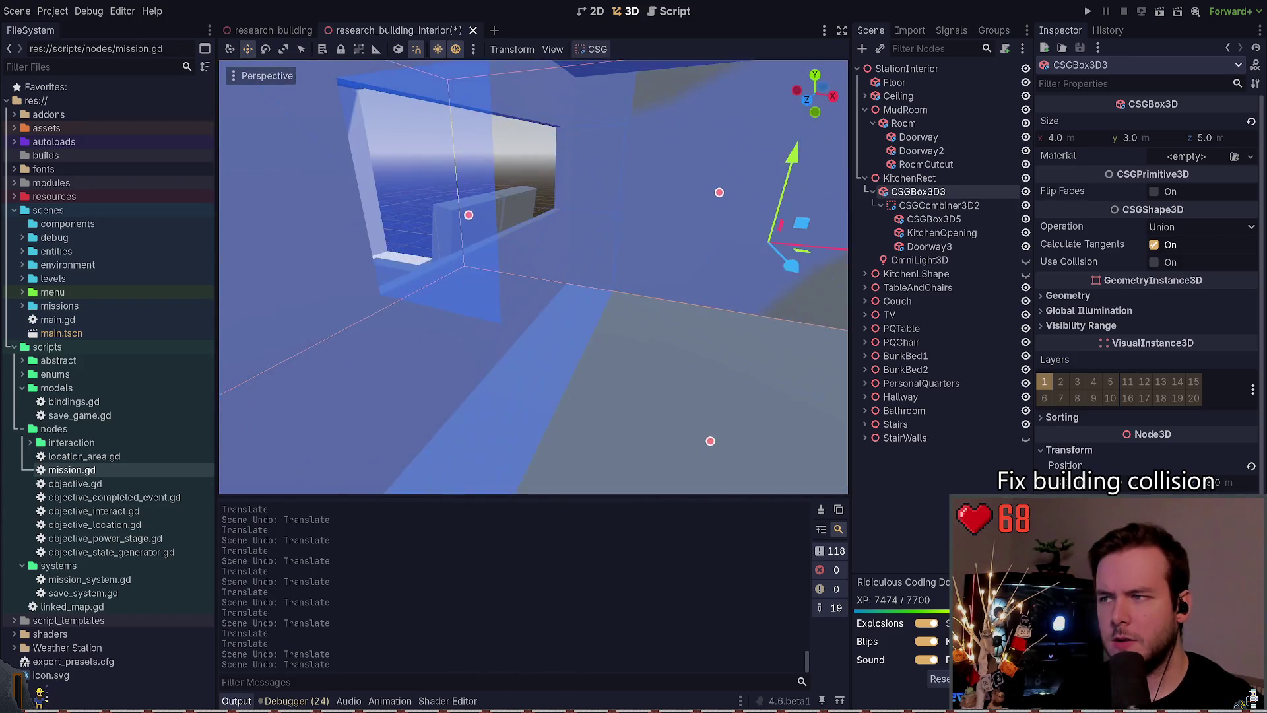
key(q)
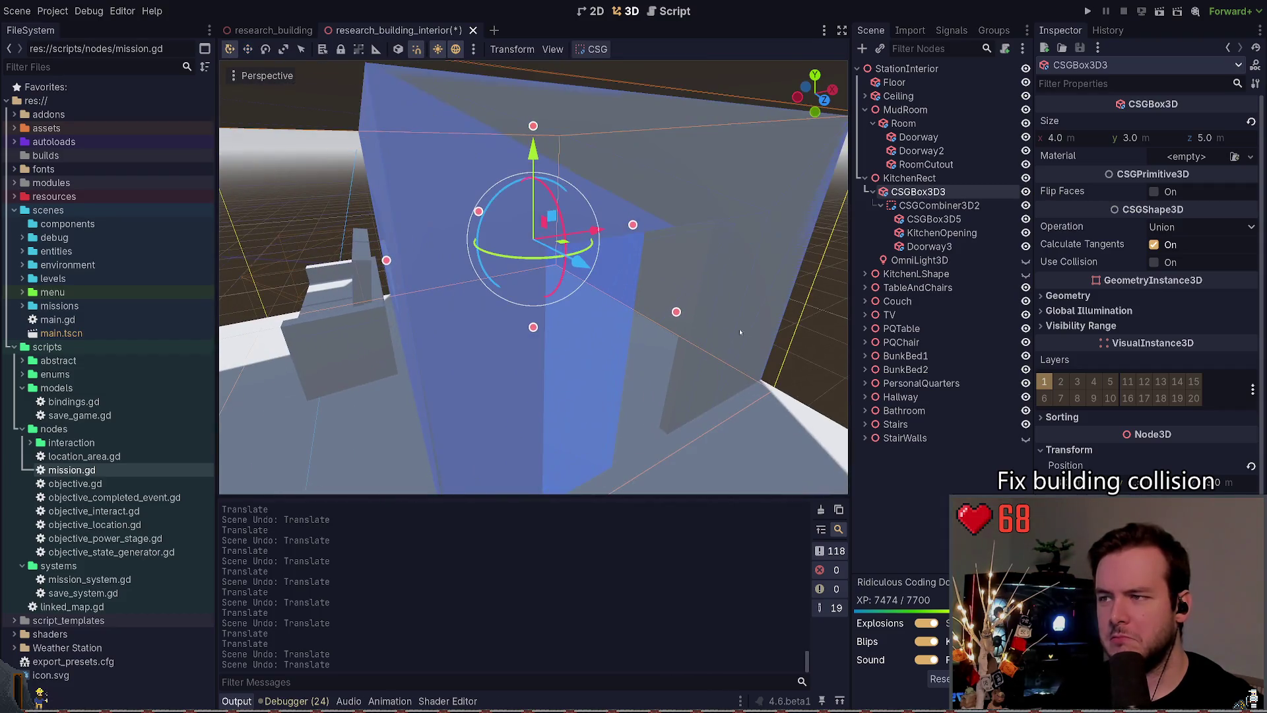
key(Escape)
key(ctrl+s)
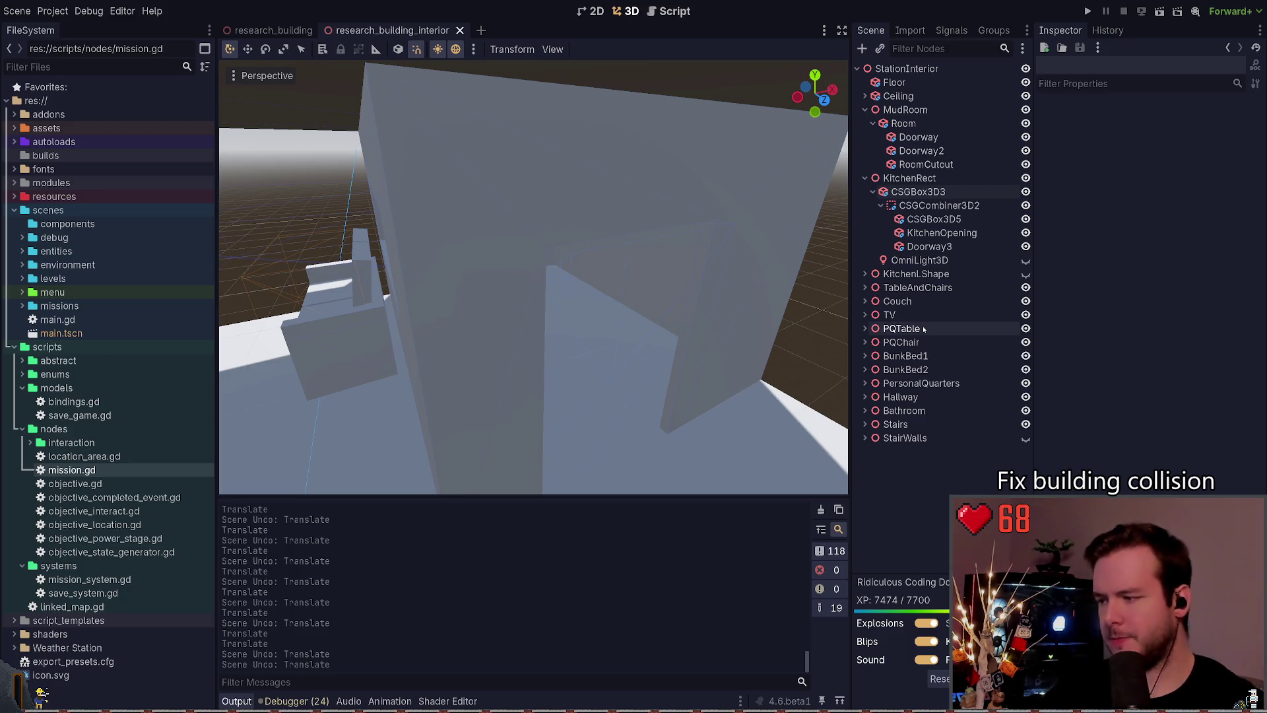
click(1086, 12)
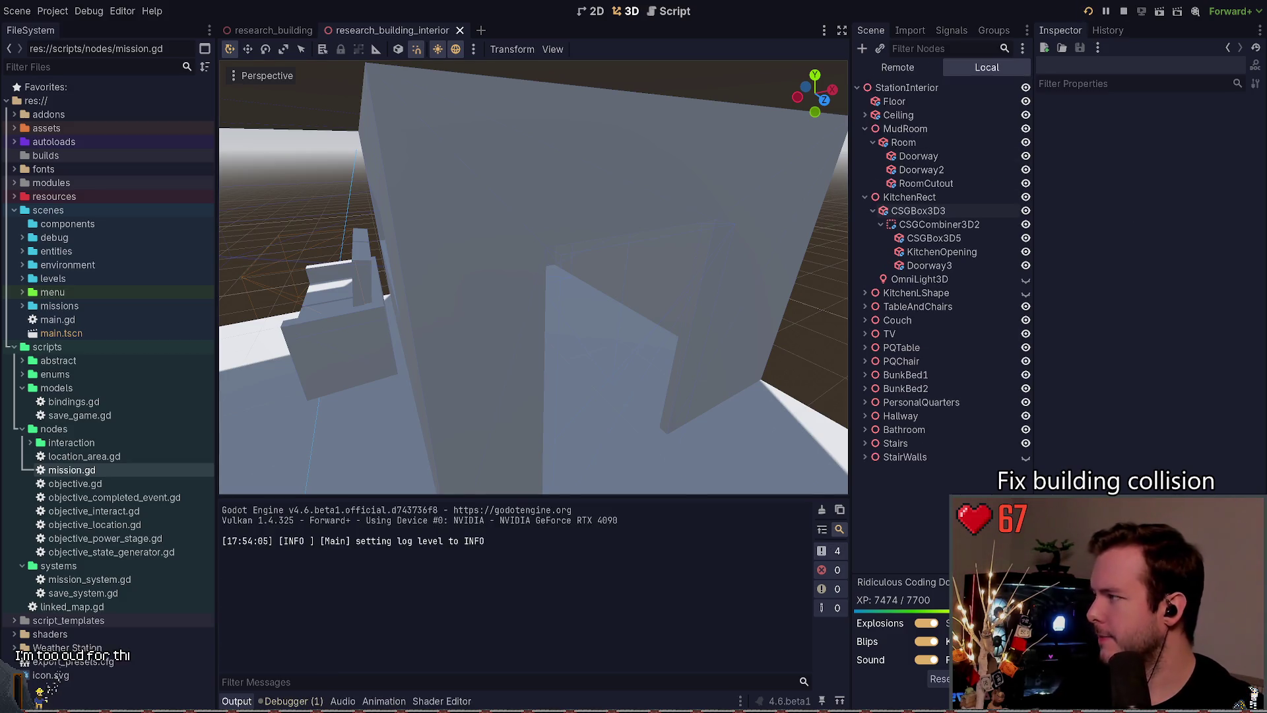
Step: Play from the main menu, walk through the rooms and up to the desk, then Dev Quit
key(Return)
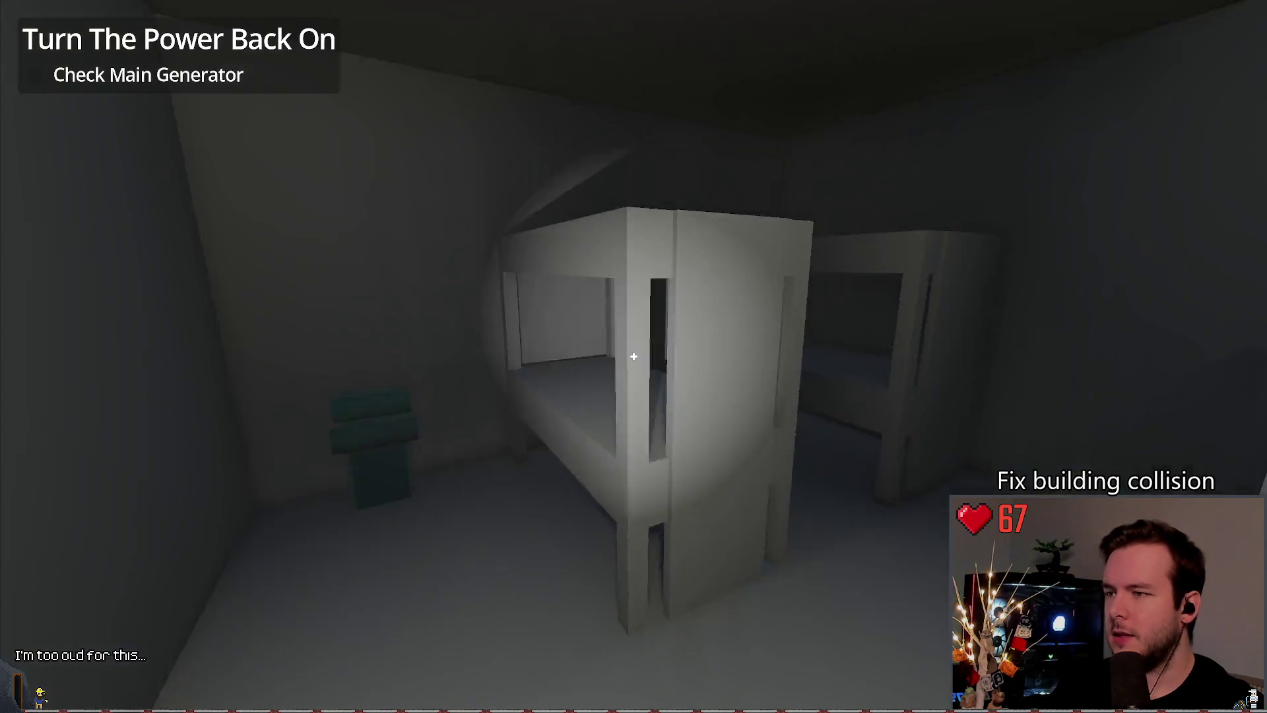
key(w)
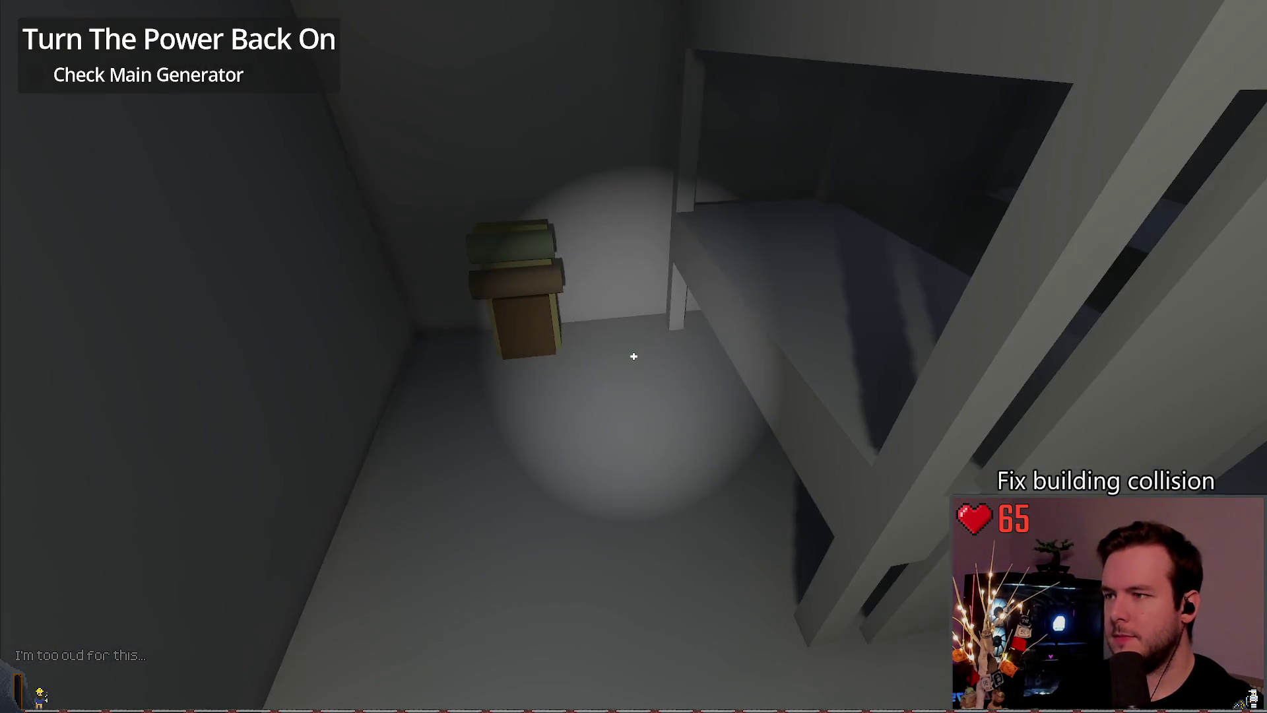
key(w)
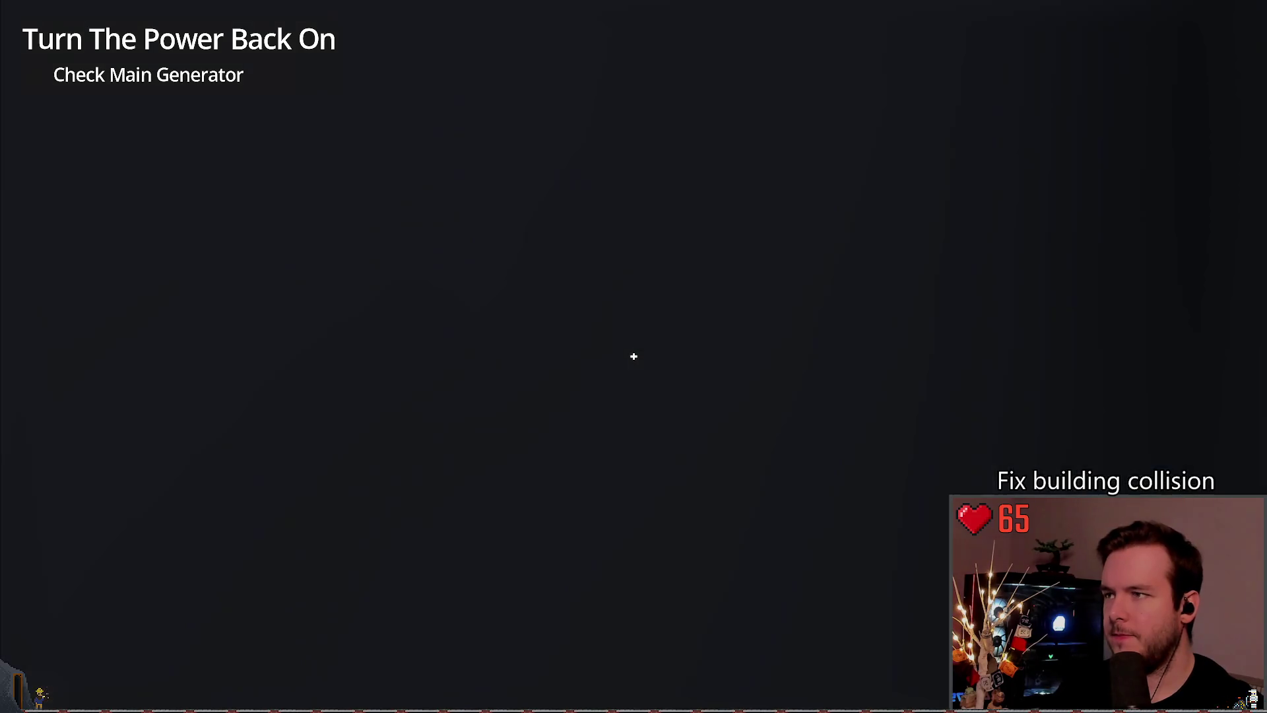
key(w)
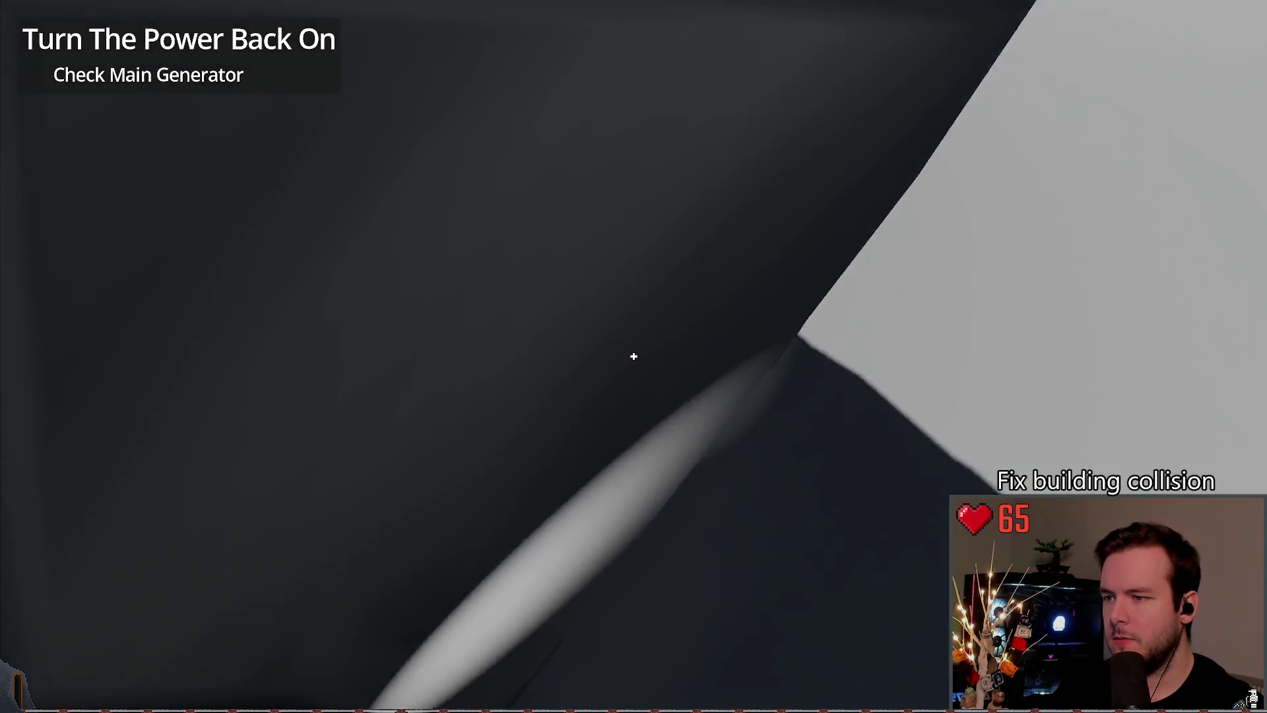
key(w)
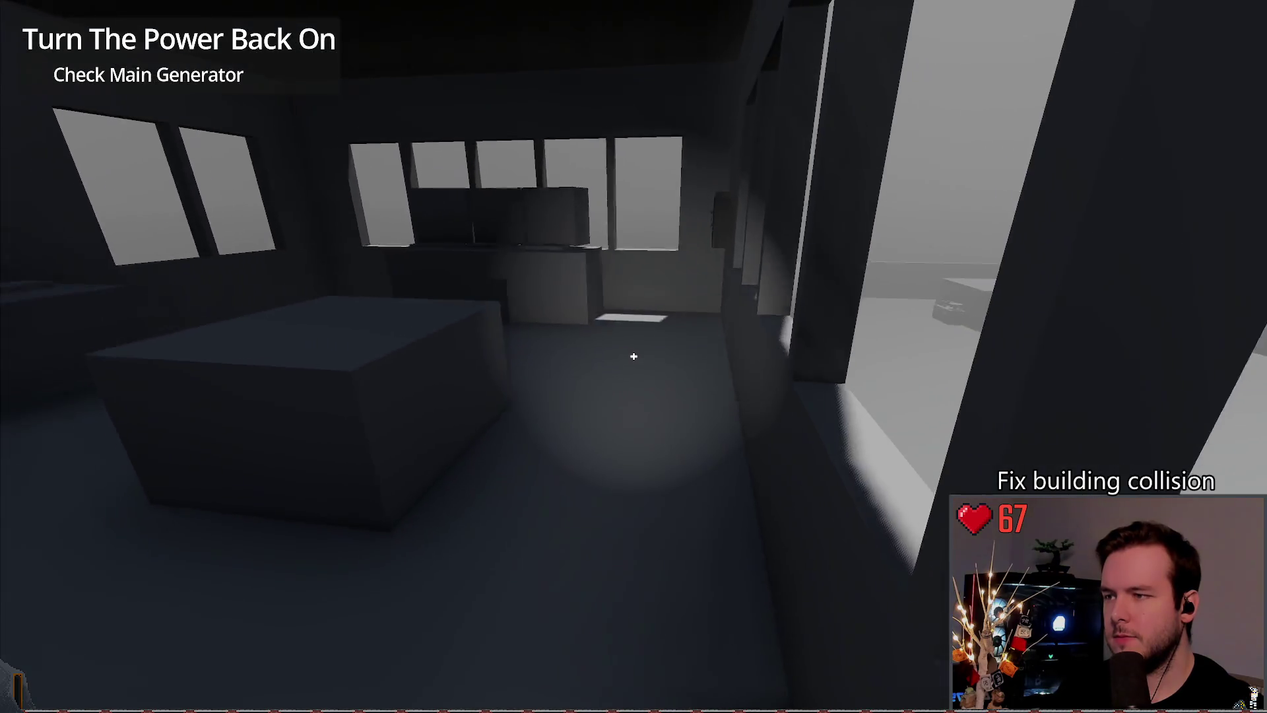
key(w)
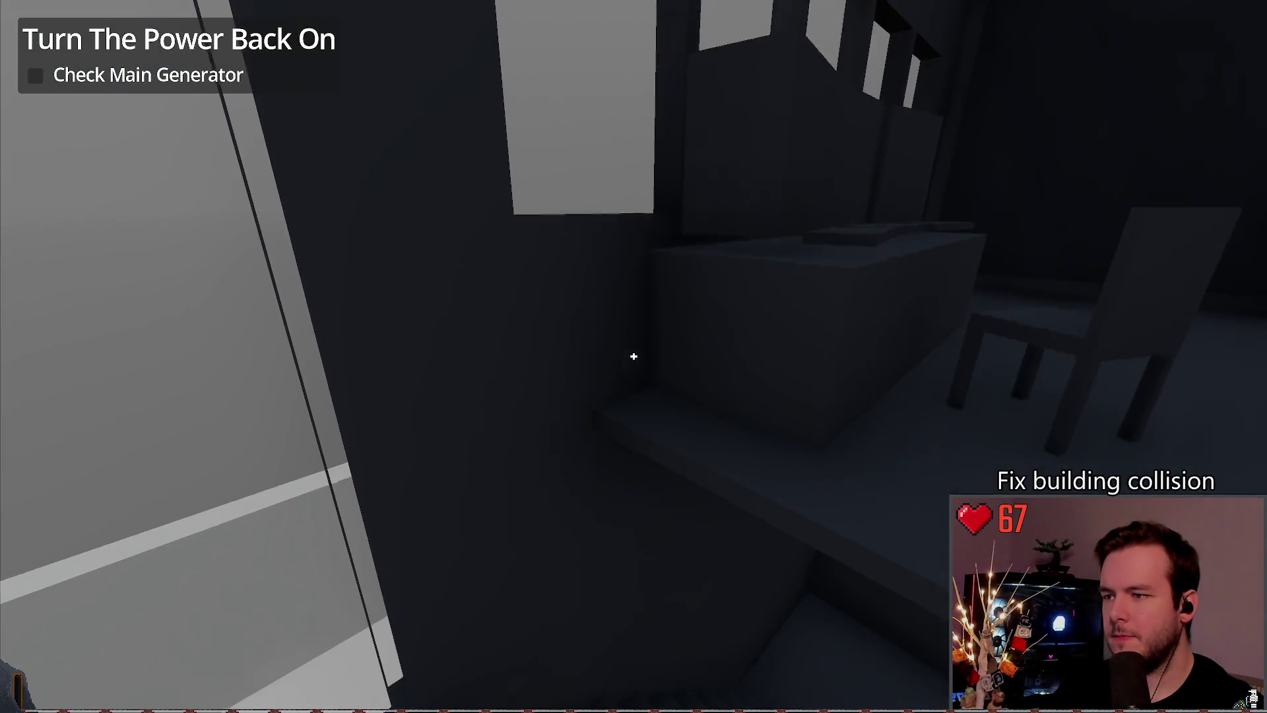
key(Escape)
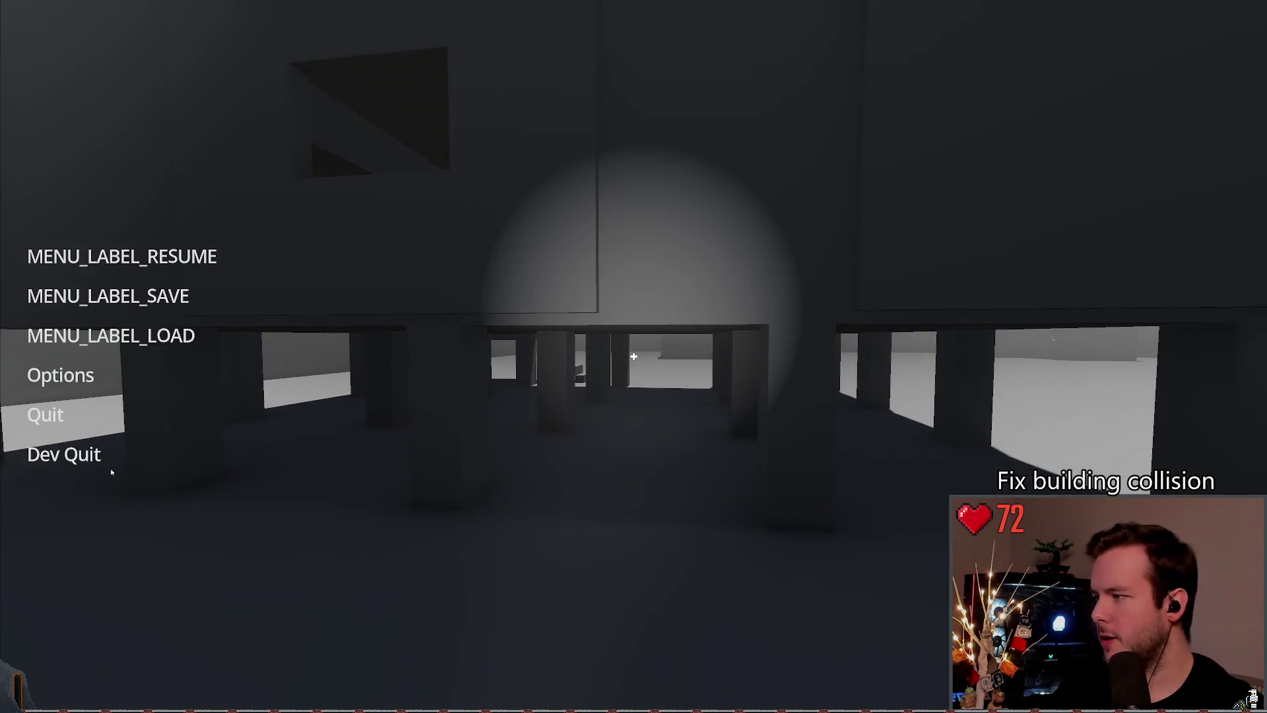
click(50, 454)
Step: Run again from the research_building scene, step off the ledge to test falling, then quit
click(274, 30)
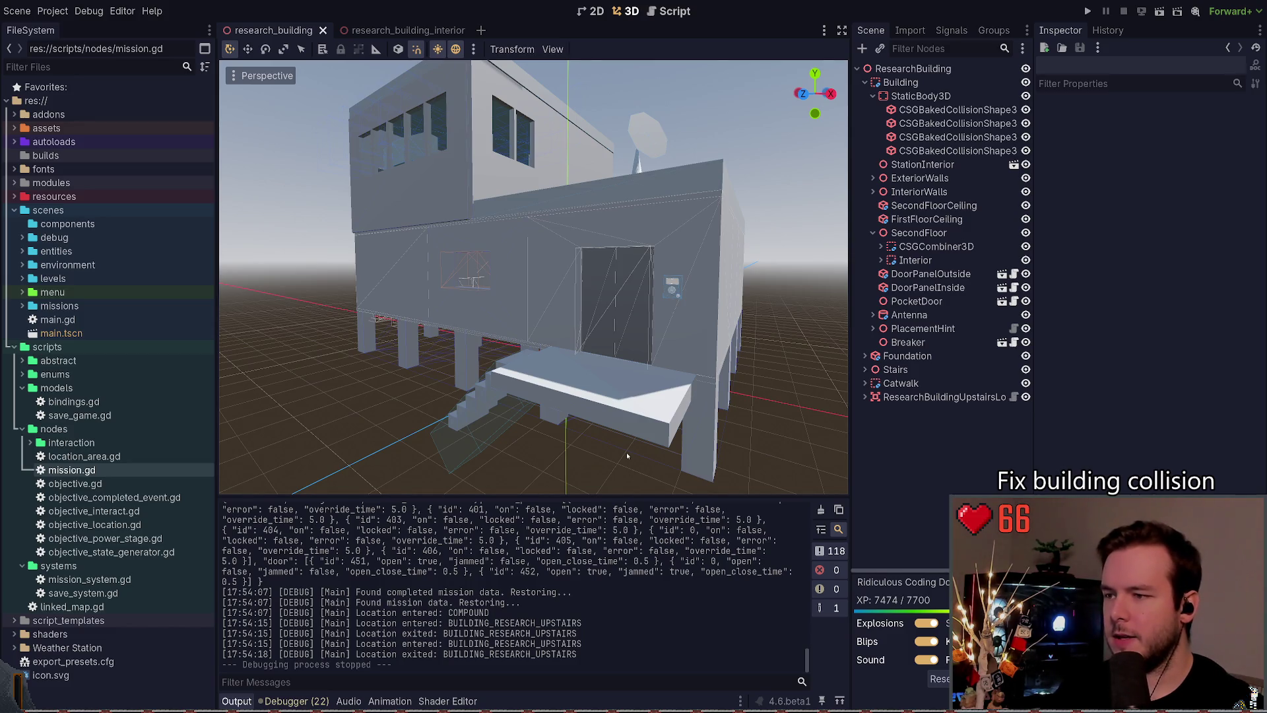
scroll(627, 453, up, 2)
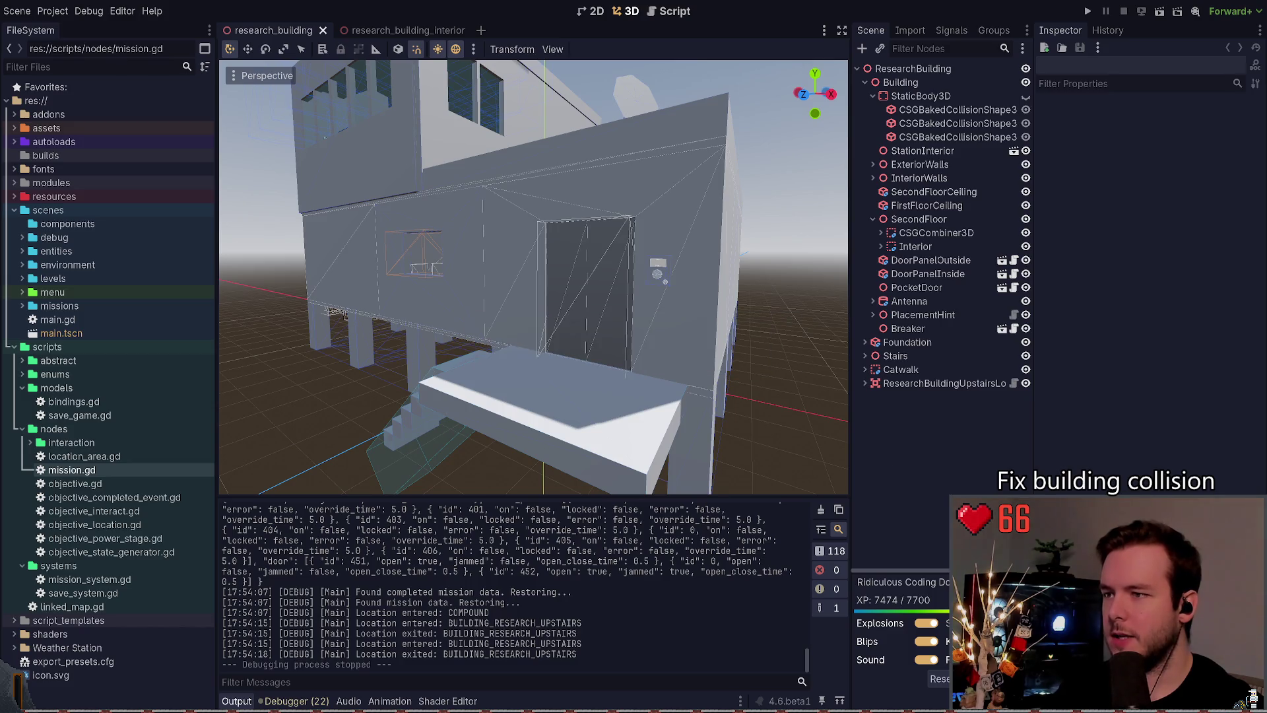
click(1089, 13)
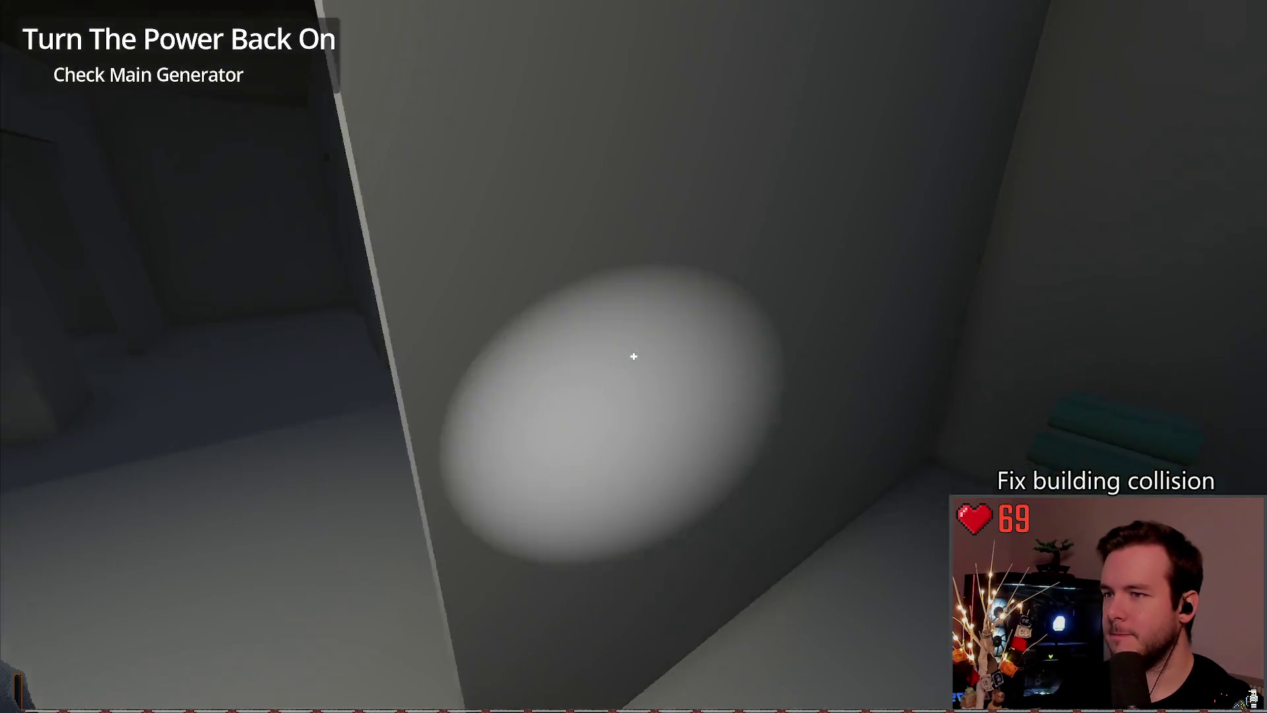
key(w)
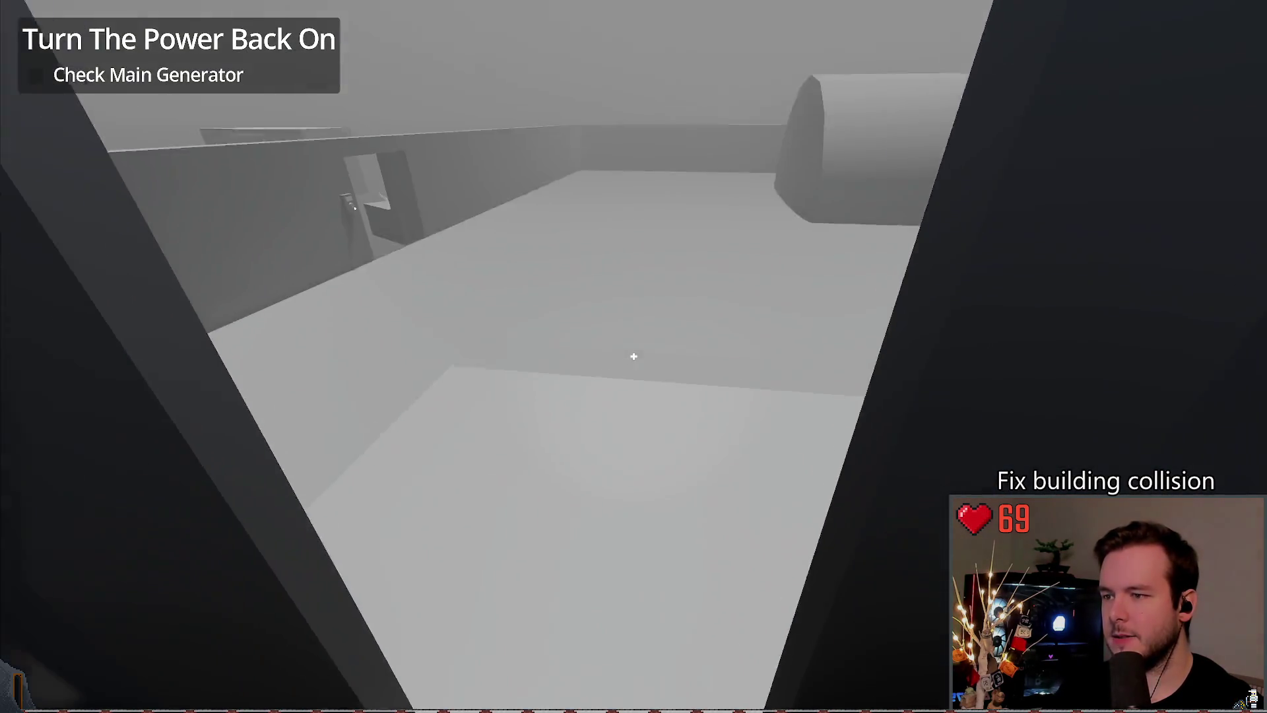
key(w)
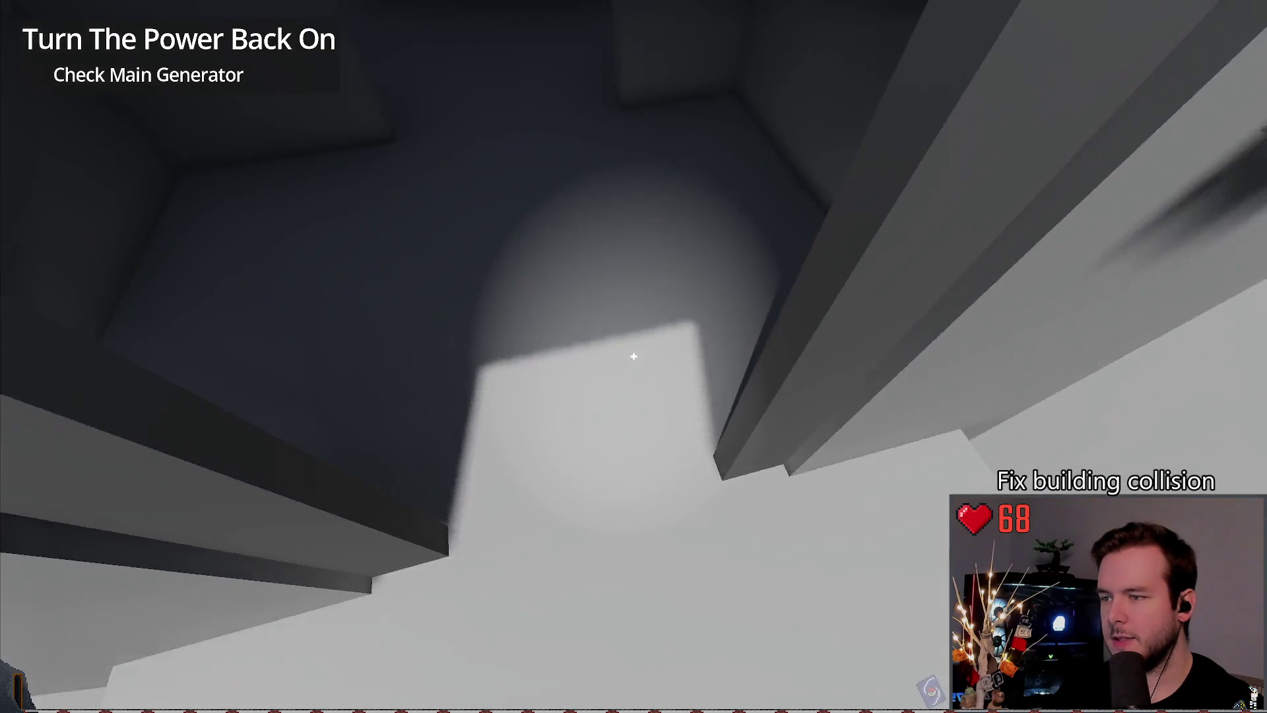
key(Escape)
click(43, 454)
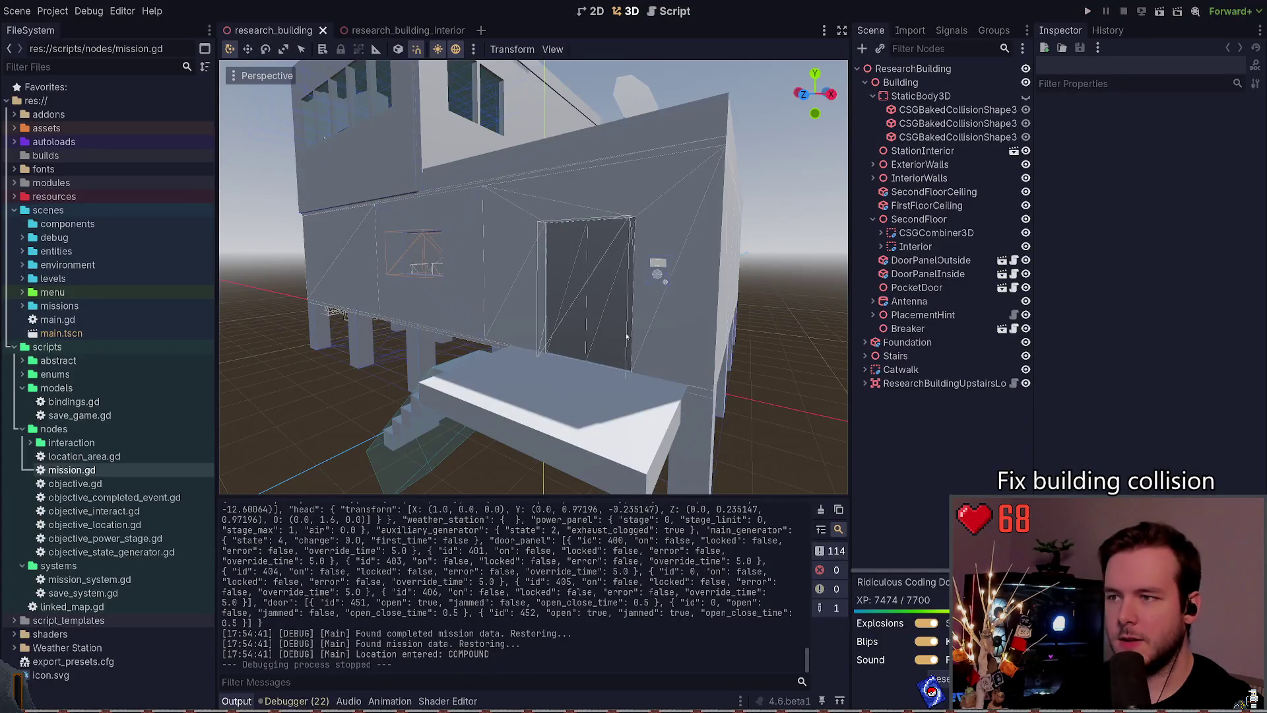
mouse_move(627, 336)
mouse_down()
mouse_move(594, 317)
mouse_move(647, 330)
mouse_move(621, 311)
mouse_up()
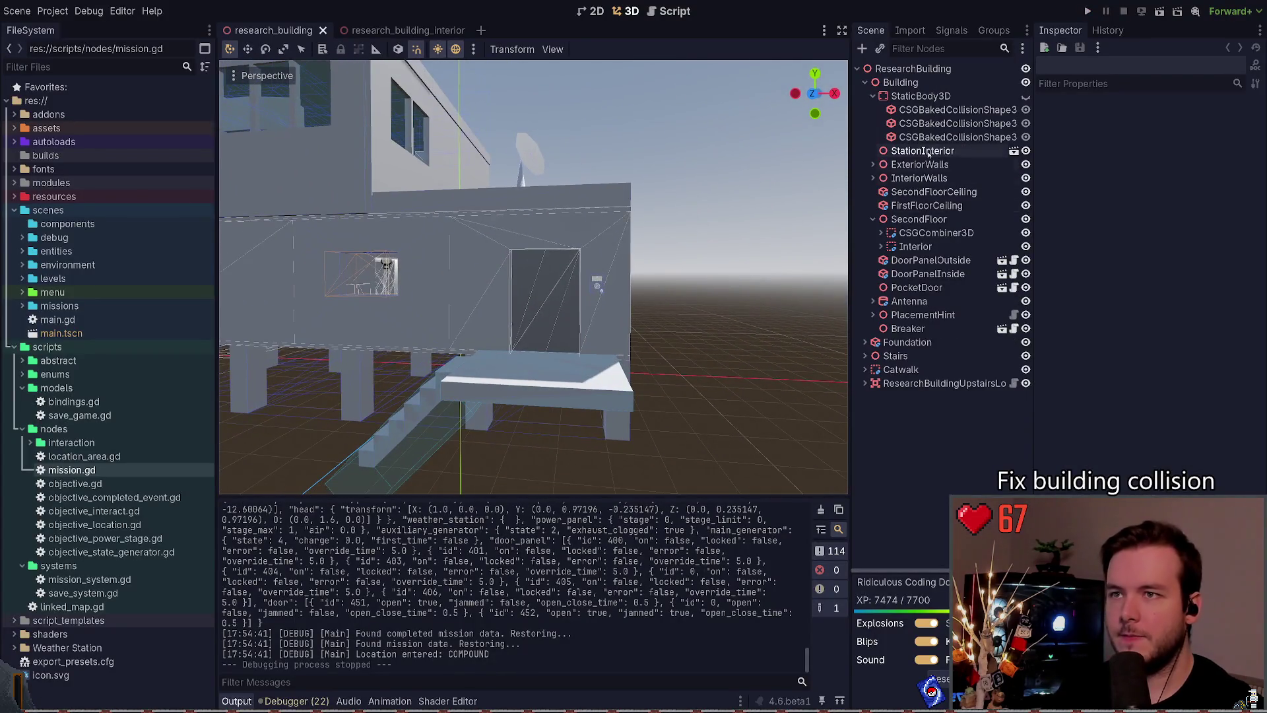
Step: Show the StaticBody3D collision overlays and inspect both CSGBakedCollisionShape3D nodes near the door wall
click(950, 110)
click(1025, 96)
drag(528, 277, 442, 294)
drag(581, 349, 596, 355)
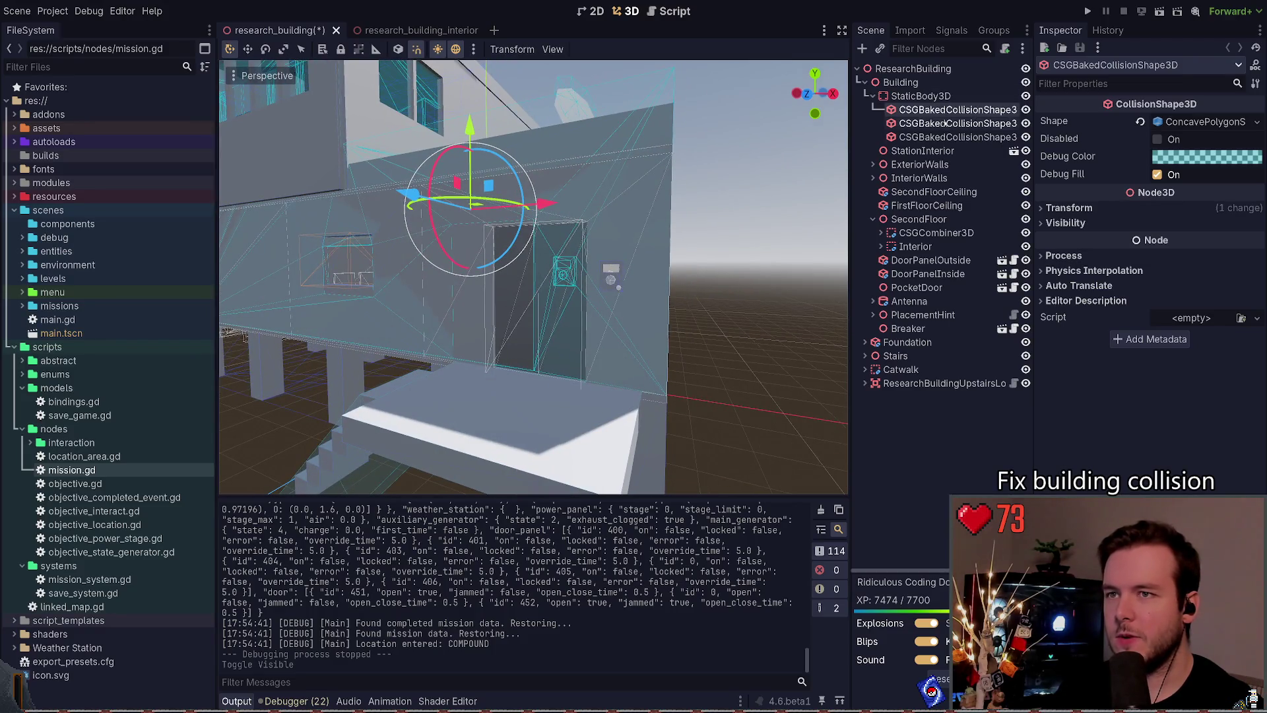
click(945, 123)
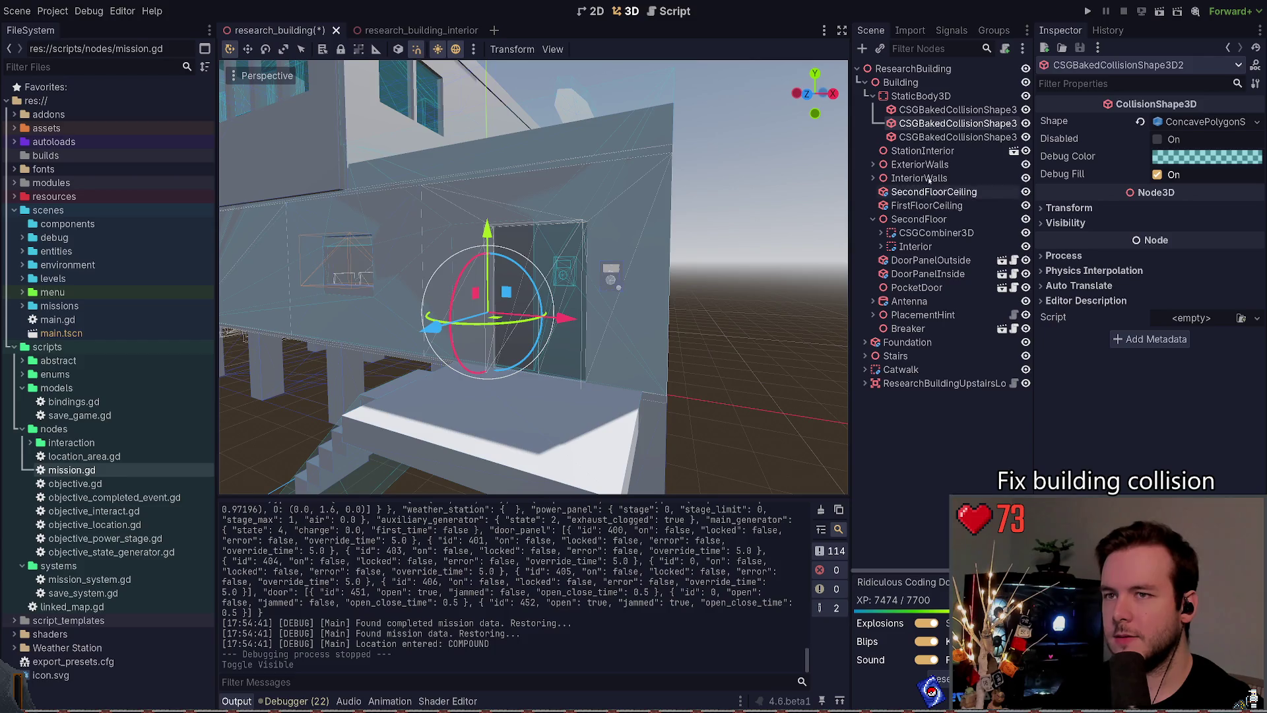
click(776, 362)
Step: Save the research_building scene and run the project to test the collision
key(ctrl+s)
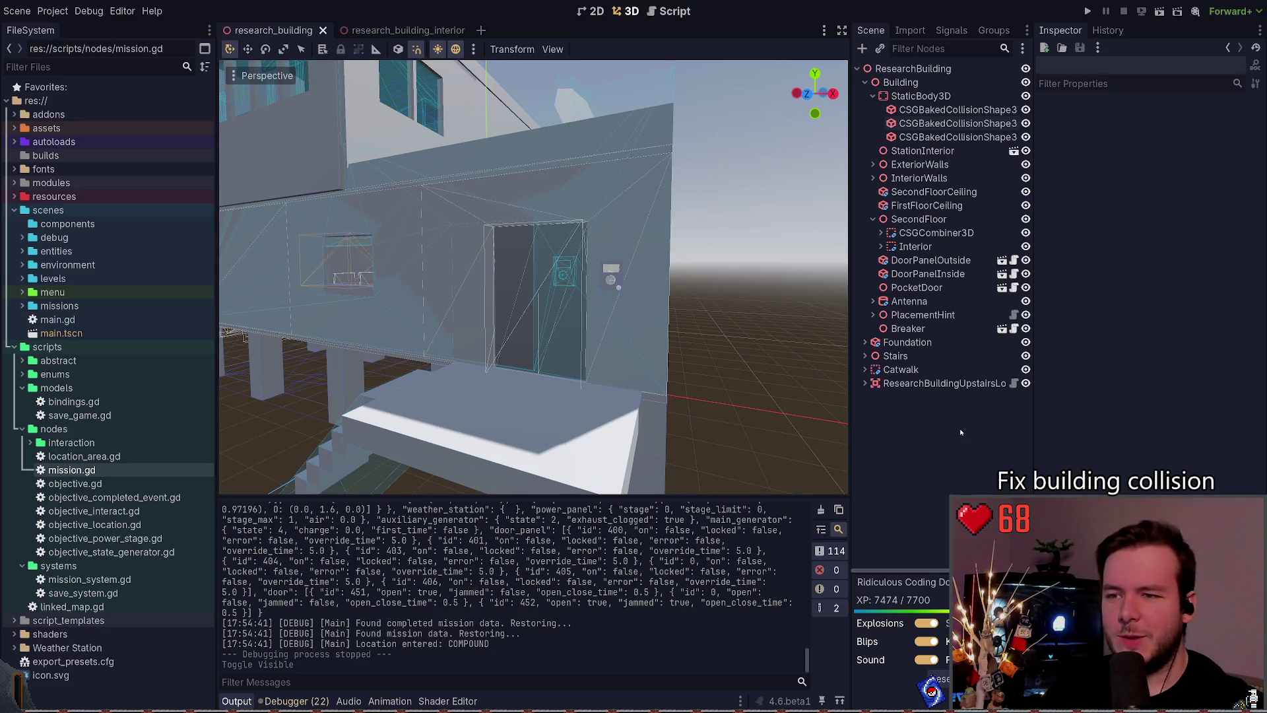
scroll(602, 284, down, 4)
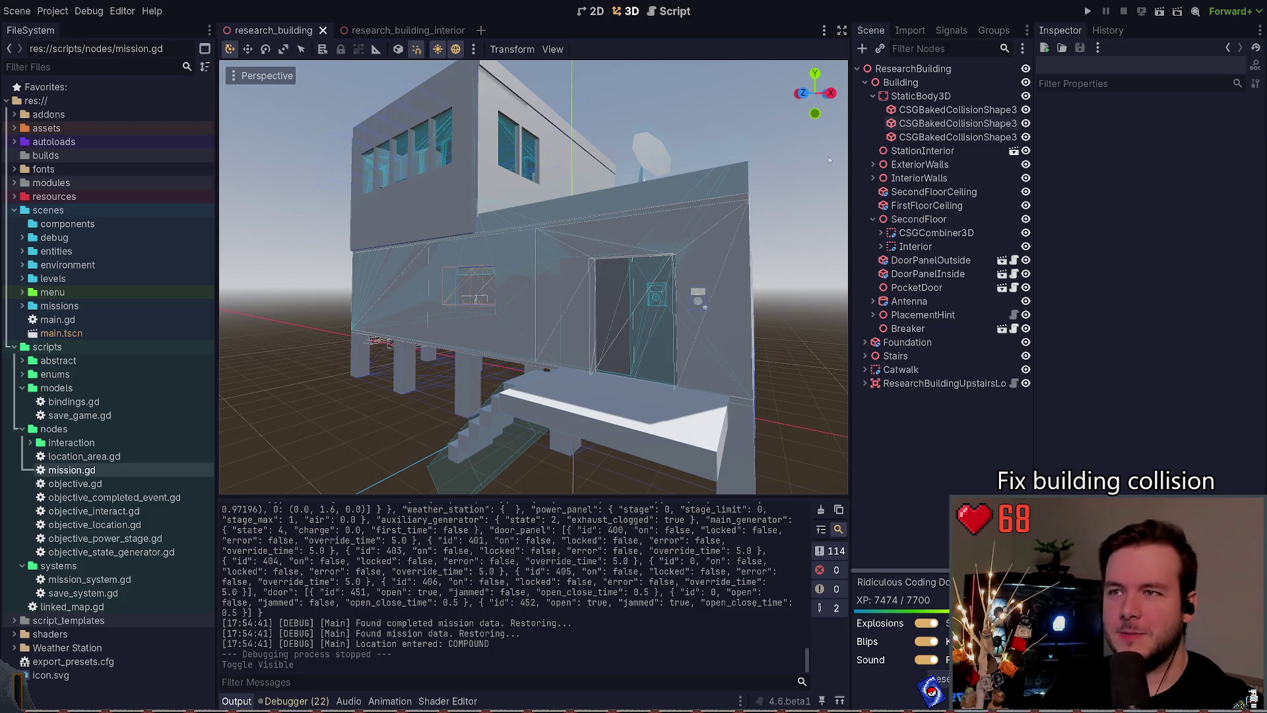
click(864, 83)
click(864, 83)
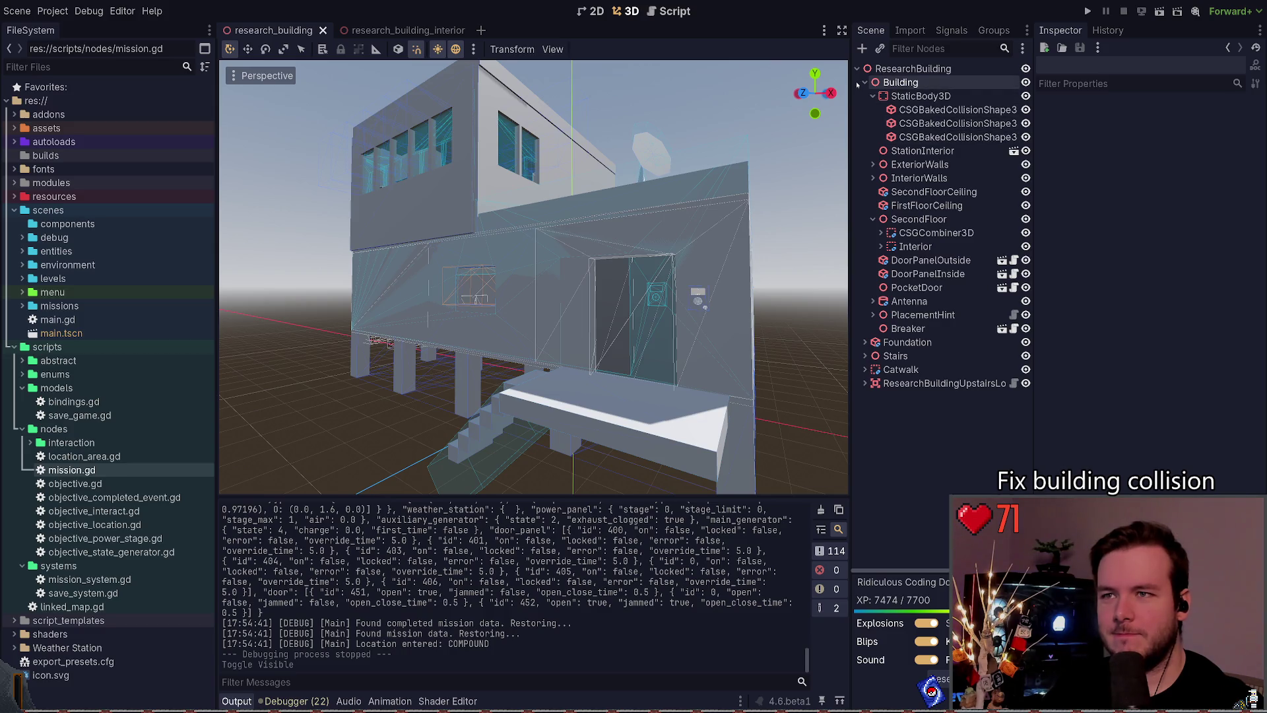
click(923, 151)
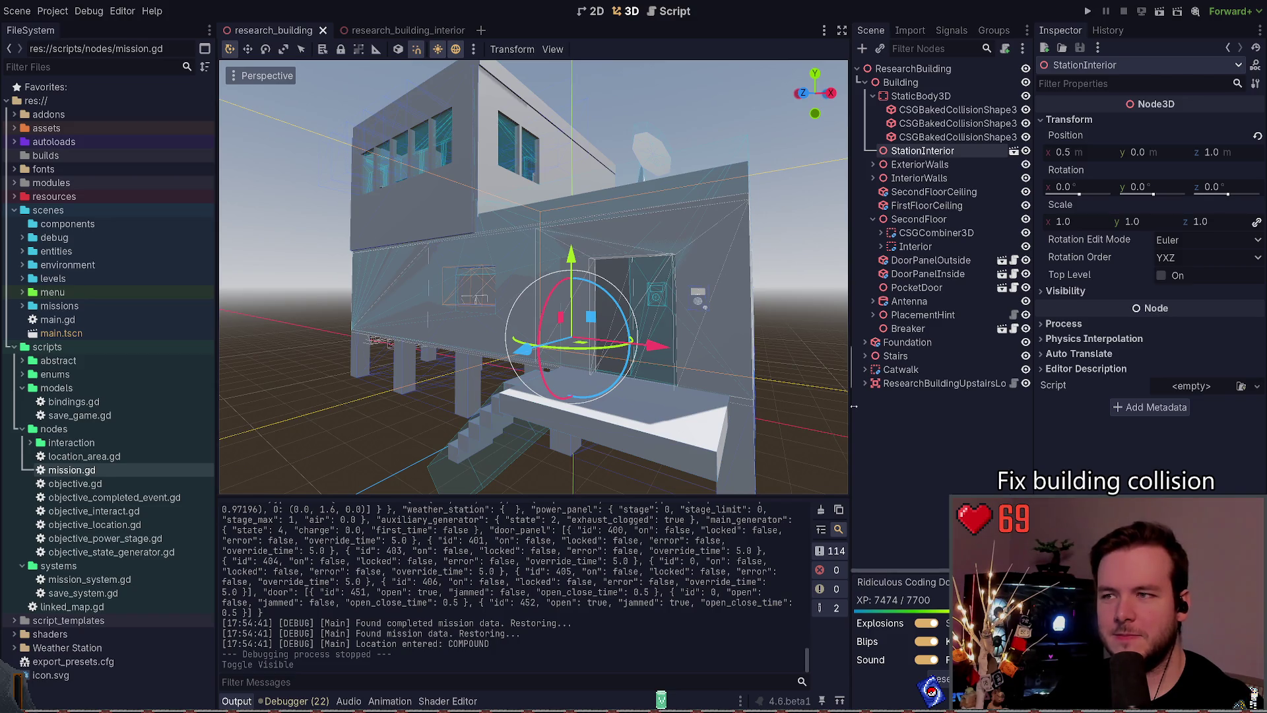
key(Escape)
click(1089, 12)
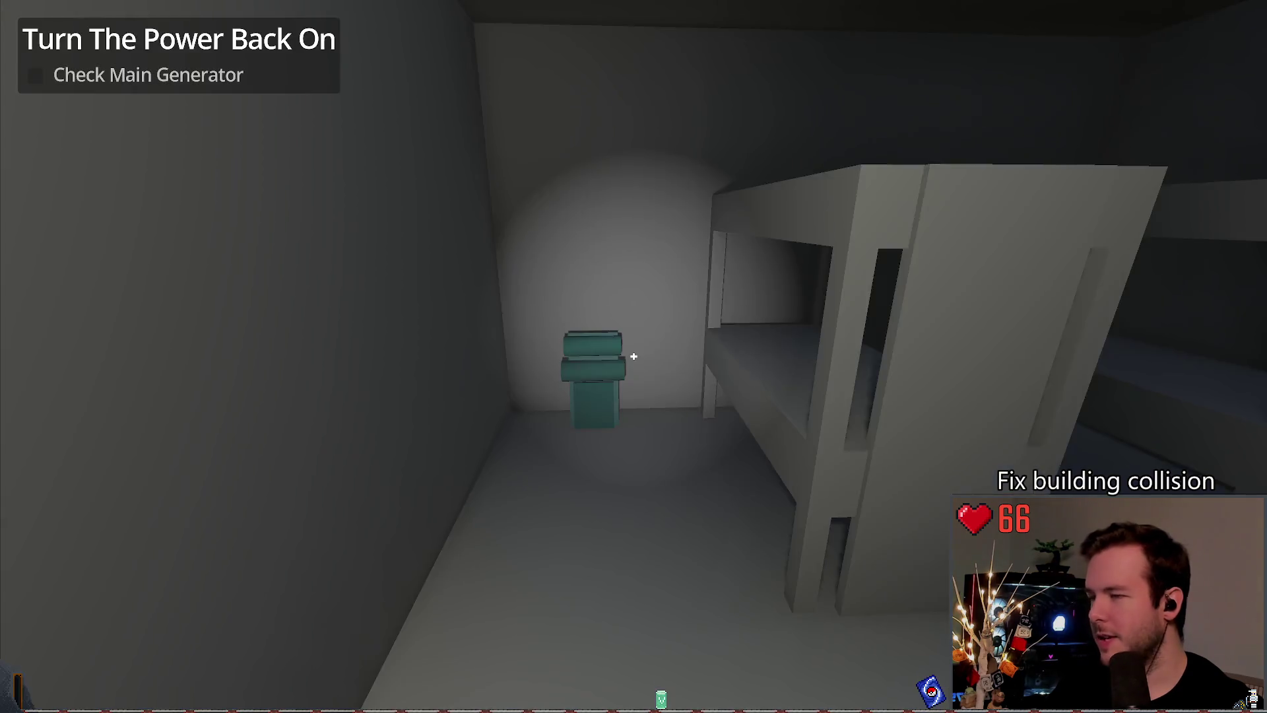
Step: Walk from the bunk room up the stairs, through the hallway and generator room, to the computer monitor
key(w)
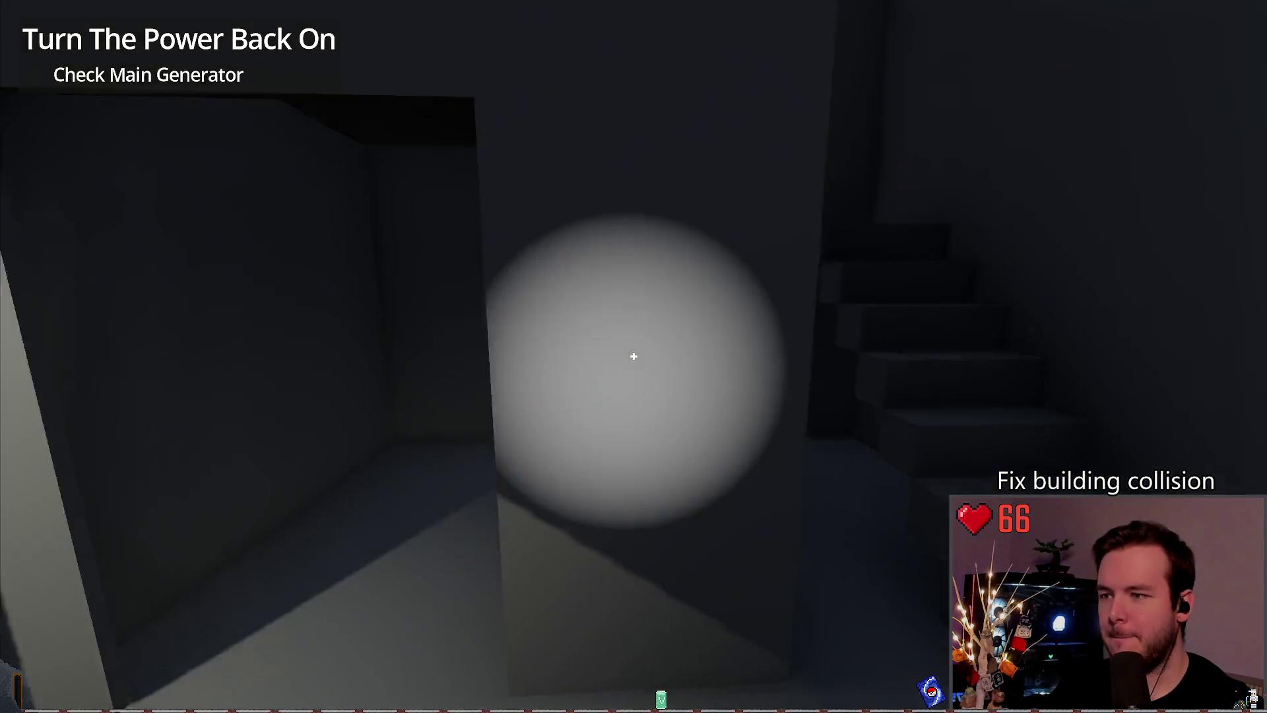
key(w)
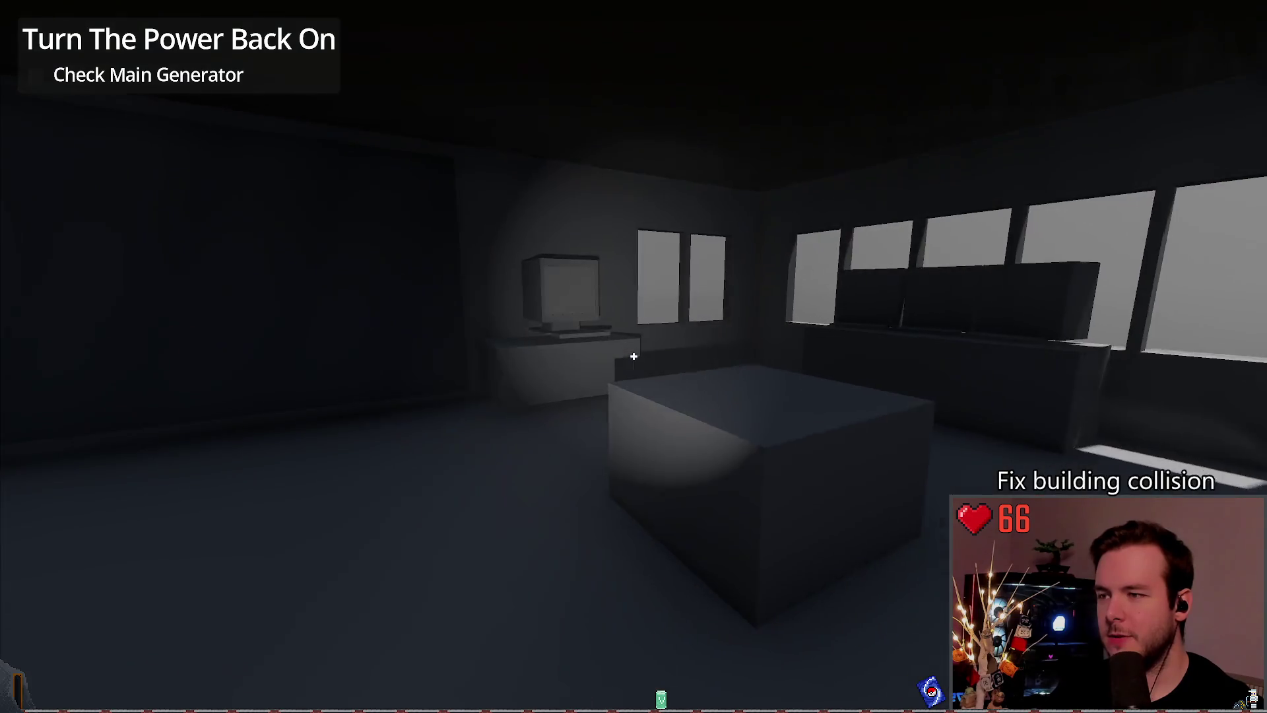
key(w)
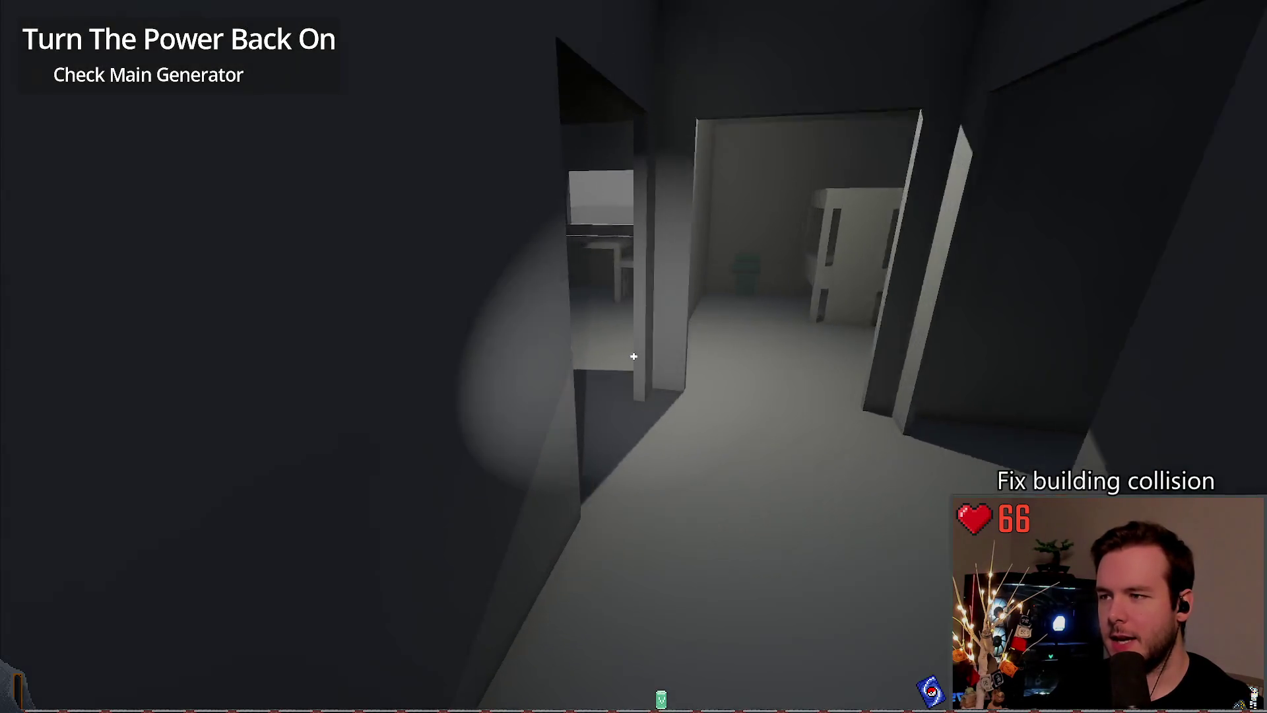
key(w)
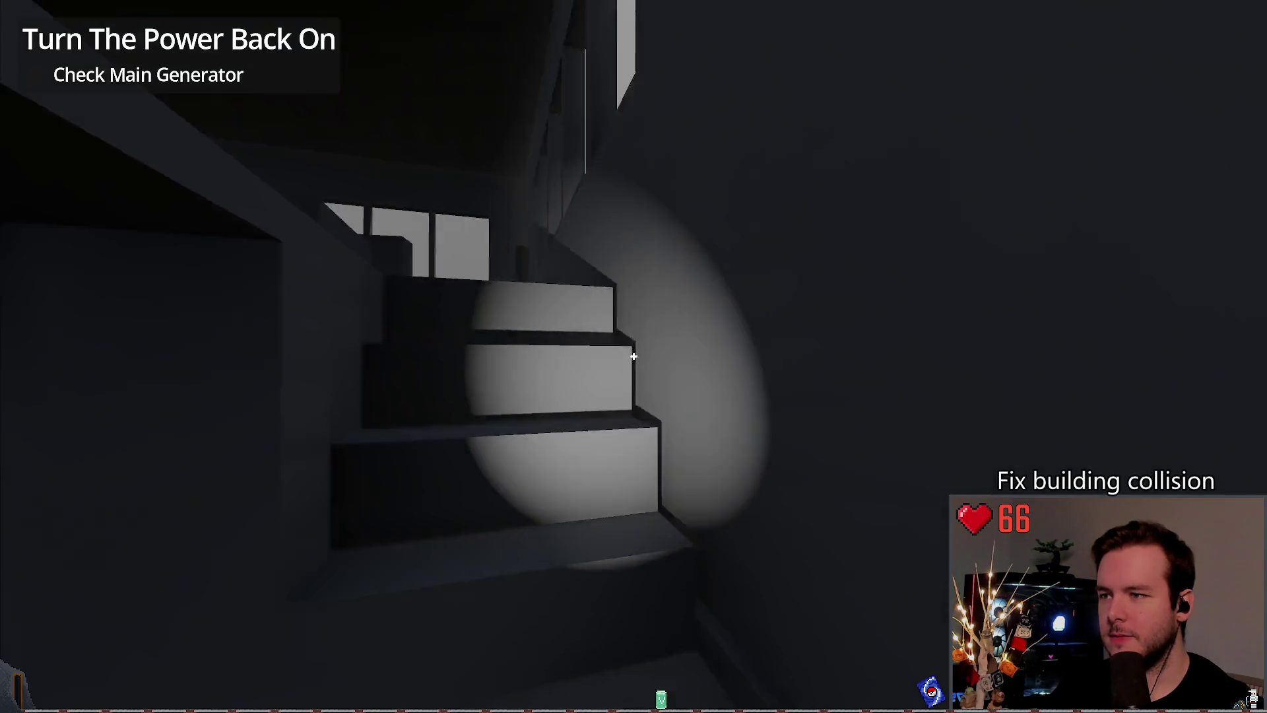
key(w)
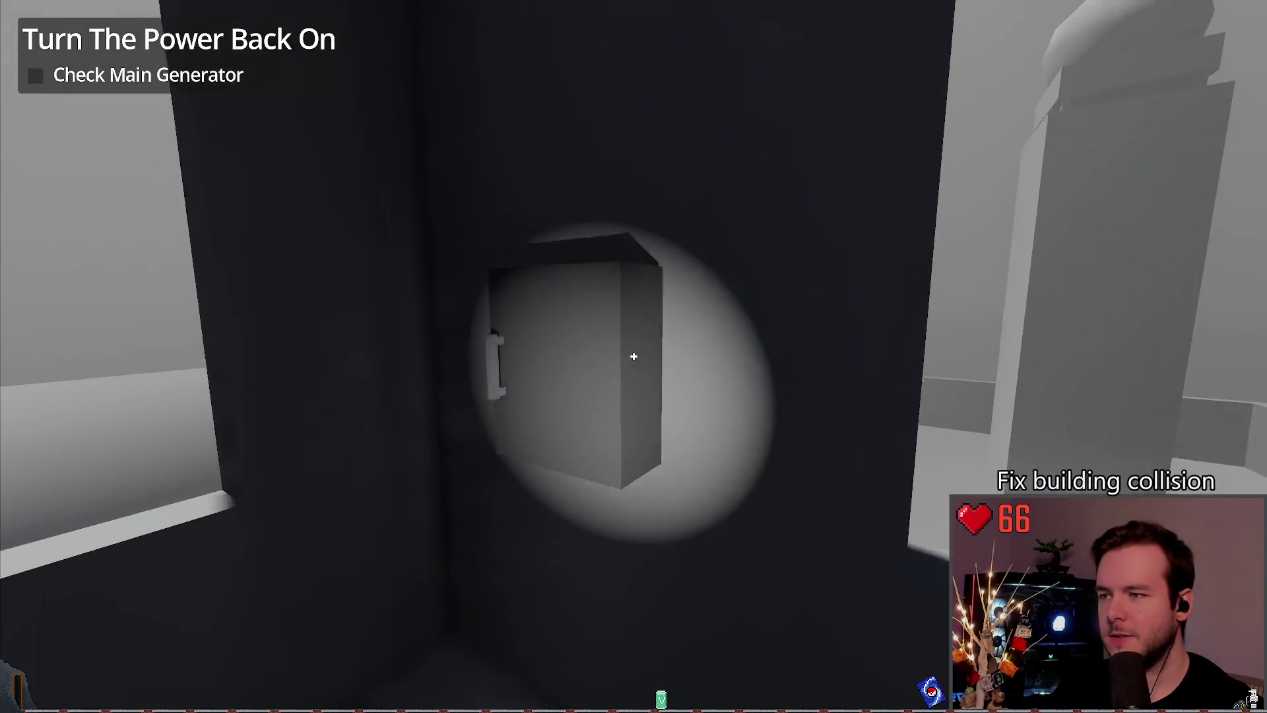
key(w)
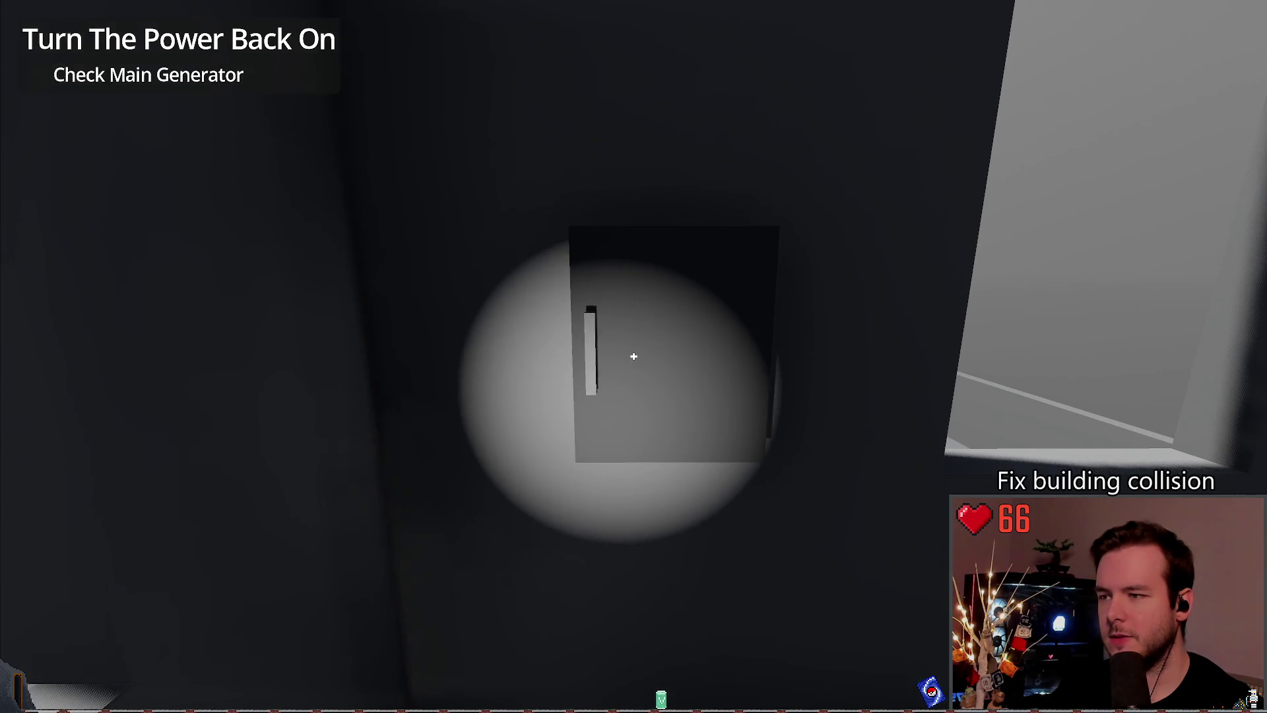
key(w)
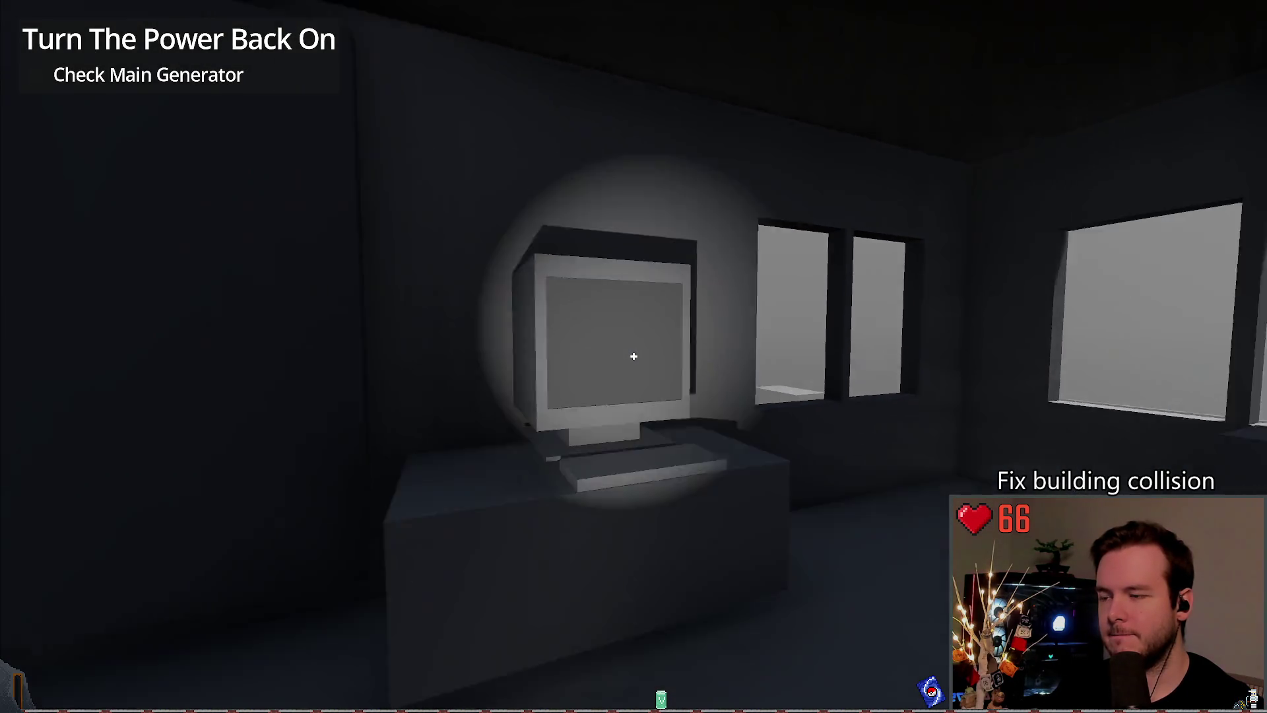
key(w)
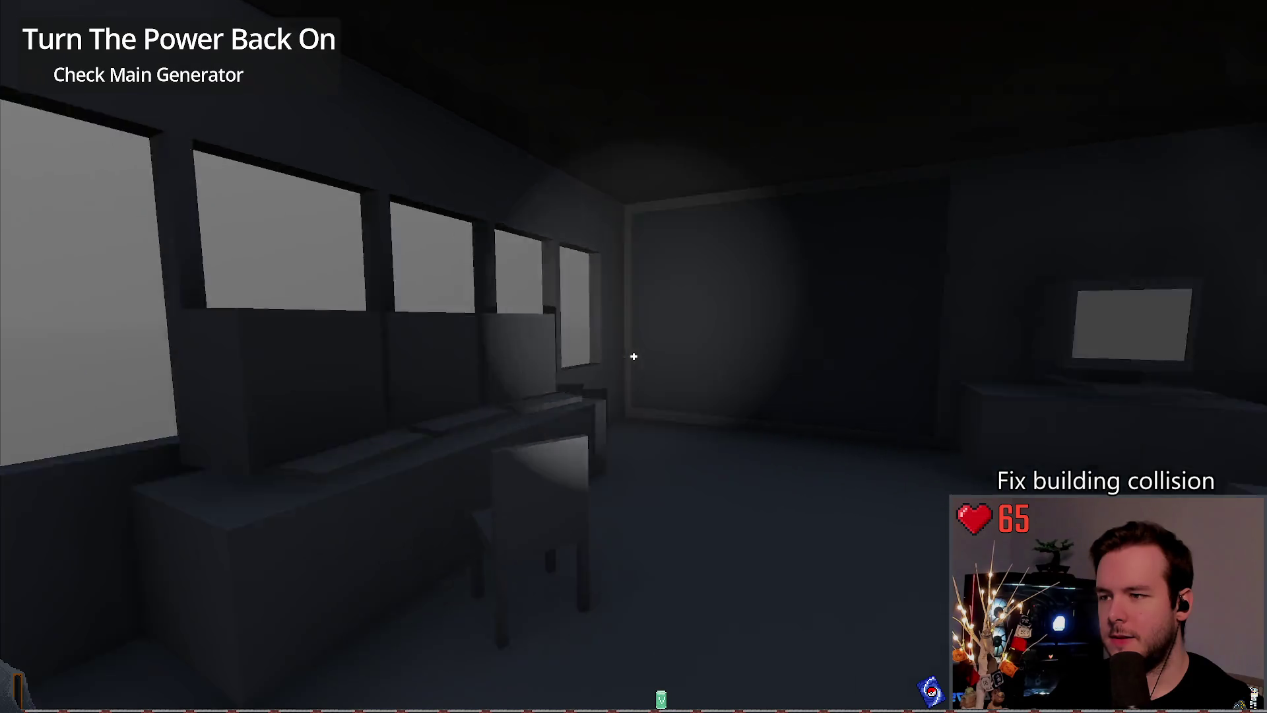
key(w)
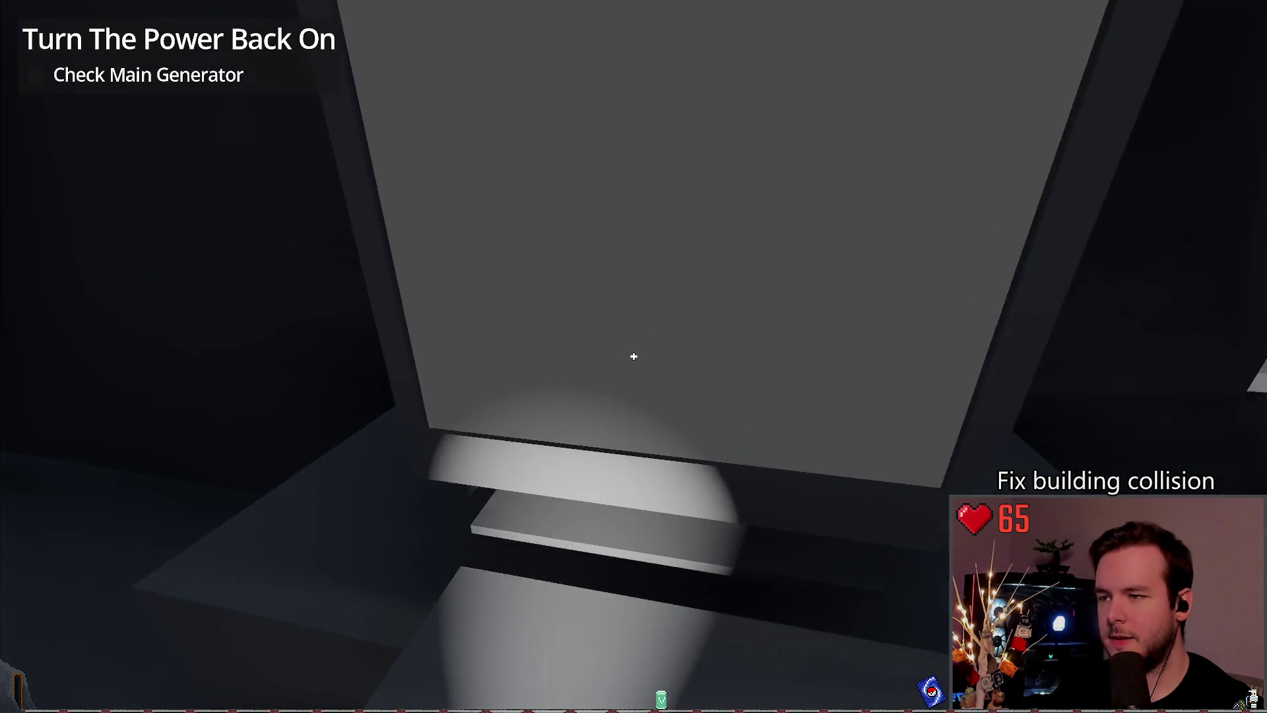
Step: Quit the game from the pause menu via Dev Quit and save research_building
key(Escape)
click(62, 452)
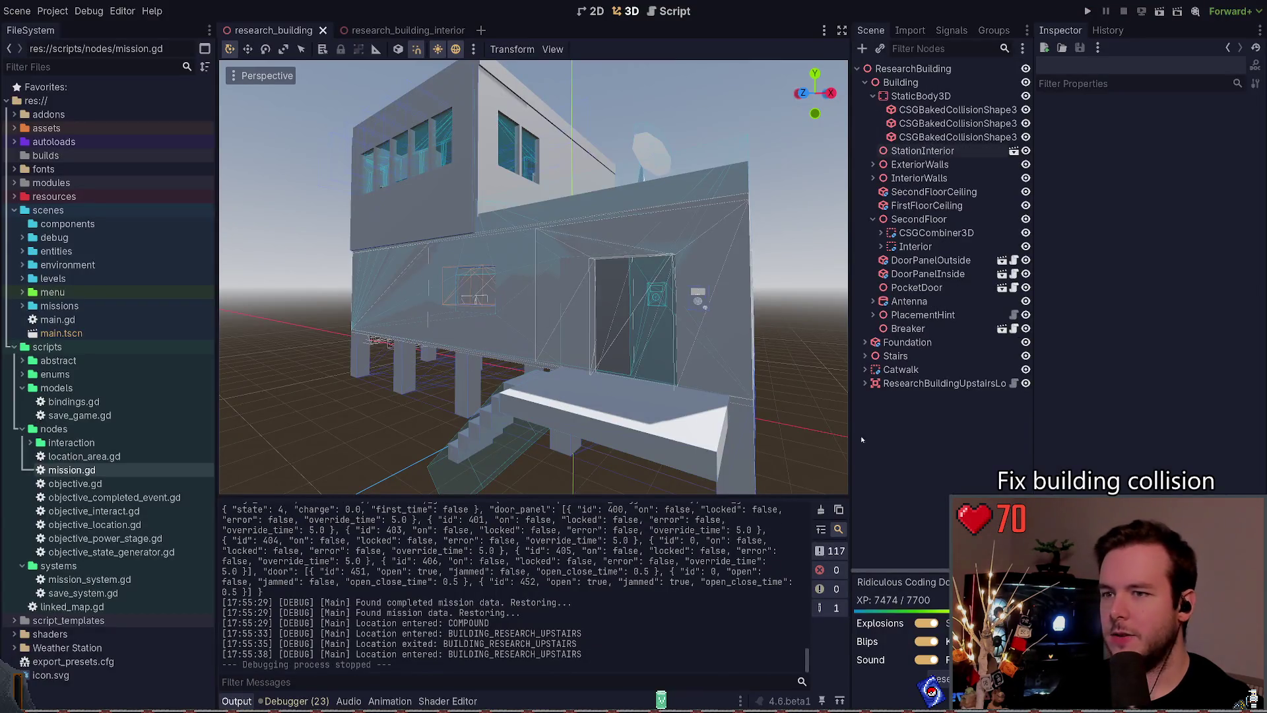
key(ctrl+s)
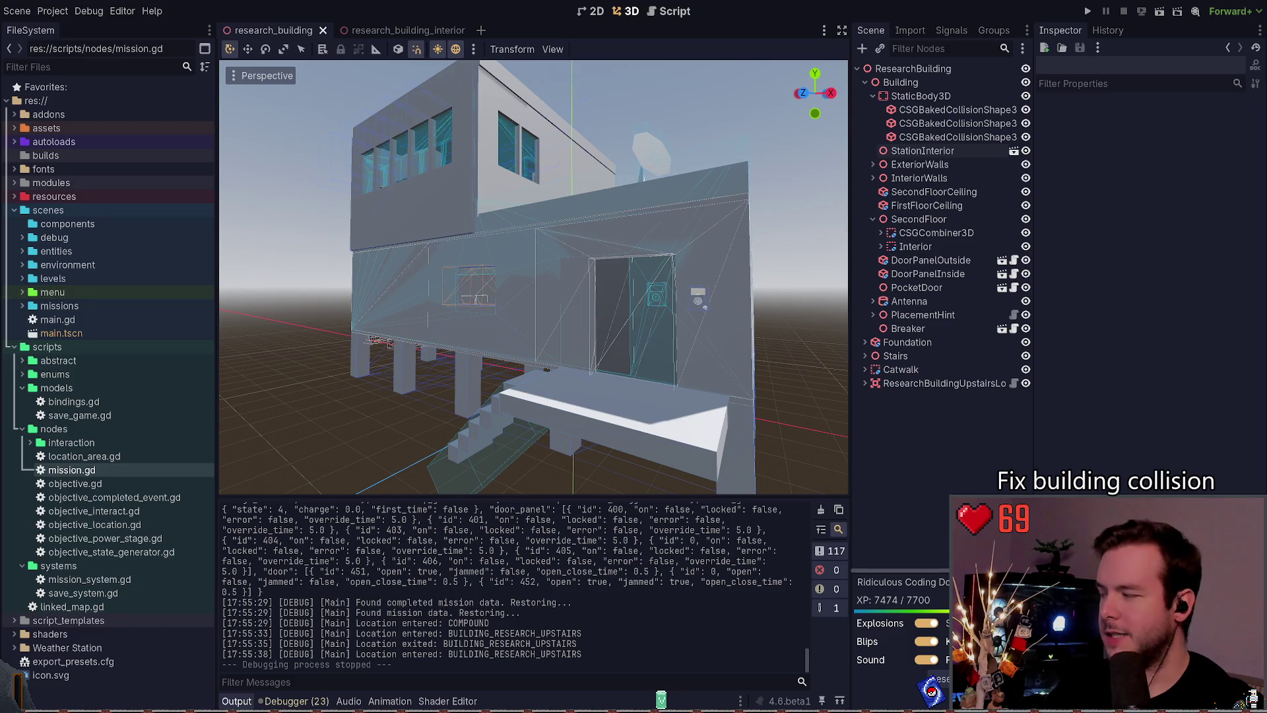
Step: Search Quick Open for 'placement', cancel it, and open placement_hint.gd in the Script editor
key(ctrl+shift+o)
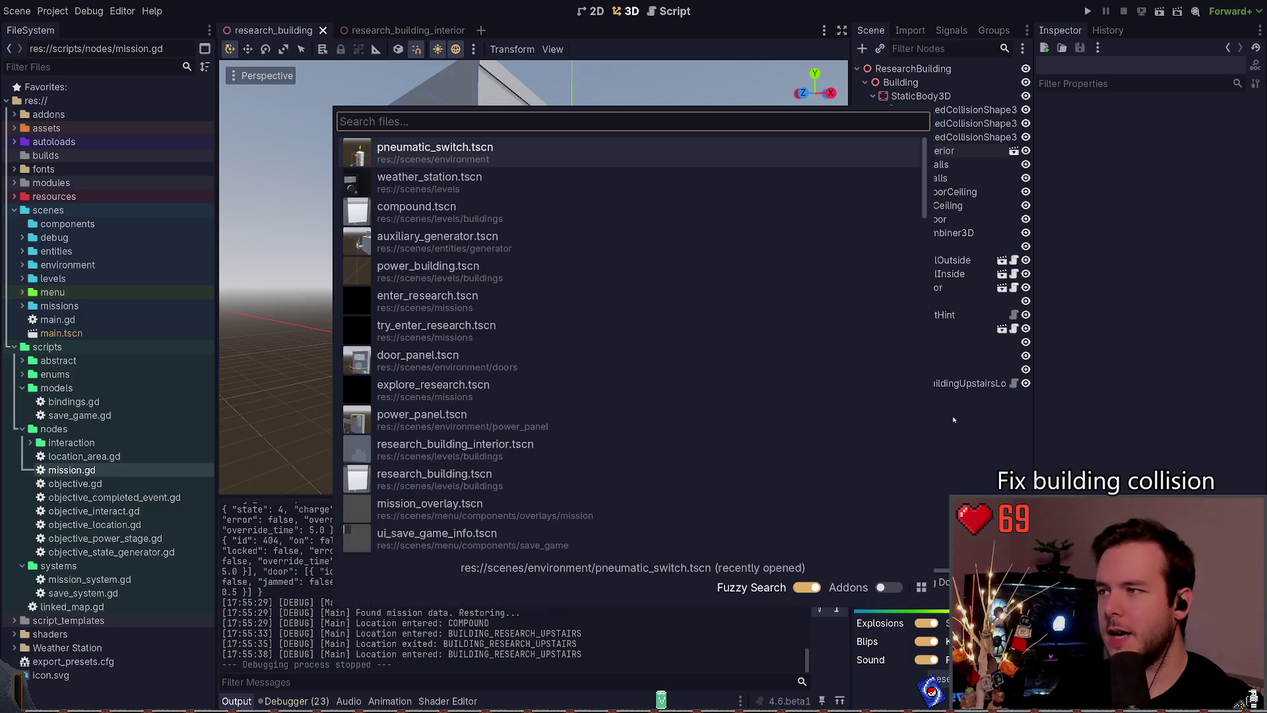
text(place)
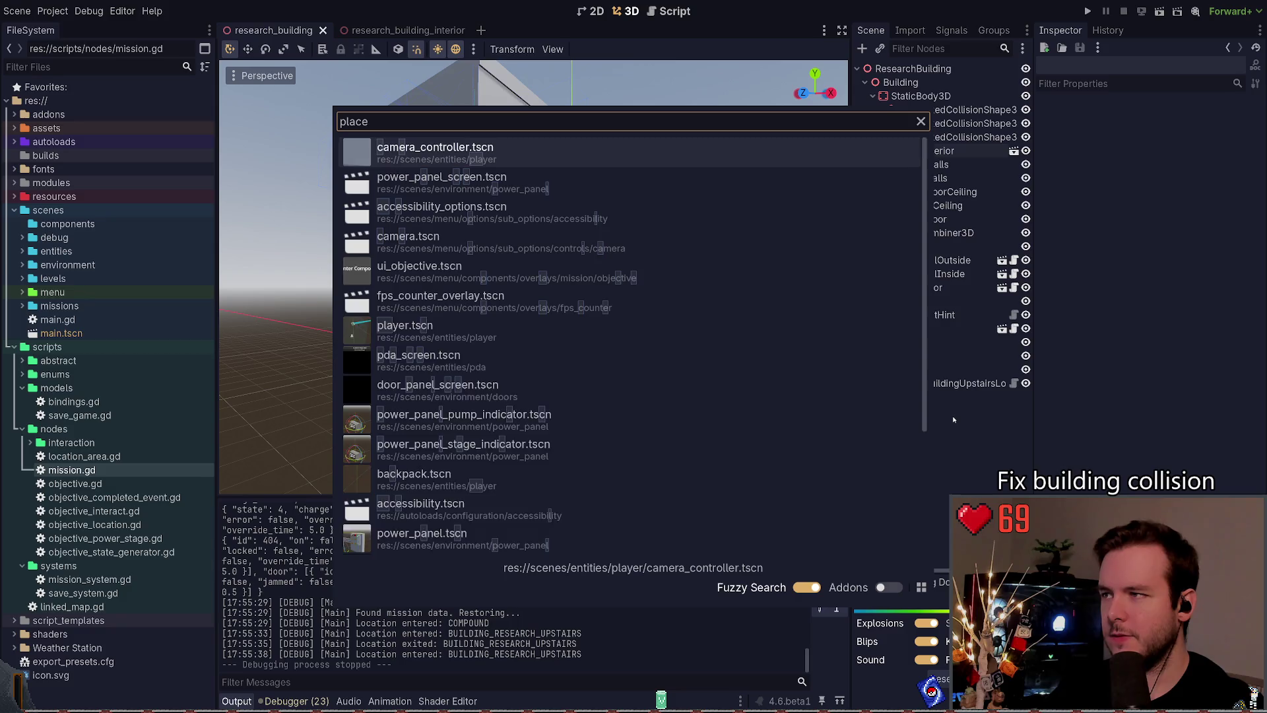
text(ment)
key(Escape)
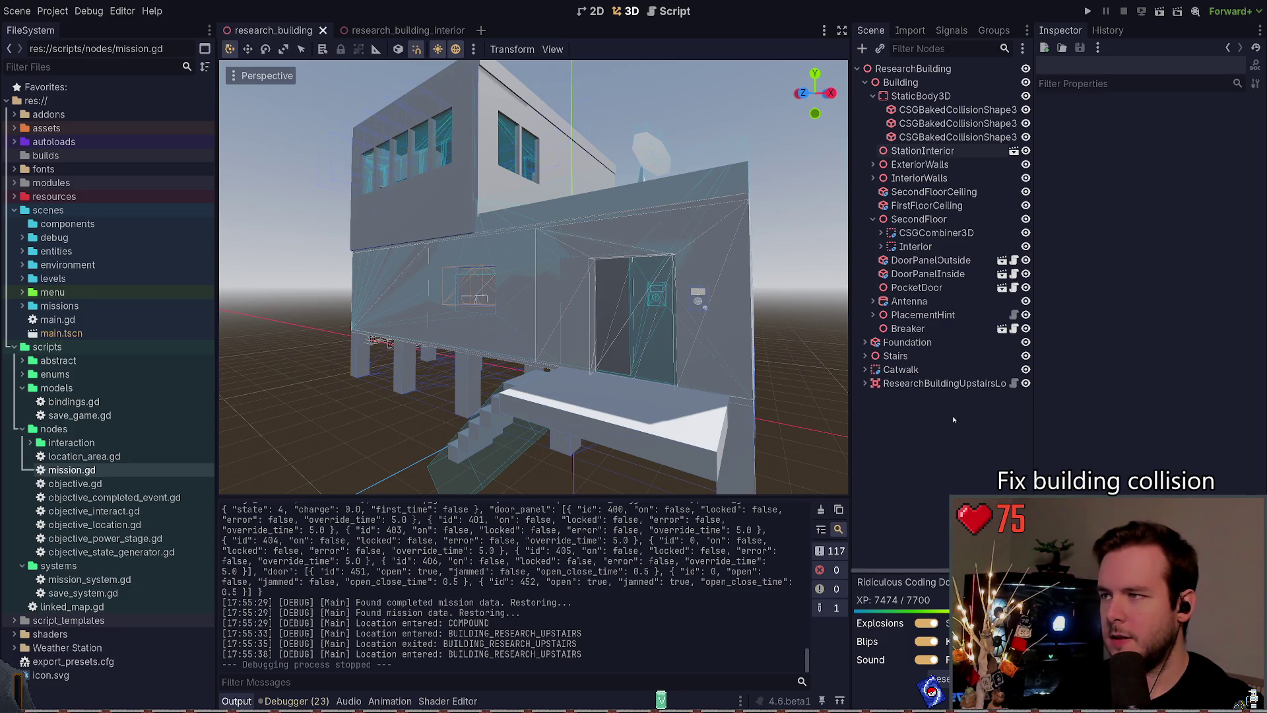
key(ctrl+F3)
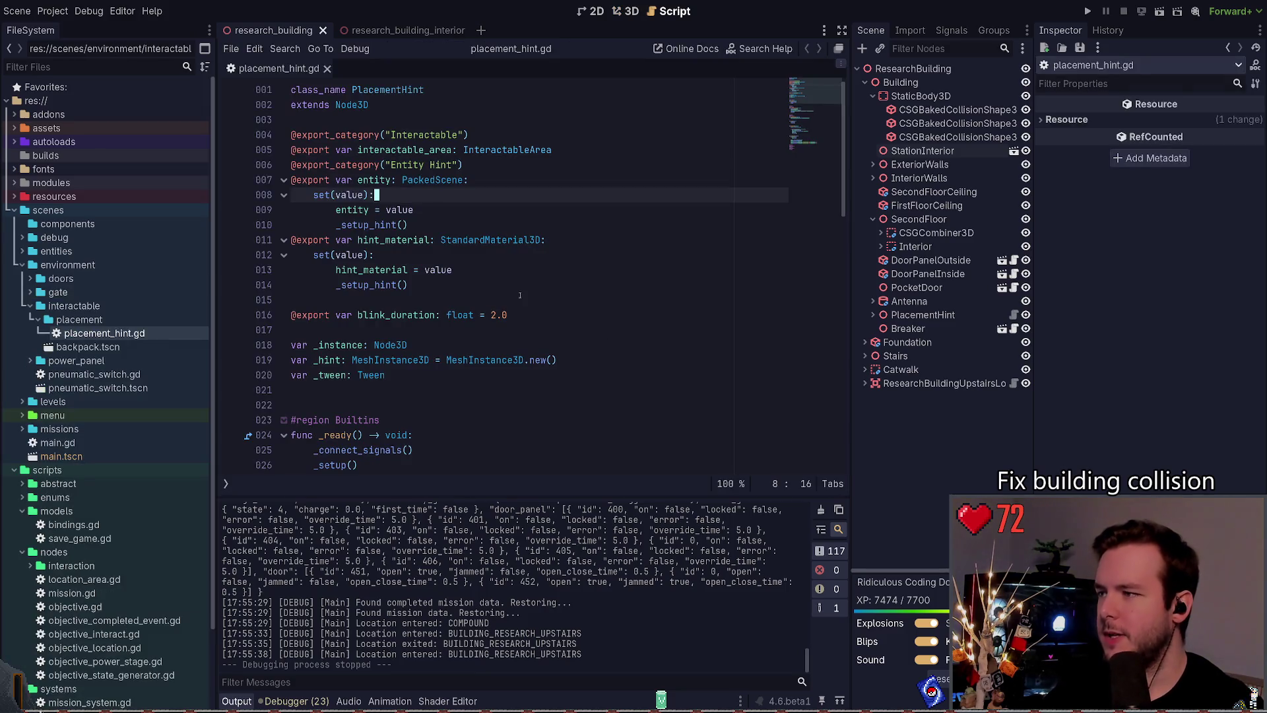
scroll(453, 302, down, 7)
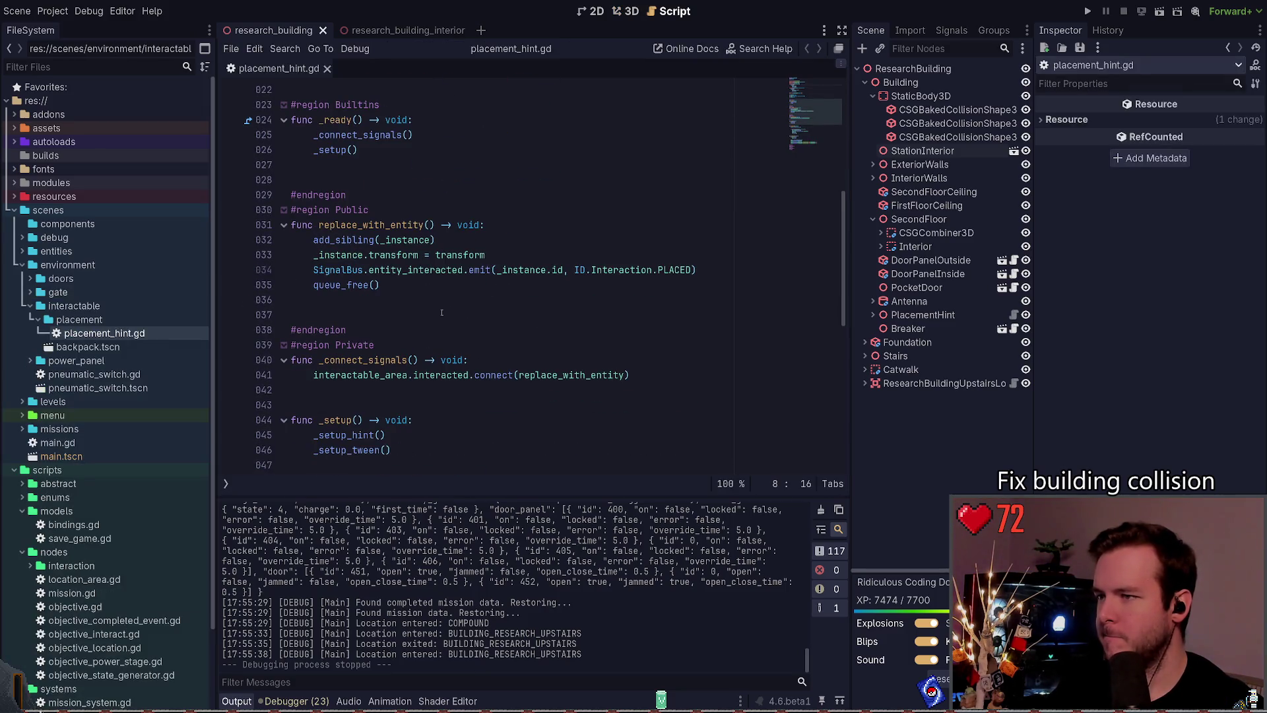
click(388, 310)
click(447, 150)
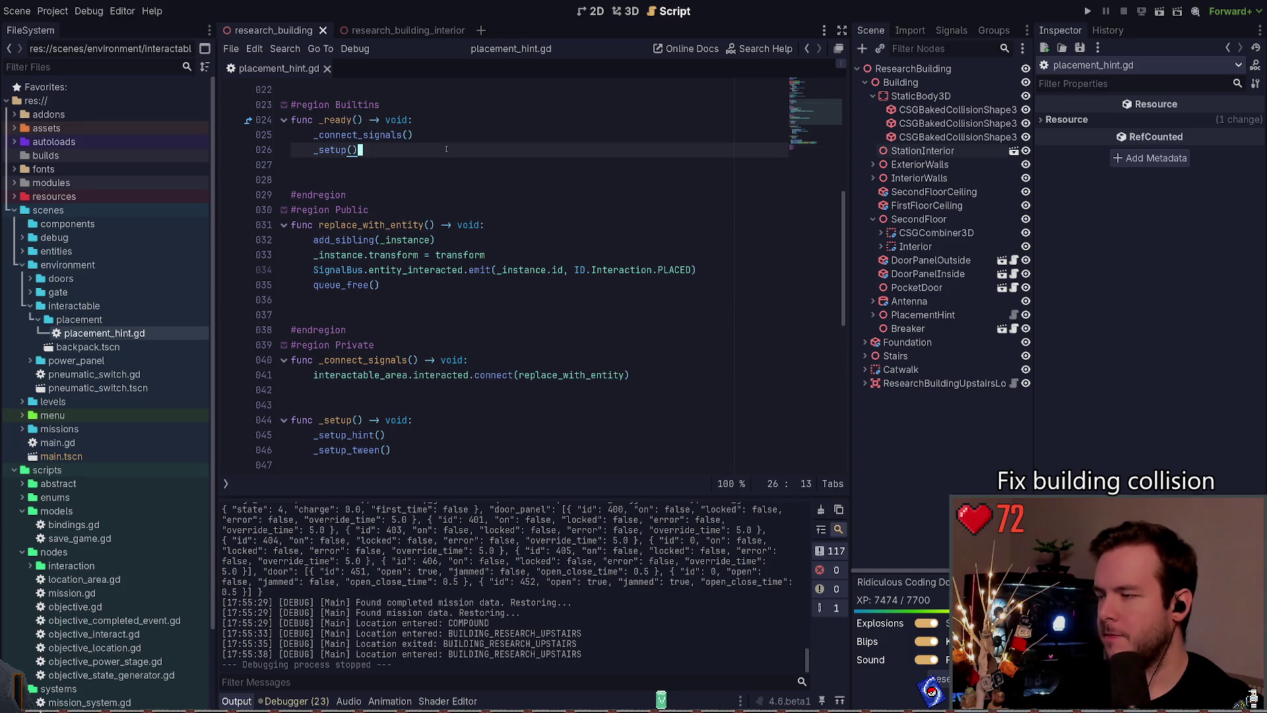
key(Down)
key(Down)
key(Down)
scroll(447, 149, up, 1)
key(Up)
key(Up)
key(Up)
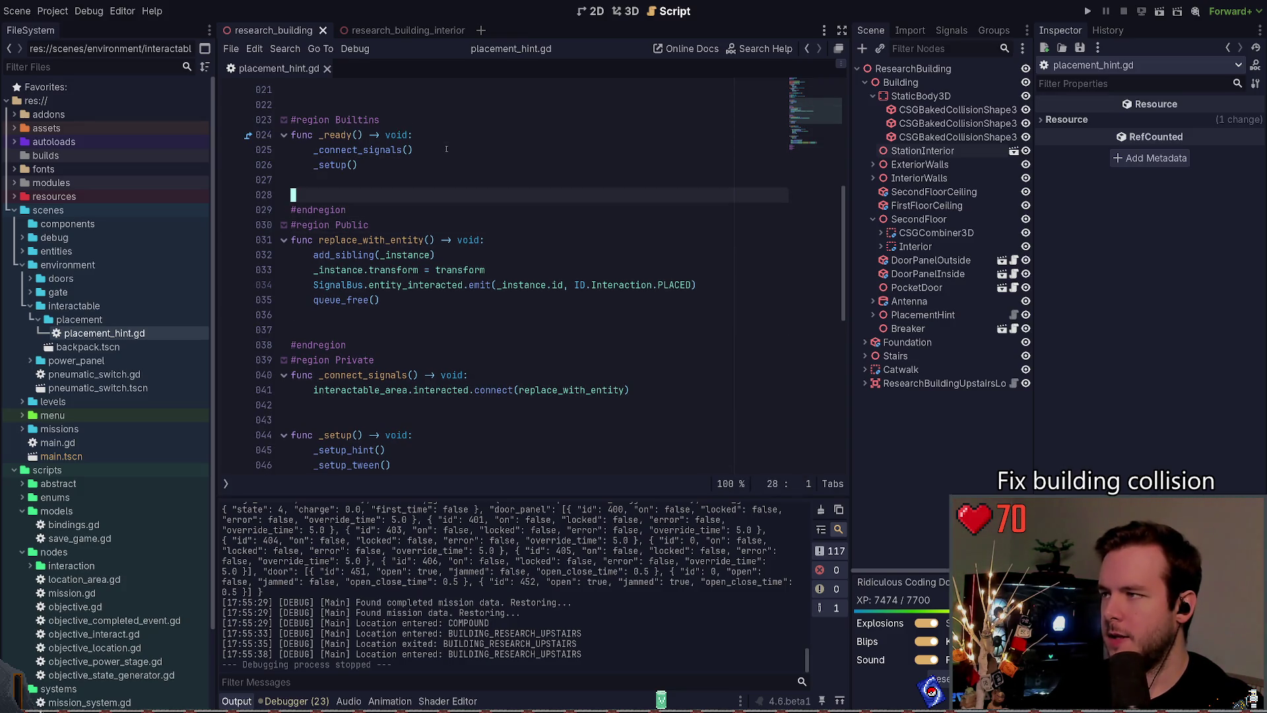
scroll(447, 149, up, 1)
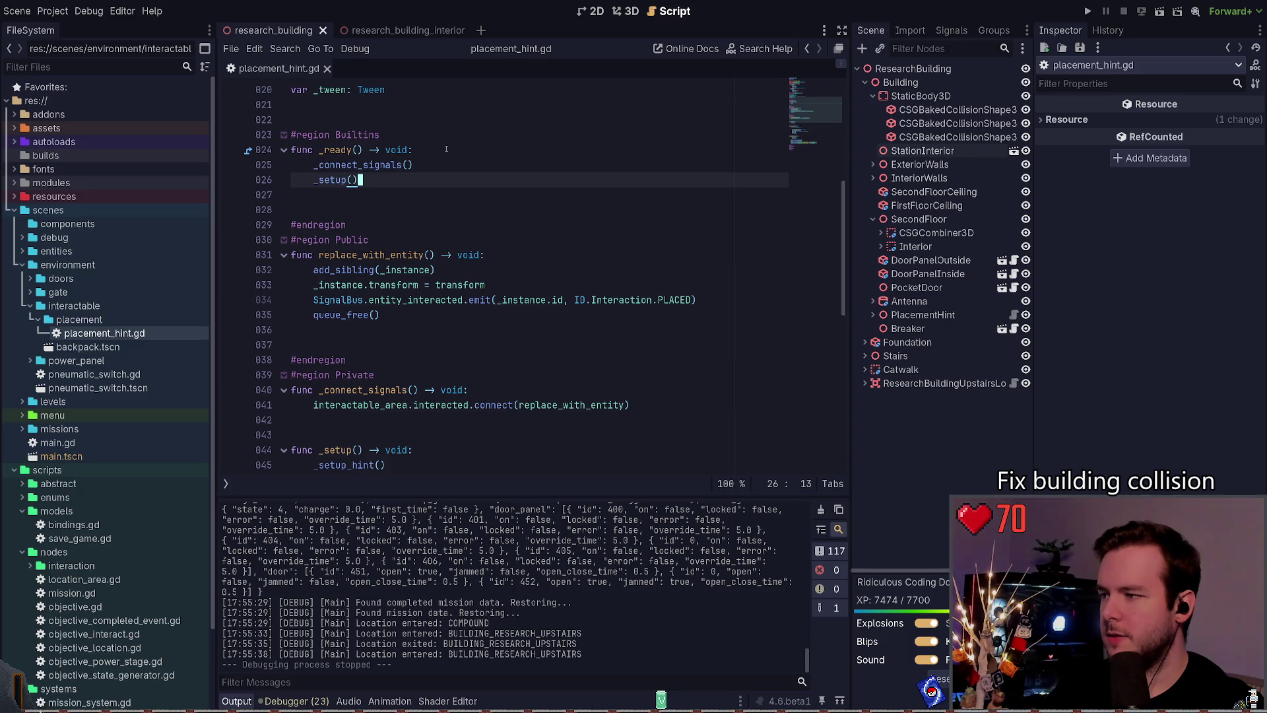
scroll(564, 183, down, 4)
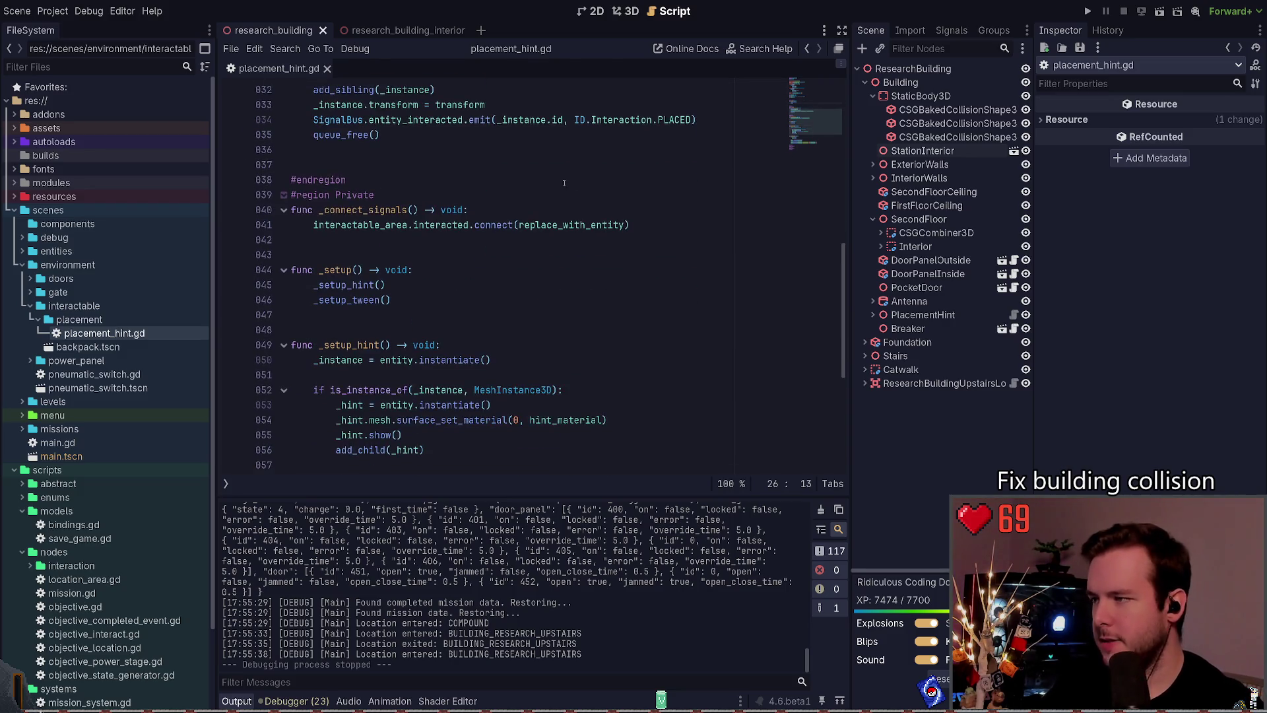
click(375, 285)
scroll(424, 274, down, 1)
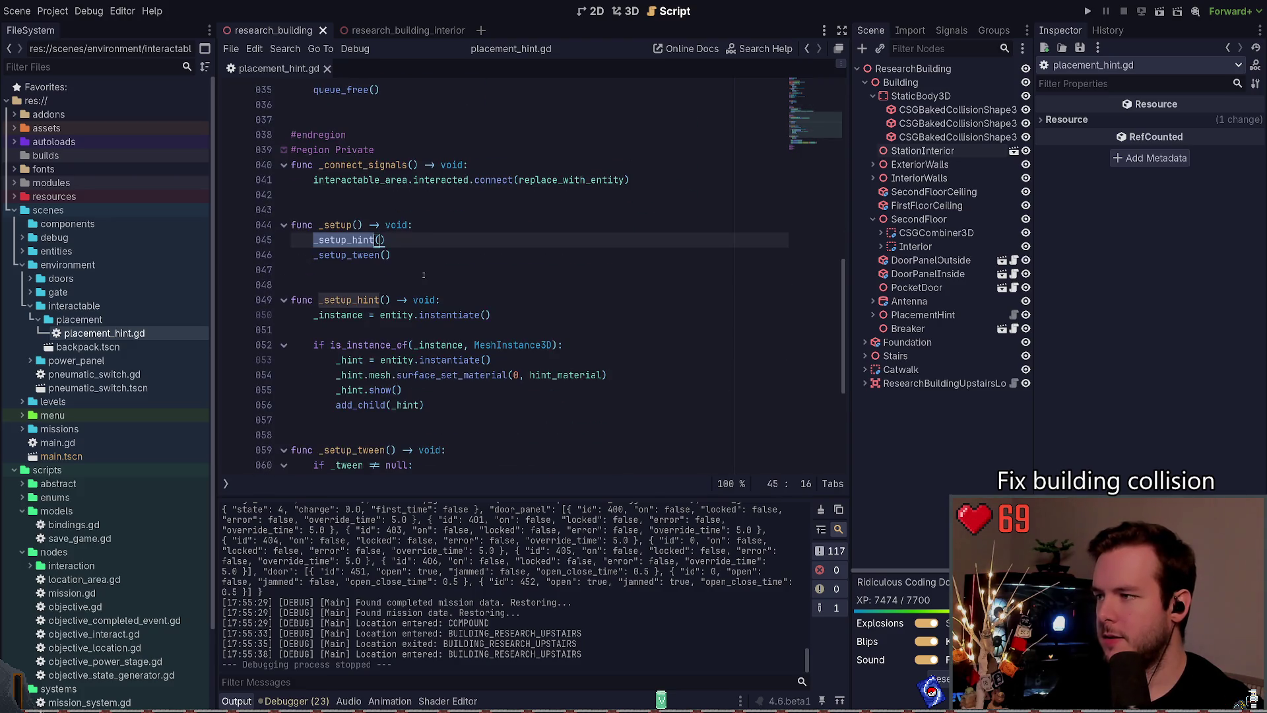
scroll(396, 254, down, 1)
click(385, 209)
scroll(481, 308, down, 2)
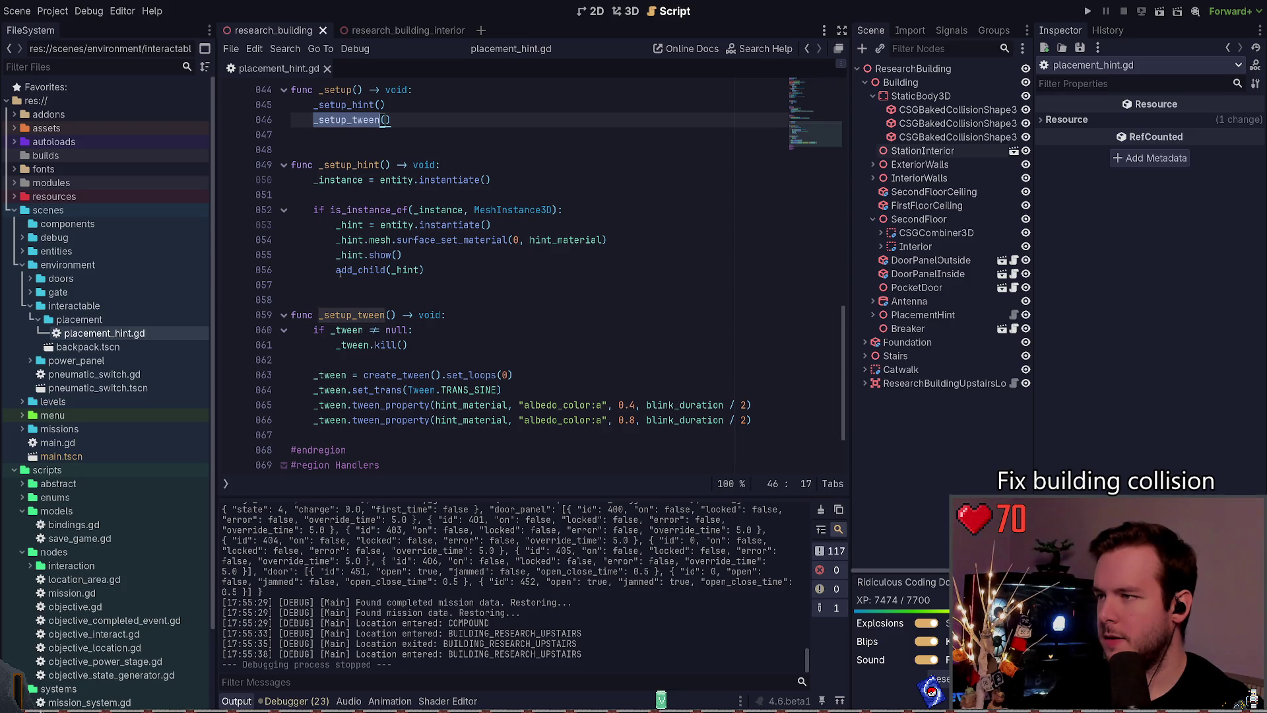
scroll(454, 297, up, 6)
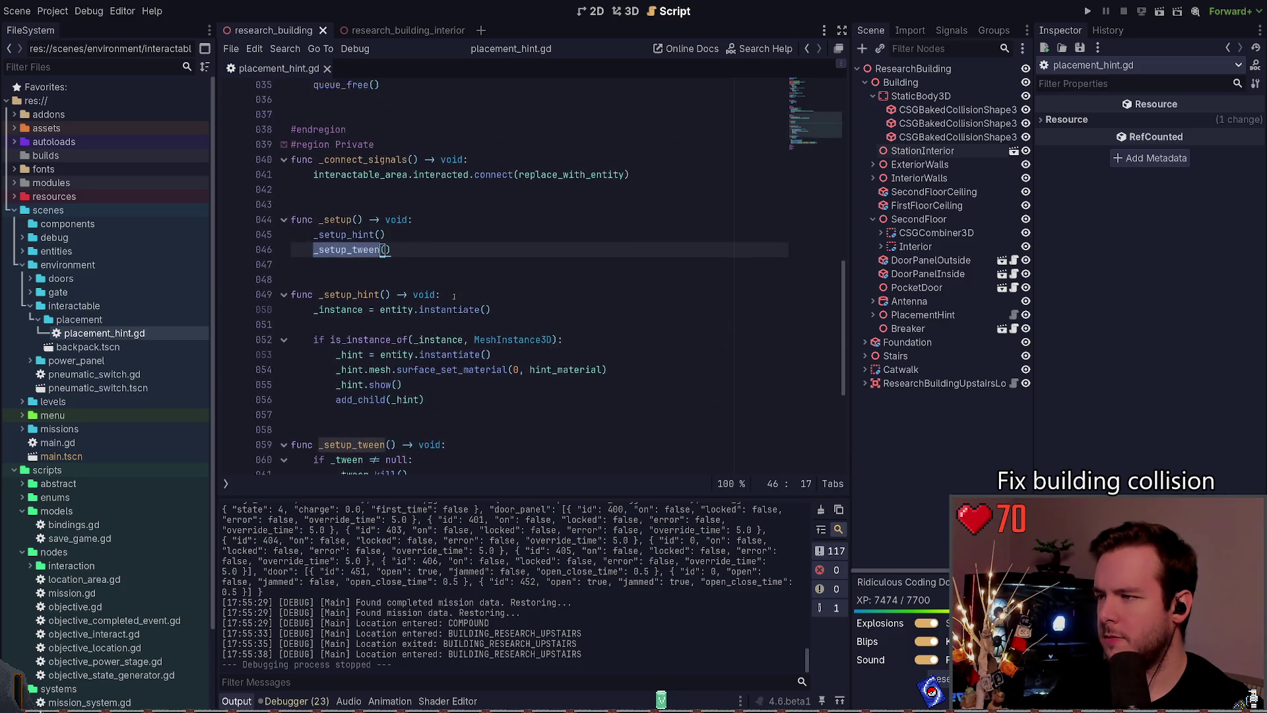
click(458, 254)
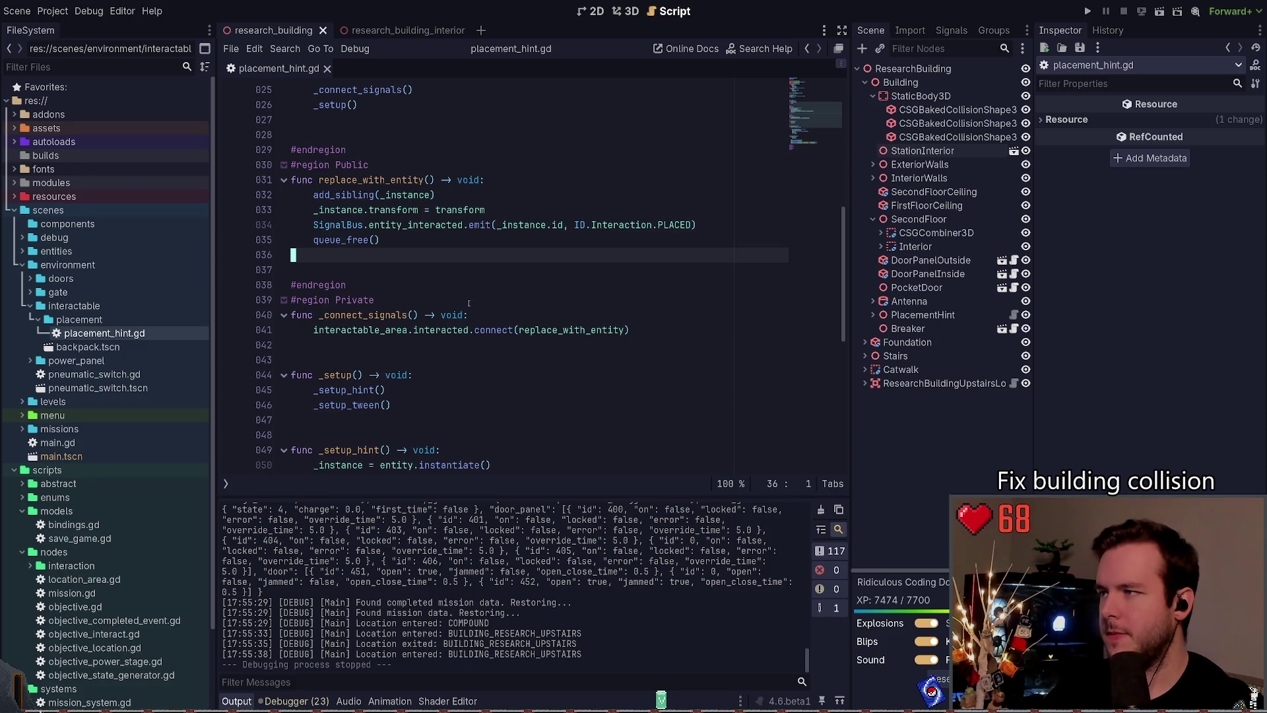
key(Up)
key(Up)
key(Up)
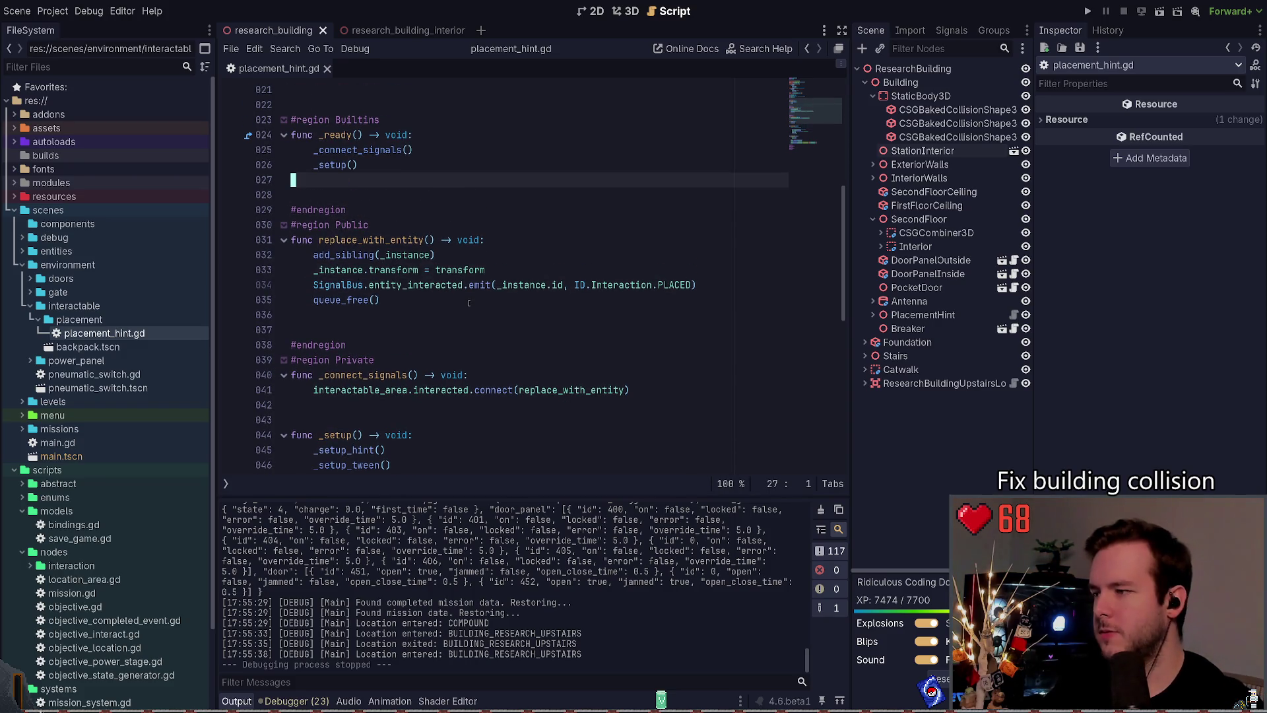
scroll(429, 330, down, 9)
scroll(426, 357, up, 10)
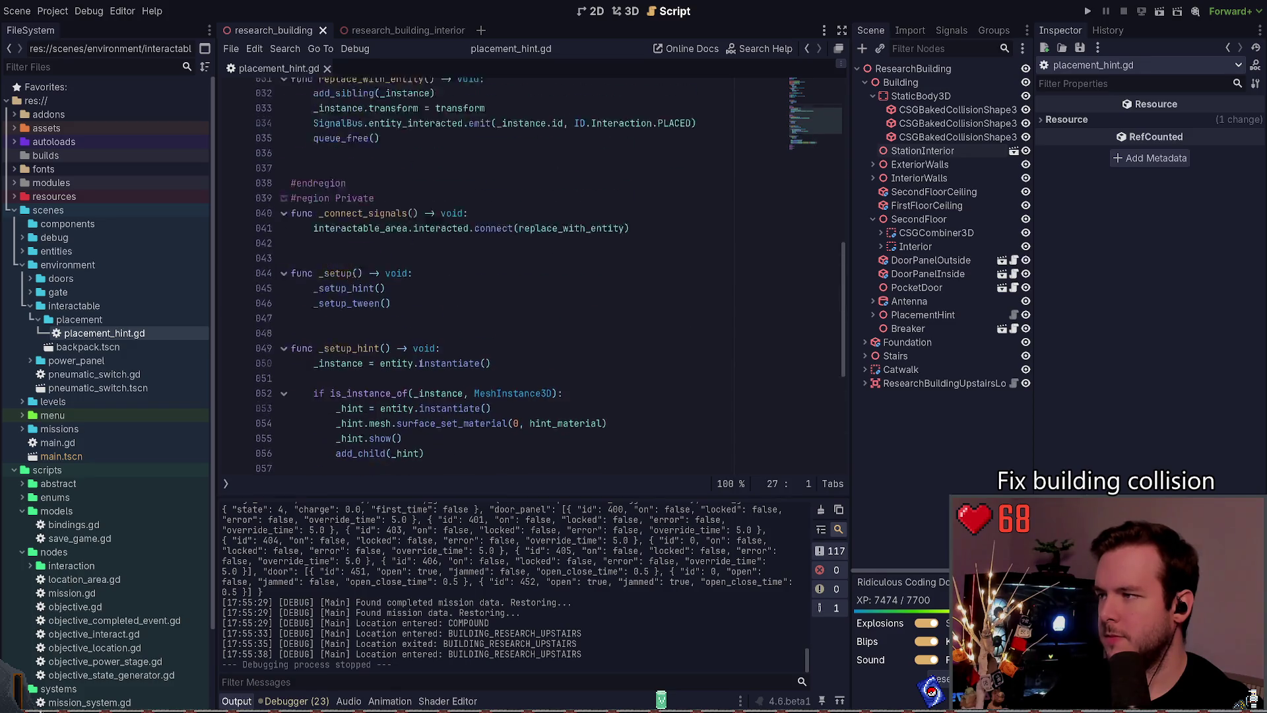
double_click(370, 270)
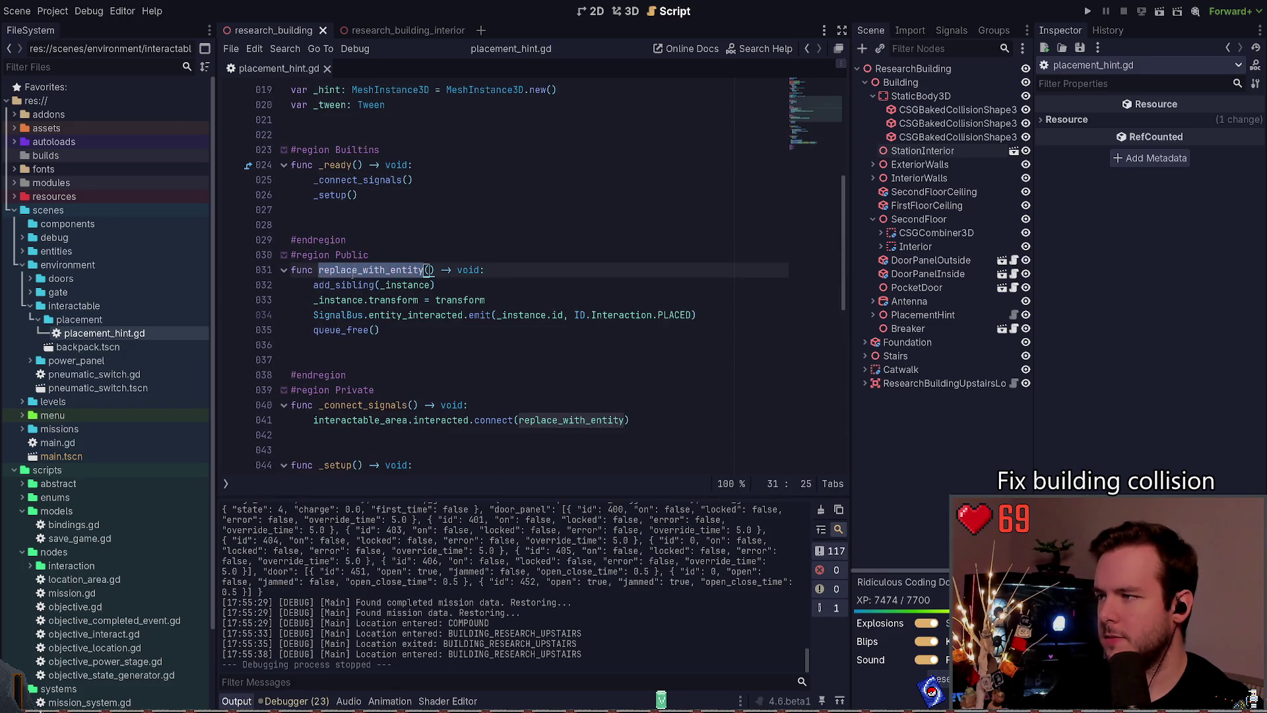
scroll(449, 326, down, 4)
click(360, 240)
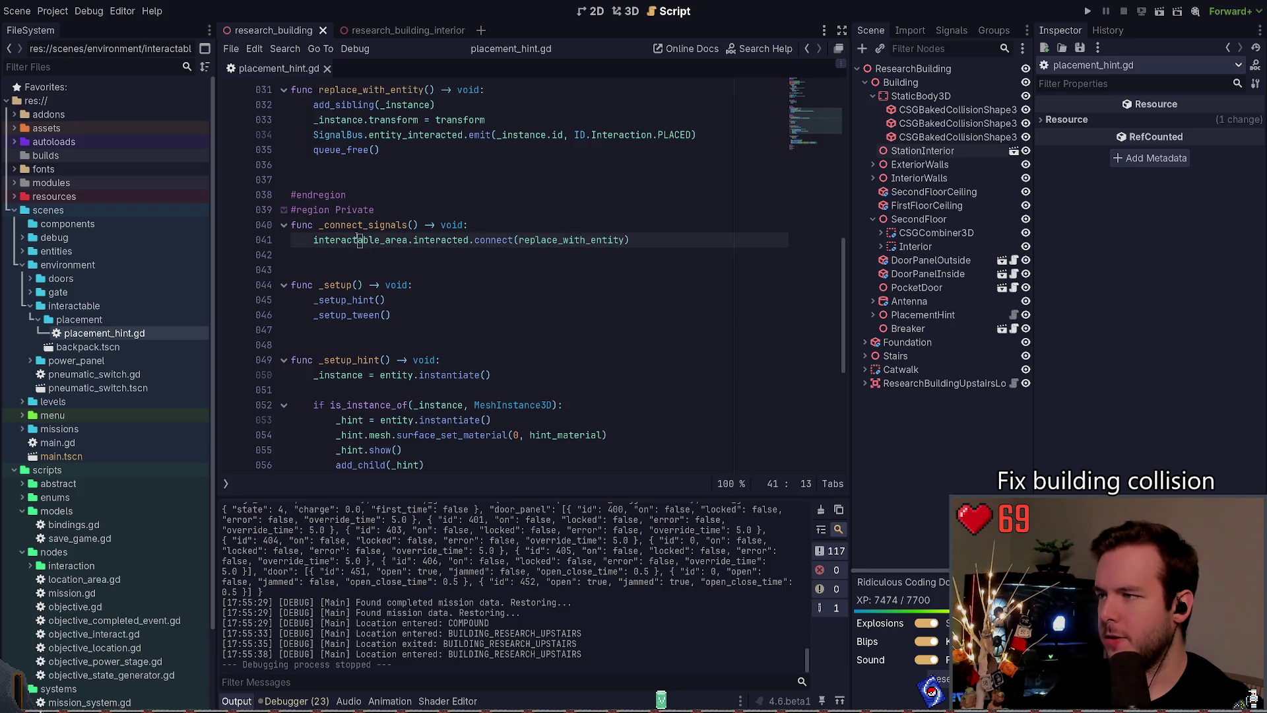
scroll(473, 250, up, 4)
key(Up)
key(Up)
key(Up)
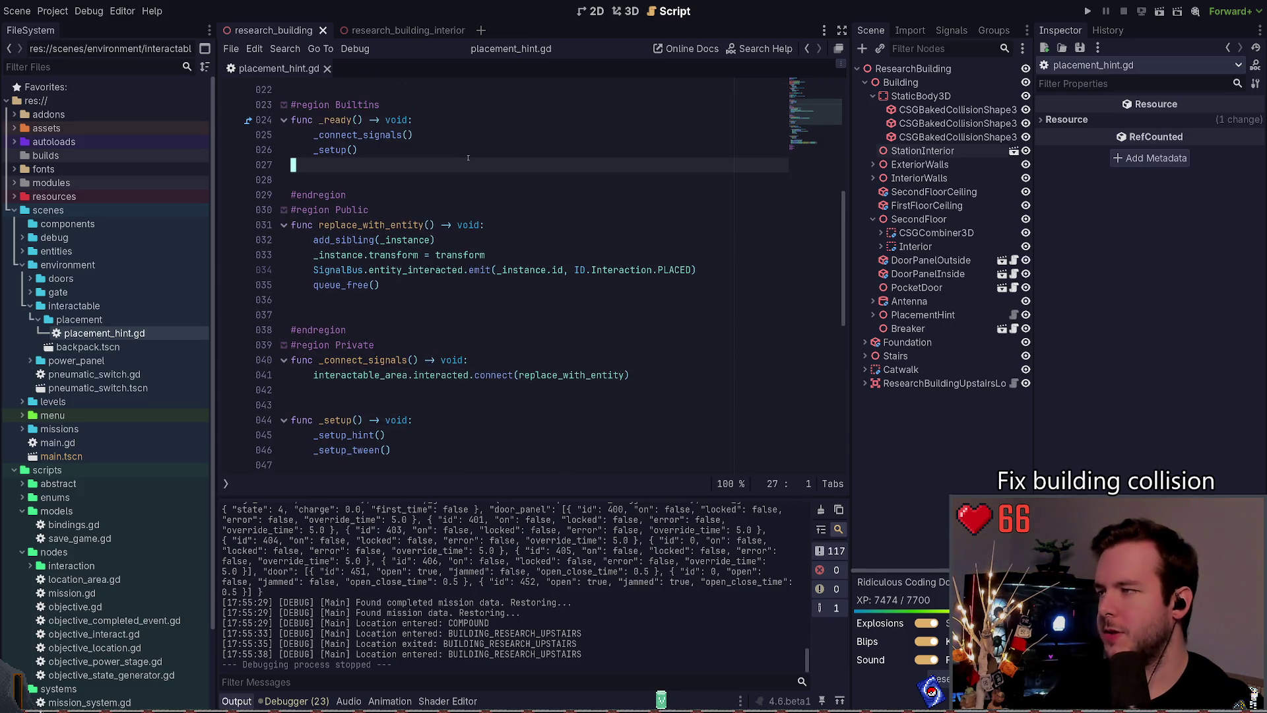
key(End)
key(Return)
Step: Add a _load_save_data() call to the _ready function
text(_)
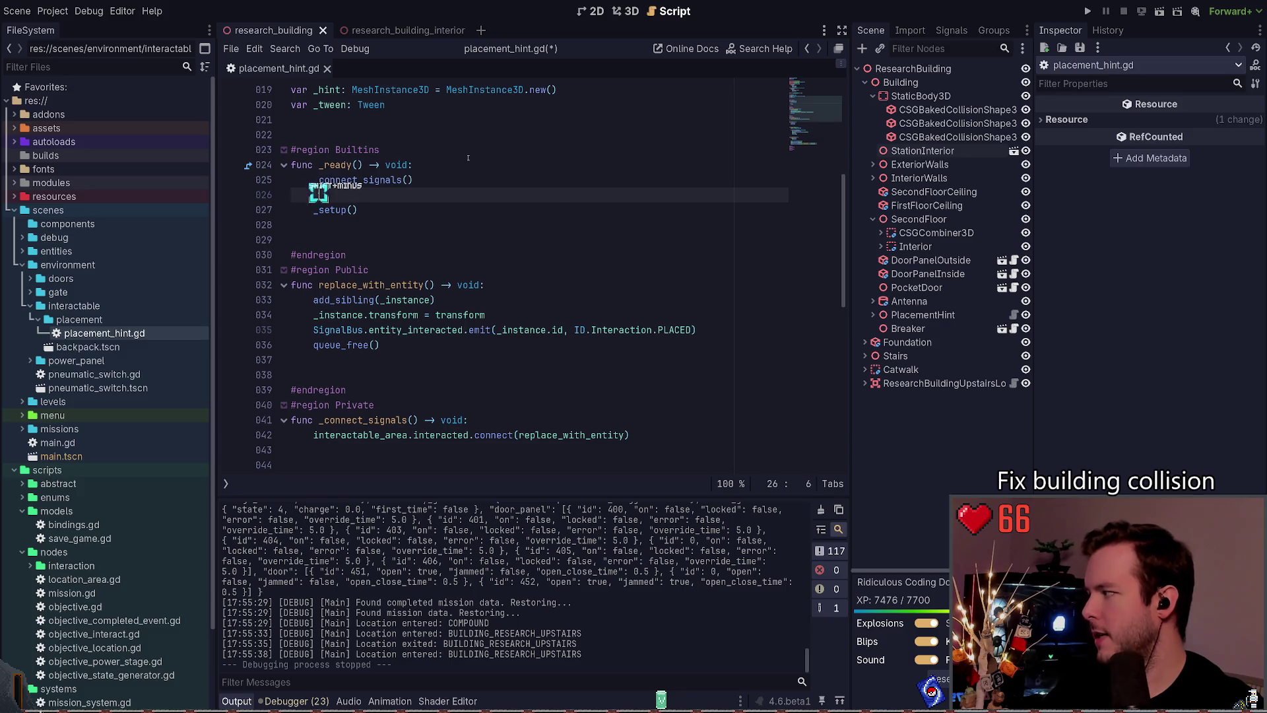
text(co)
key(BackSpace)
text(n)
key(BackSpace)
key(BackSpace)
text(load_save)
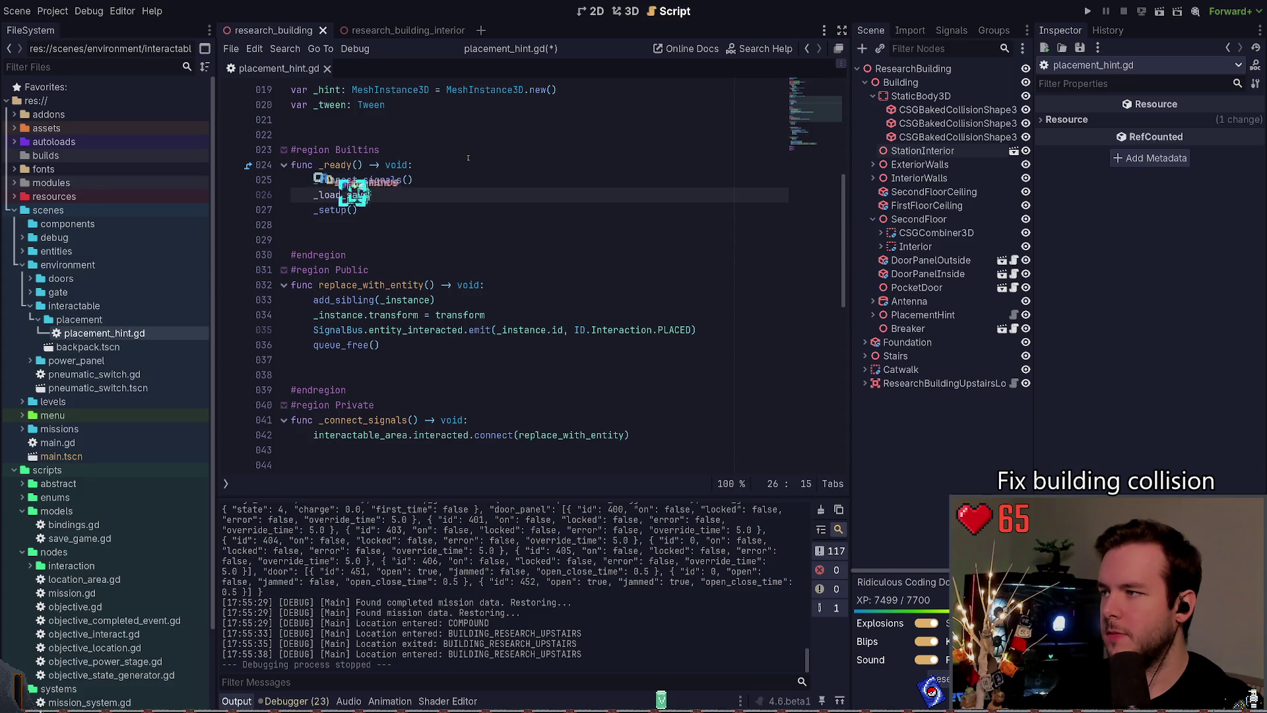
text(_data())
key(Down)
key(Down)
key(Down)
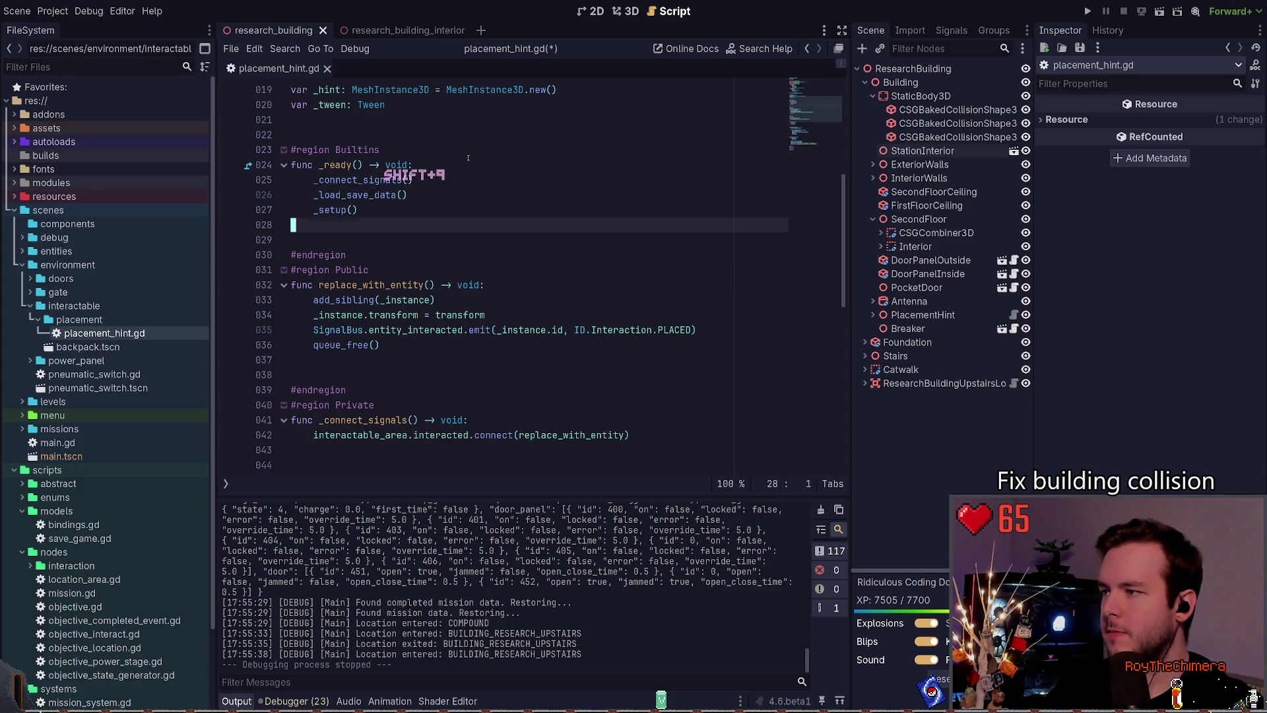
key(Down)
key(Down)
key(Down)
Step: Write a private stub 'func _load_save_data() -> void:' with a pass body
key(Return)
text(func _)
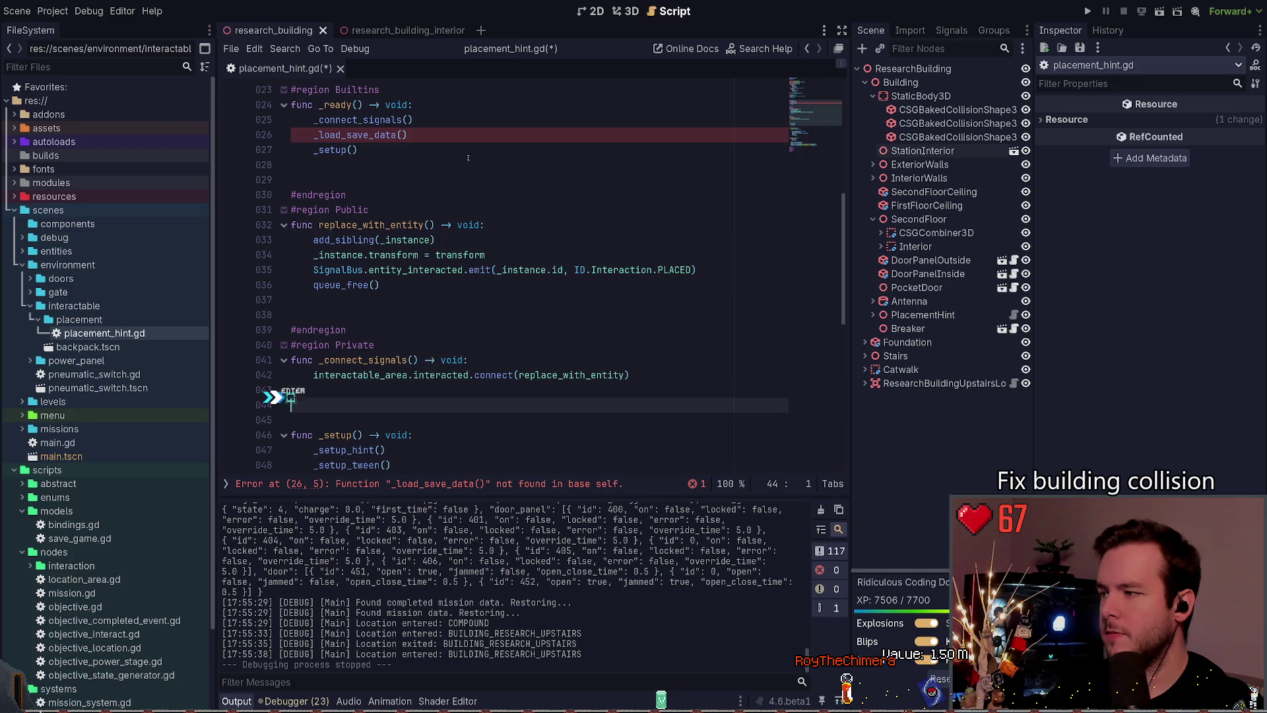
text(load_save_data)
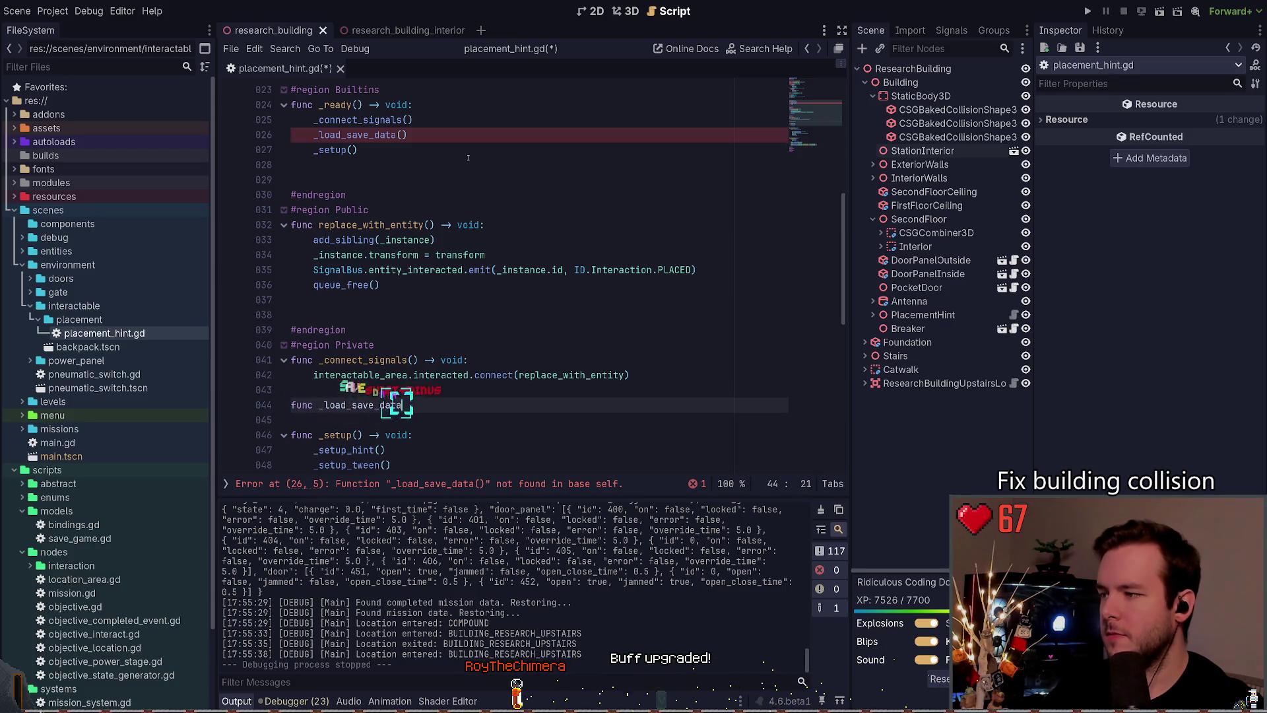
text(() -> void:)
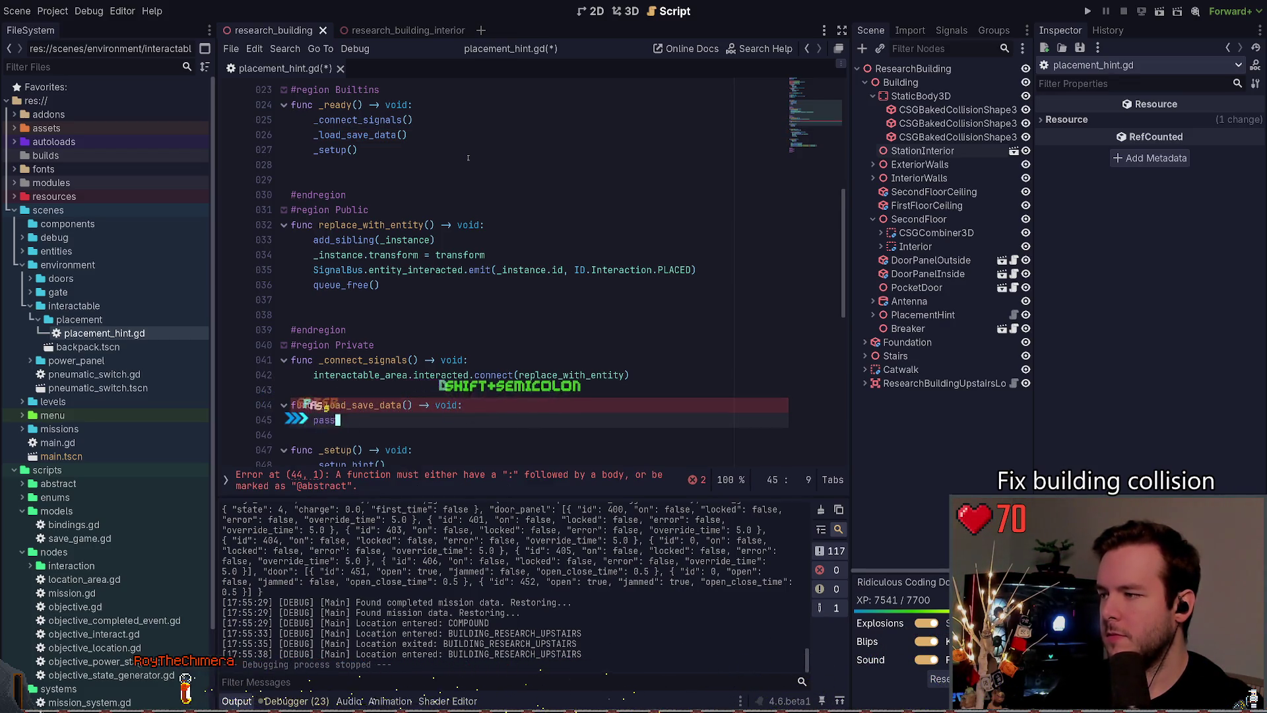
key(Return)
text(pass)
key(Up)
key(Home)
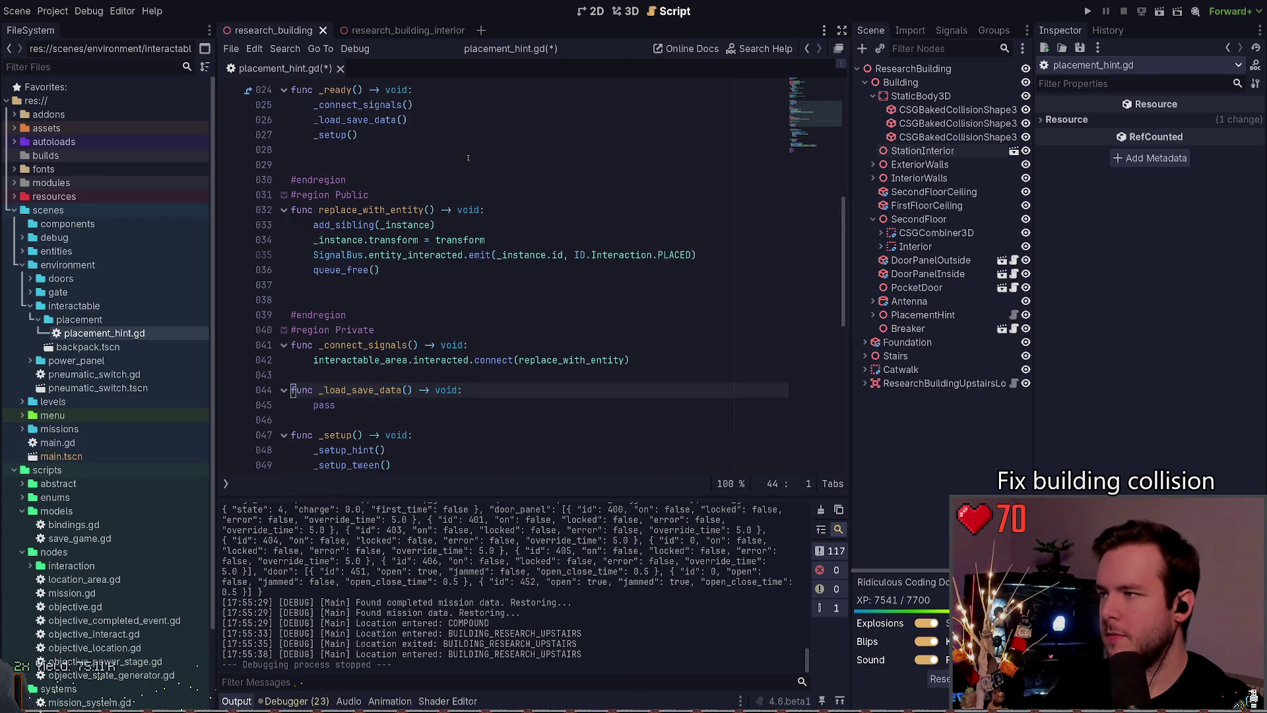
key(Up)
key(Up)
key(Up)
key(Down)
Step: Paste public load_save_data and get_save_data copies, giving get_save_data a Dictionary return type
text(func _load_save_data() -> void: 	pass)
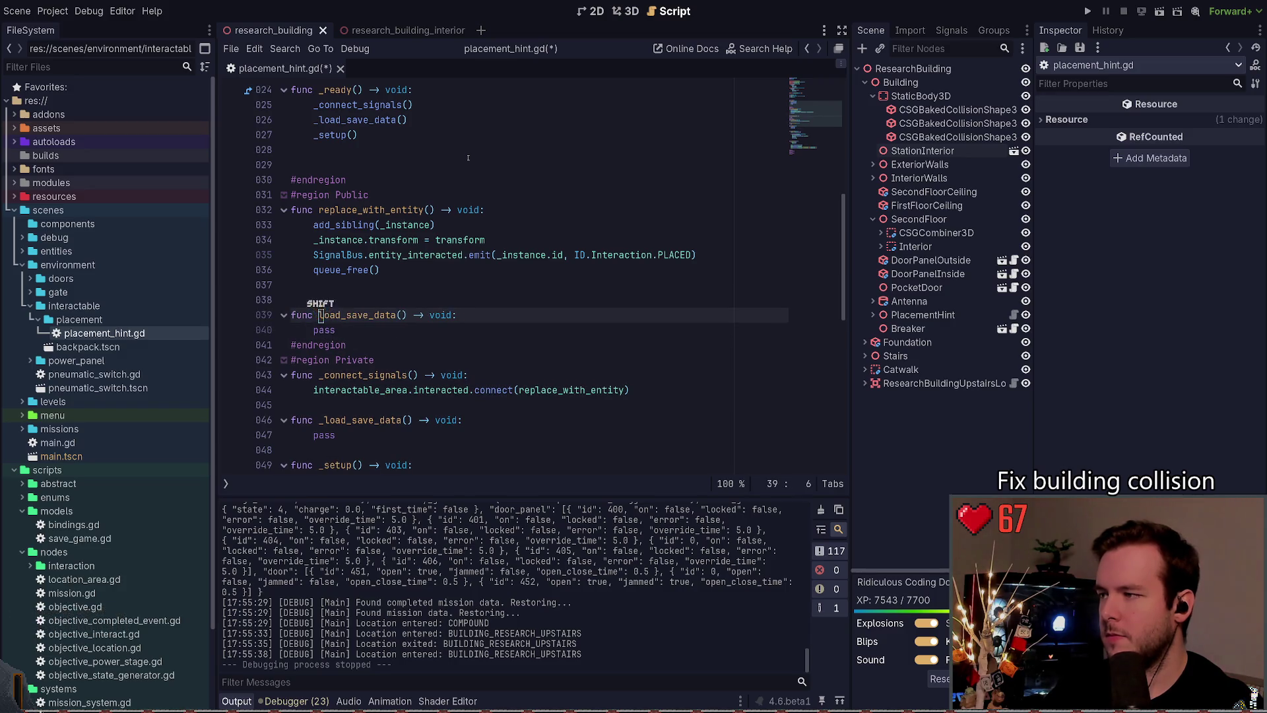
key(Up)
text(func load_save_data() -> void: 	pass)
key(Up)
key(Up)
key(ctrl+Right)
key(shift+Right)
key(shift+Right)
key(shift+Right)
text(get)
key(Escape)
key(ctrl+Right)
key(ctrl+Right)
key(shift+Right)
key(shift+Right)
text(c)
key(Return)
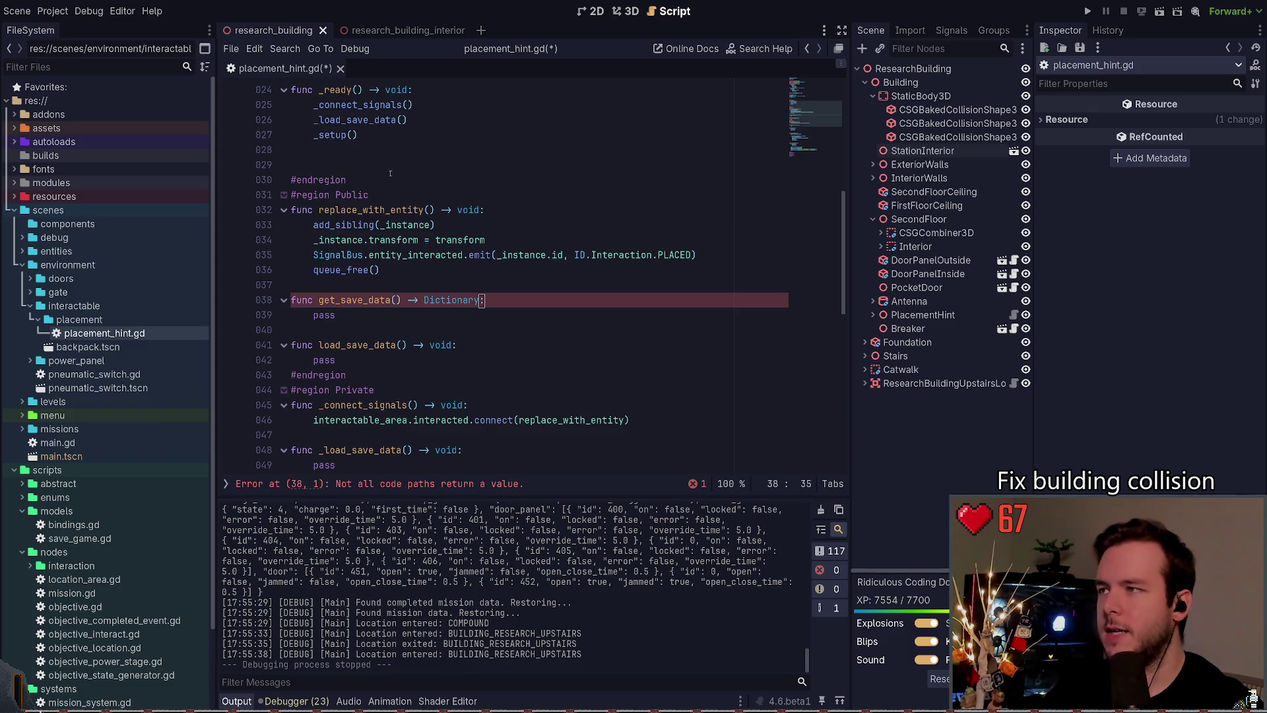
Step: Replace pass in get_save_data with the start of a 'return {' dictionary
scroll(390, 173, up, 8)
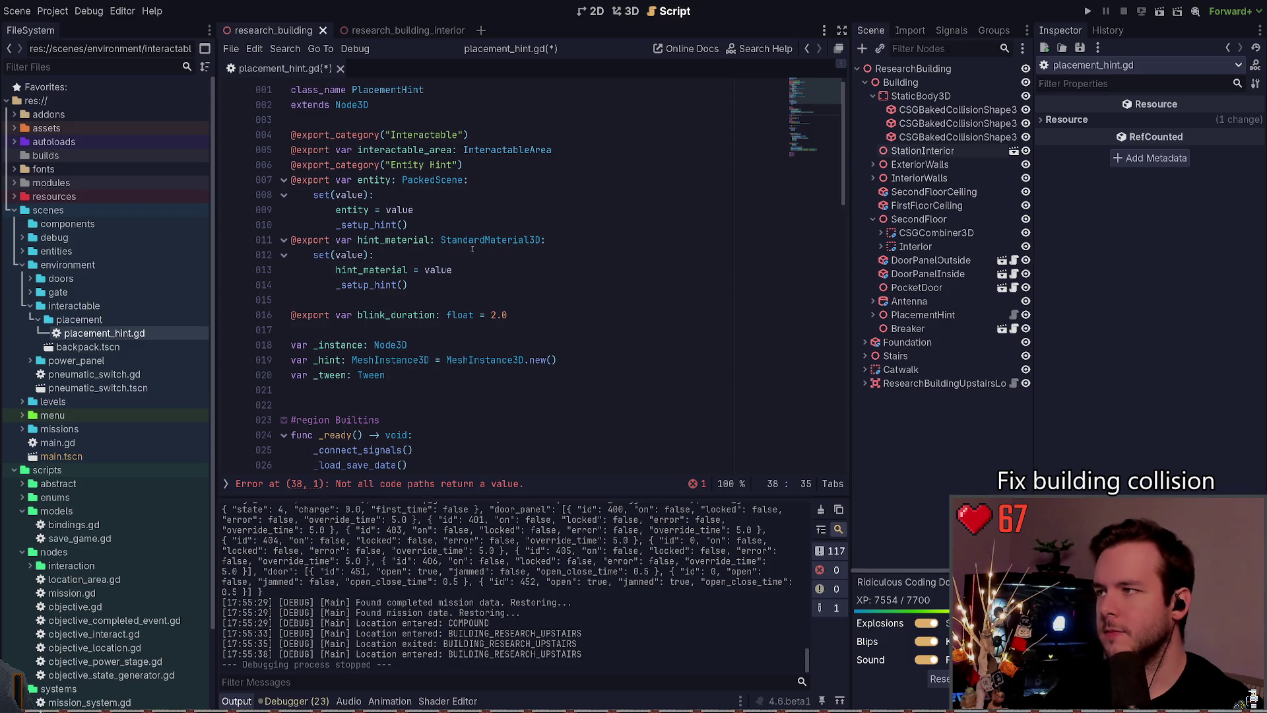
scroll(516, 273, down, 3)
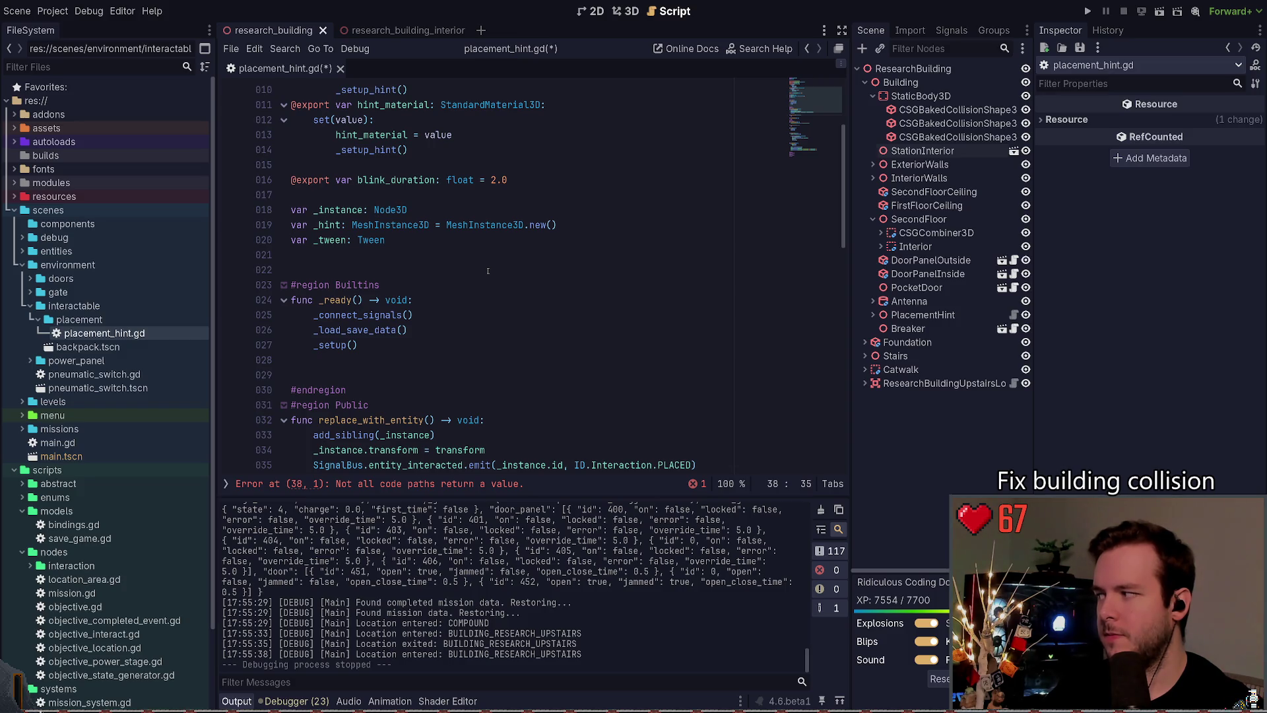
scroll(488, 271, down, 4)
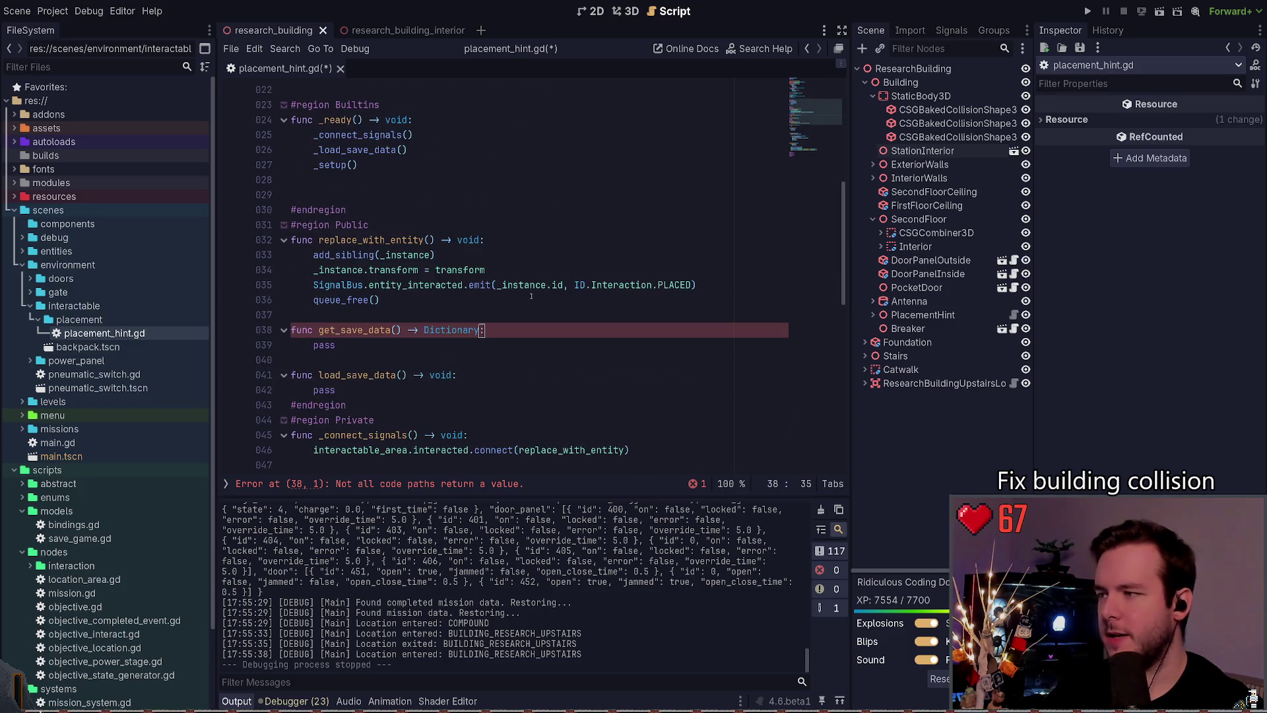
key(Down)
key(BackSpace)
key(BackSpace)
key(BackSpace)
text(return {)
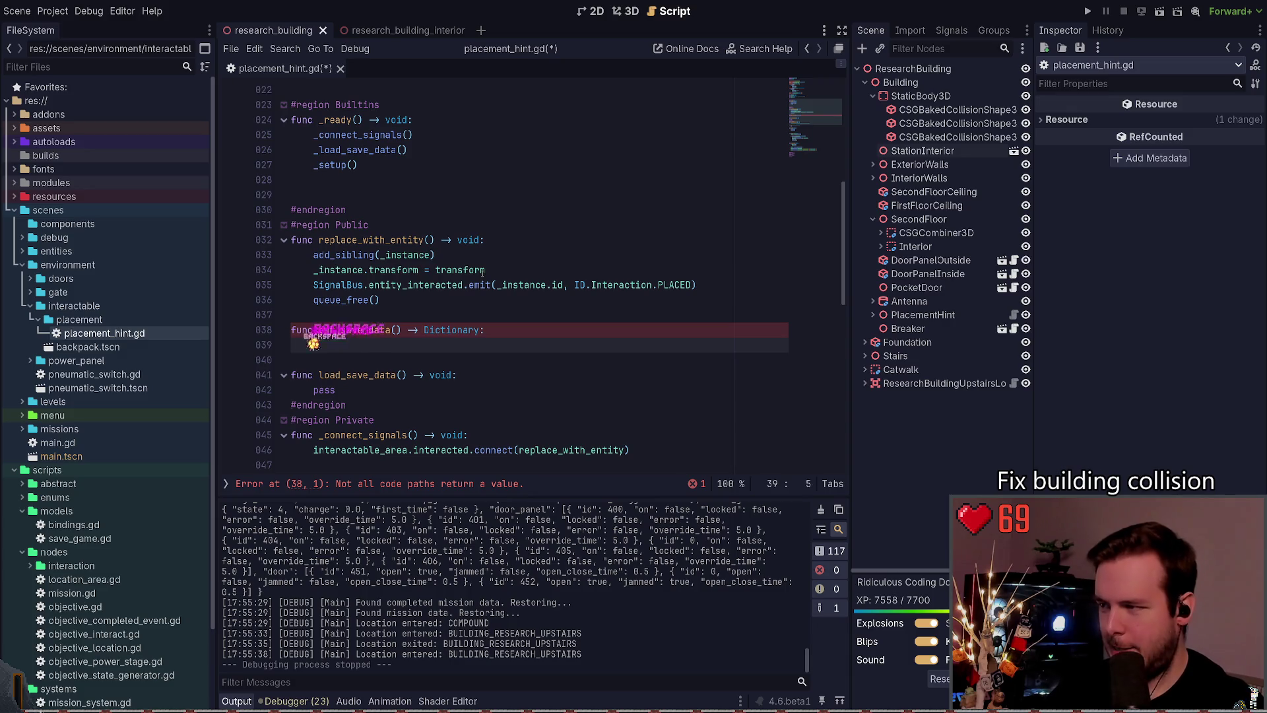
text(")
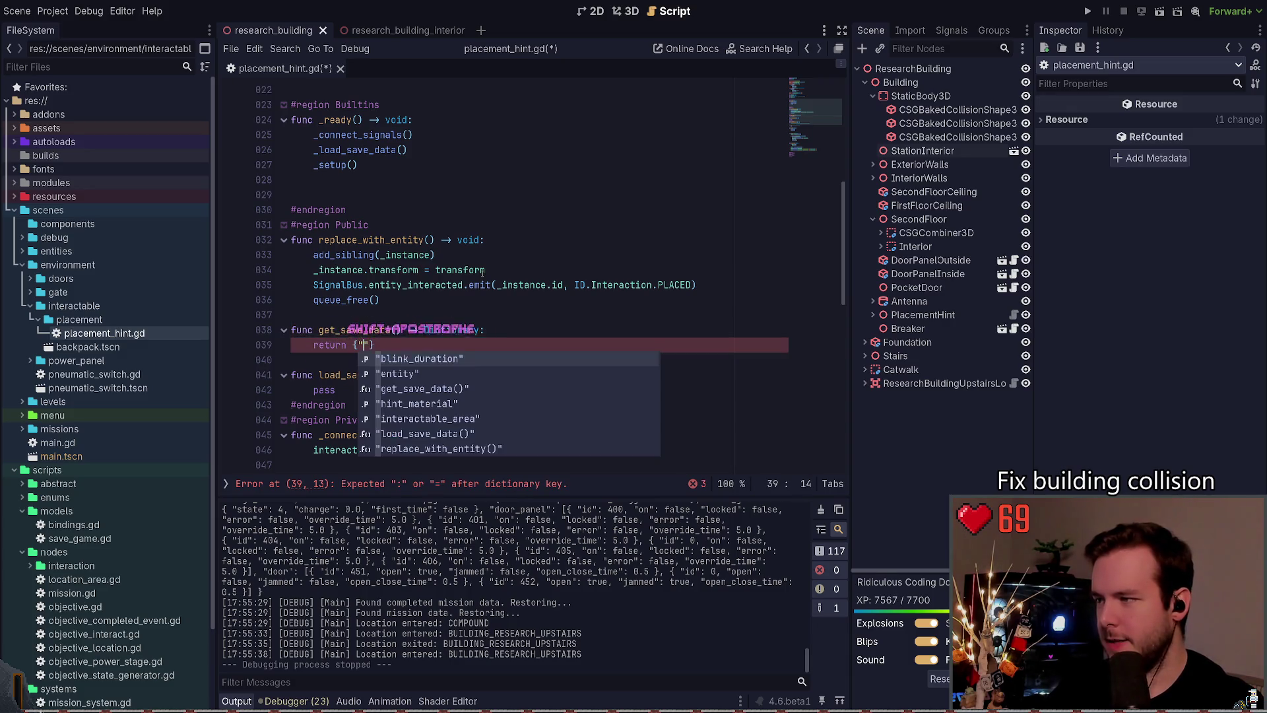
Step: Review the _load_save_data call in _ready and the dictionary on the error line
key(ctrl+Home)
key(Down)
key(Down)
key(Down)
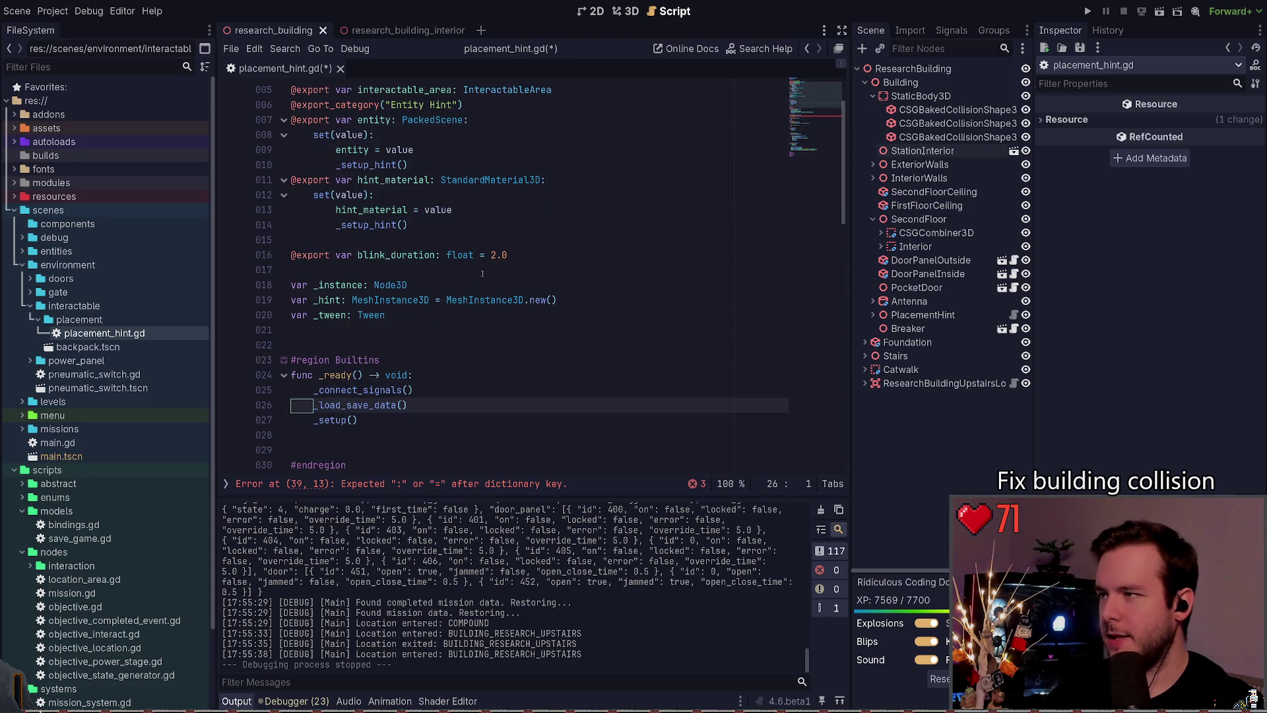
key(Down)
key(Down)
key(Down)
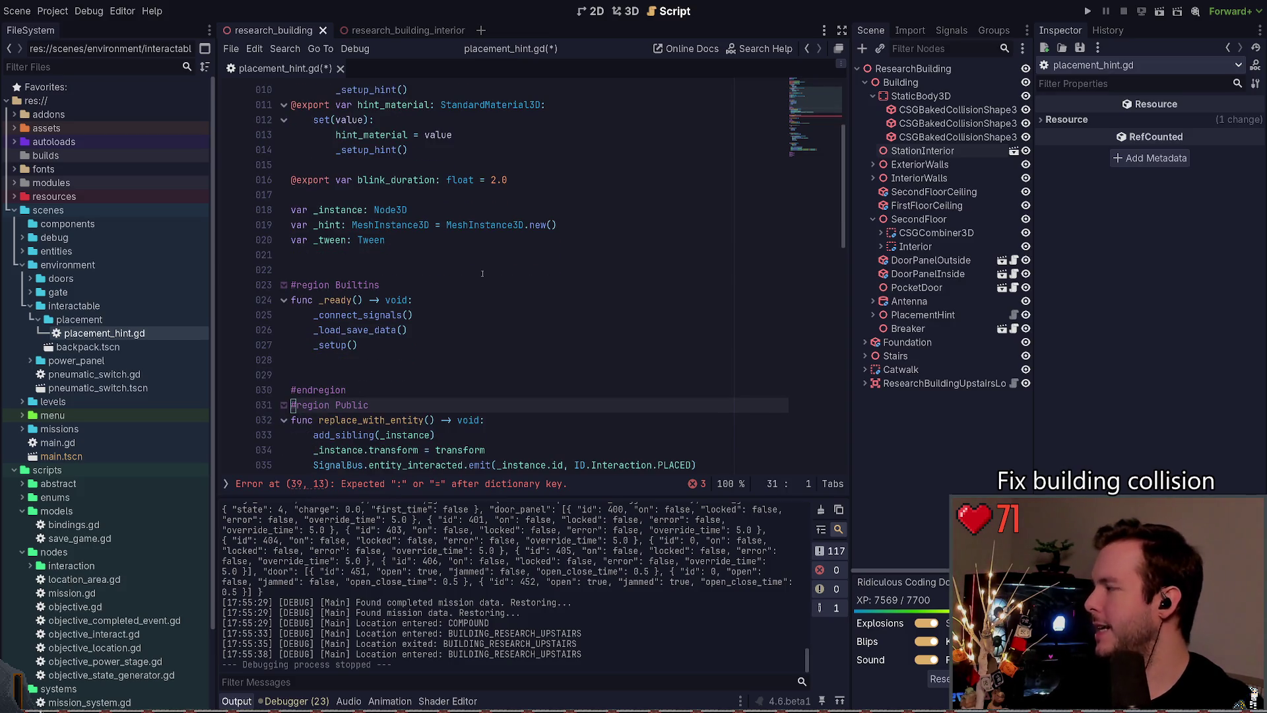
scroll(483, 273, up, 3)
scroll(505, 227, down, 10)
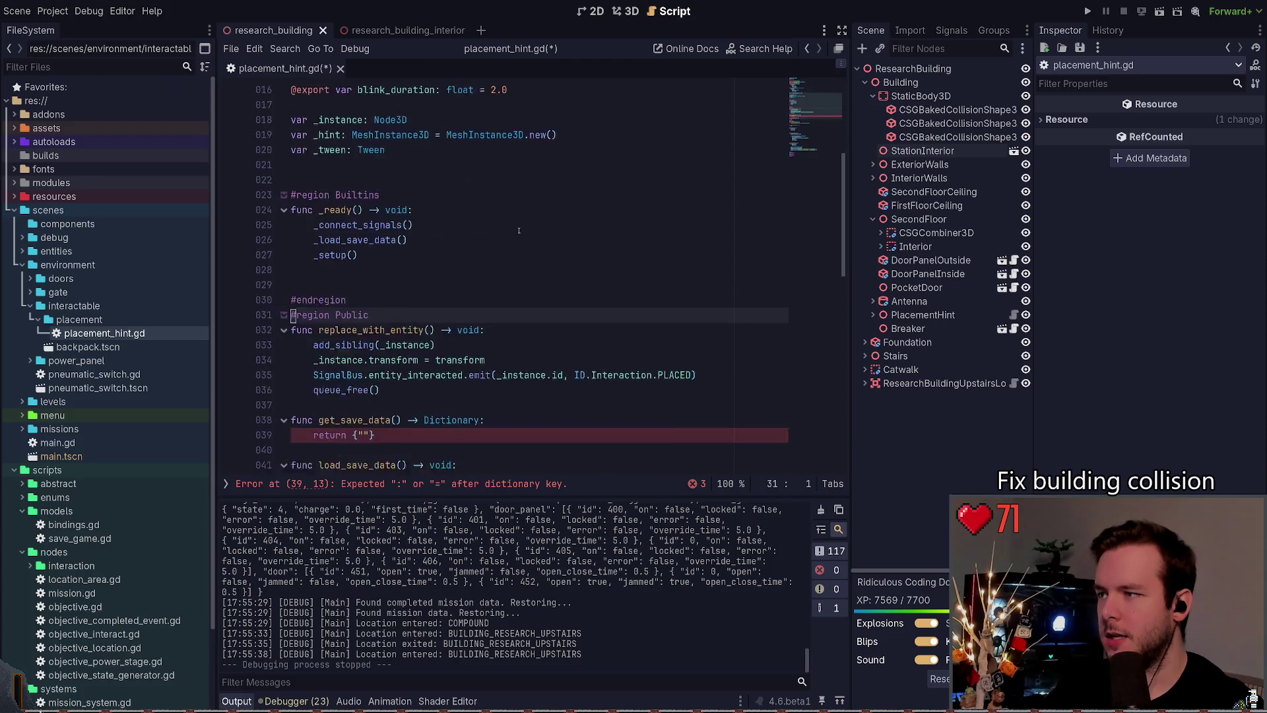
scroll(484, 301, up, 3)
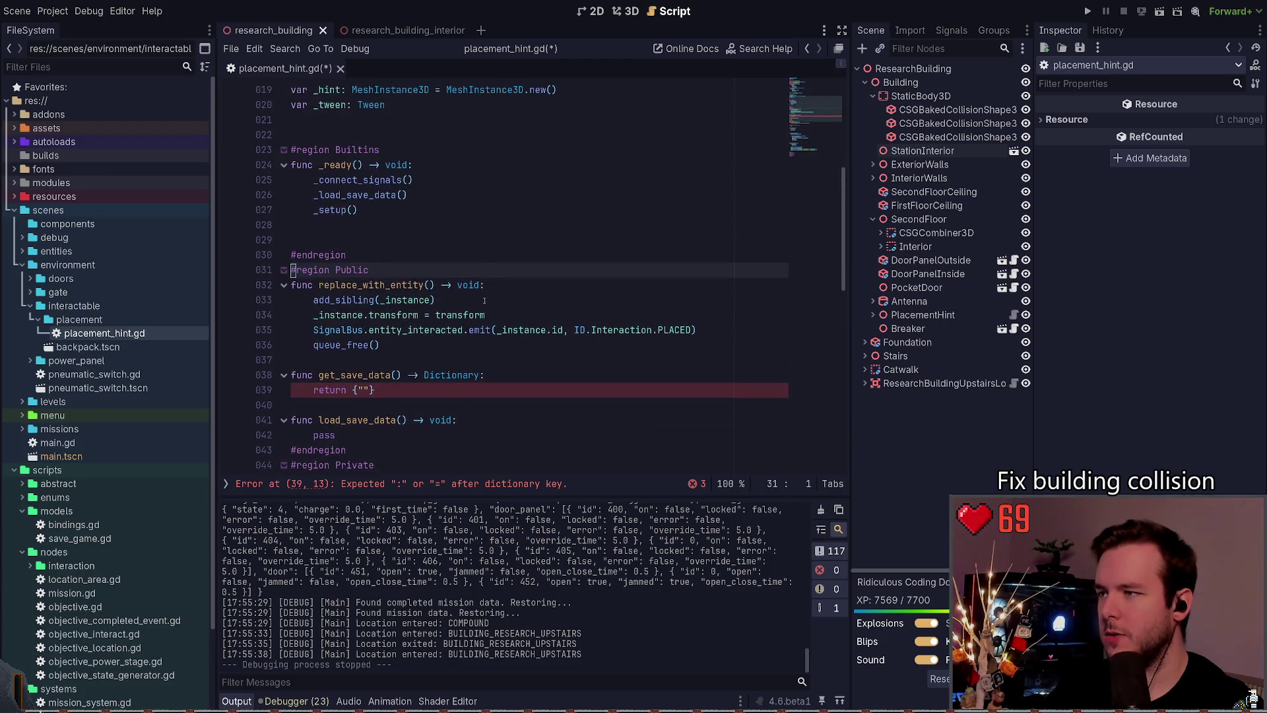
click(558, 329)
scroll(558, 330, up, 2)
click(453, 282)
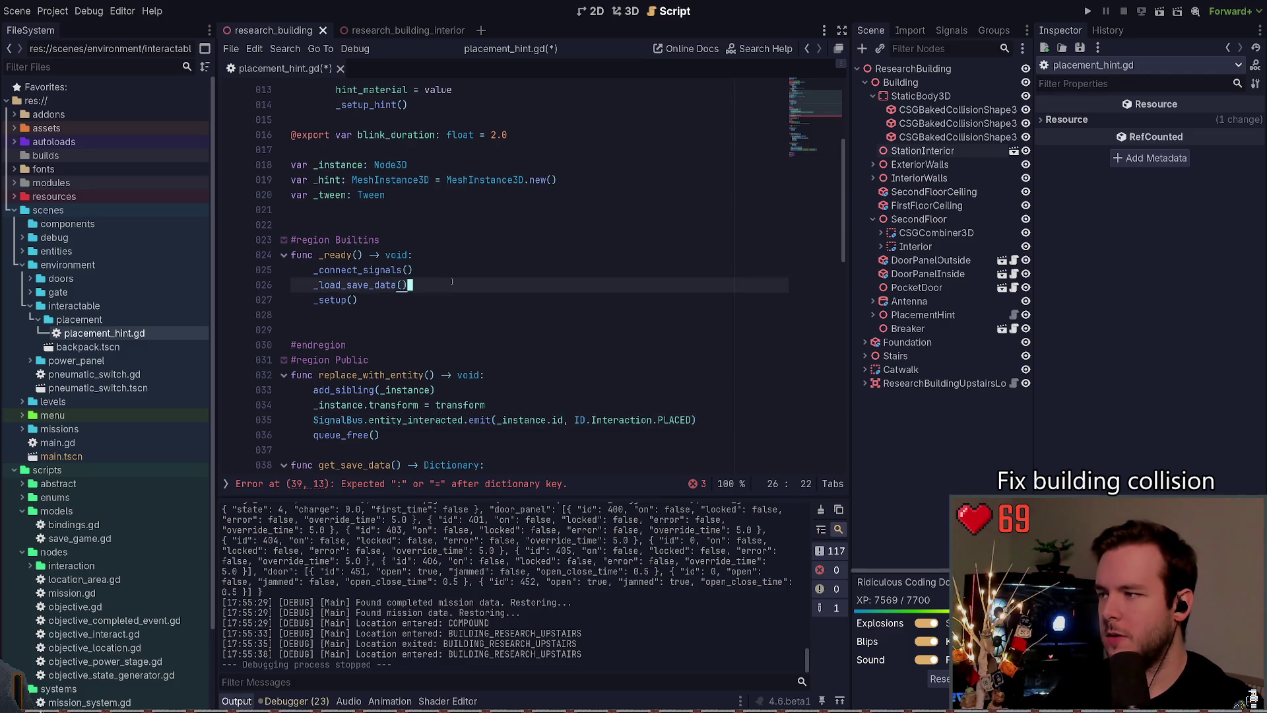
key(Down)
key(Down)
key(Down)
key(Up)
key(Up)
key(Up)
key(End)
key(Left)
key(Left)
key(Left)
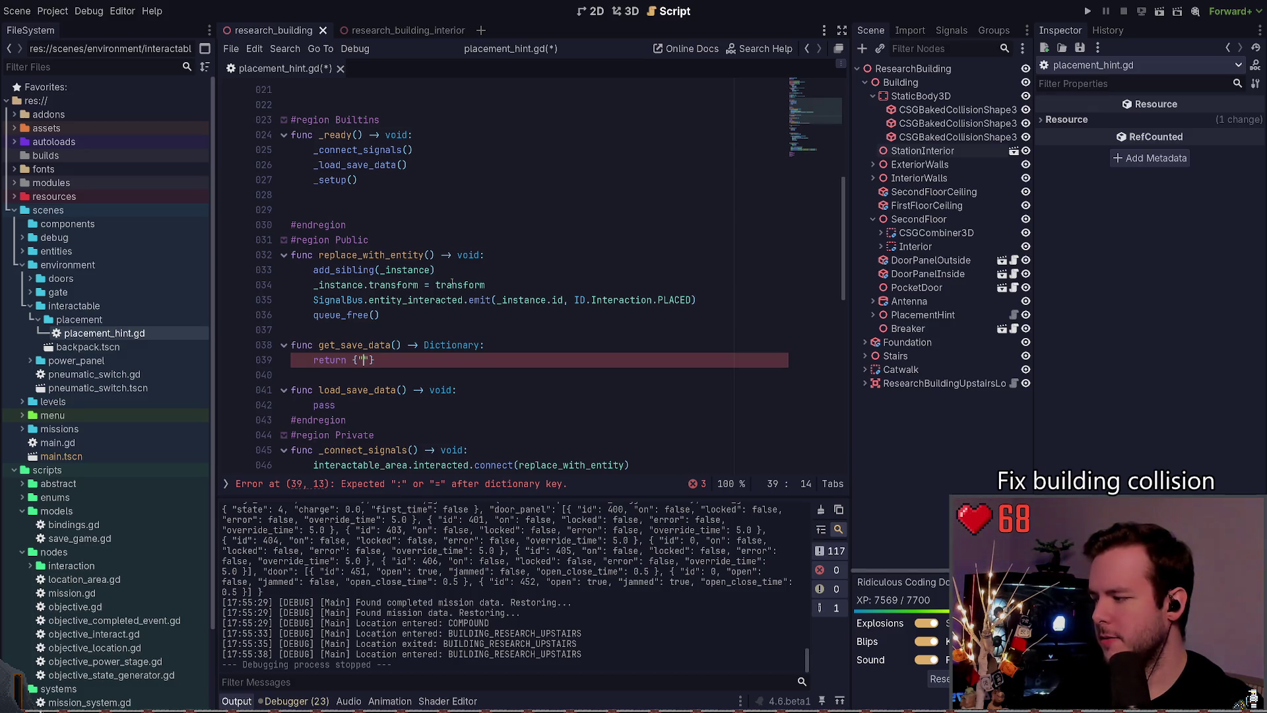
Step: Delete the get_save_data and load_save_data stubs and save the script
key(Up)
key(Up)
key(Up)
key(shift+Home)
key(shift+Home)
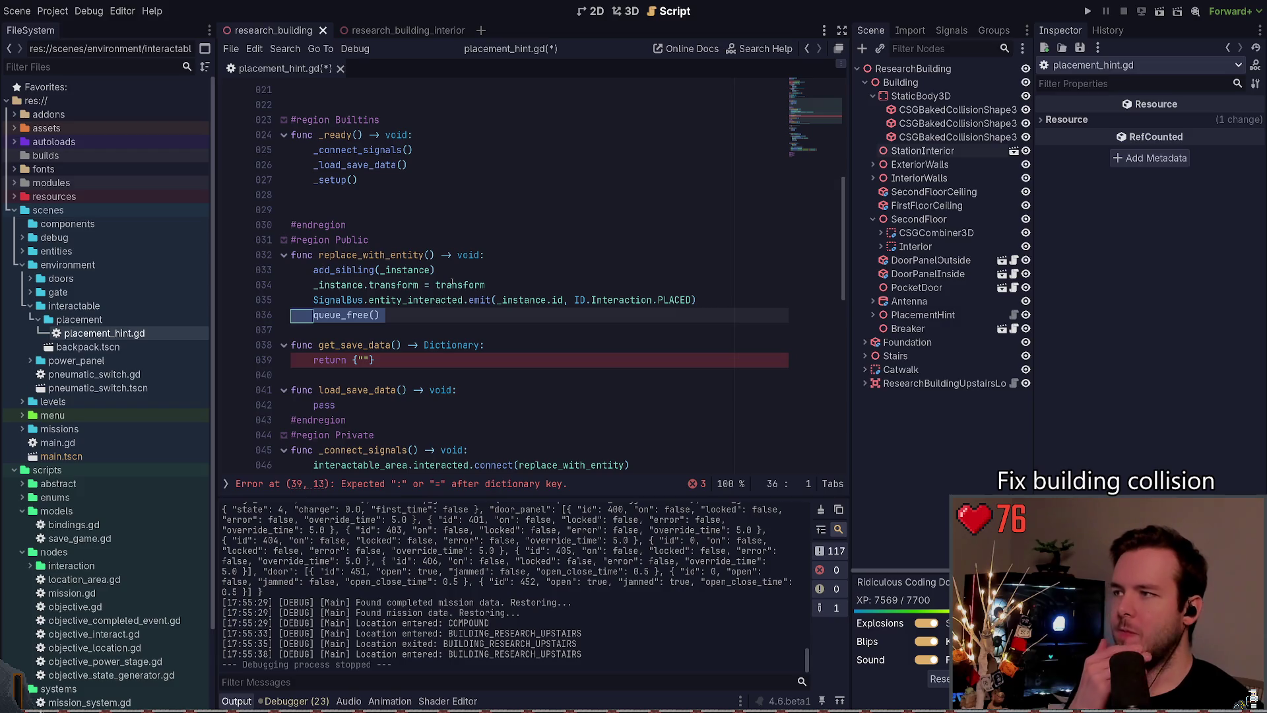
key(Left)
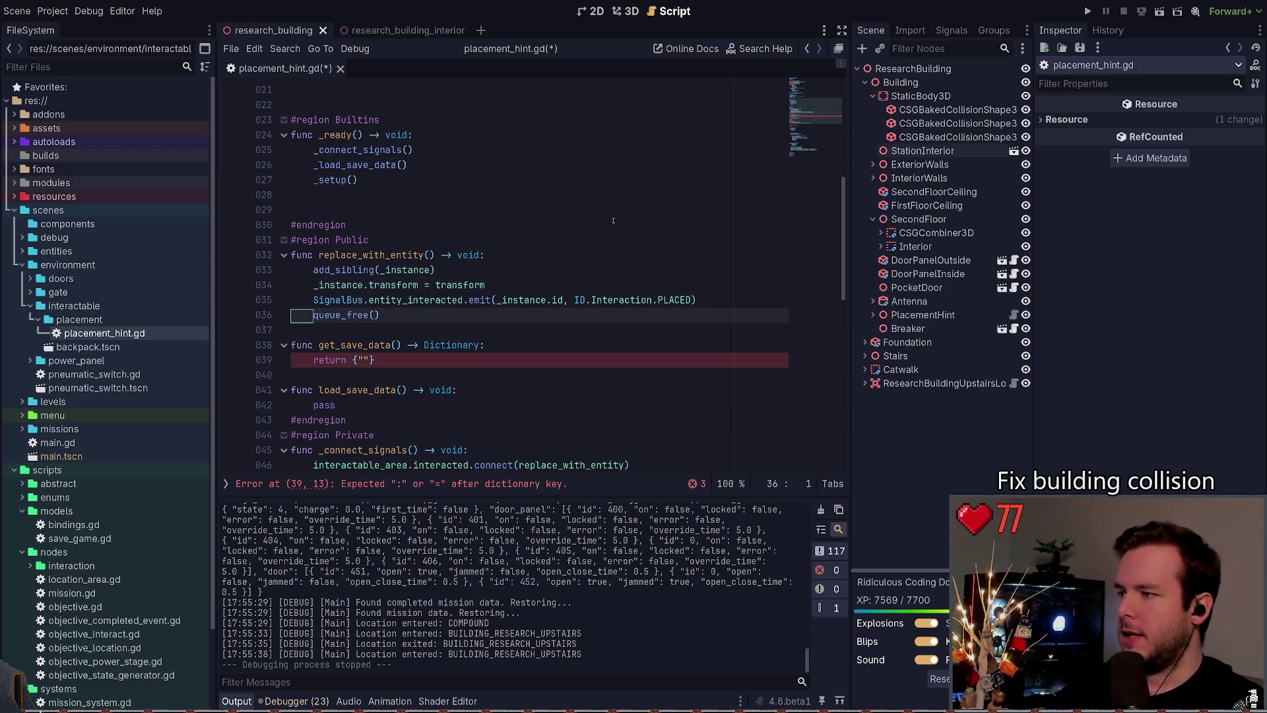
key(Down)
key(Down)
key(Down)
key(shift+Up)
key(shift+Up)
key(shift+Up)
key(Delete)
key(ctrl+s)
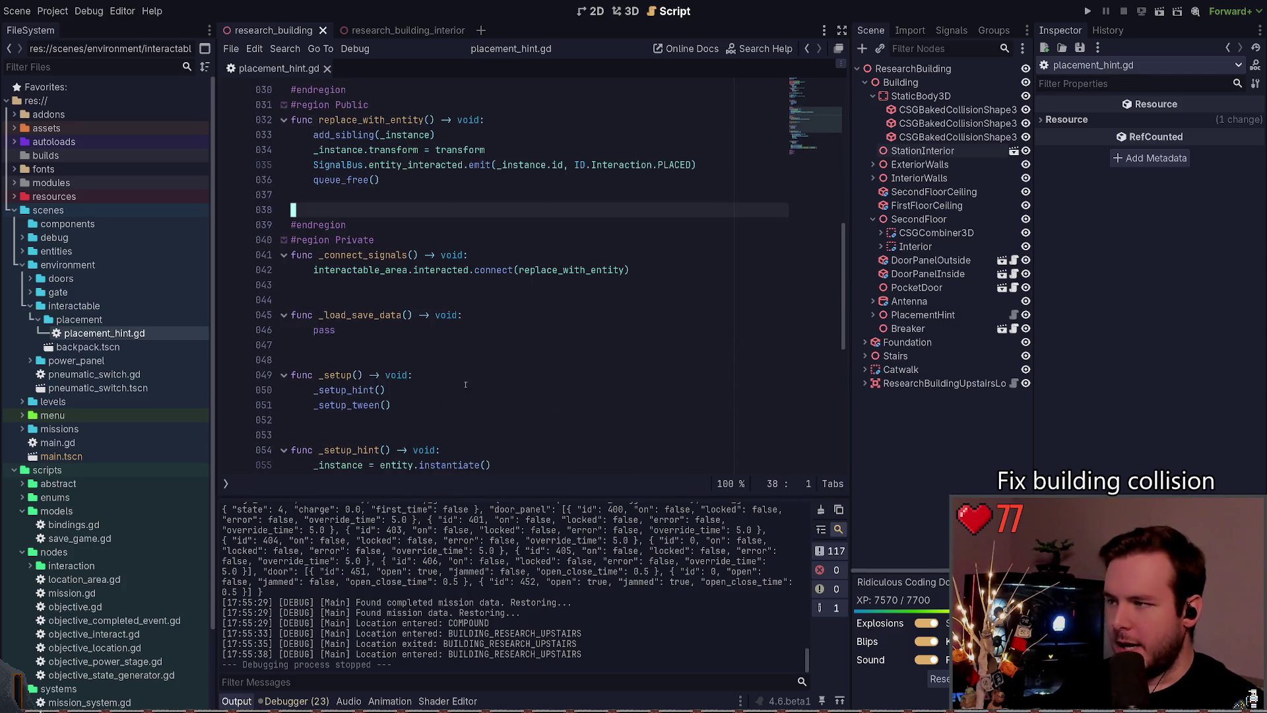
Step: Delete the private _load_save_data stub and save again
key(Down)
key(Down)
key(Down)
key(shift+Down)
key(shift+Down)
key(shift+Down)
key(Delete)
key(ctrl+s)
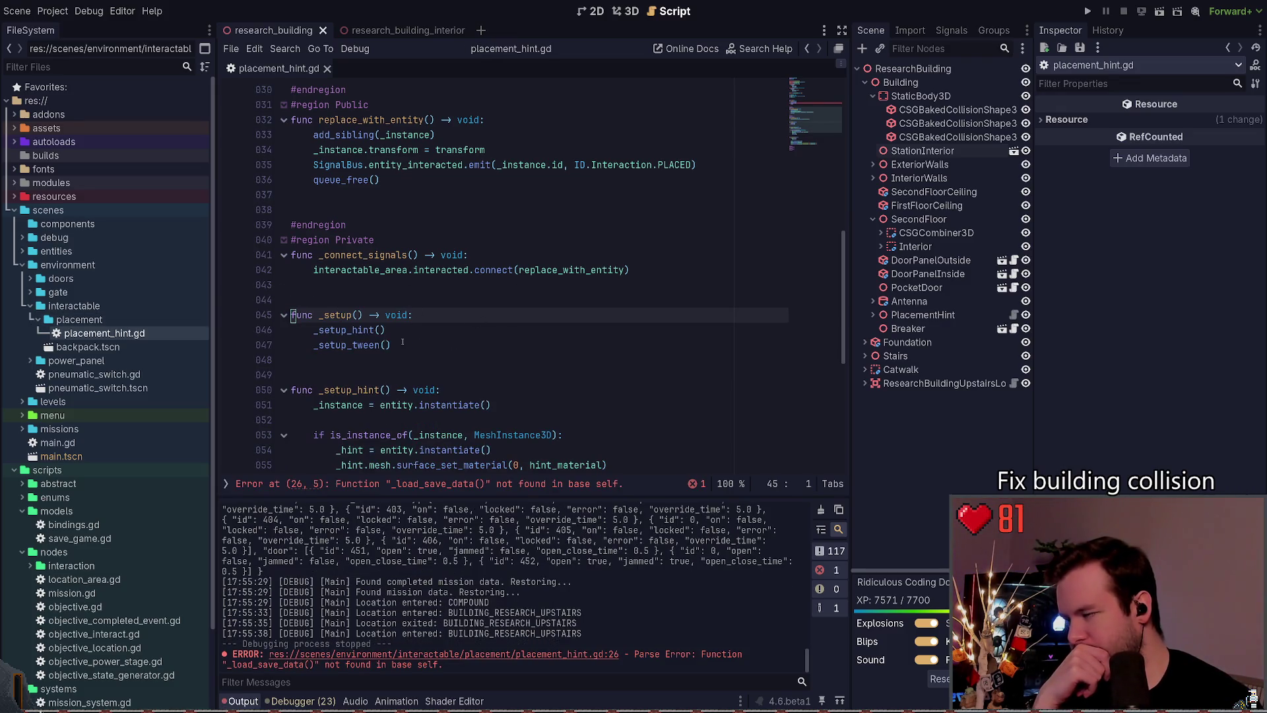
click(428, 291)
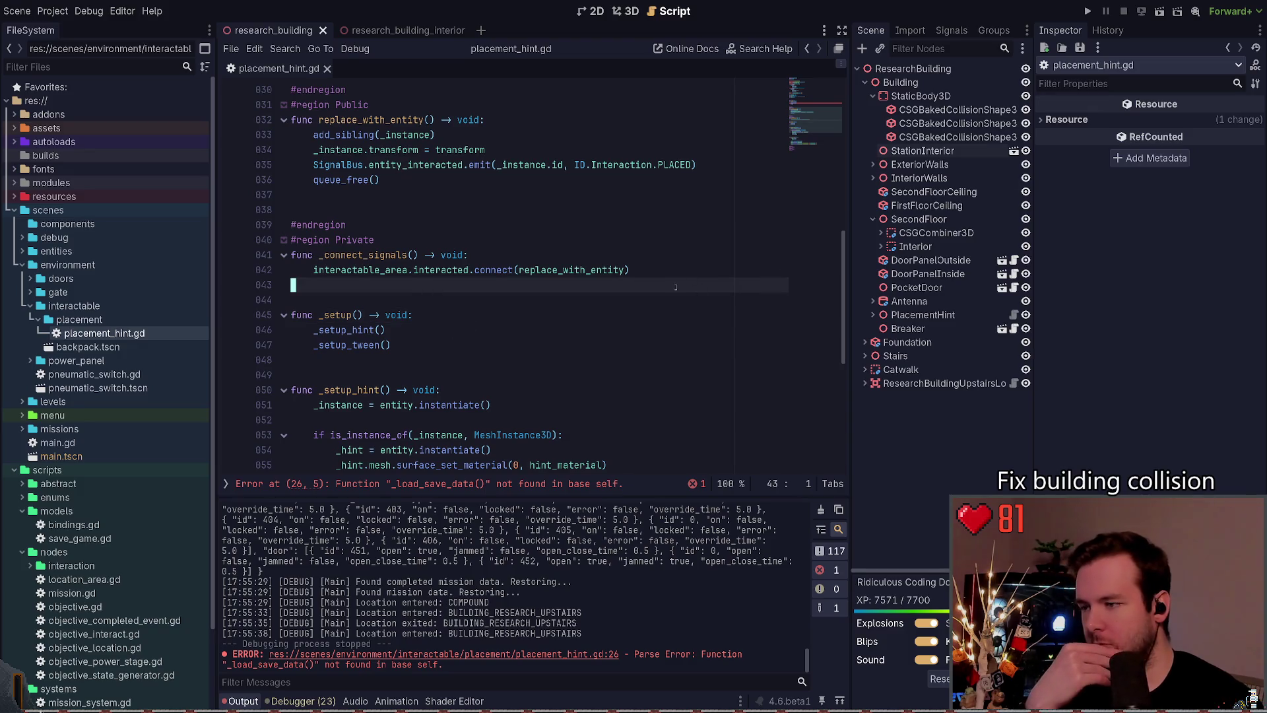
scroll(453, 277, up, 5)
Step: Remove the _load_save_data() line from _ready and save placement_hint.gd
click(453, 277)
key(ctrl+s)
key(Escape)
key(d)
key(d)
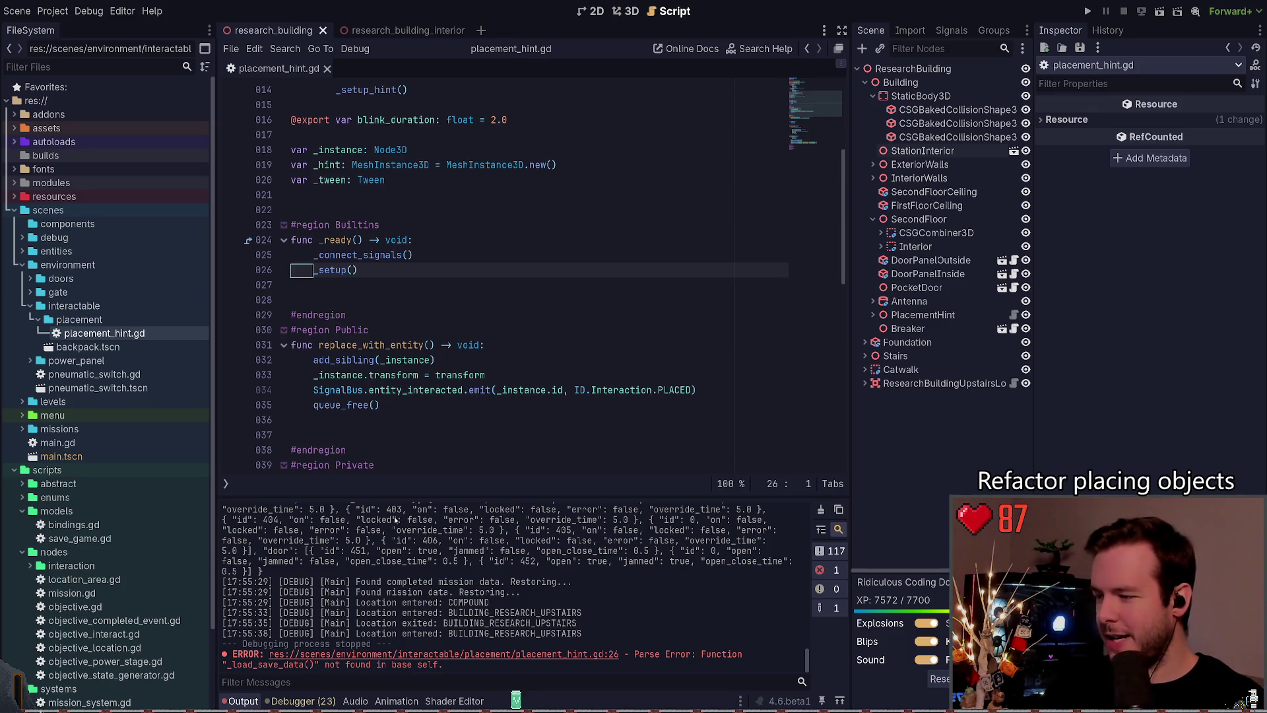
Step: Collapse the placement folder in the FileSystem dock so placement_hint.gd is hidden
key(End)
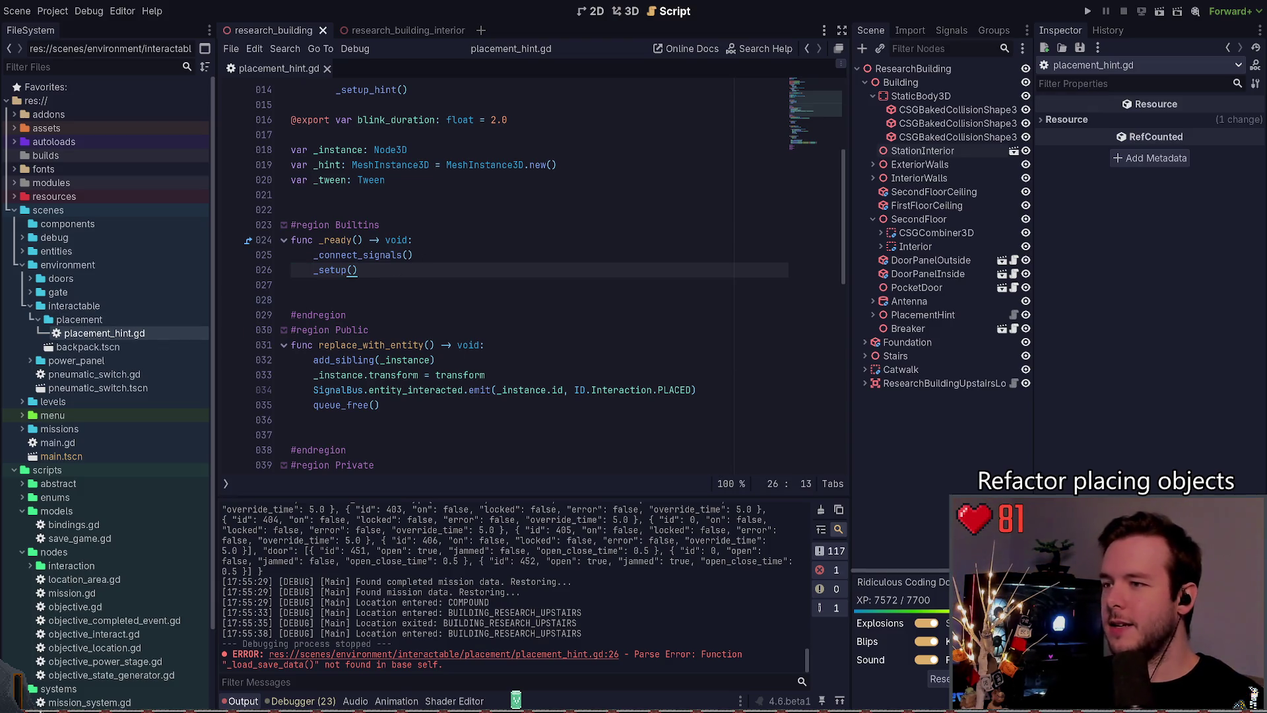
click(32, 318)
click(32, 318)
click(32, 318)
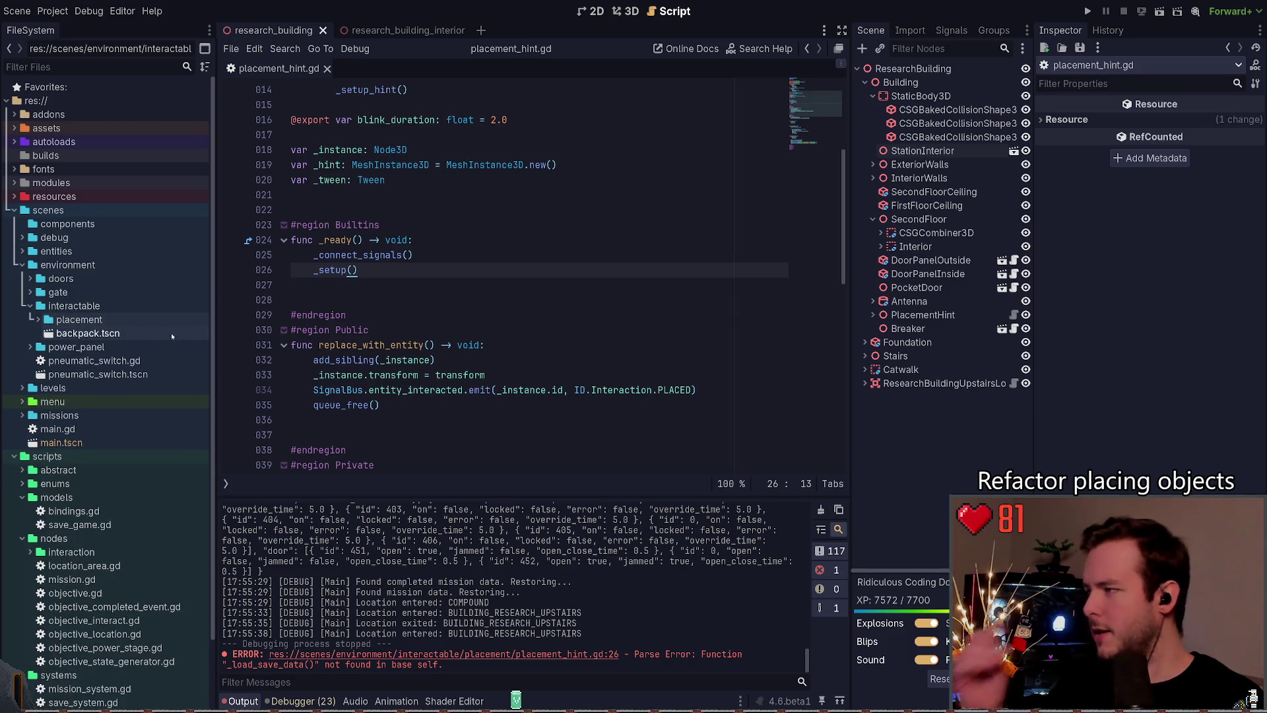